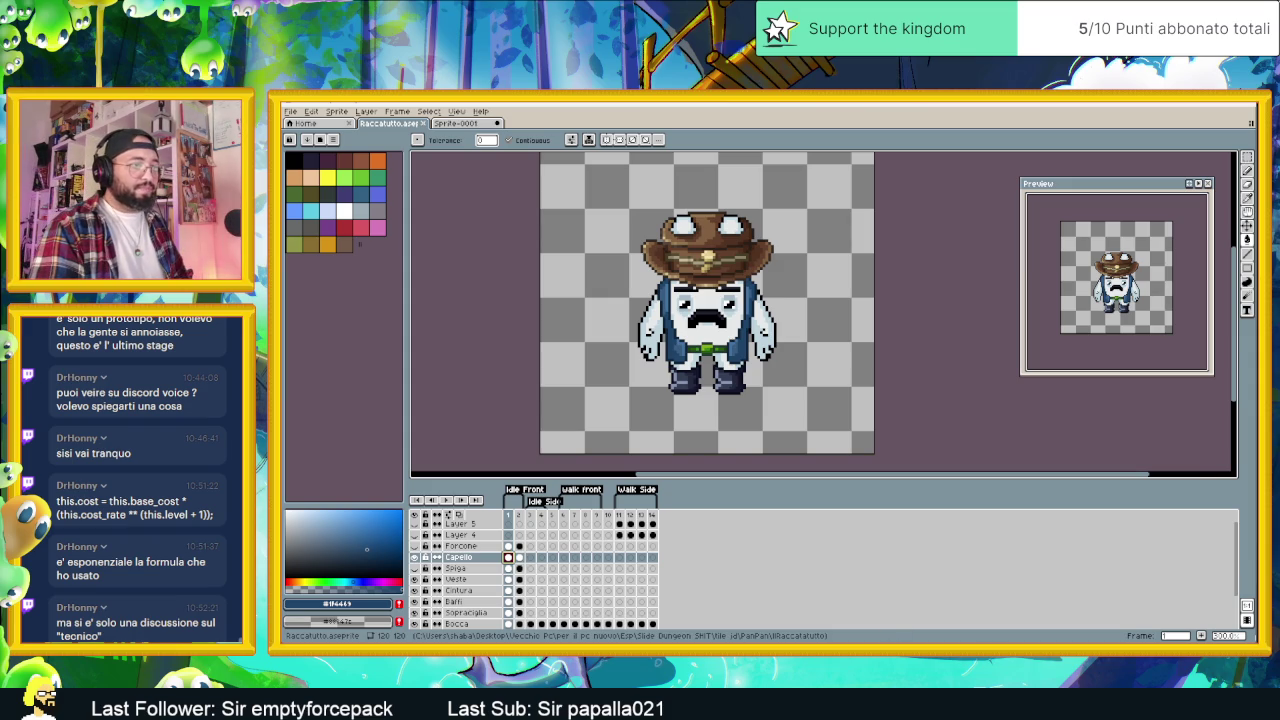
# - Join Discord's General voice channel with output on Altoparlanti (Scarlett 2i2 USB)
pyautogui.hotkey('alt', 'Tab')
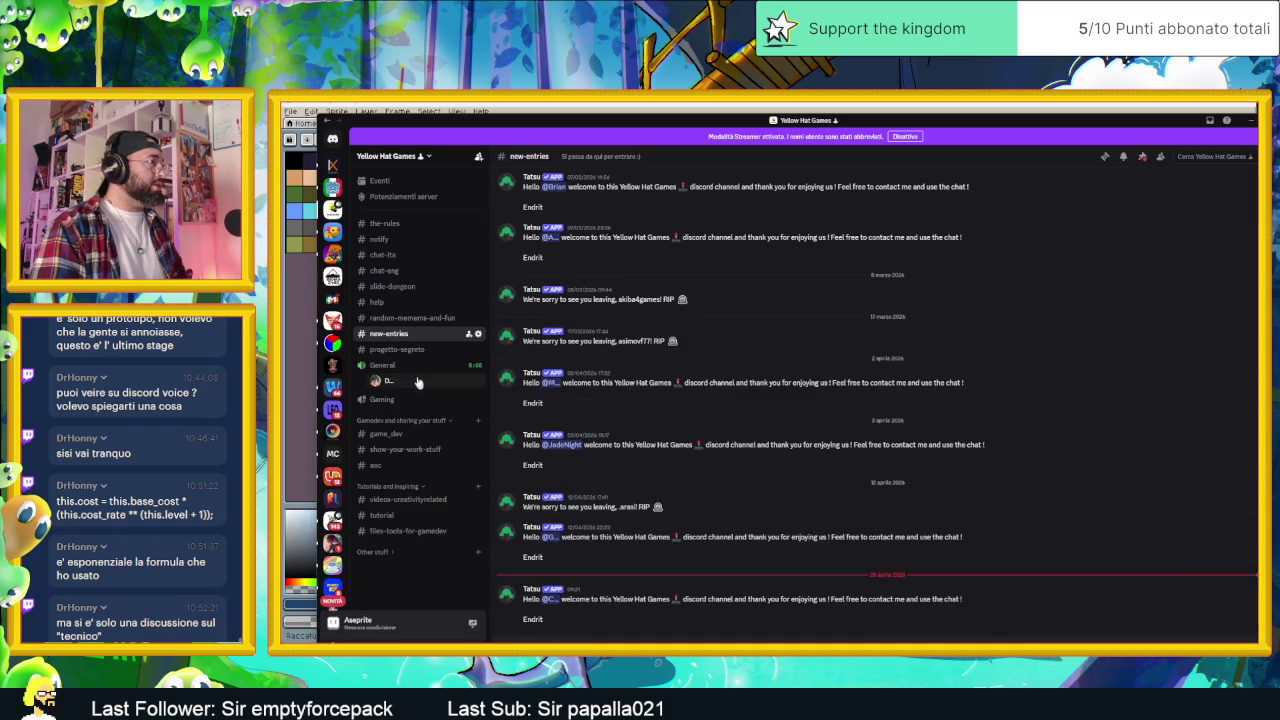
pyautogui.click(420, 366)
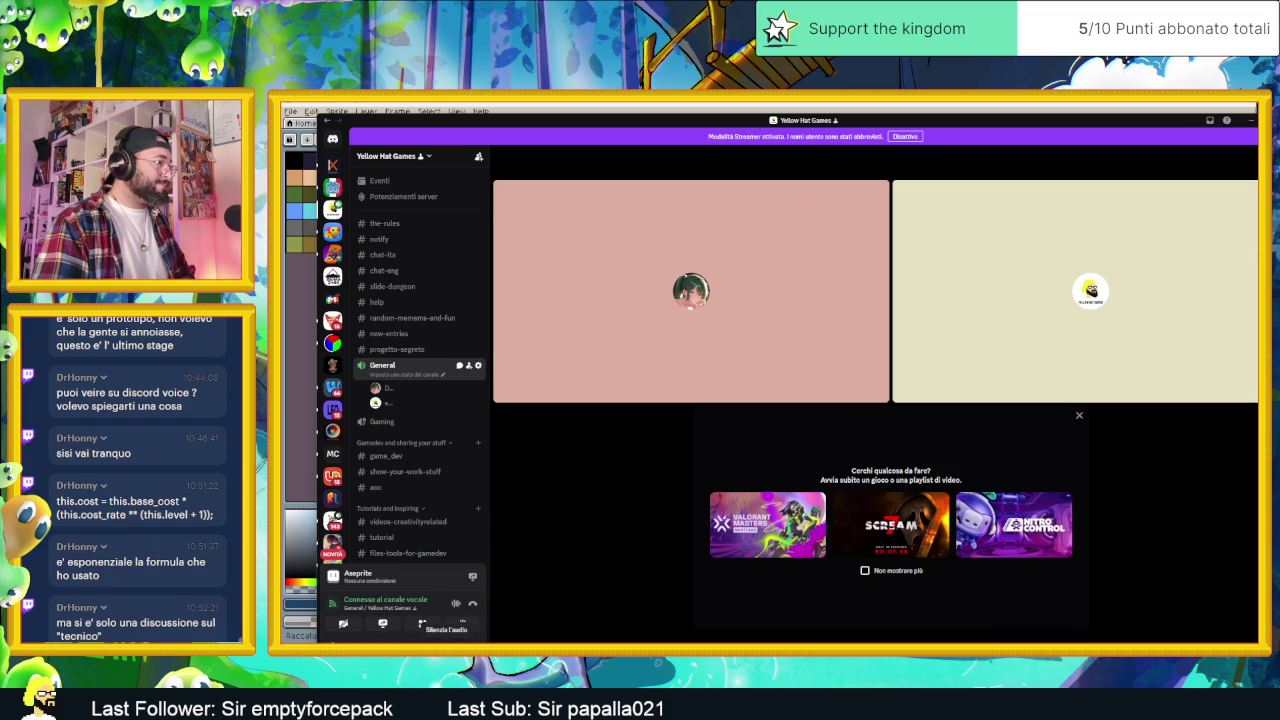
pyautogui.click(430, 623)
pyautogui.moveTo(488, 557)
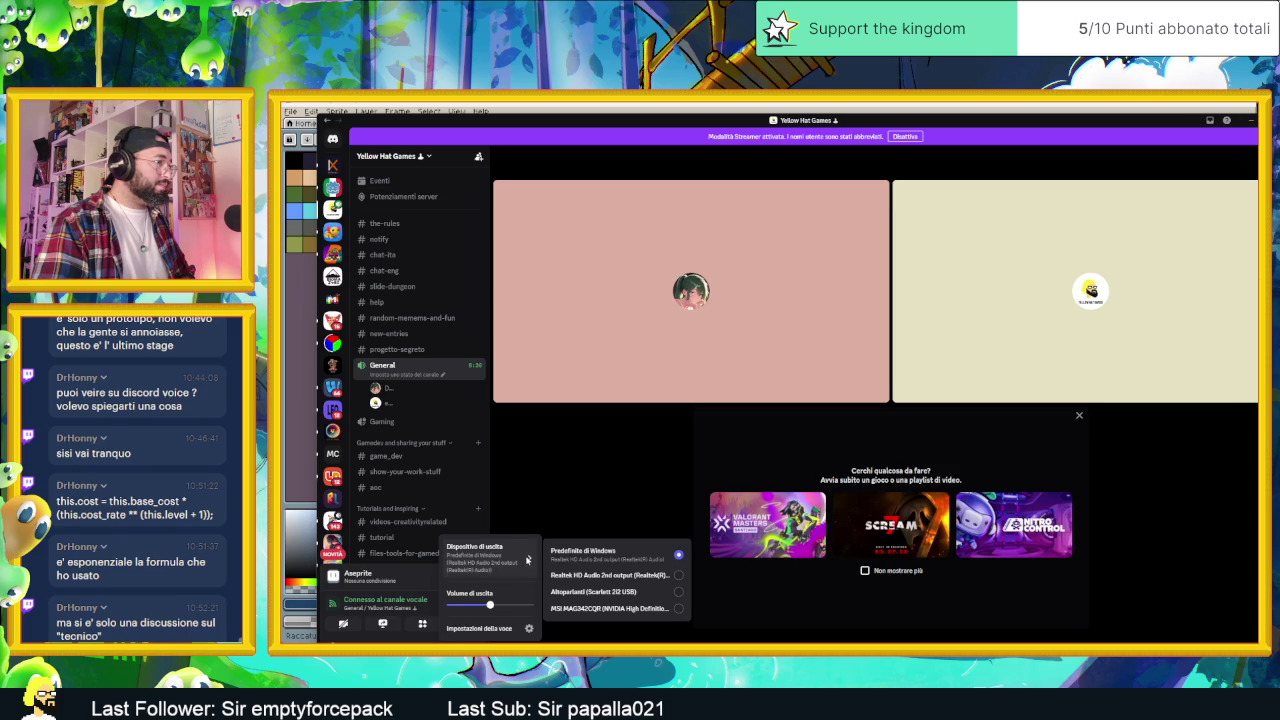
pyautogui.click(615, 592)
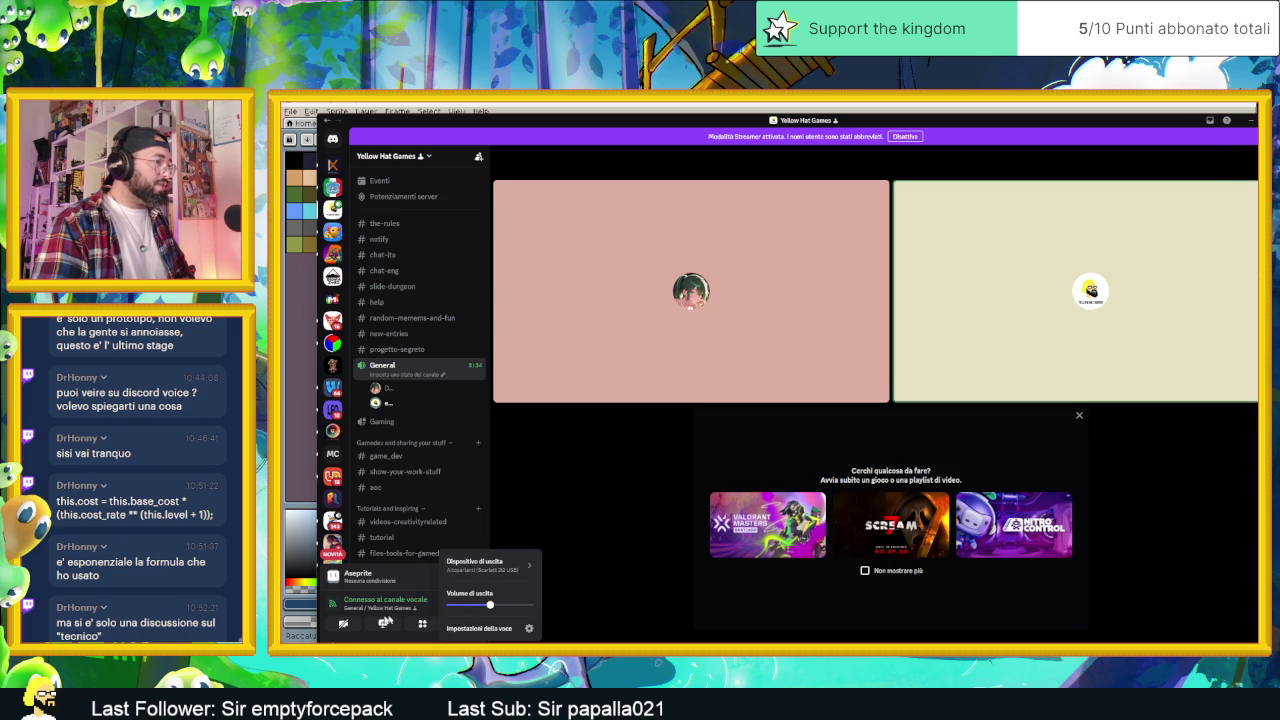
# - Set Discord's microphone input to Microfono (Scarlett 2i2 USB) and minimize Discord
pyautogui.click(400, 578)
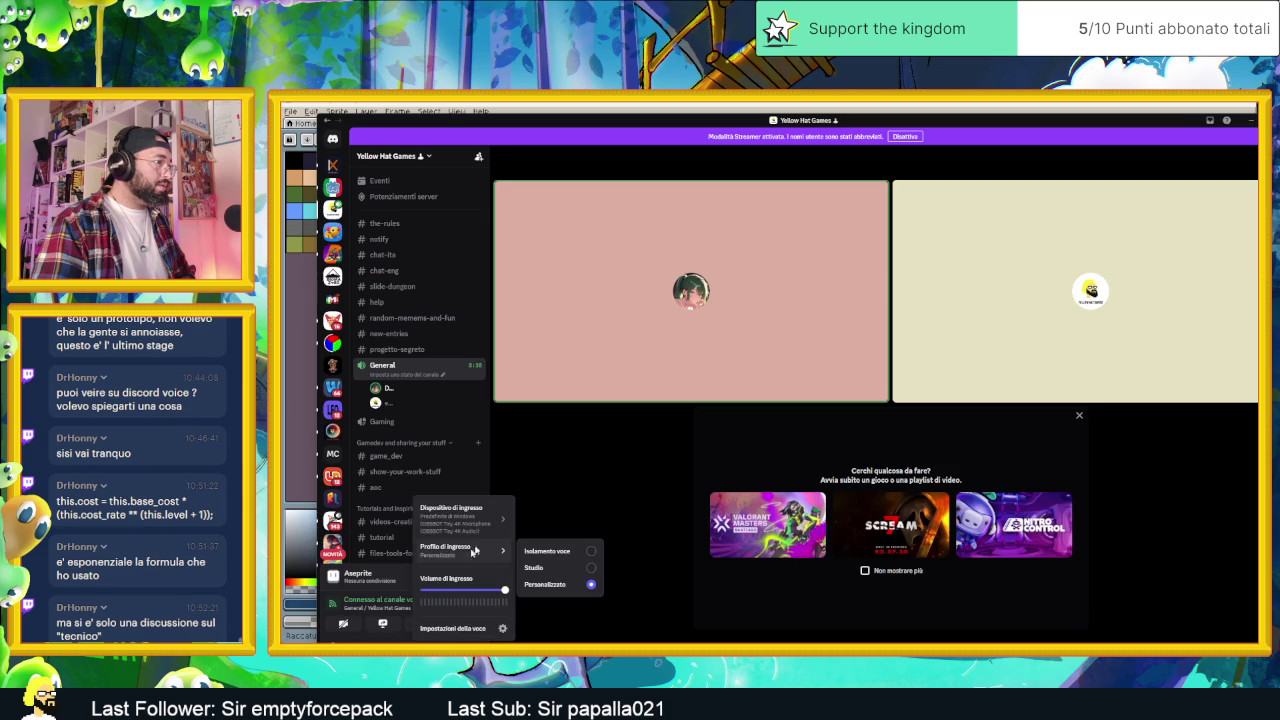
pyautogui.moveTo(460, 519)
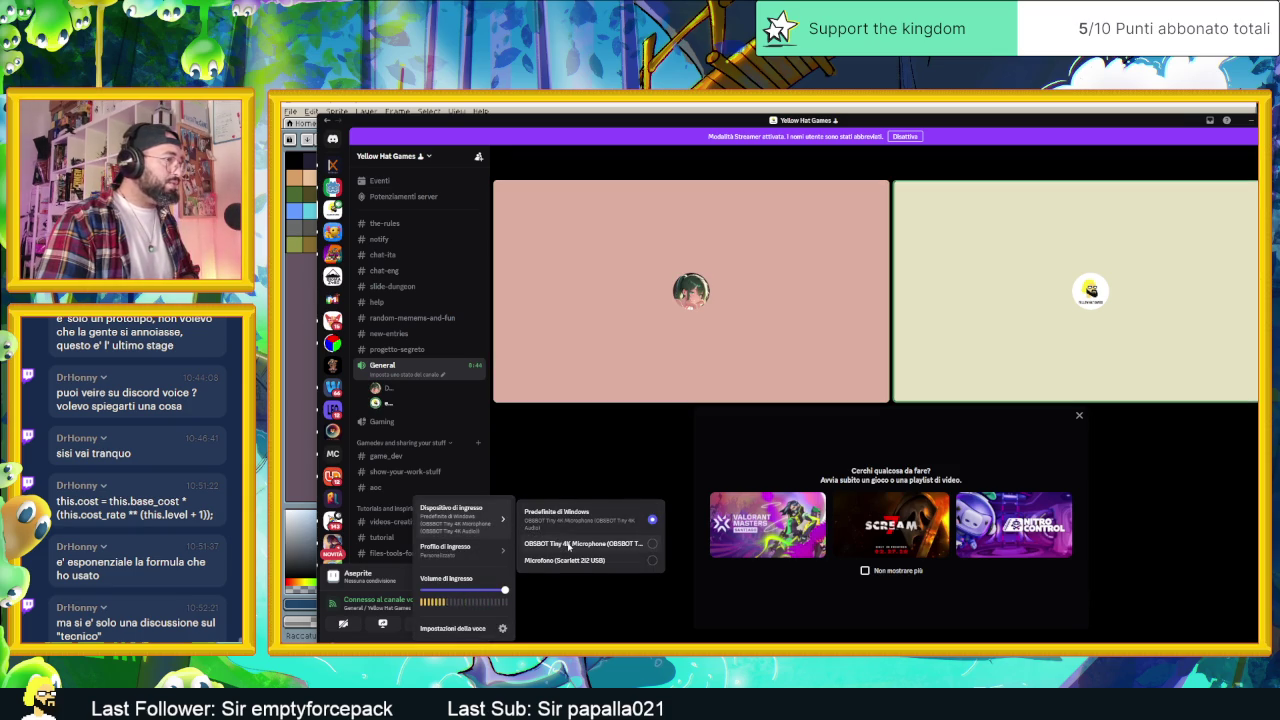
pyautogui.click(566, 560)
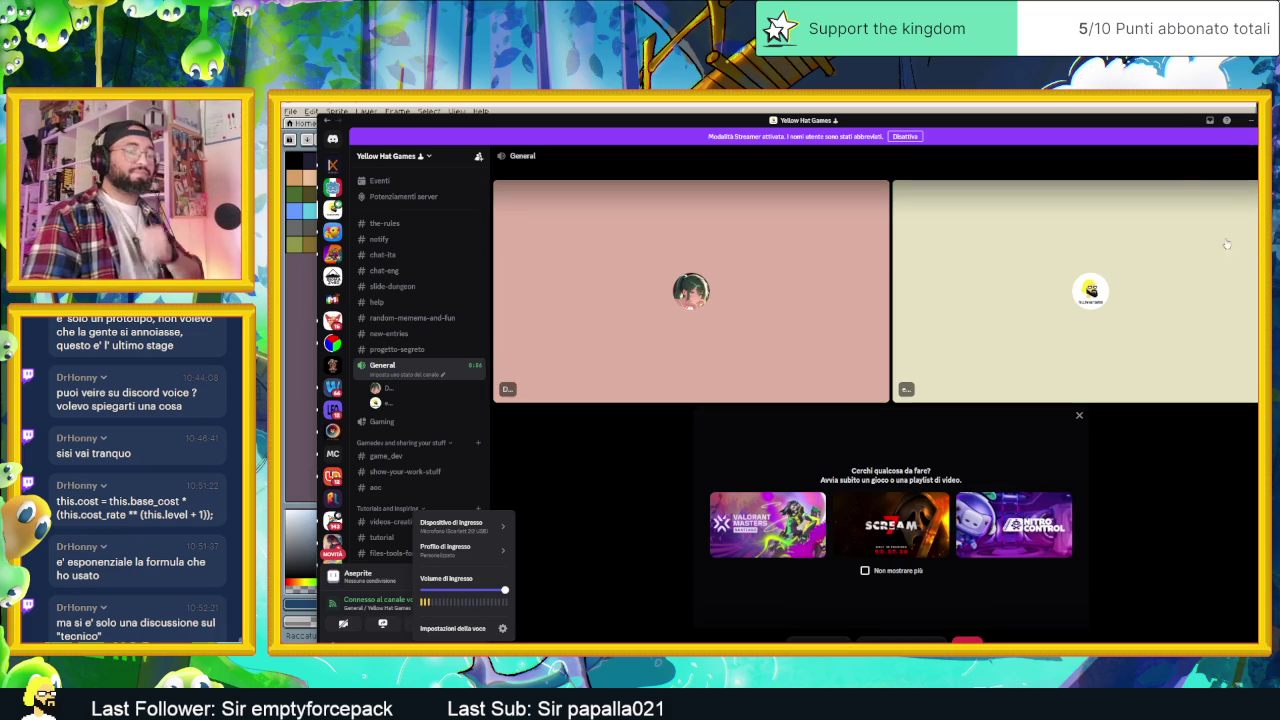
pyautogui.click(1249, 122)
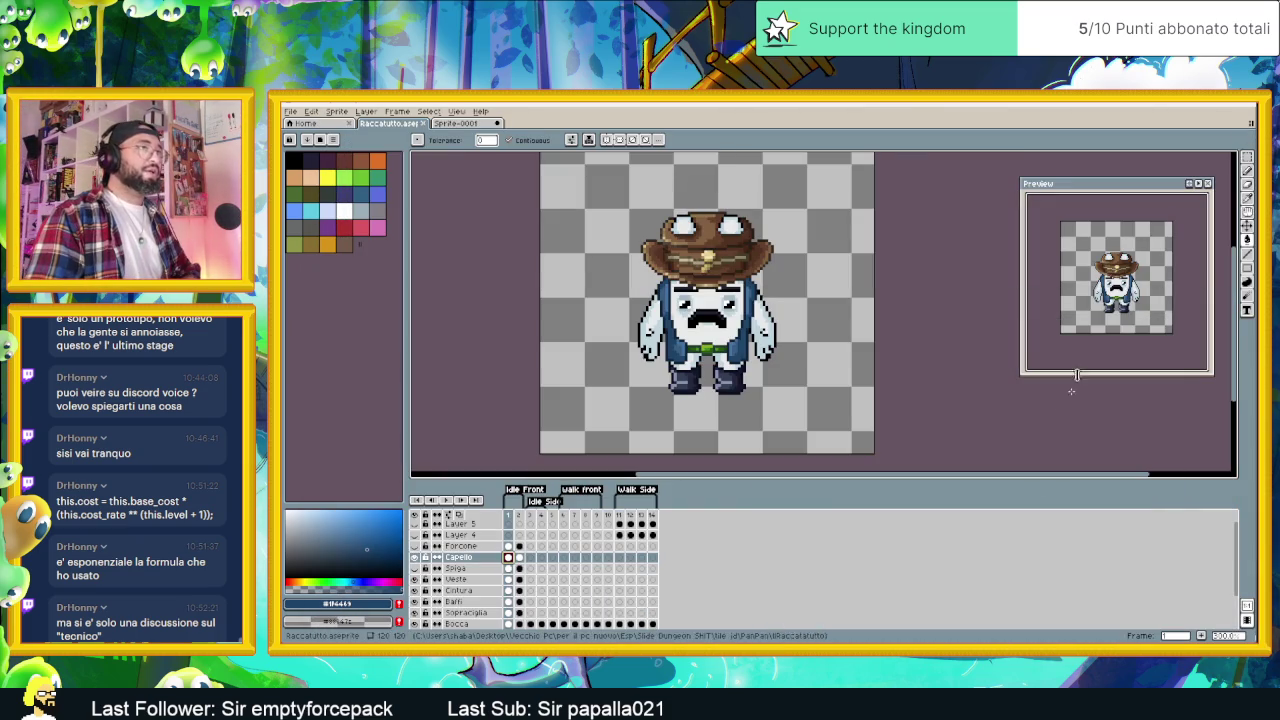
# - Pause the Zelda relaxing-music video in Chrome and return to Aseprite
pyautogui.hotkey('alt', 'Tab')
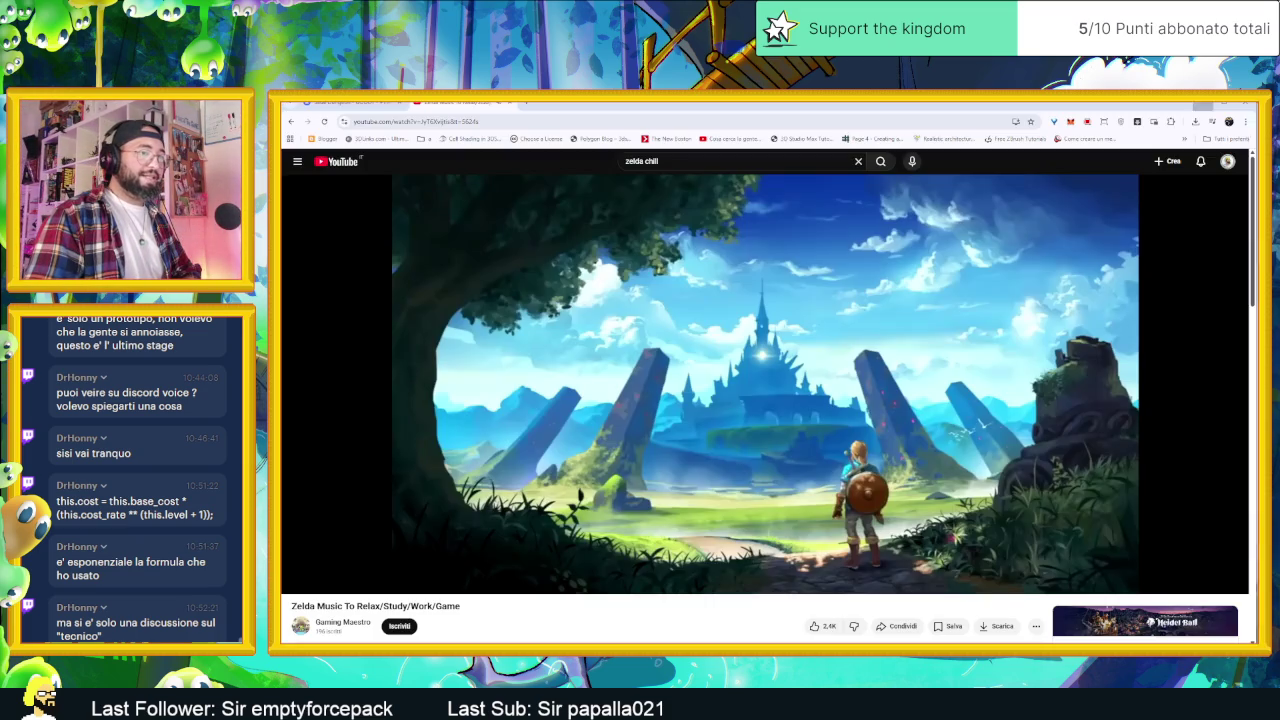
pyautogui.moveTo(318, 581)
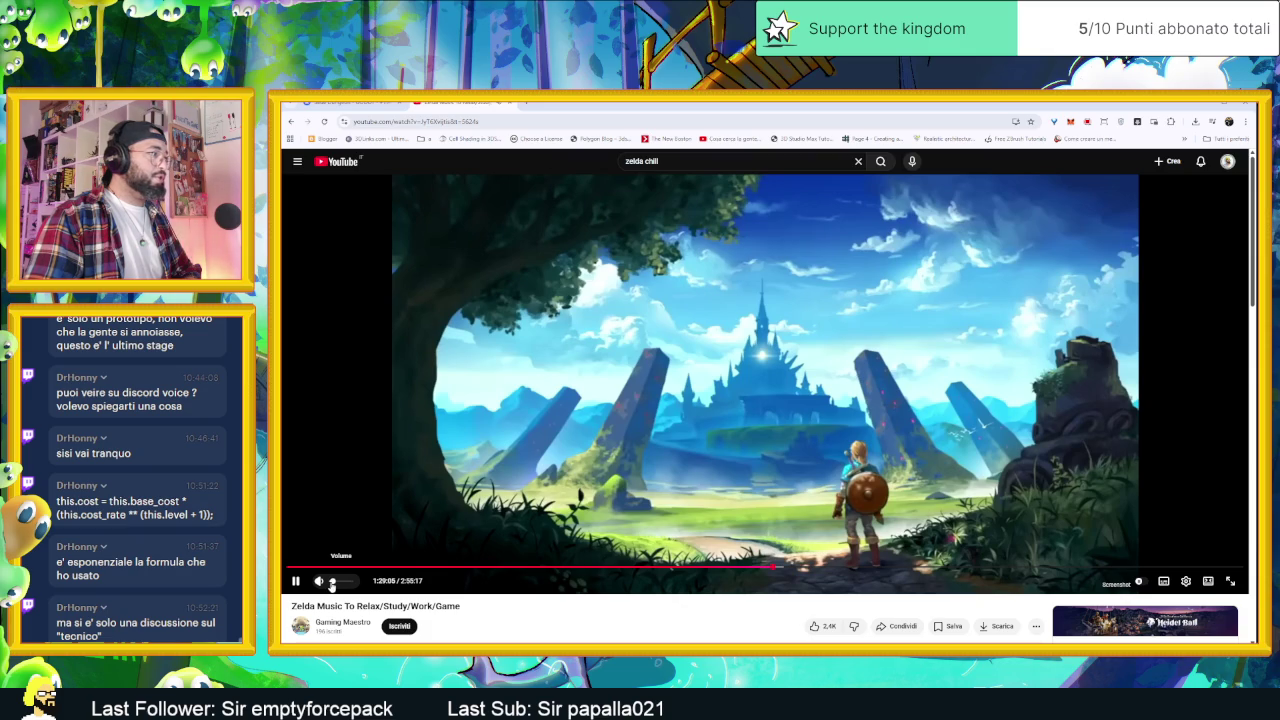
pyautogui.click(295, 580)
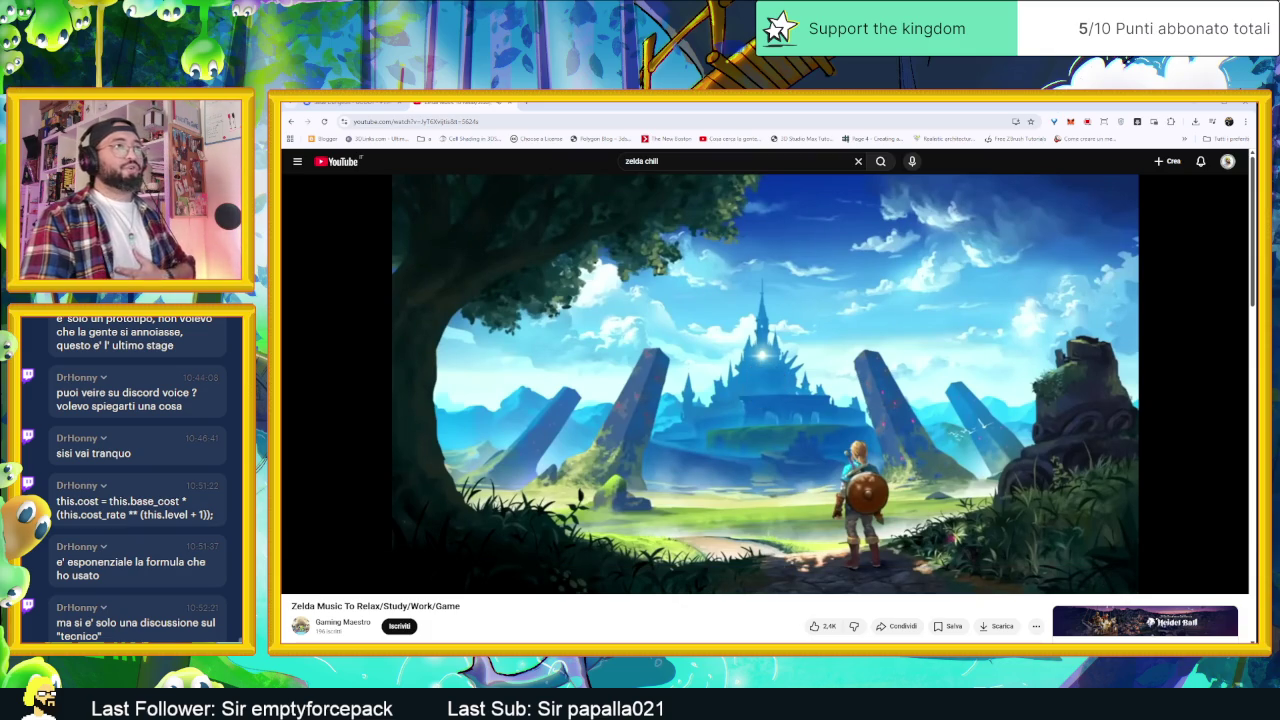
pyautogui.hotkey('alt', 'Tab')
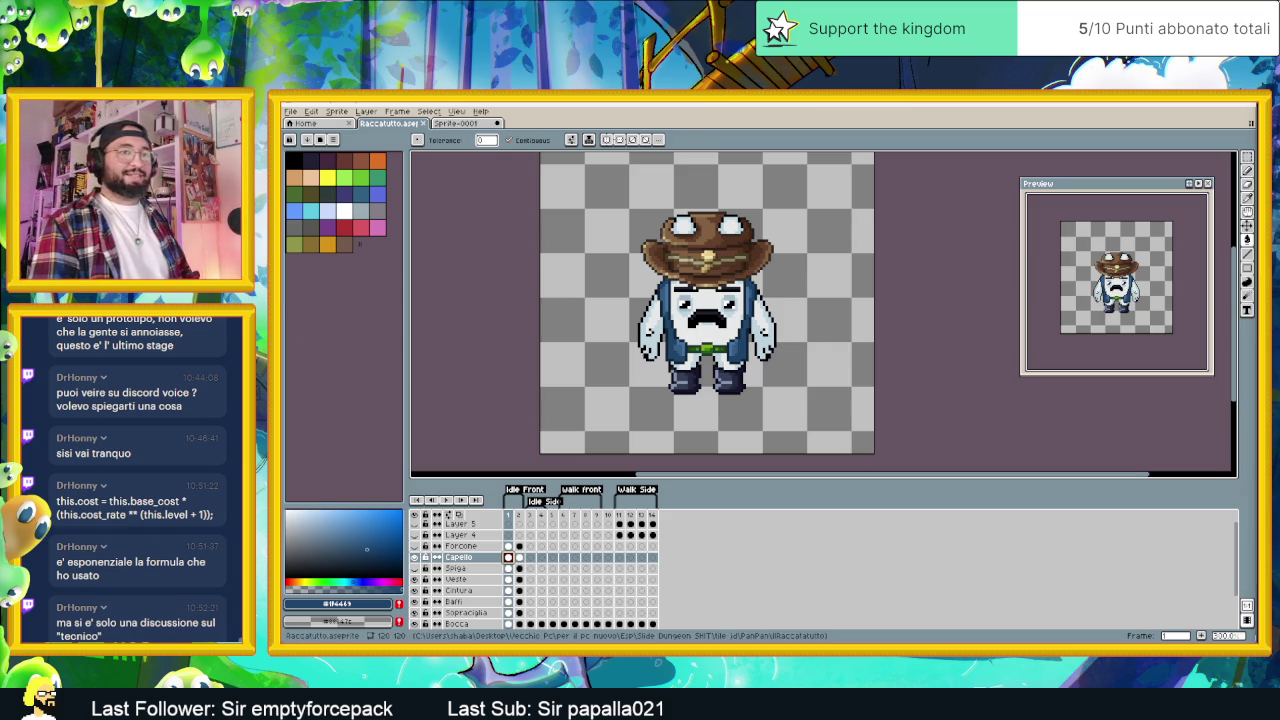
# - Zoom in, then unlock and show the Forcone layer and select its first-frame cel
pyautogui.hscroll(-2, 780, 302)
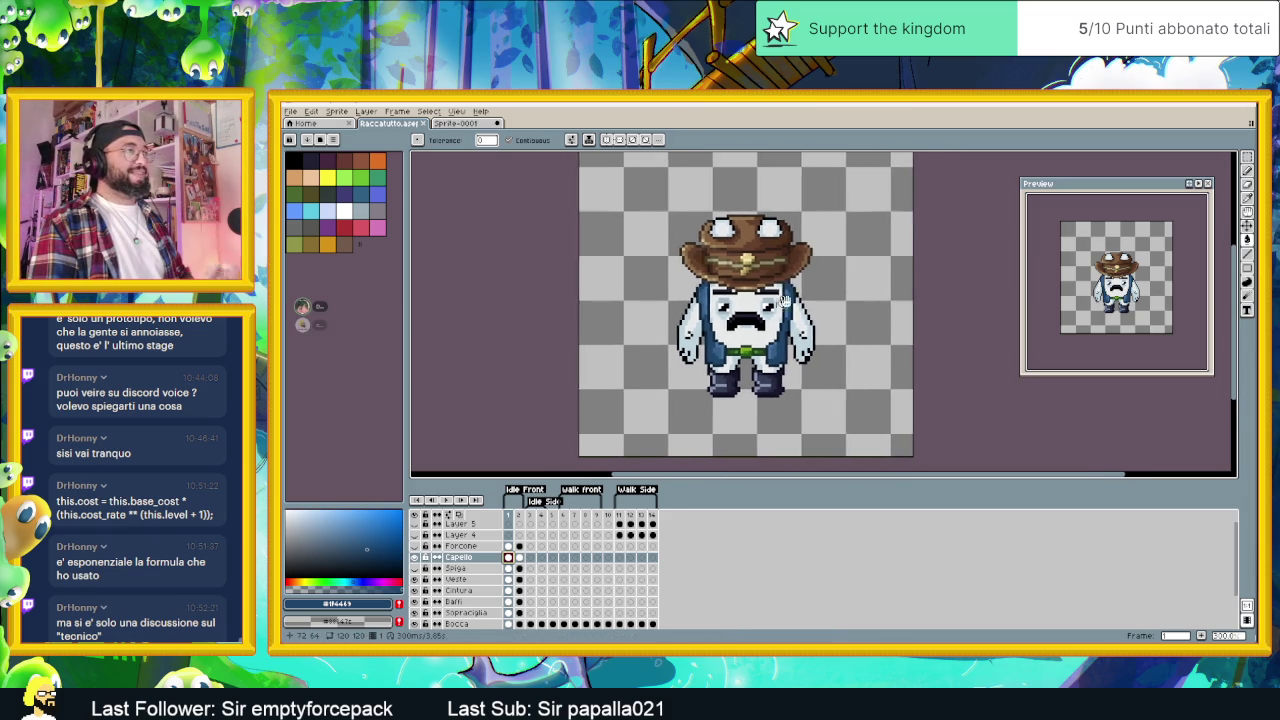
pyautogui.scroll(1, 780, 302)
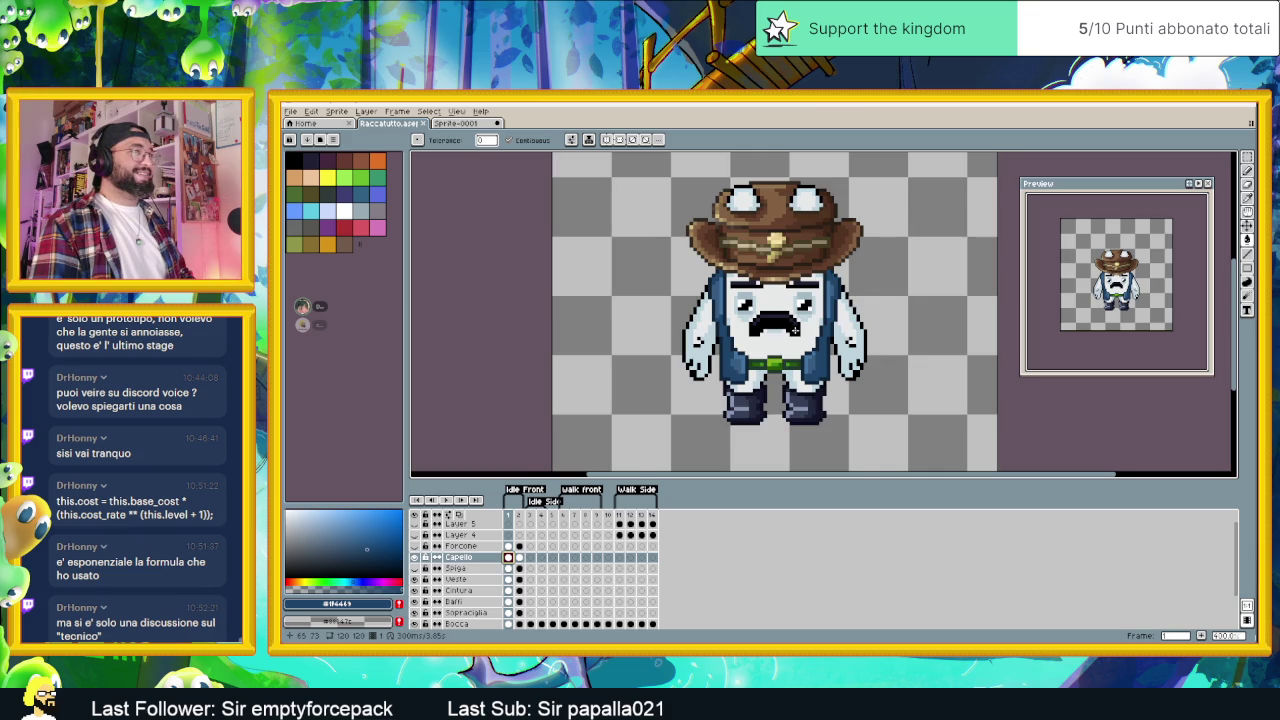
pyautogui.scroll(1, 796, 329)
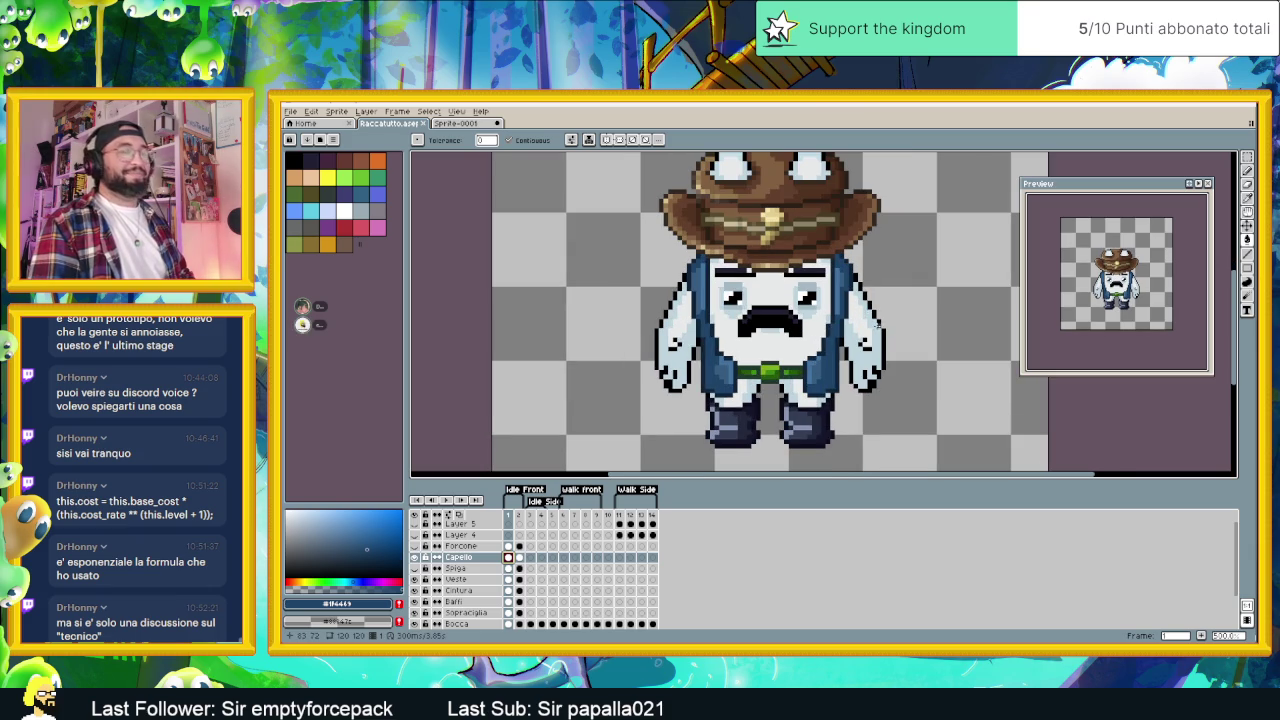
pyautogui.scroll(1, 852, 323)
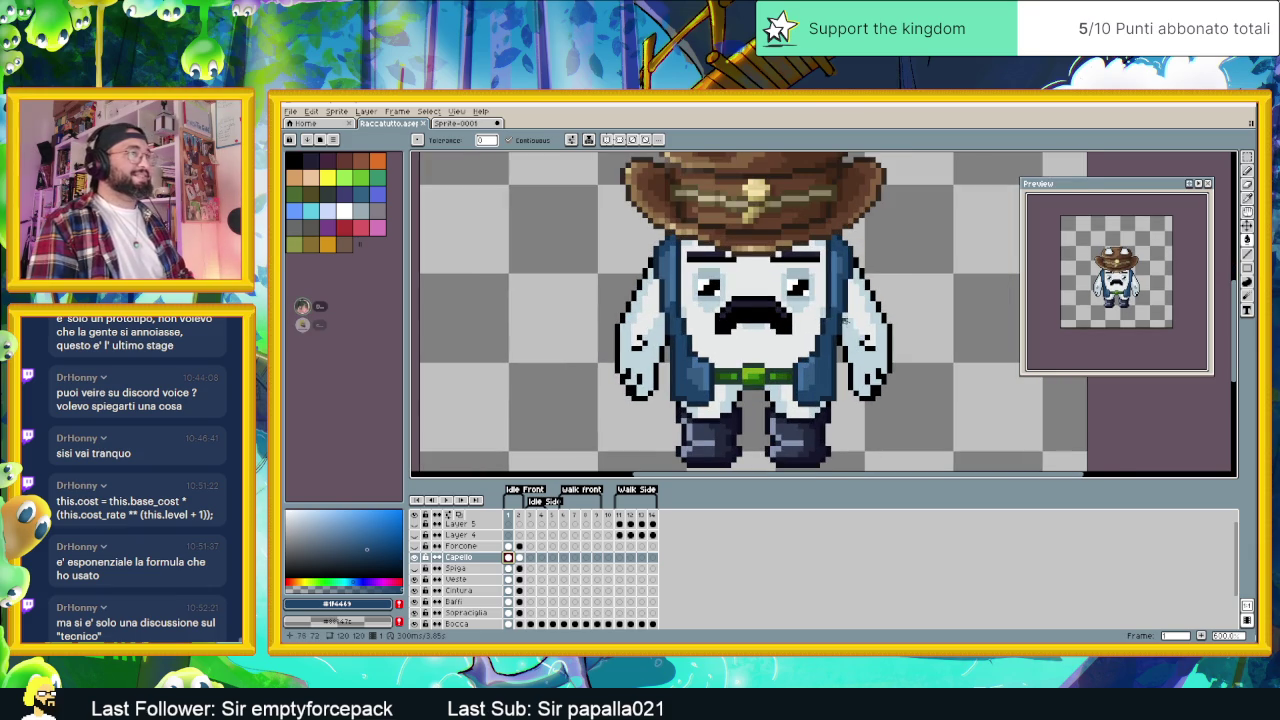
pyautogui.scroll(-1, 697, 455)
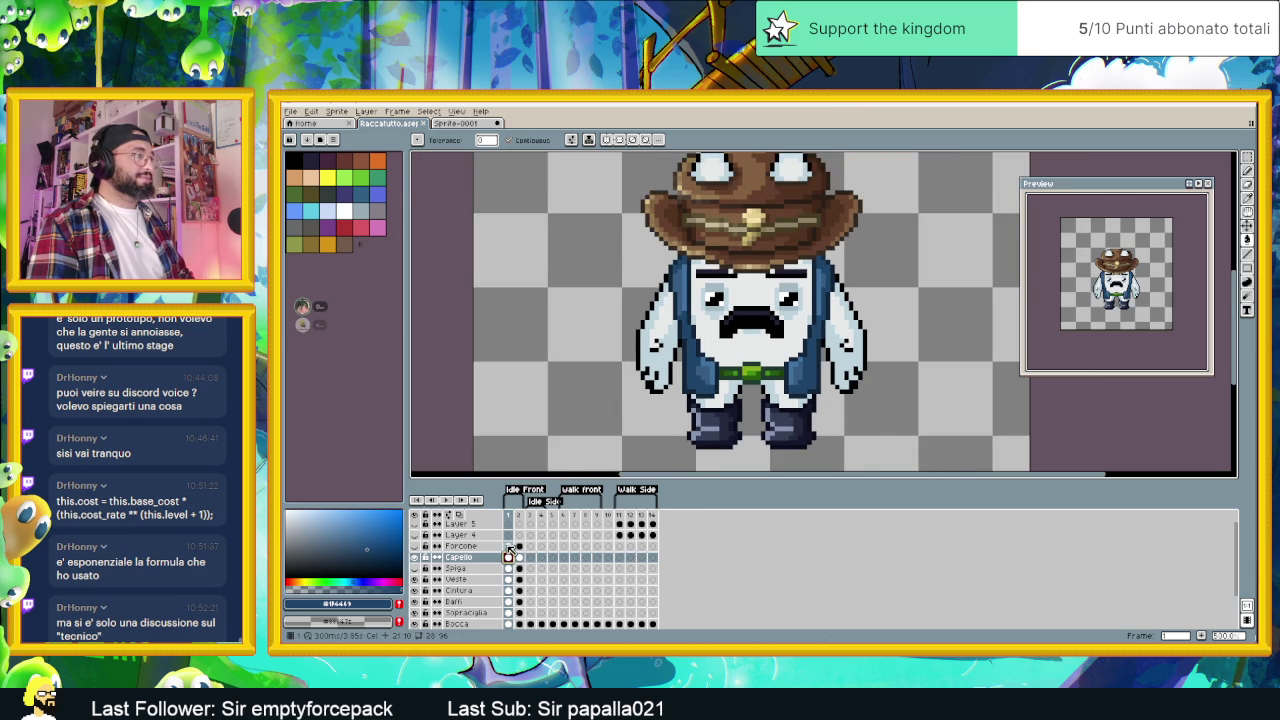
pyautogui.click(427, 547)
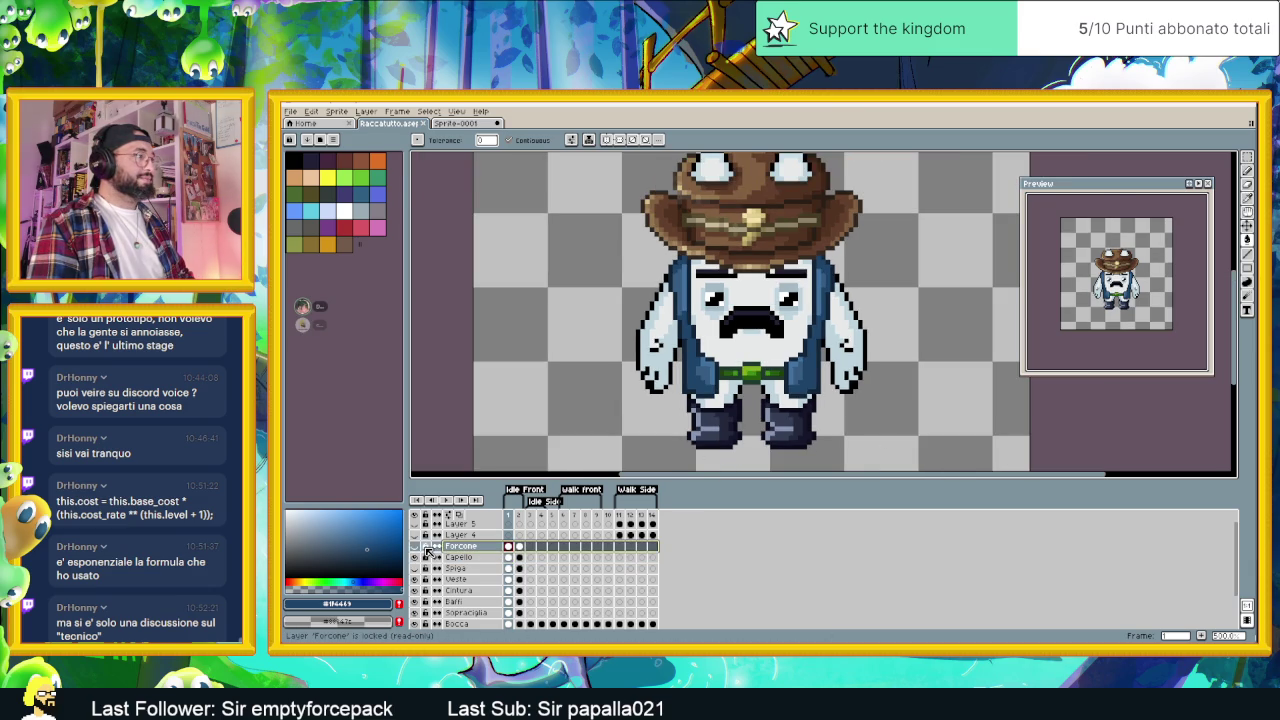
pyautogui.click(415, 547)
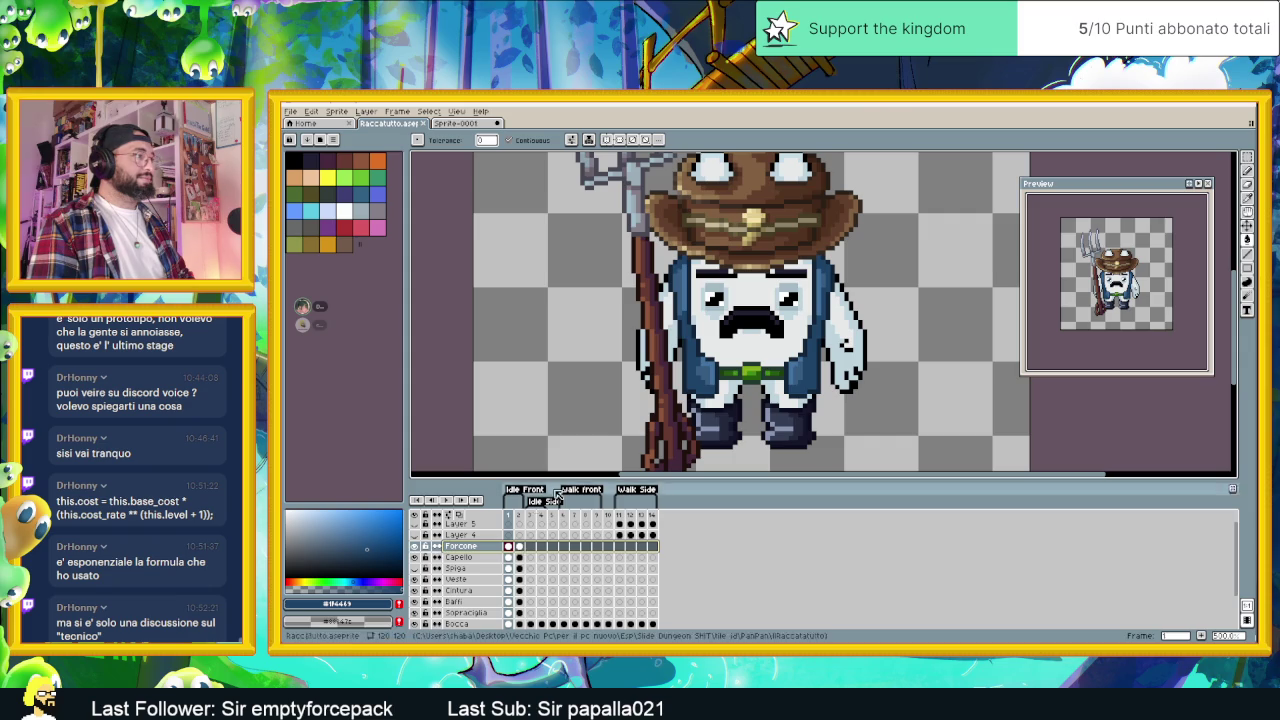
pyautogui.click(509, 547)
pyautogui.scroll(-2, 689, 298)
pyautogui.scroll(1, 689, 298)
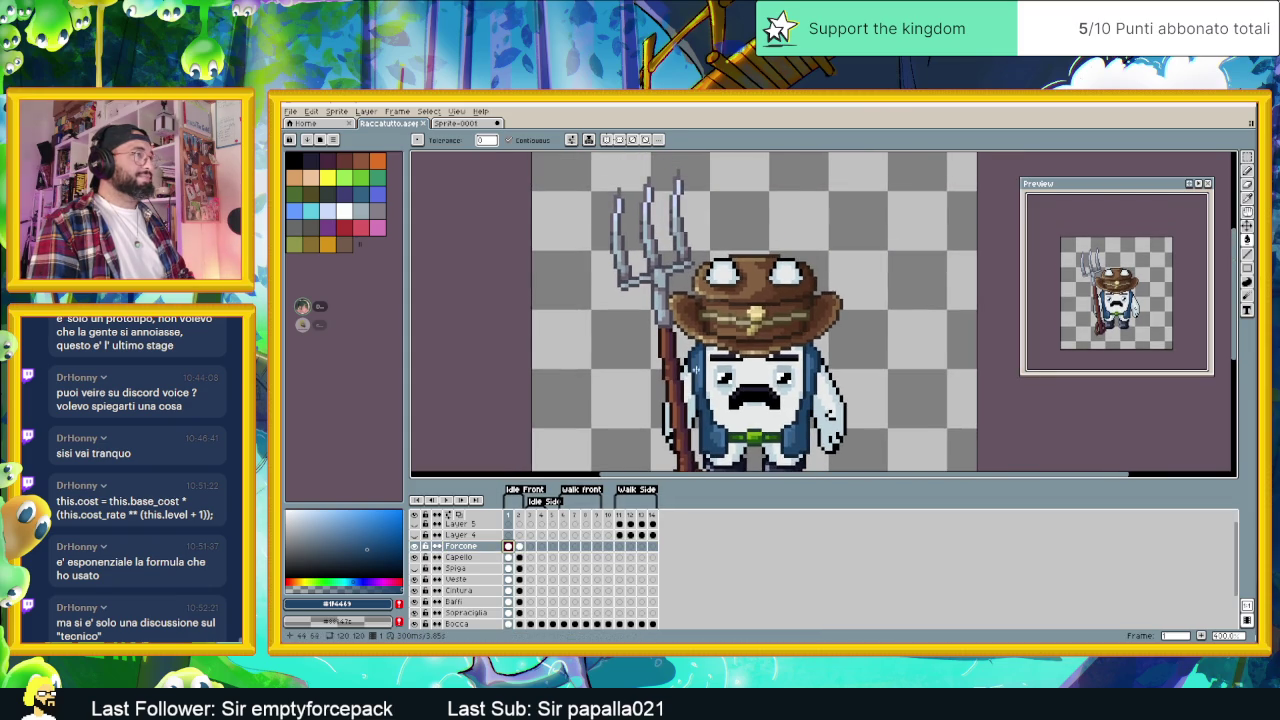
pyautogui.scroll(1, 686, 305)
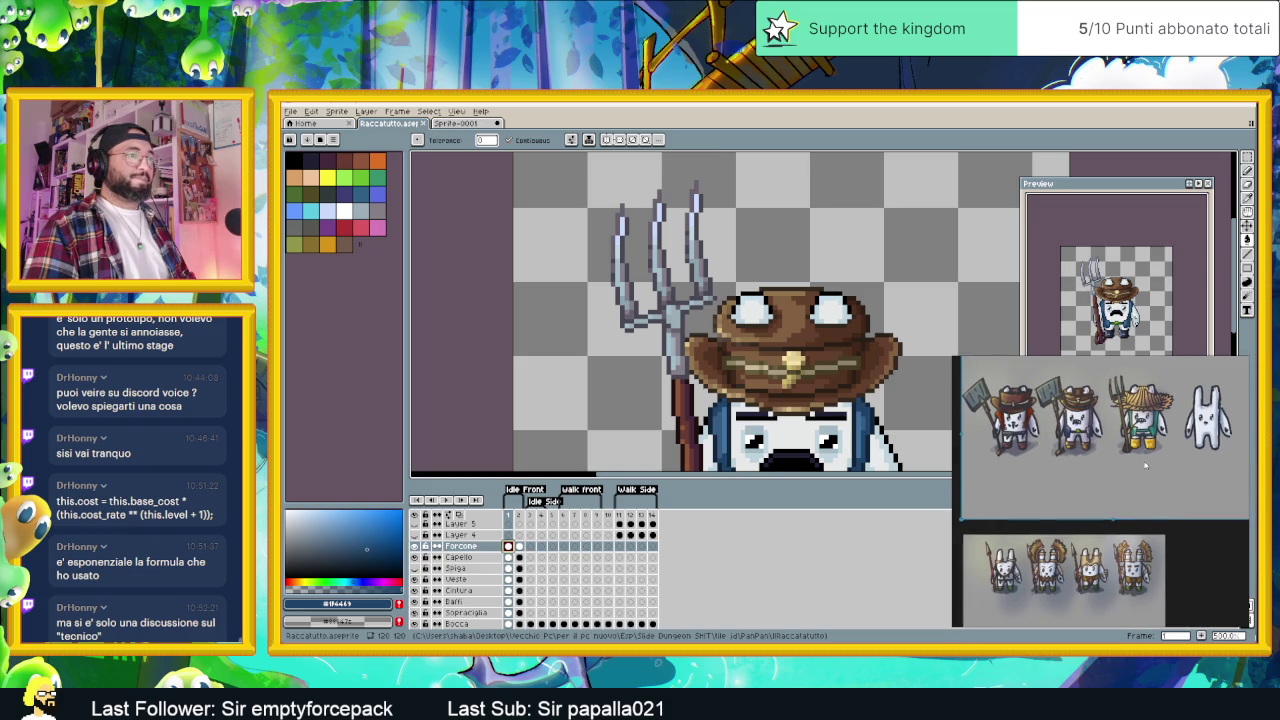
# - Zoom onto the pitchfork tines and set the foreground colour to dark grey #414154
pyautogui.scroll(2, 1078, 460)
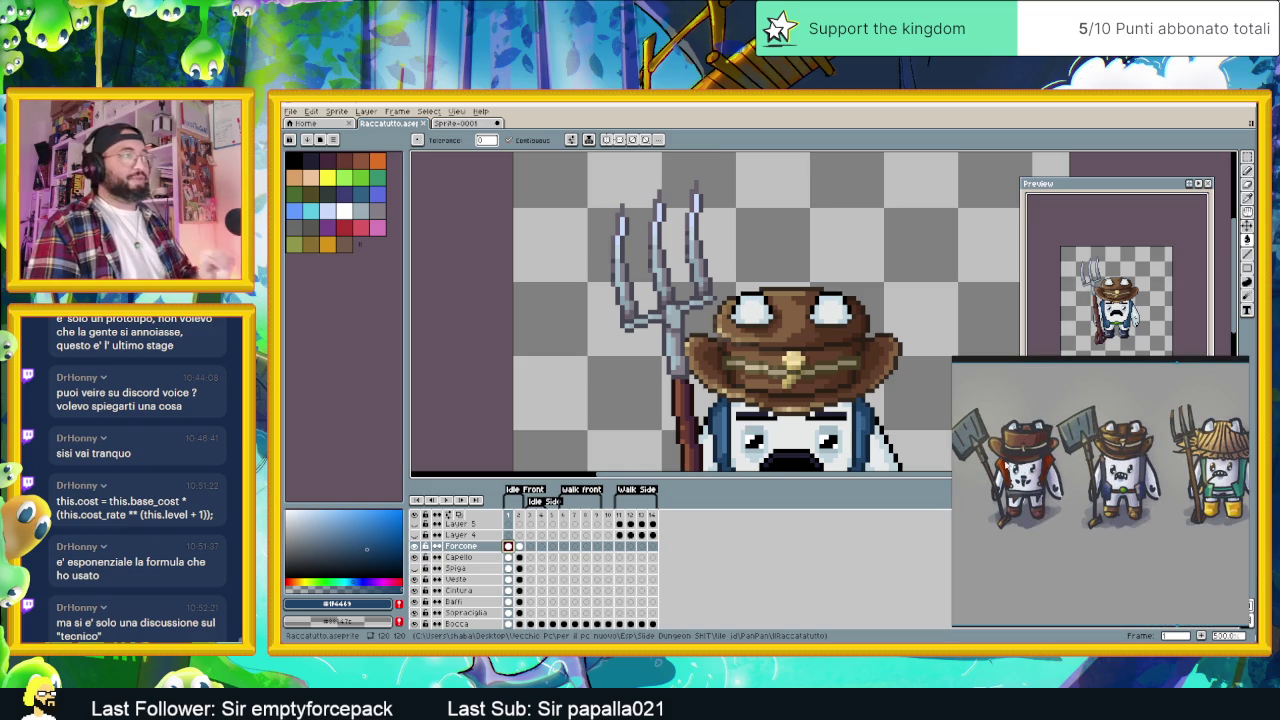
pyautogui.scroll(1, 620, 290)
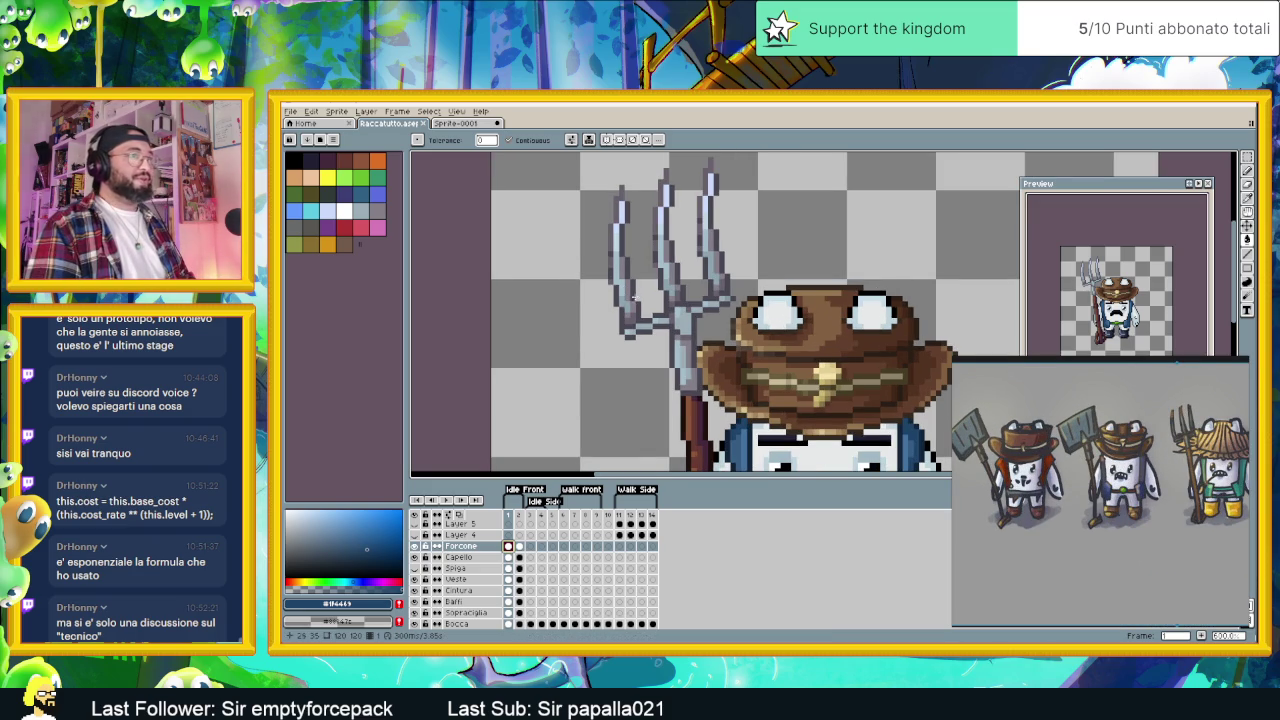
pyautogui.moveTo(630, 297); pyautogui.dragTo(669, 326)
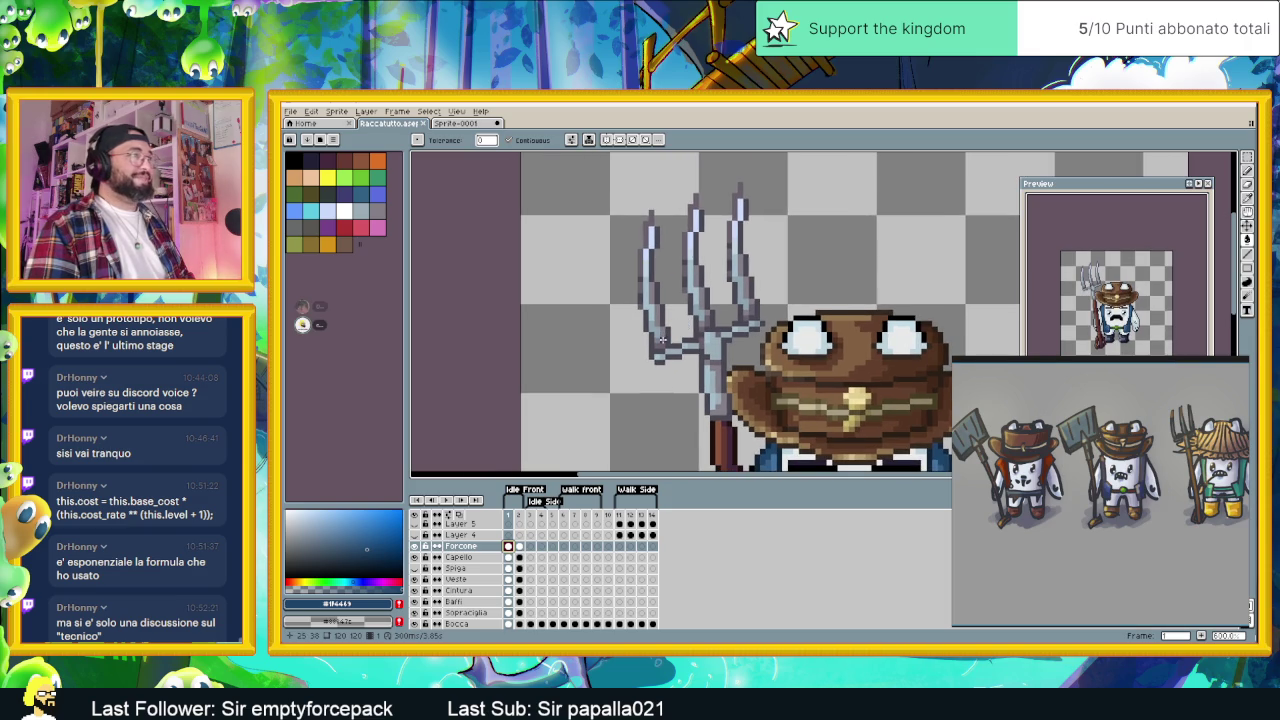
pyautogui.scroll(1, 662, 341)
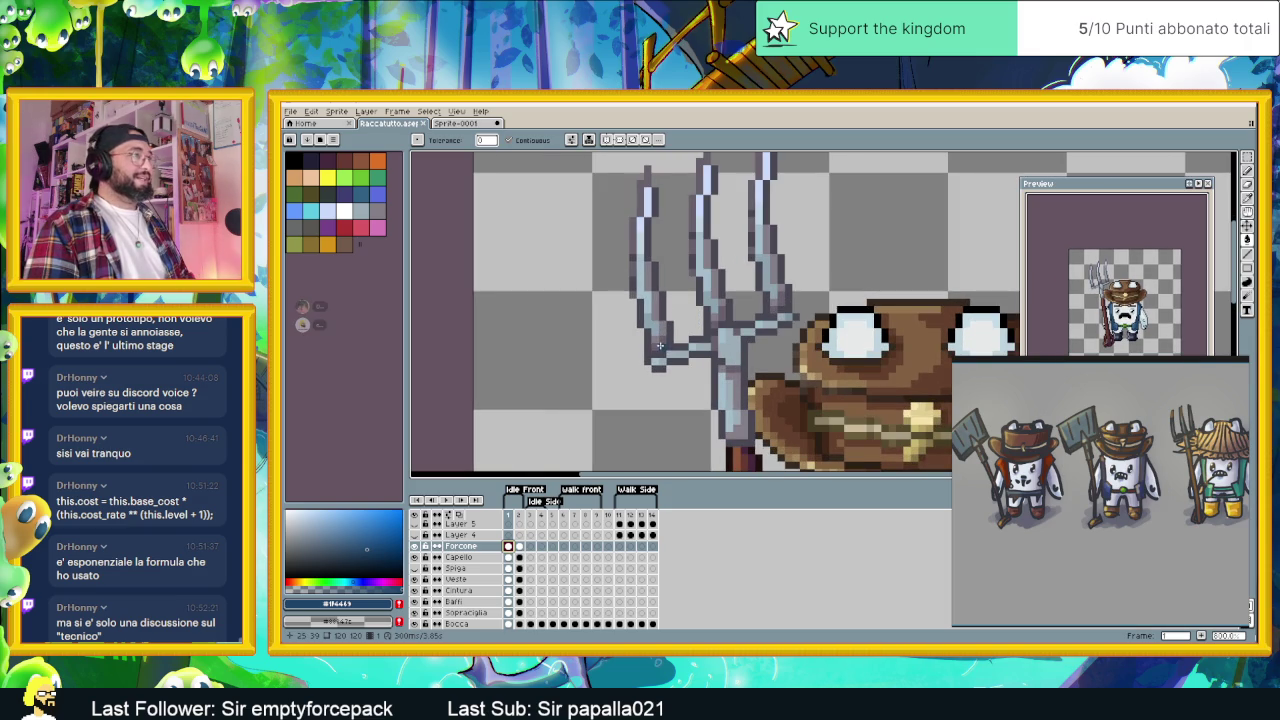
pyautogui.moveTo(662, 352); pyautogui.dragTo(686, 377)
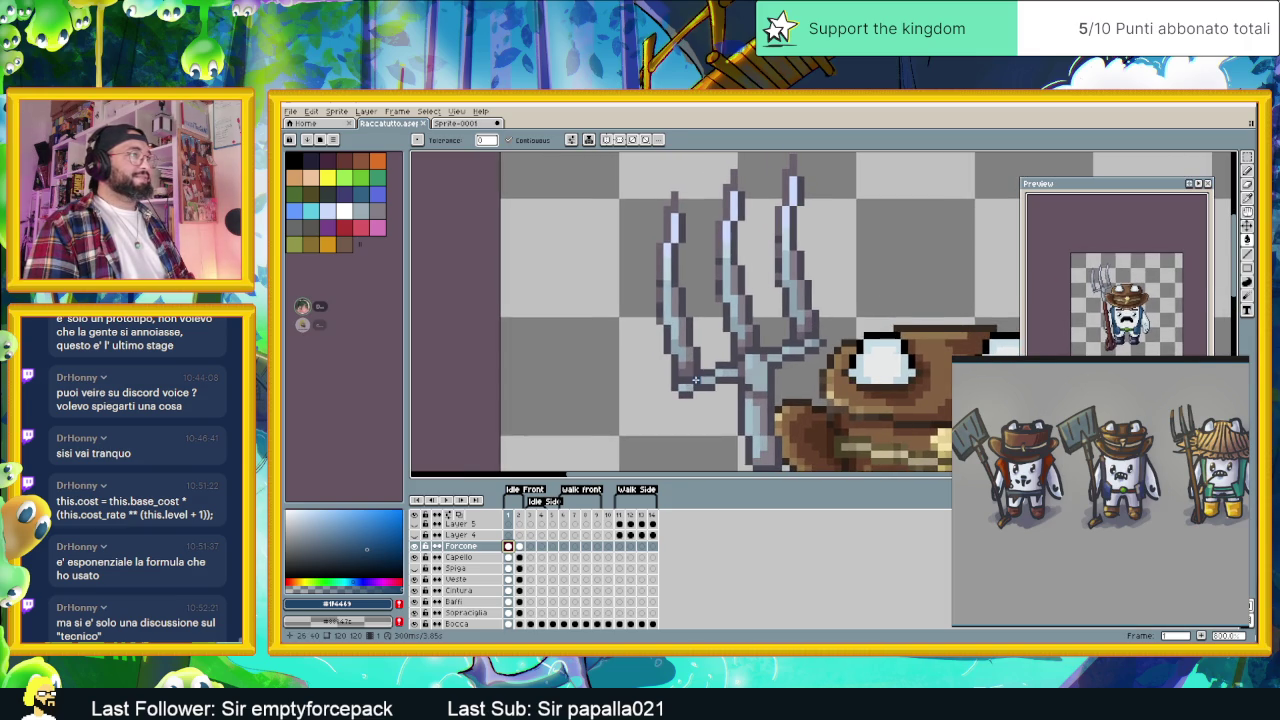
pyautogui.keyDown('alt'); pyautogui.click(686, 377); pyautogui.keyUp('alt')
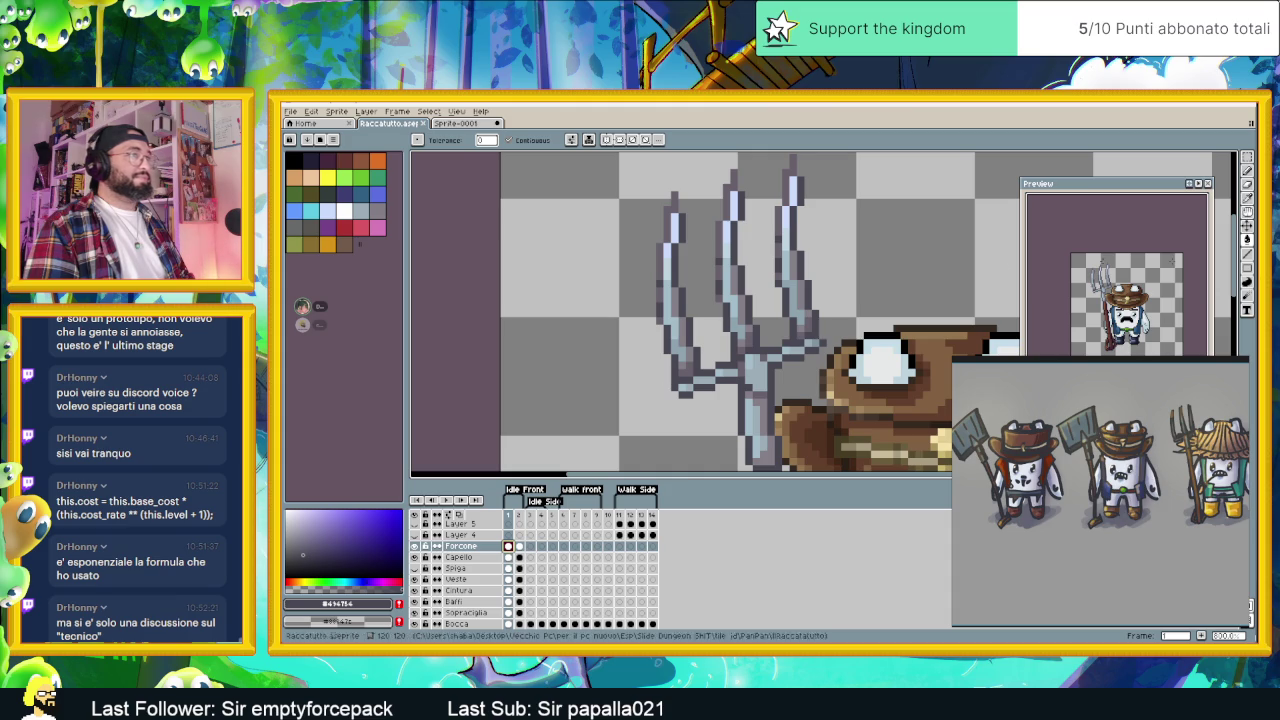
pyautogui.scroll(-2, 827, 284)
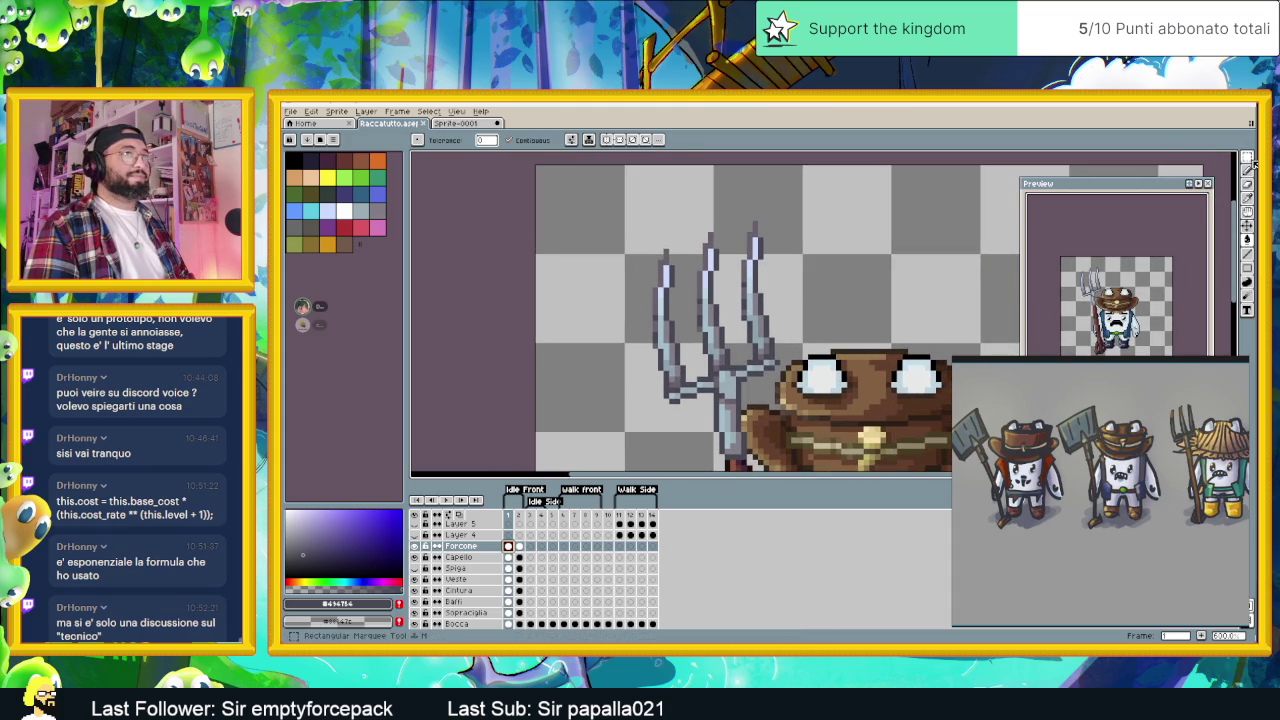
# - Marquee-select the three pitchfork tines and move them up and to the right
pyautogui.press('m')
pyautogui.moveTo(727, 217); pyautogui.dragTo(795, 357)
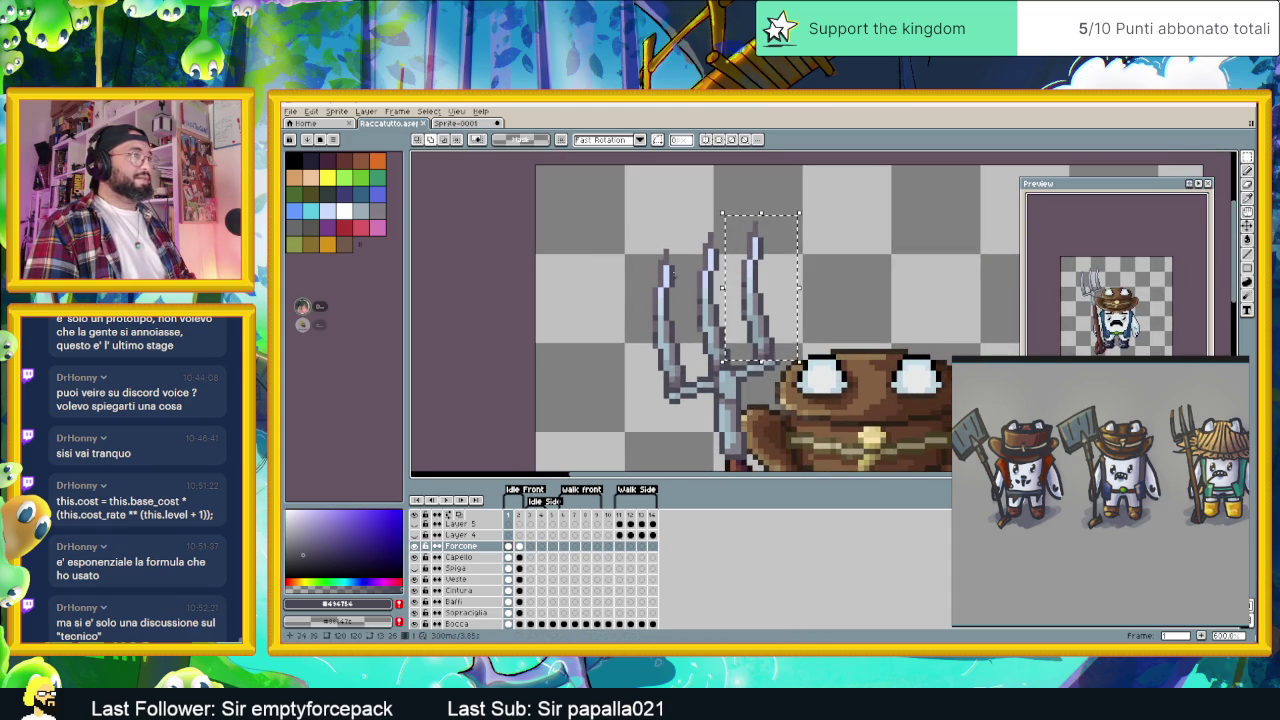
pyautogui.moveTo(621, 207); pyautogui.dragTo(735, 364)
pyautogui.moveTo(619, 248); pyautogui.dragTo(686, 382)
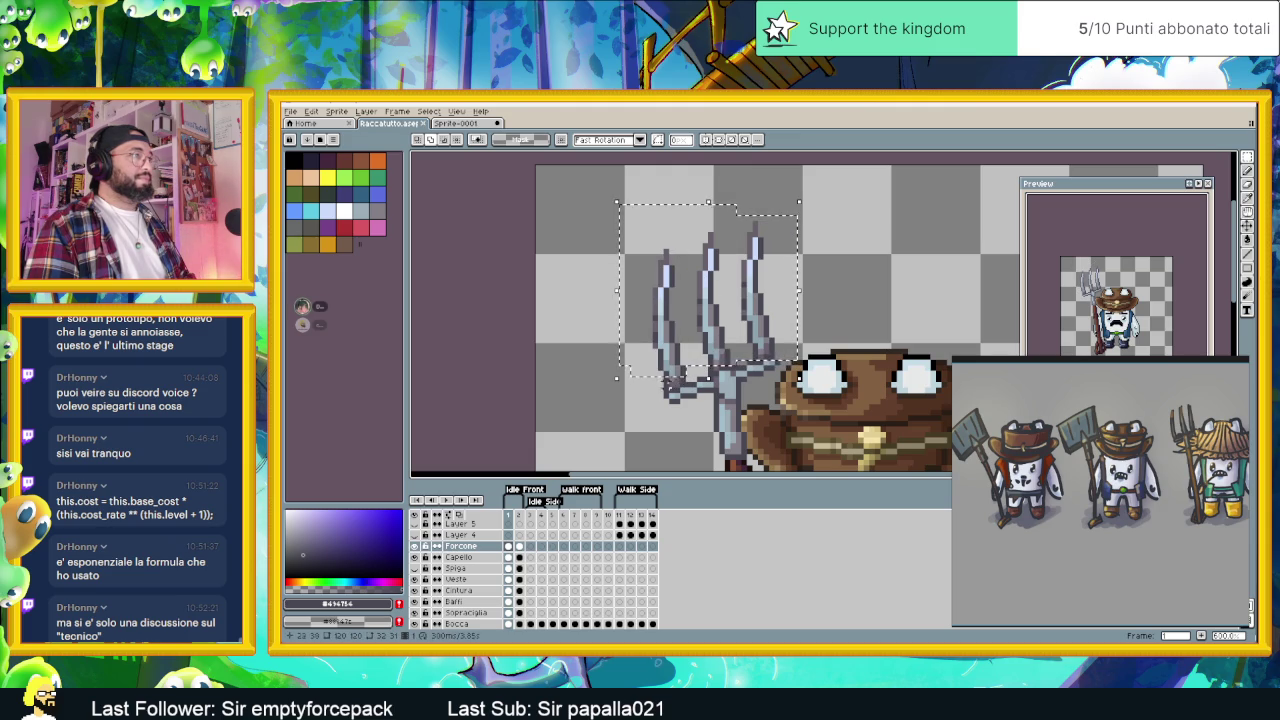
pyautogui.moveTo(668, 381); pyautogui.dragTo(684, 390)
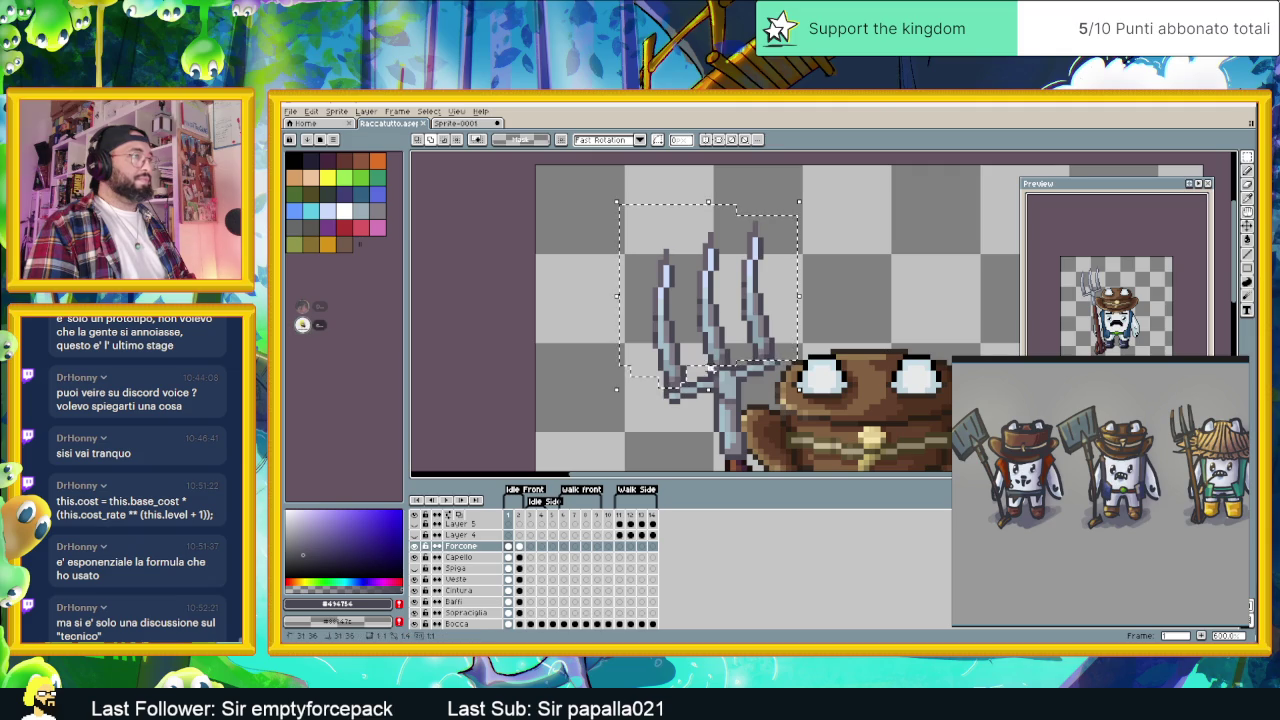
pyautogui.moveTo(724, 372); pyautogui.dragTo(966, 263)
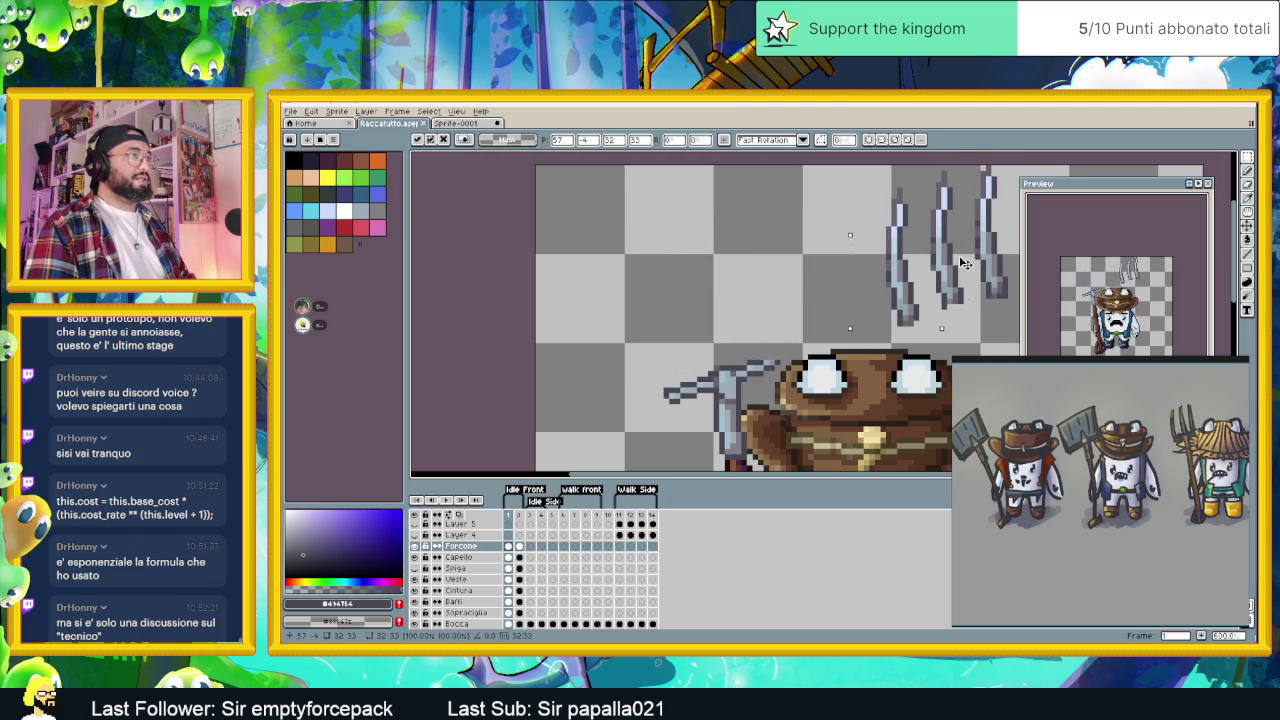
pyautogui.hotkey('ctrl', 'd')
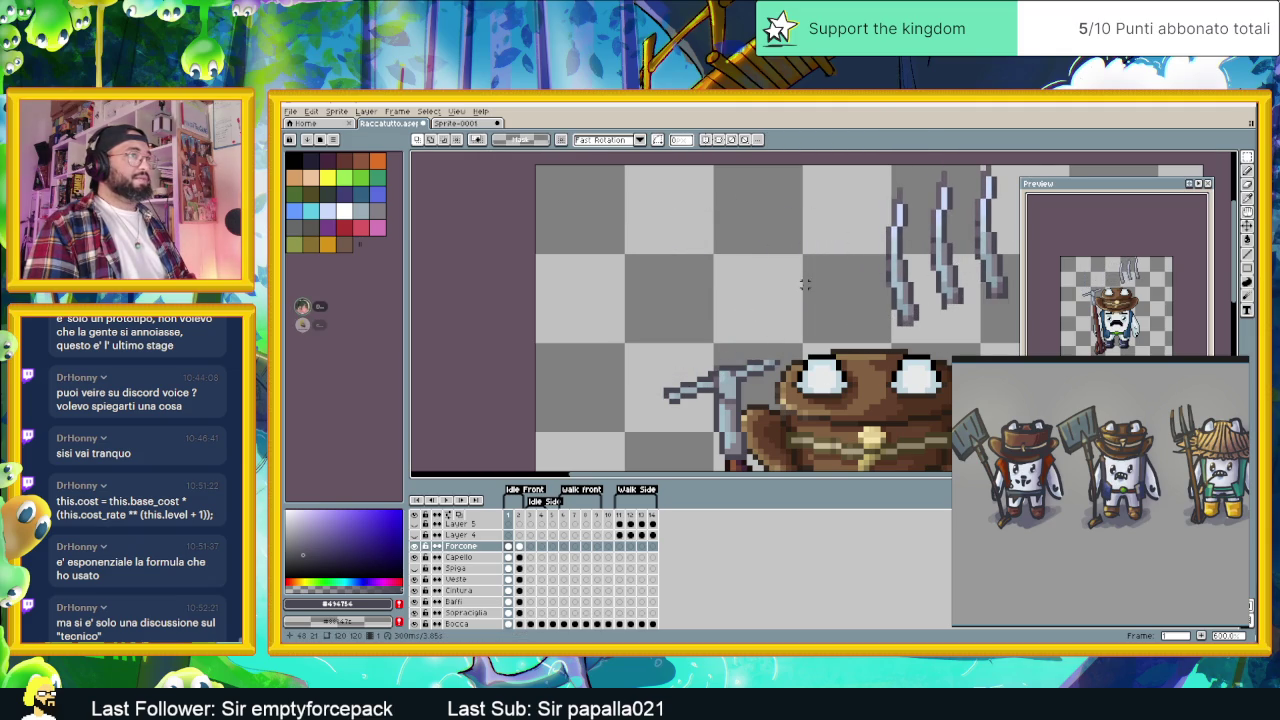
pyautogui.scroll(-1, 805, 285)
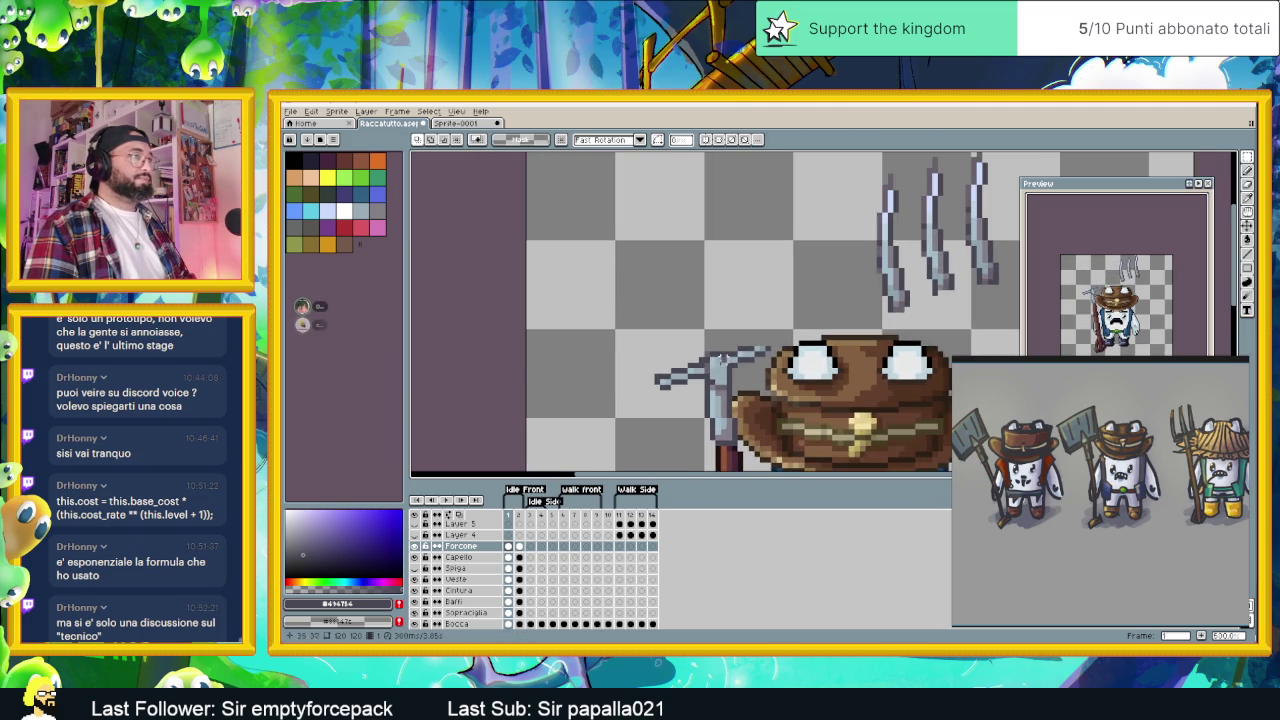
pyautogui.scroll(1, 720, 350)
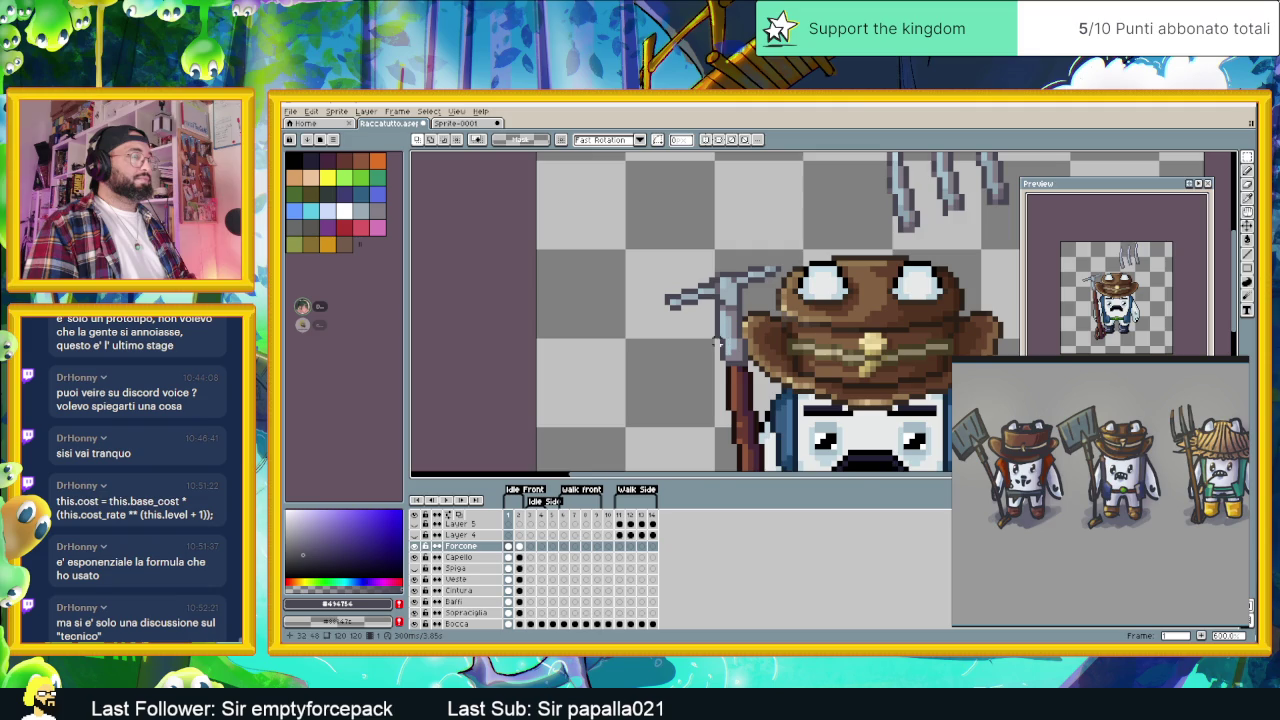
# - Select the pitchfork head and lower it about 12 px beside the hat brim
pyautogui.moveTo(618, 209); pyautogui.dragTo(794, 334)
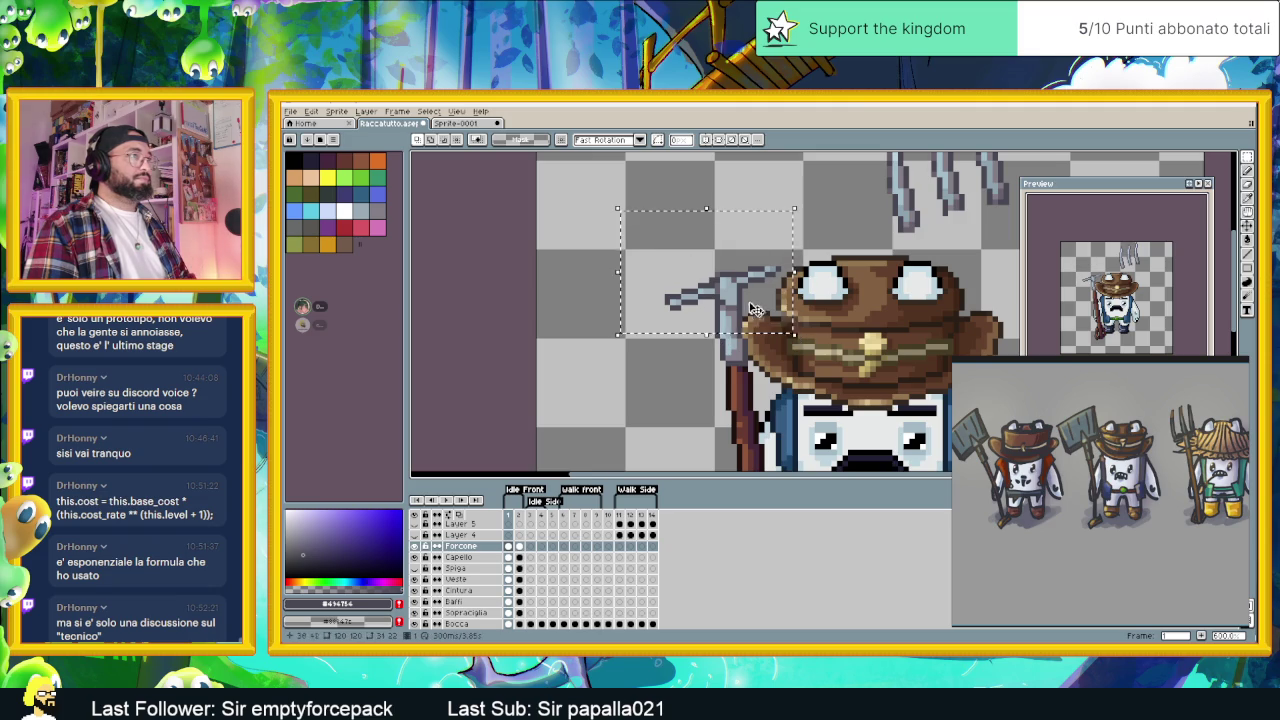
pyautogui.hotkey('ctrl', 'd')
pyautogui.moveTo(604, 223)
pyautogui.mouseDown()
pyautogui.moveTo(818, 302)
pyautogui.moveTo(827, 329)
pyautogui.mouseUp()
pyautogui.click(757, 310)
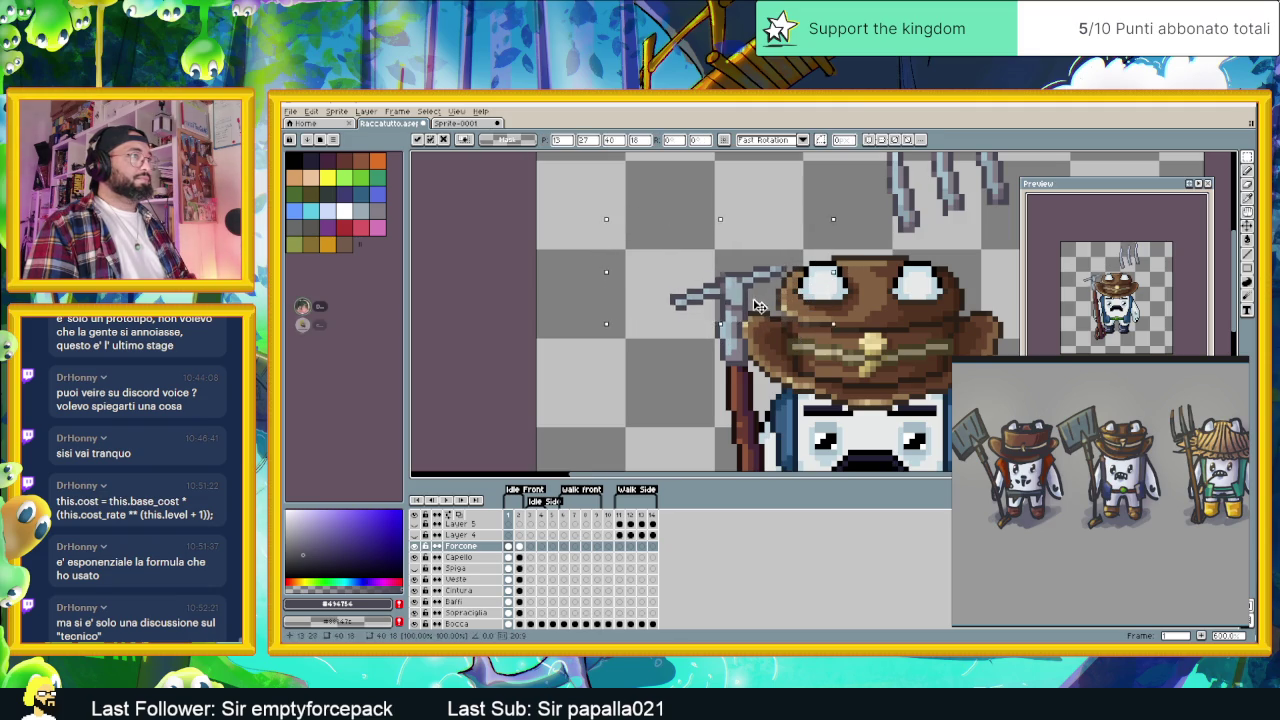
pyautogui.moveTo(757, 310); pyautogui.dragTo(757, 319)
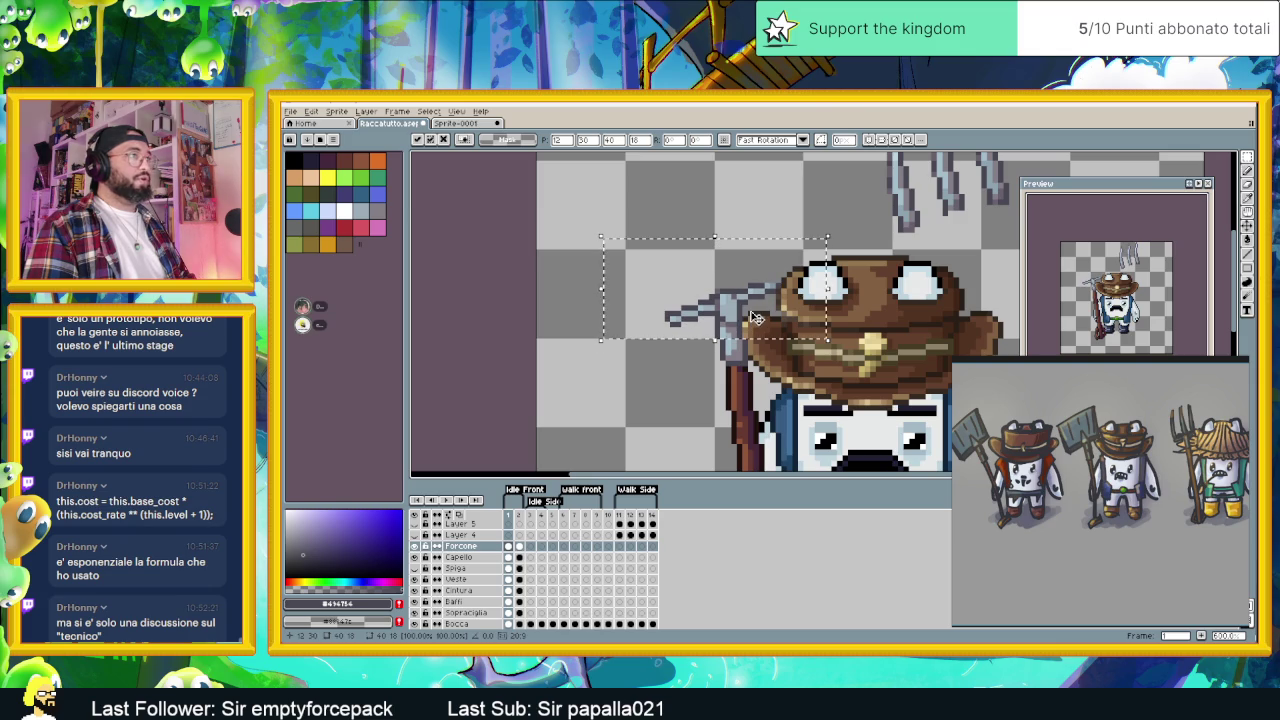
pyautogui.hotkey('ctrl', 'd')
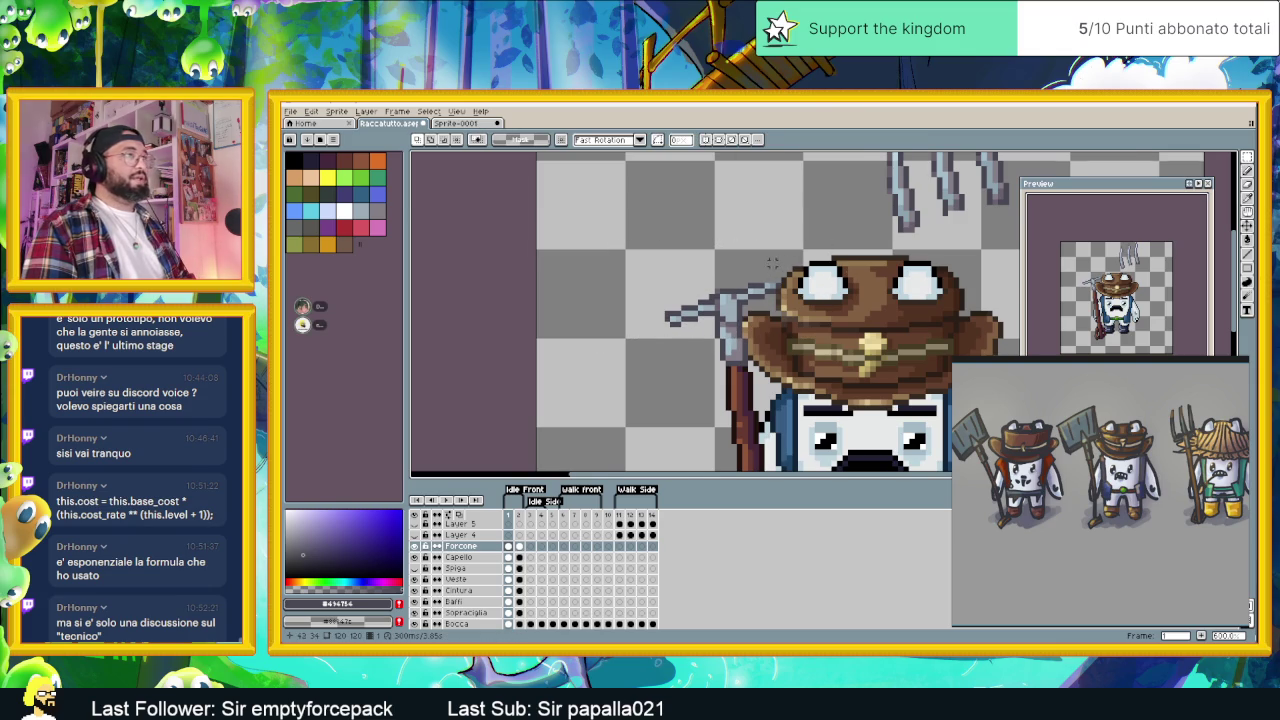
pyautogui.scroll(1, 700, 320)
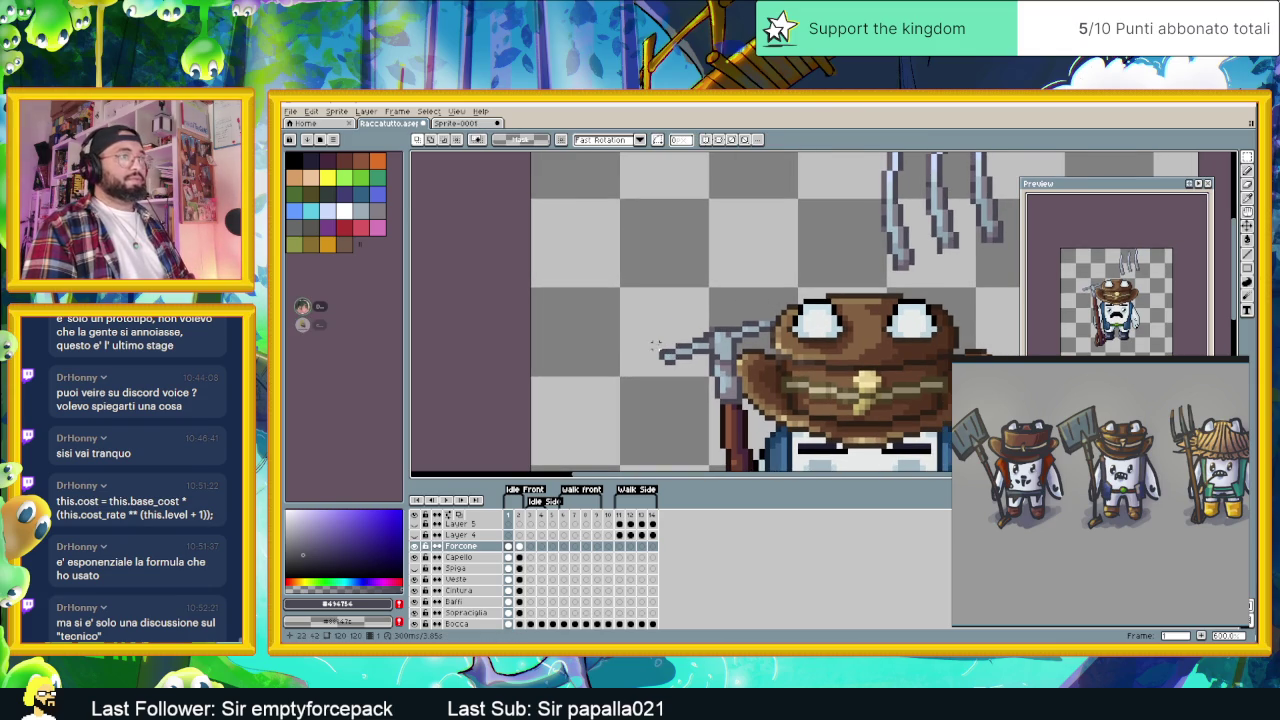
pyautogui.moveTo(667, 360); pyautogui.dragTo(691, 370)
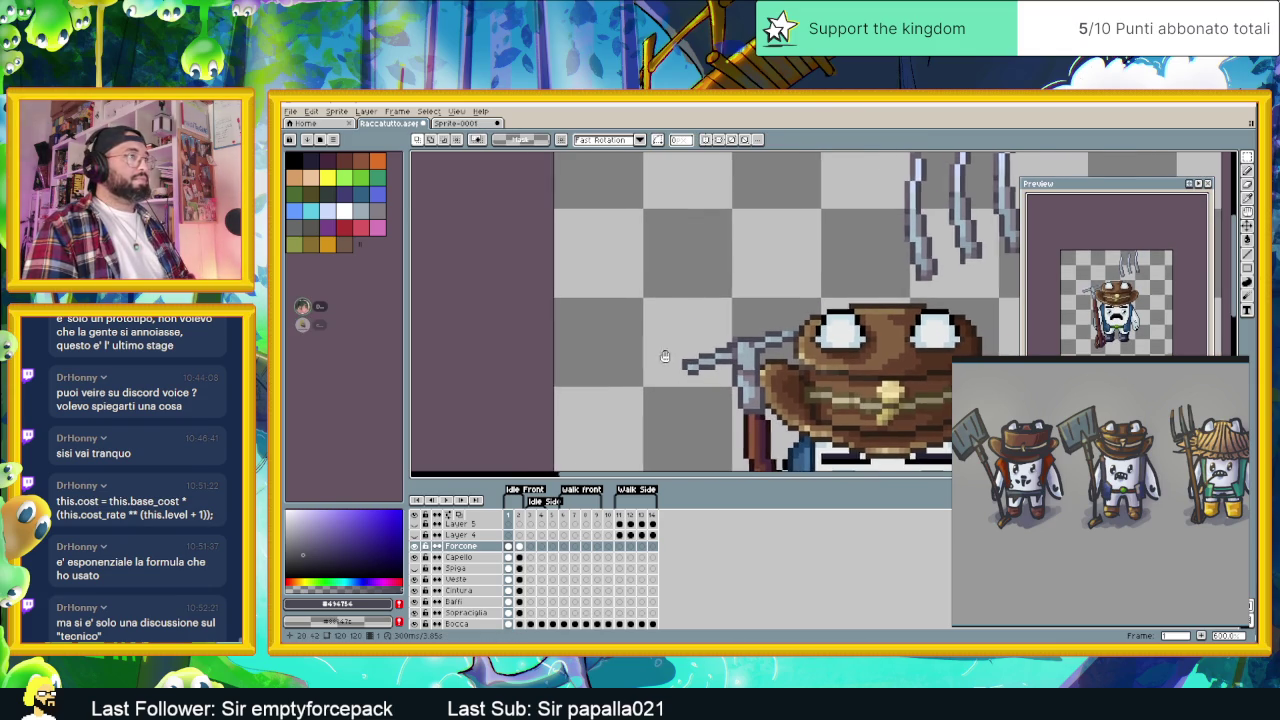
pyautogui.press('i')
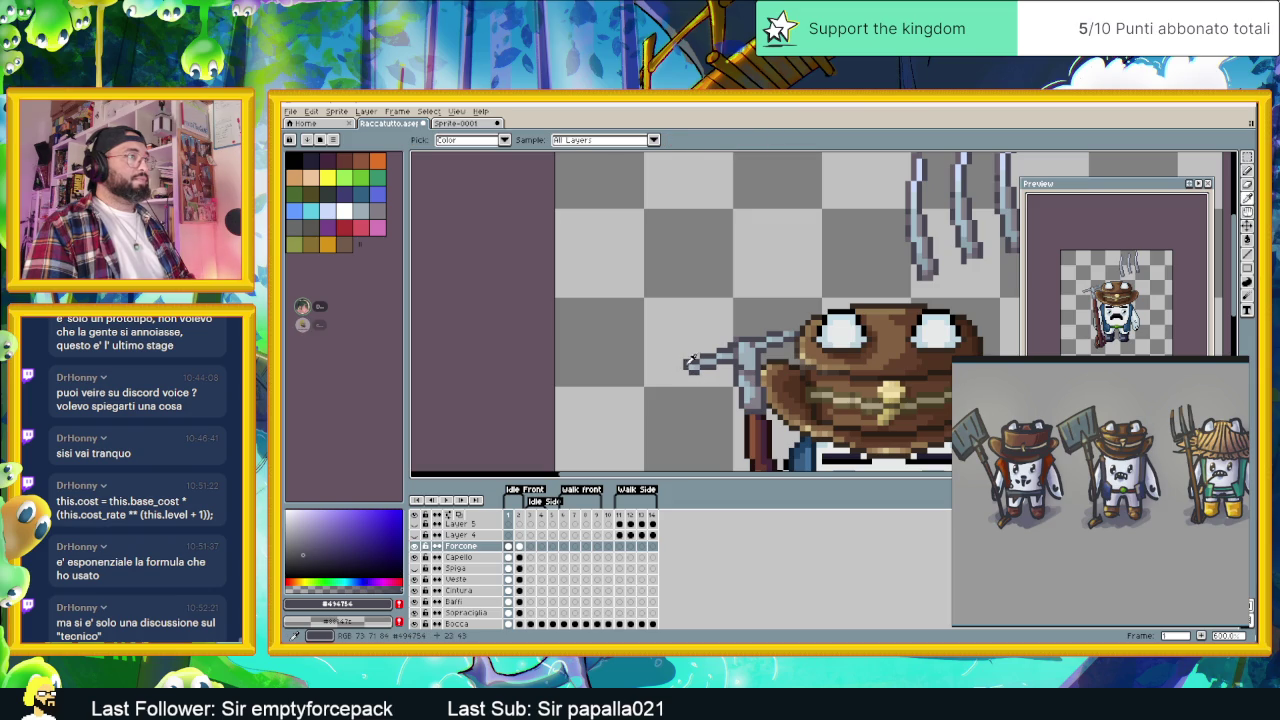
pyautogui.click(1247, 172)
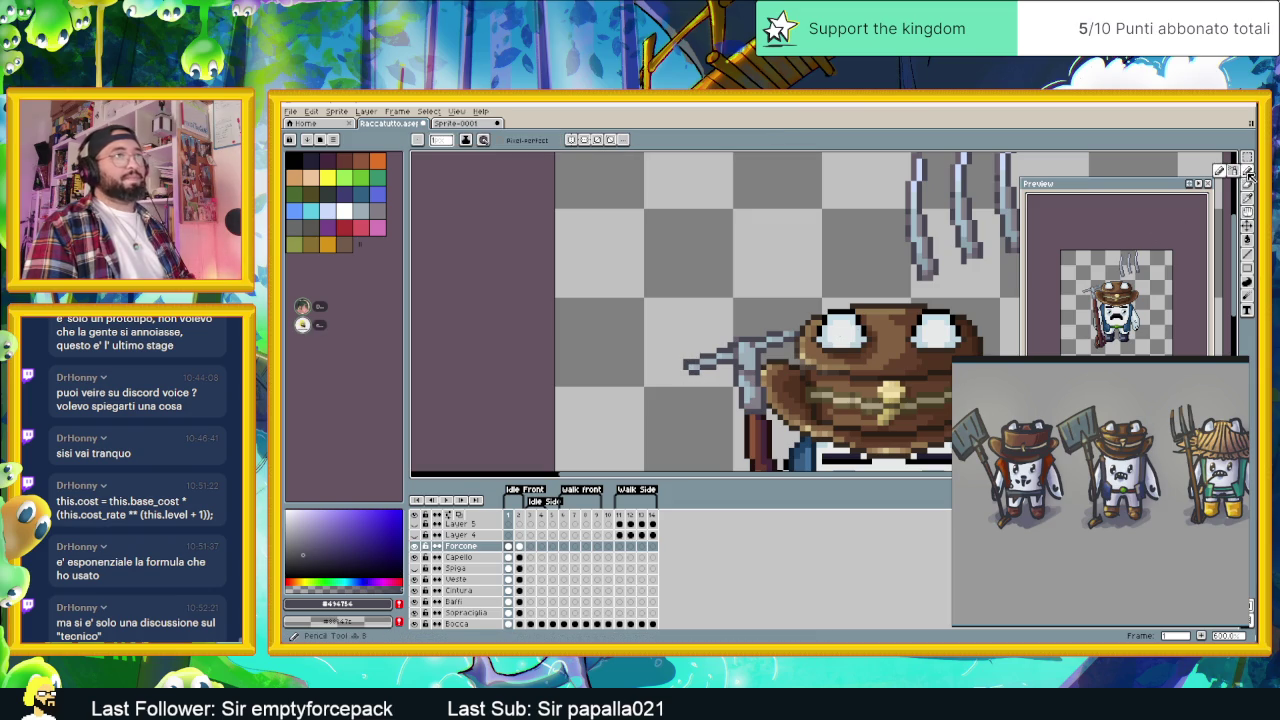
pyautogui.click(1249, 242)
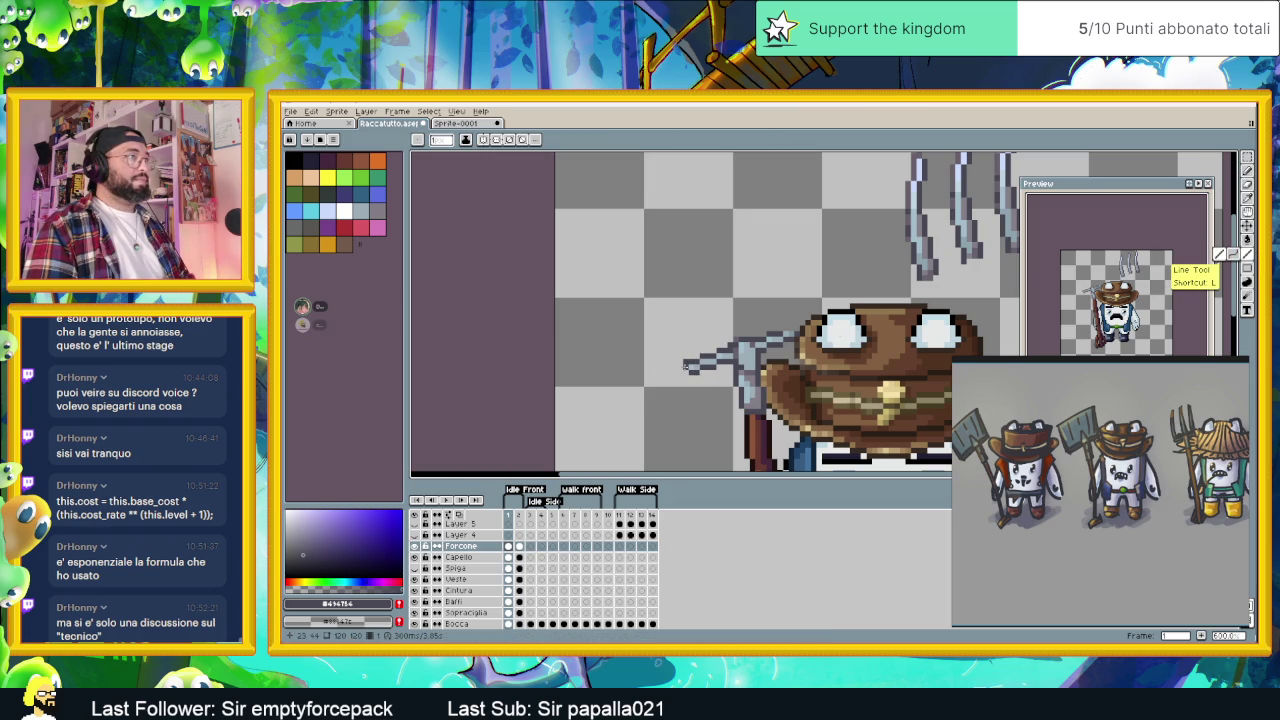
# - Draw a vertical dark line up from the pitchfork head's left end, plus strokes along its tip
pyautogui.click(680, 365)
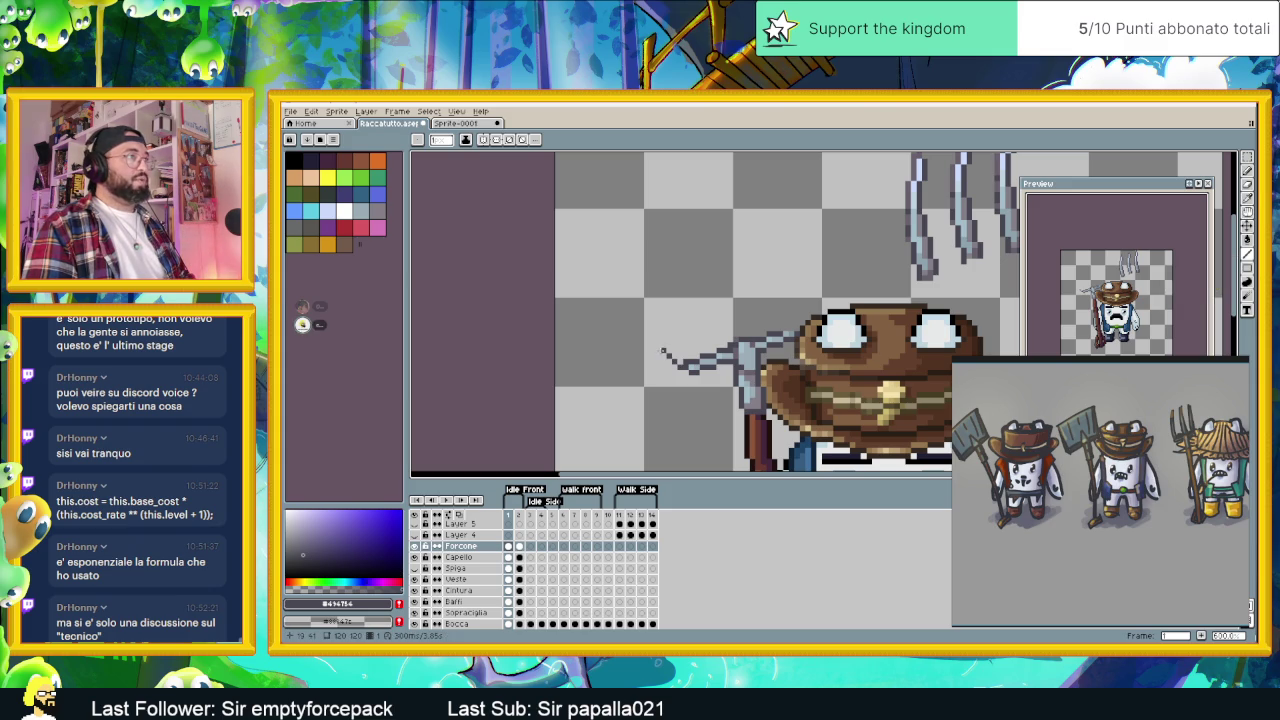
pyautogui.moveTo(658, 340); pyautogui.dragTo(658, 274)
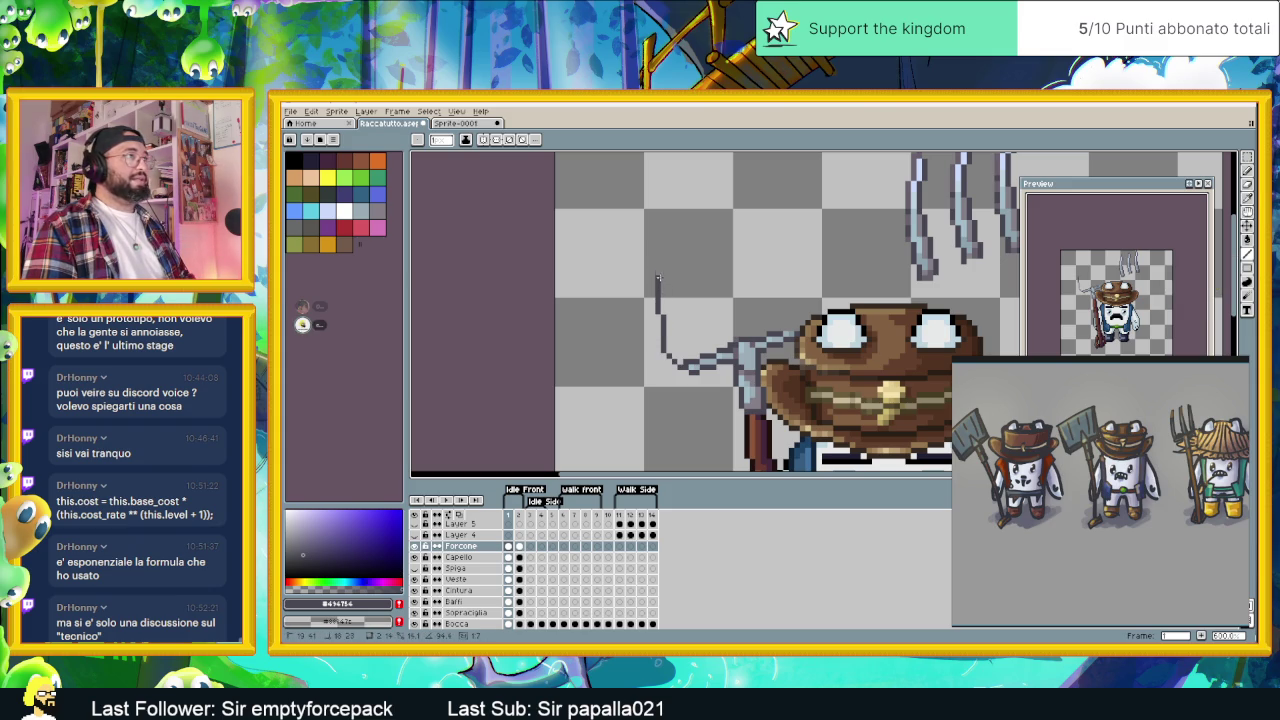
pyautogui.moveTo(749, 294); pyautogui.dragTo(766, 334)
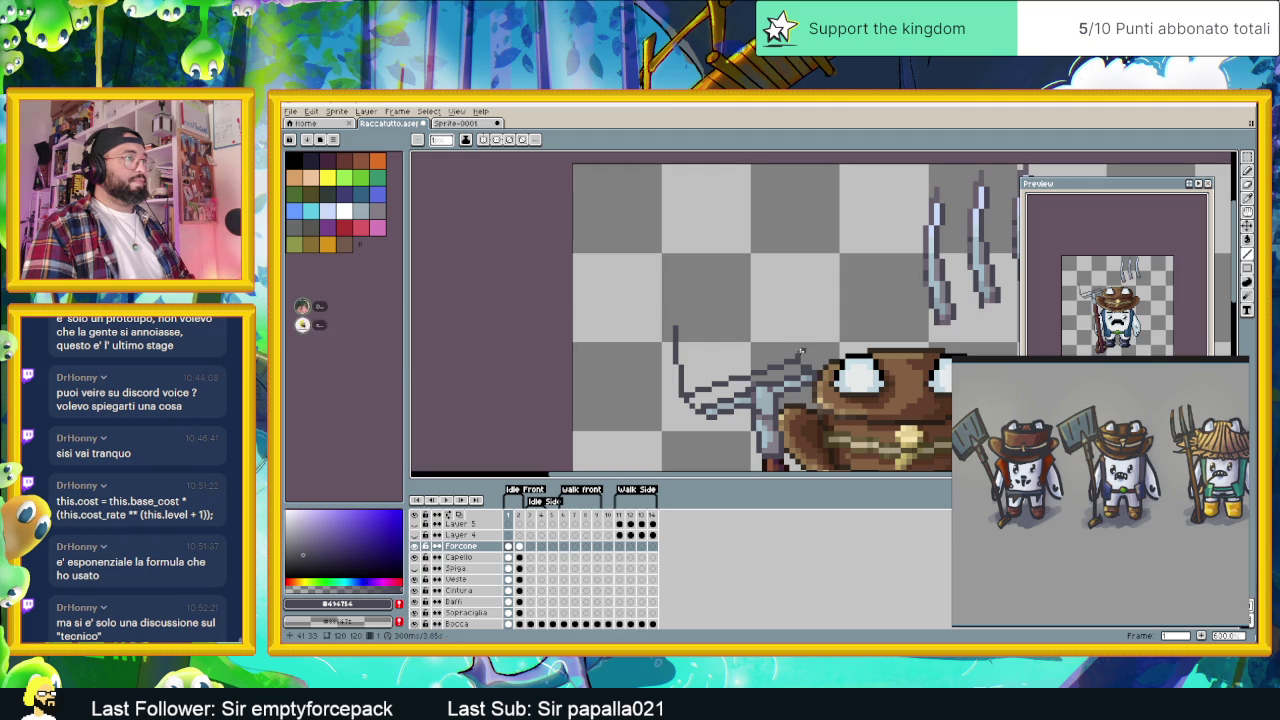
pyautogui.moveTo(797, 356); pyautogui.dragTo(818, 362)
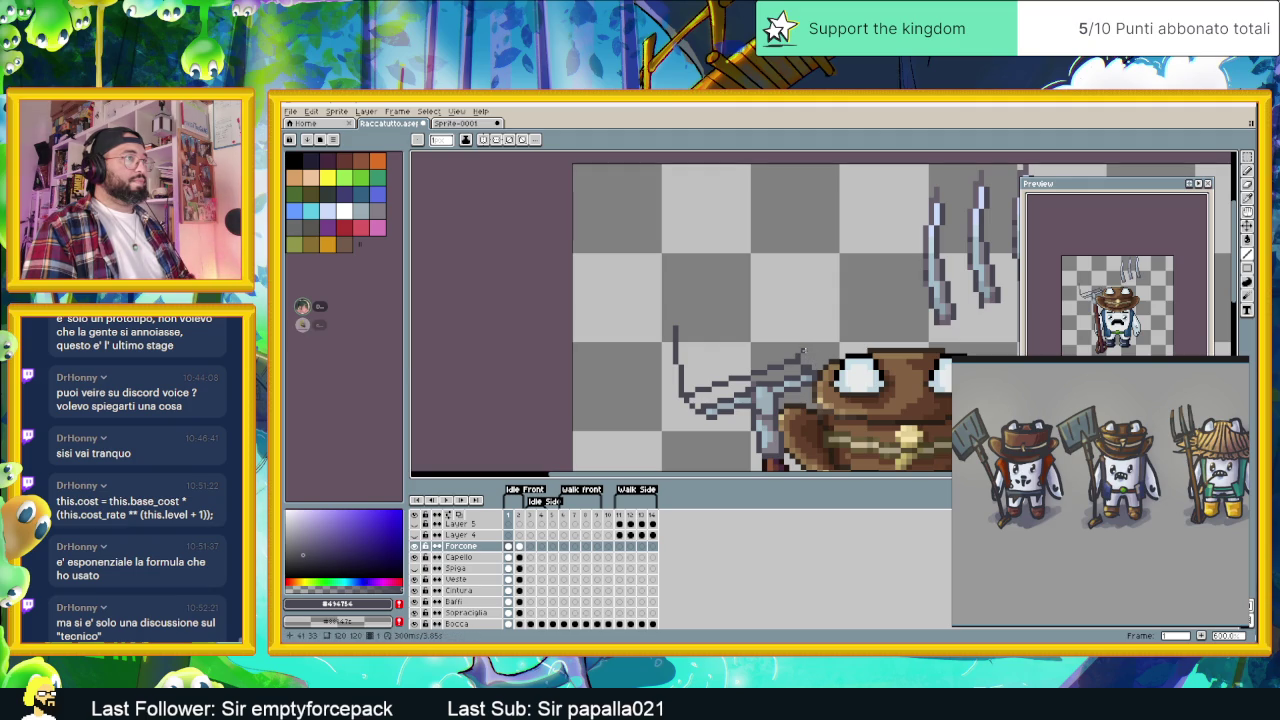
pyautogui.moveTo(797, 349)
pyautogui.mouseDown()
pyautogui.moveTo(812, 348)
pyautogui.moveTo(810, 368)
pyautogui.mouseUp()
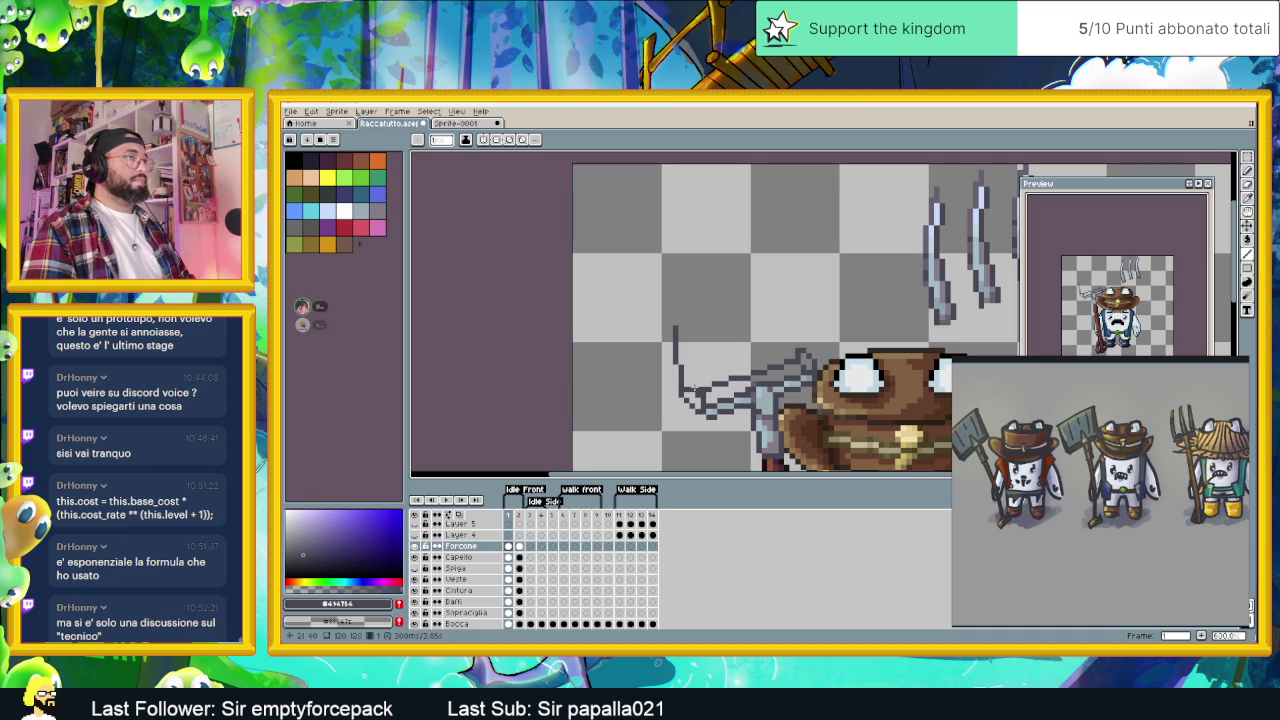
pyautogui.hscroll(2, 697, 386)
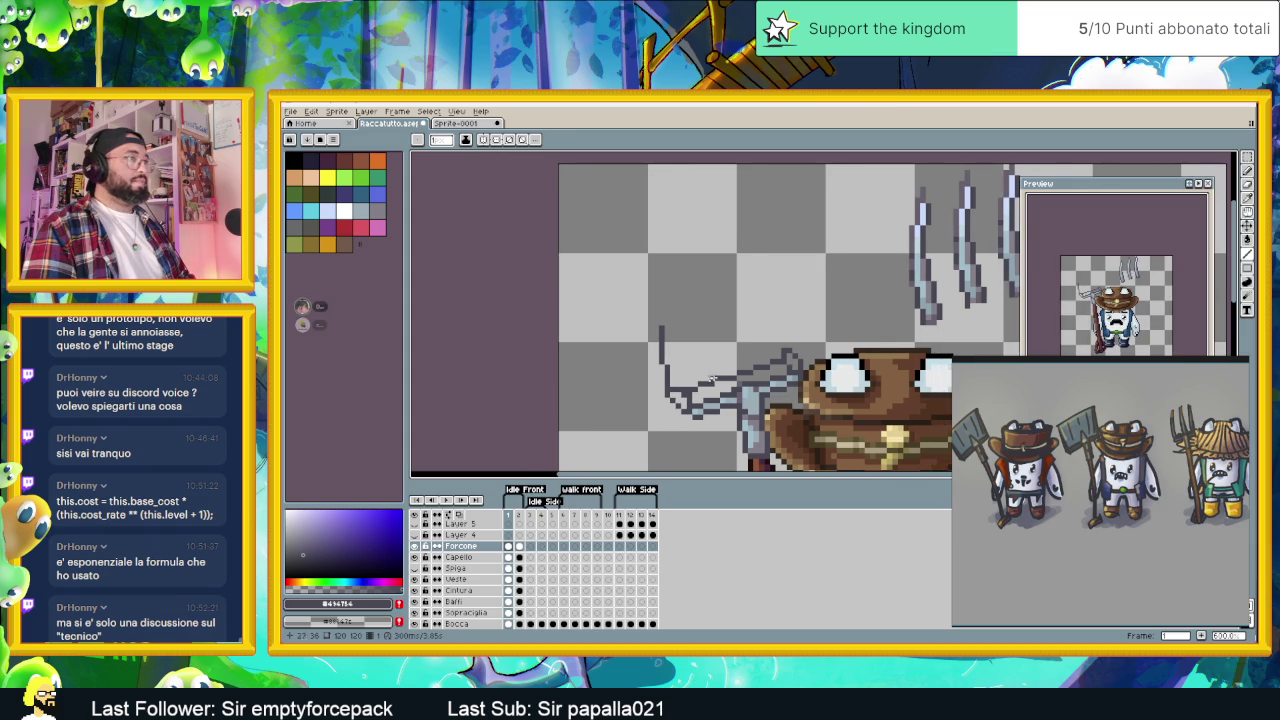
# - Outline a broad shovel blade with connected lines: top, left side, and right edge down to the head
pyautogui.moveTo(789, 345); pyautogui.dragTo(778, 256)
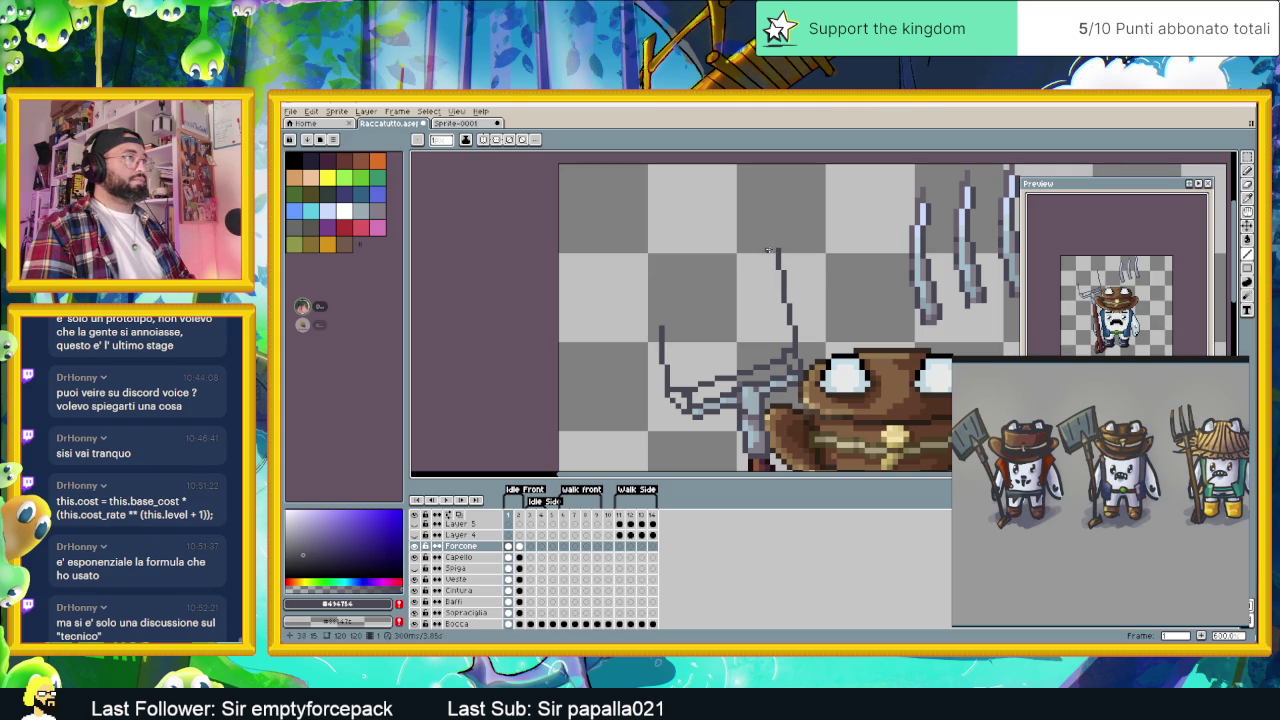
pyautogui.moveTo(767, 249); pyautogui.dragTo(668, 283)
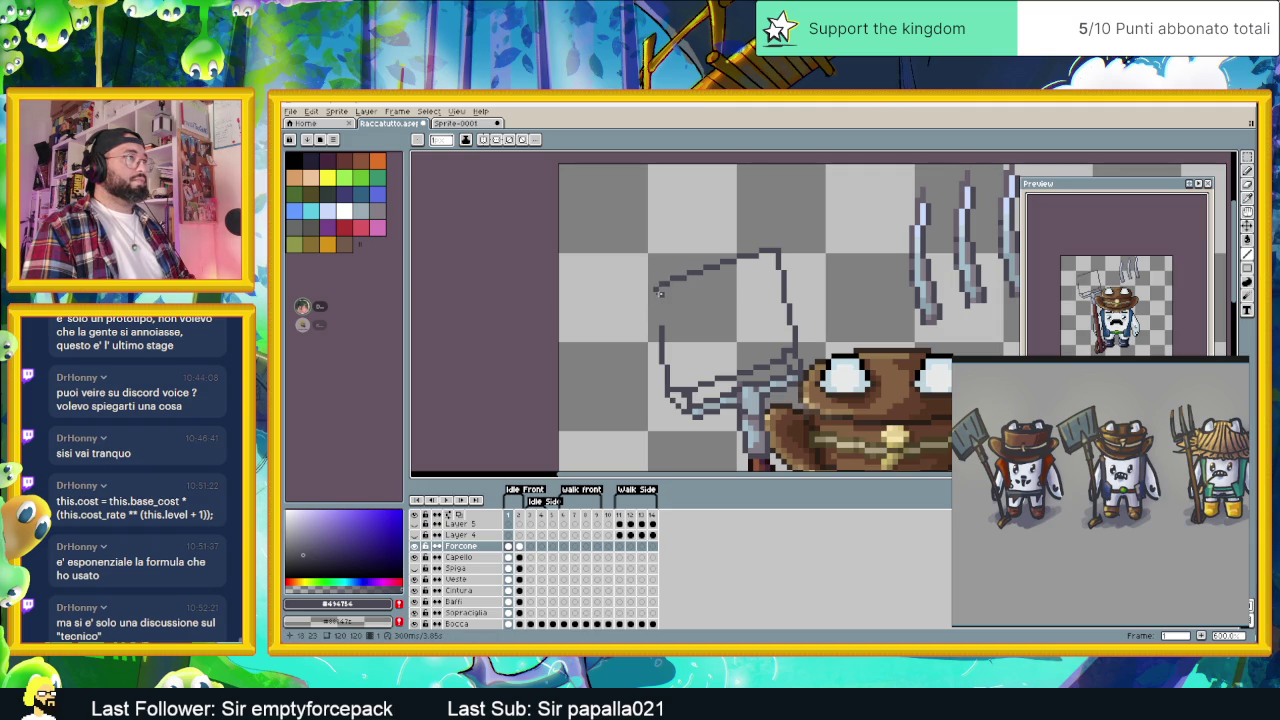
pyautogui.moveTo(659, 293); pyautogui.dragTo(655, 322)
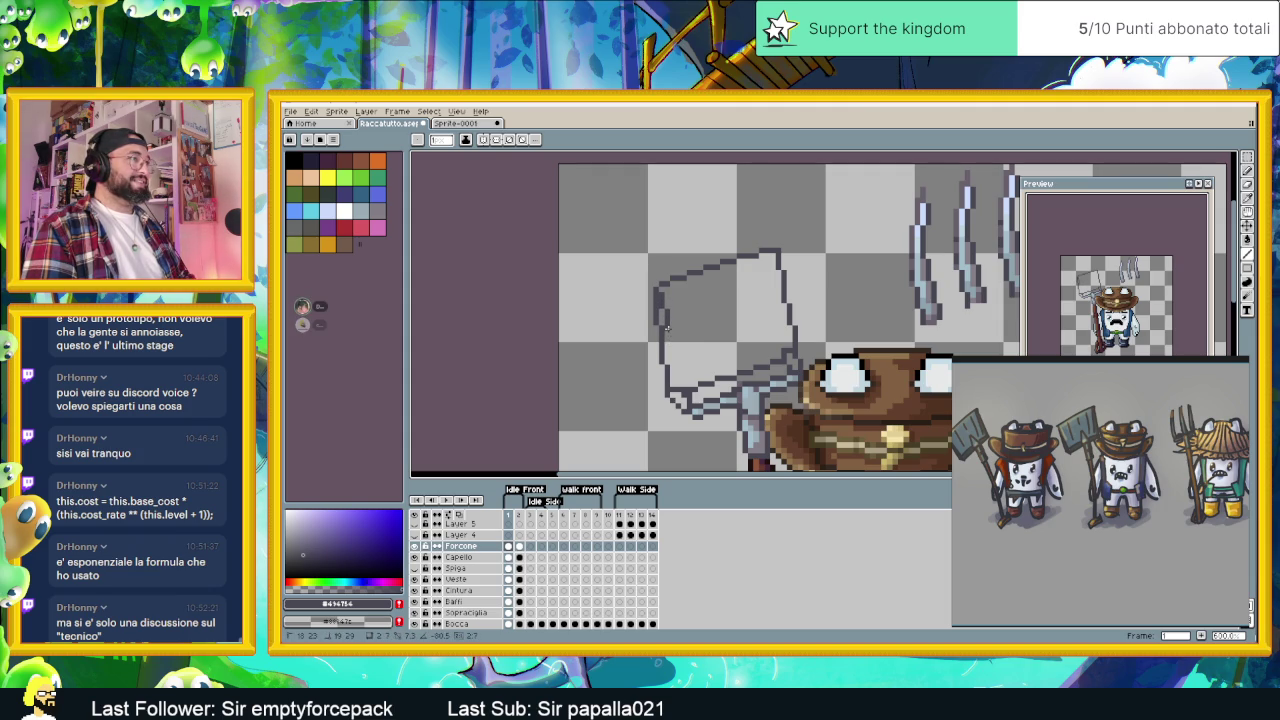
pyautogui.moveTo(667, 328); pyautogui.dragTo(683, 388)
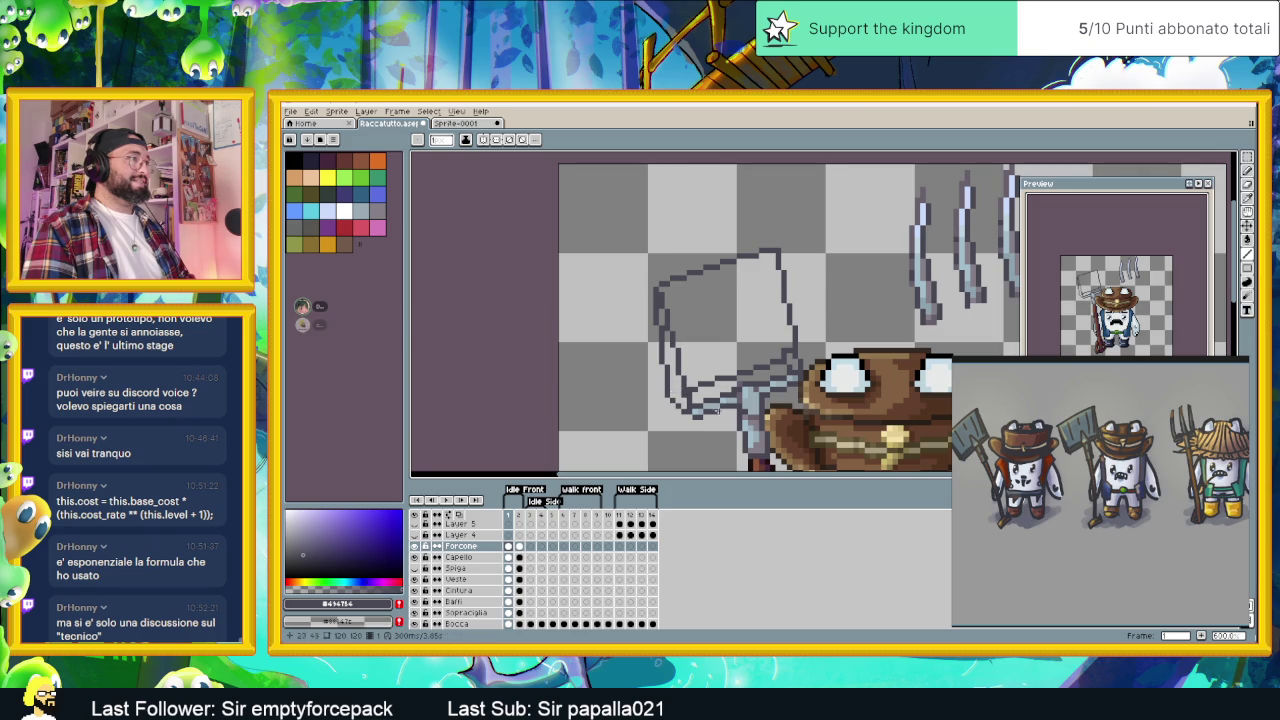
pyautogui.scroll(1, 673, 387)
pyautogui.scroll(-1, 667, 333)
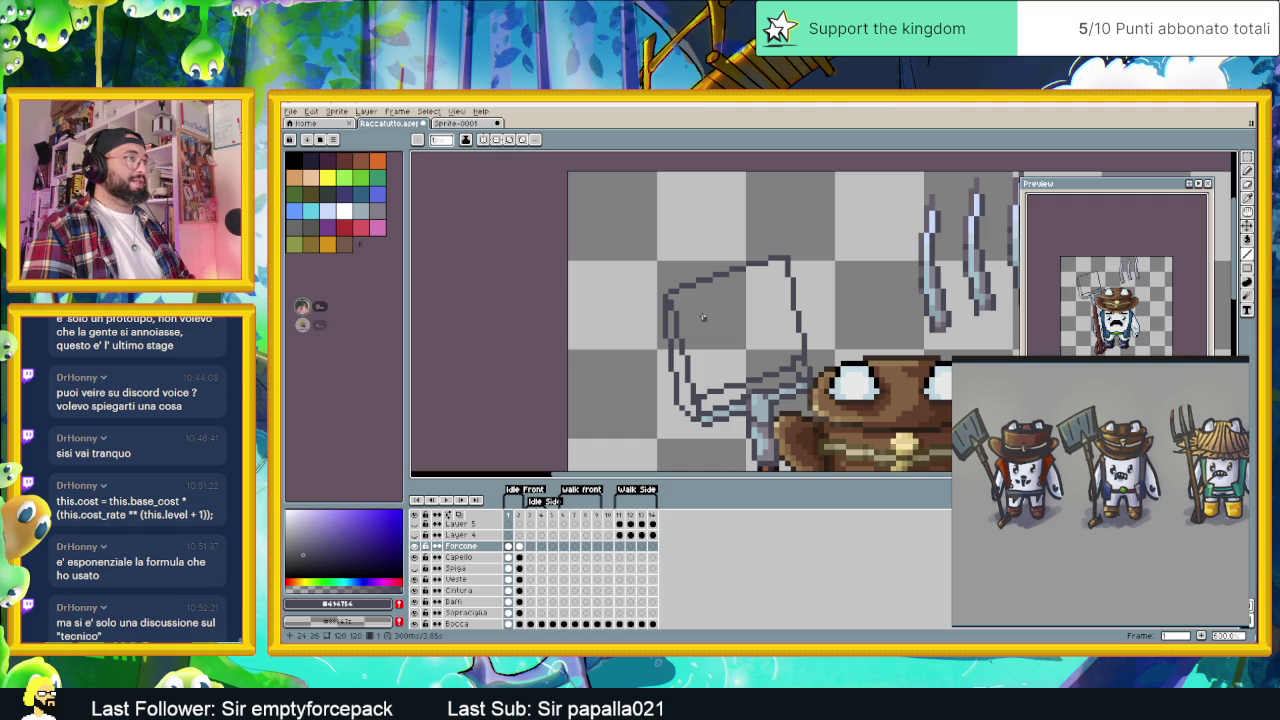
pyautogui.moveTo(788, 270); pyautogui.dragTo(788, 347)
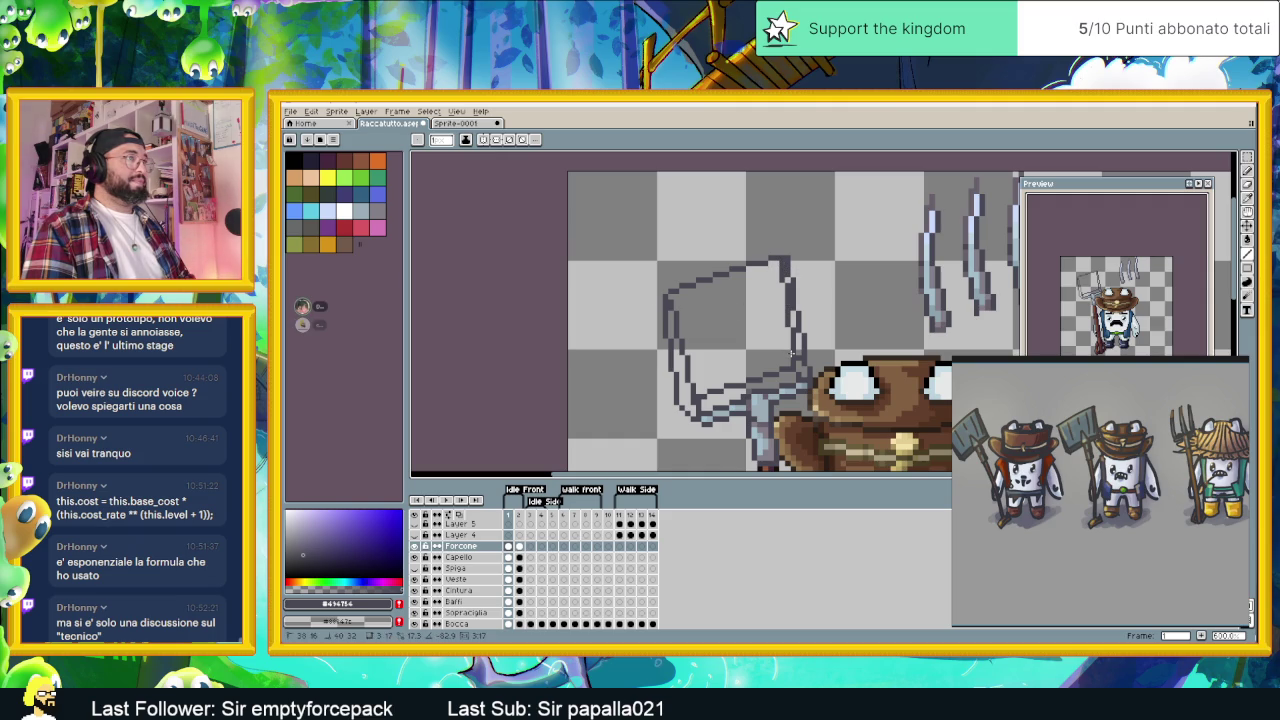
pyautogui.keyDown('shift'); pyautogui.click(789, 356); pyautogui.keyUp('shift')
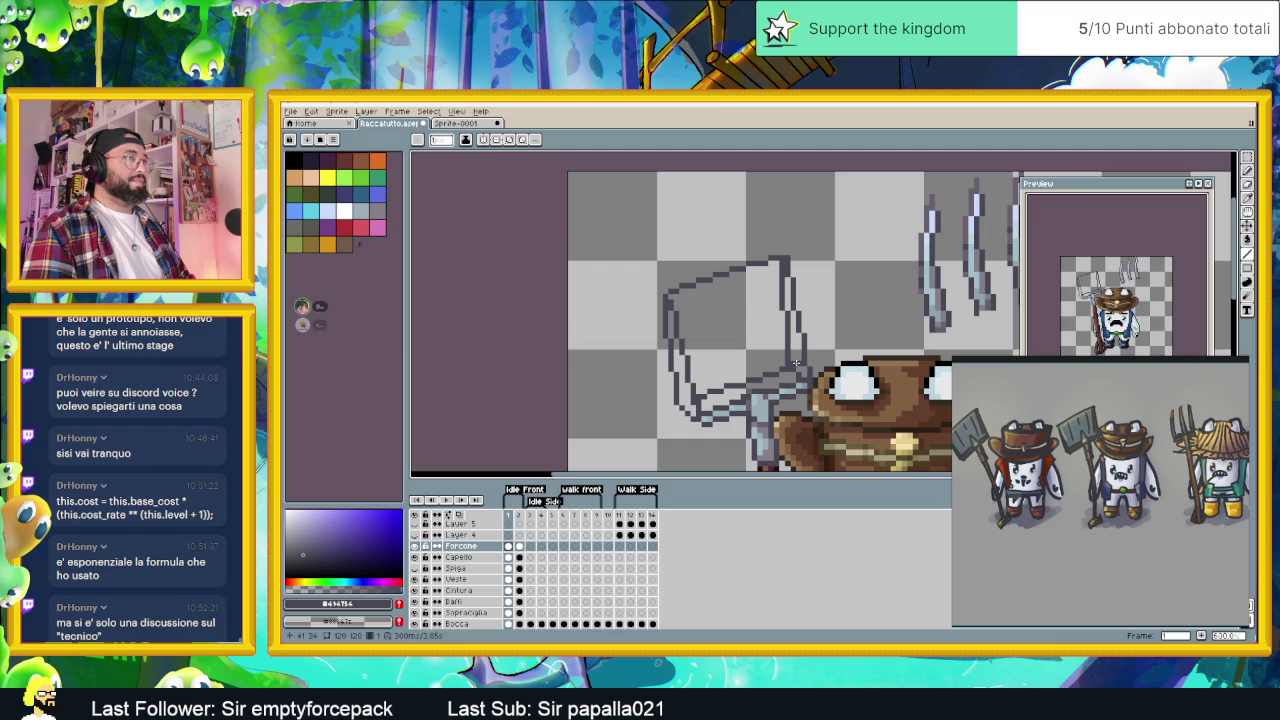
pyautogui.scroll(-1, 766, 339)
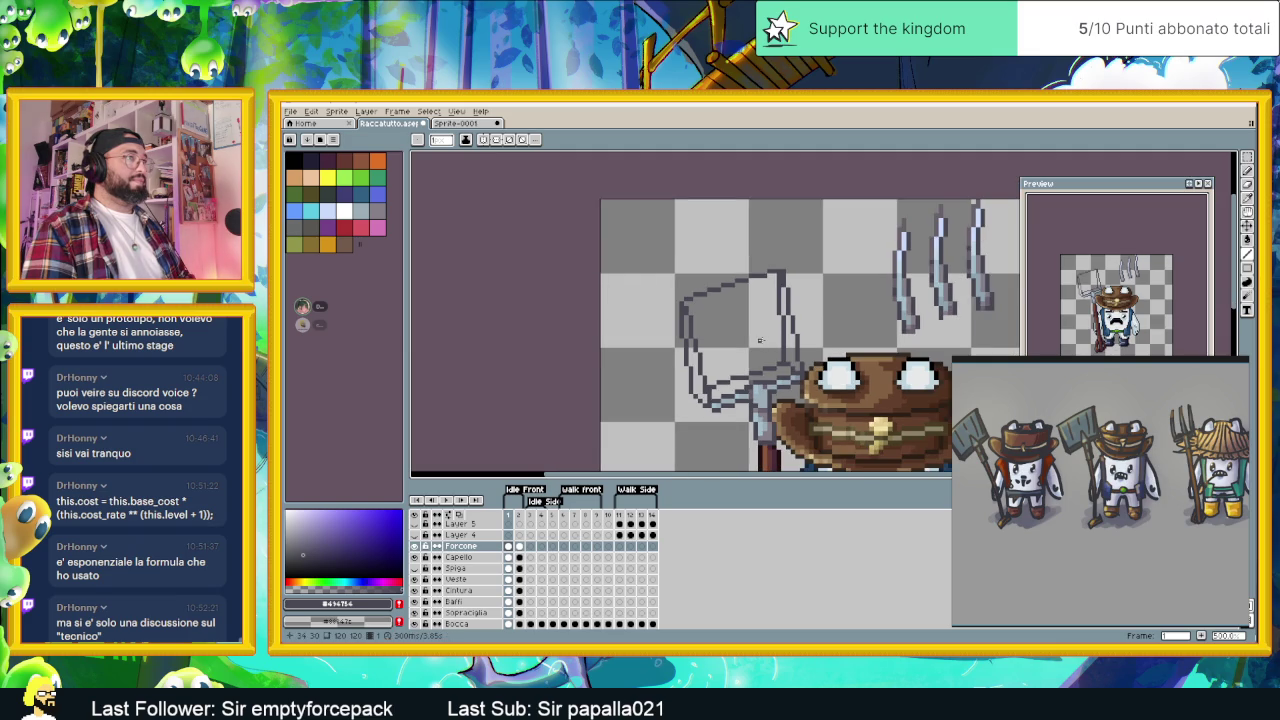
pyautogui.scroll(1, 760, 340)
pyautogui.scroll(-1, 774, 300)
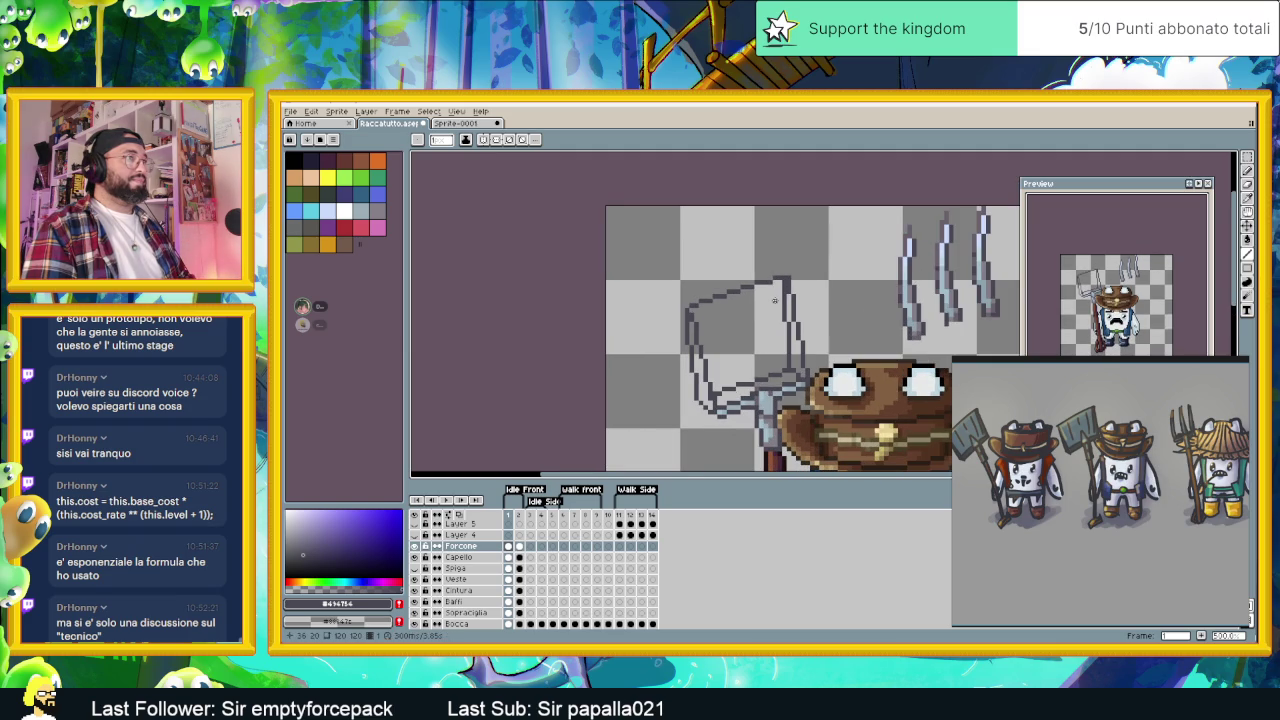
pyautogui.scroll(1, 790, 278)
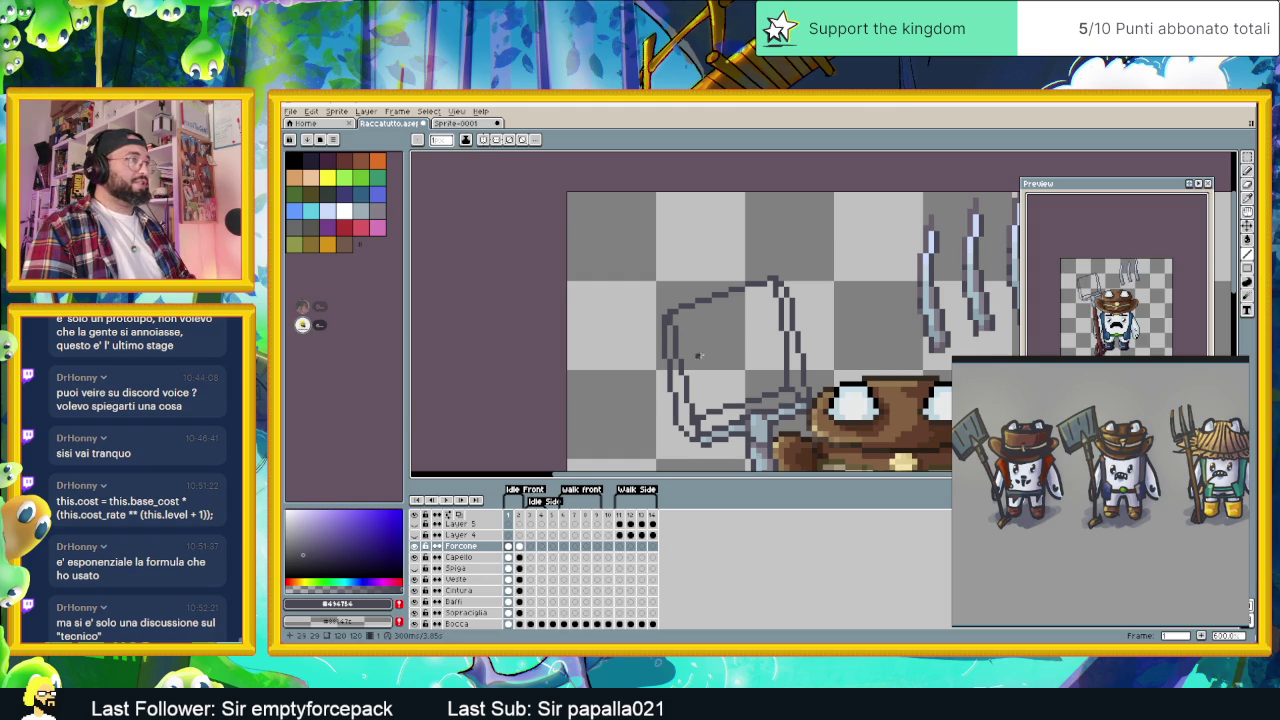
pyautogui.scroll(1, 740, 360)
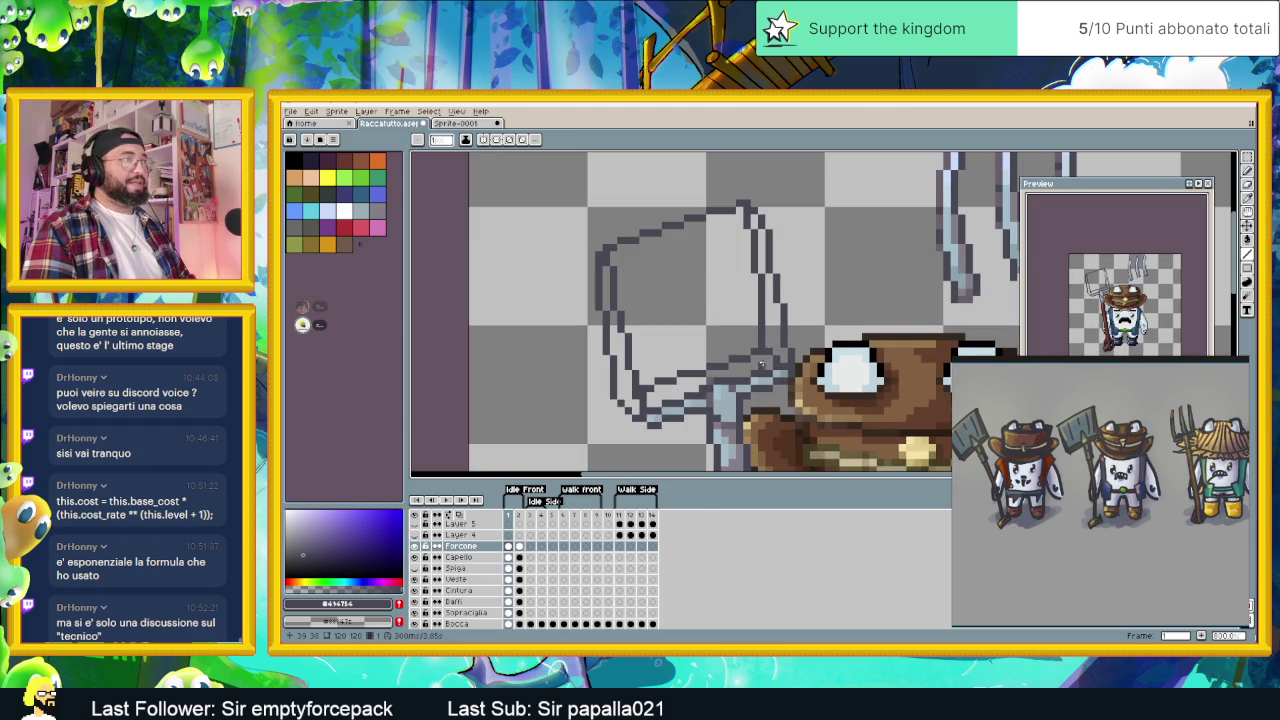
pyautogui.scroll(-1, 760, 355)
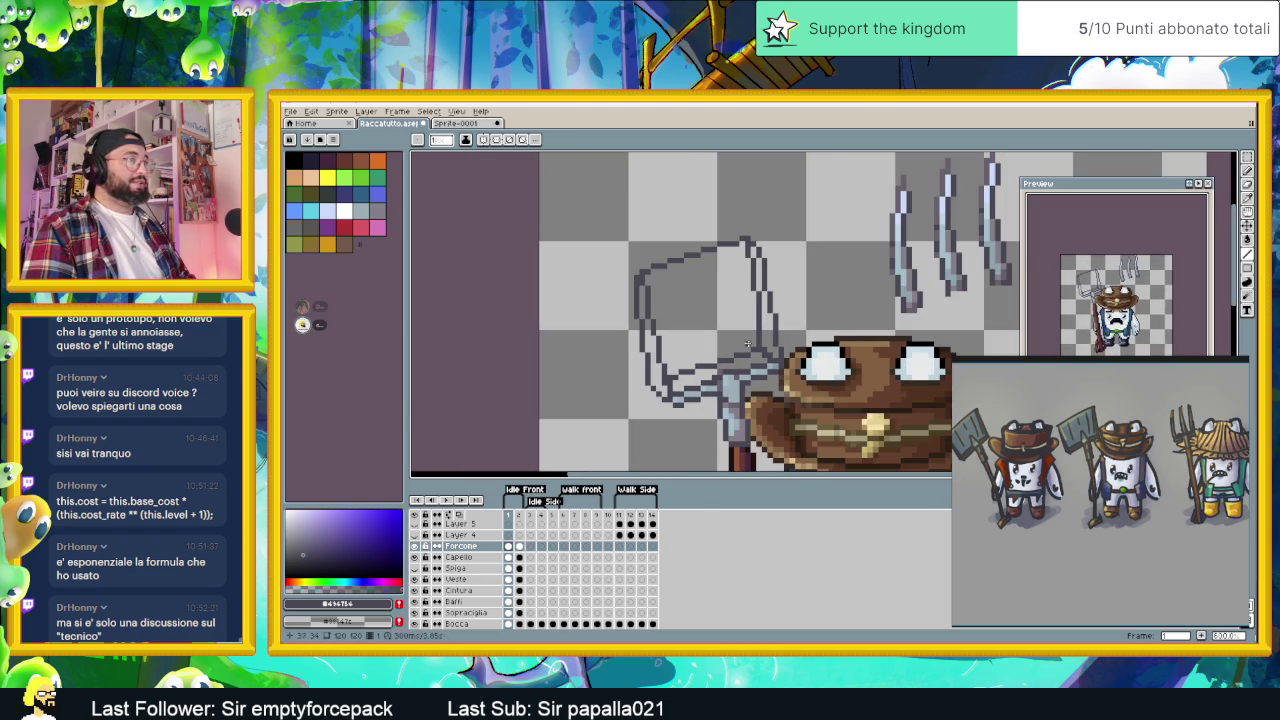
pyautogui.scroll(1, 701, 356)
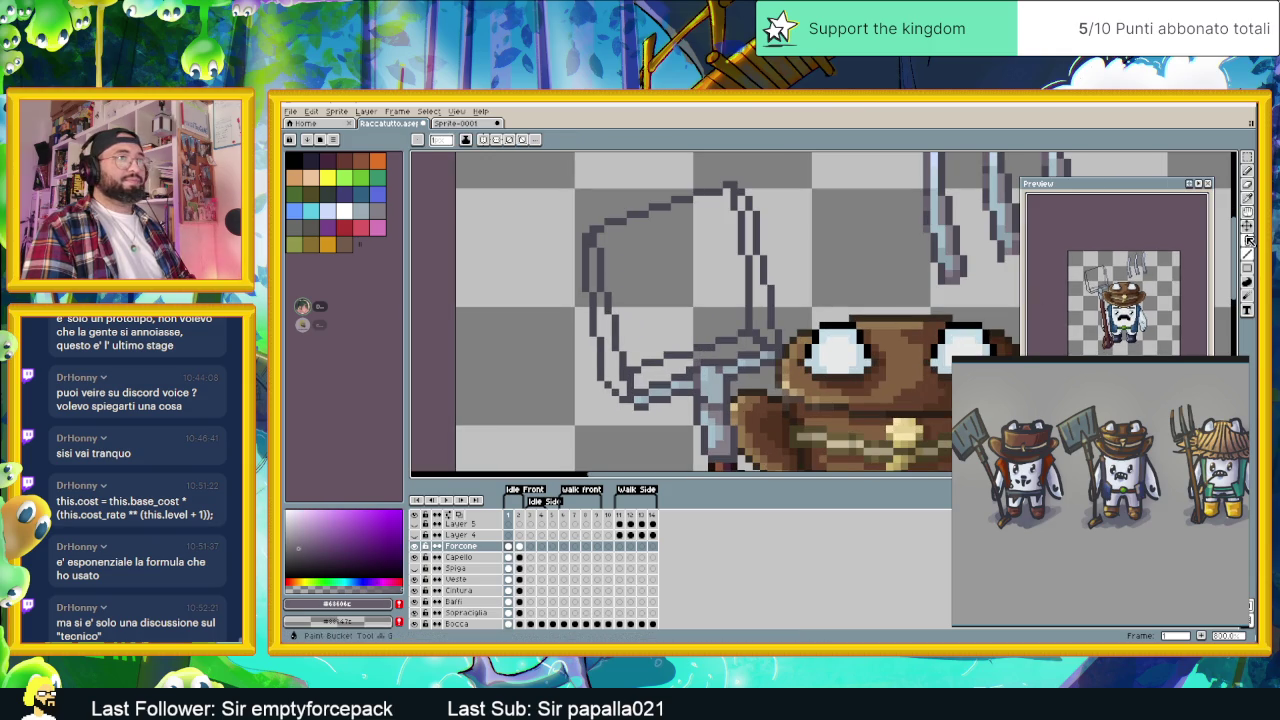
# - Sample the light grey-blue metal colour and bucket-fill the shovel blade outline with it
pyautogui.press('w')
pyautogui.click(647, 370)
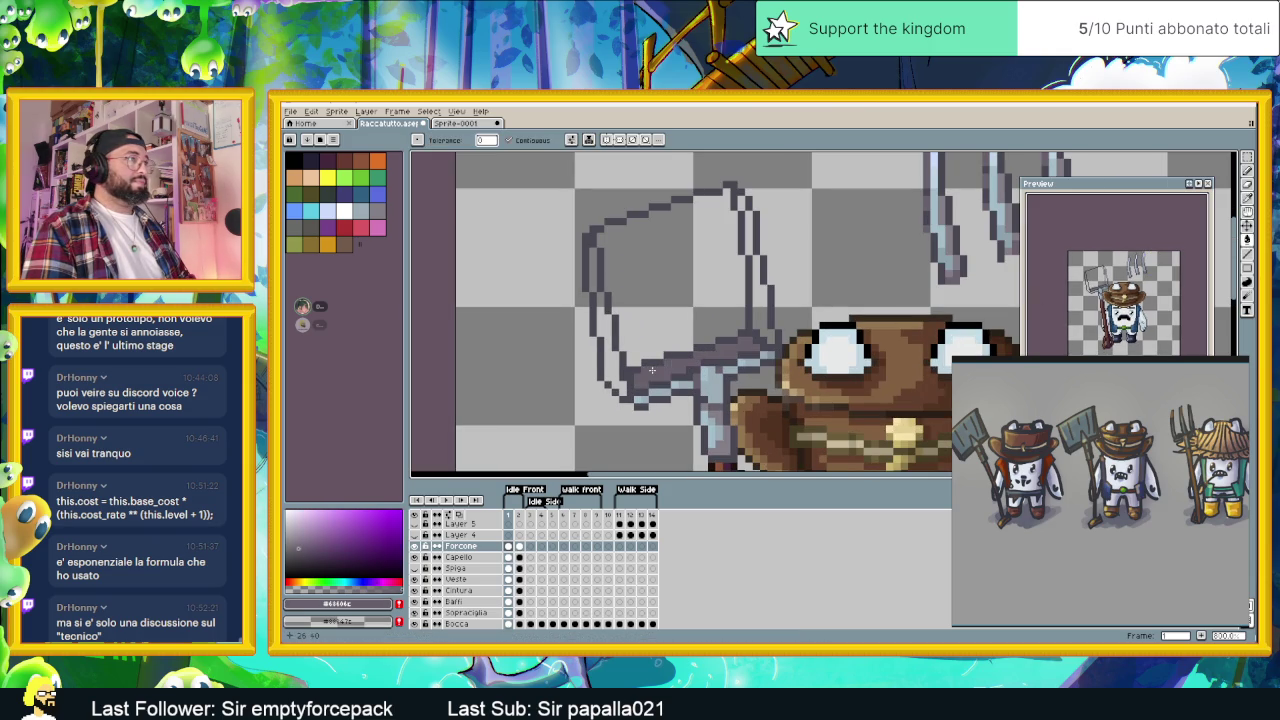
pyautogui.scroll(-1, 690, 366)
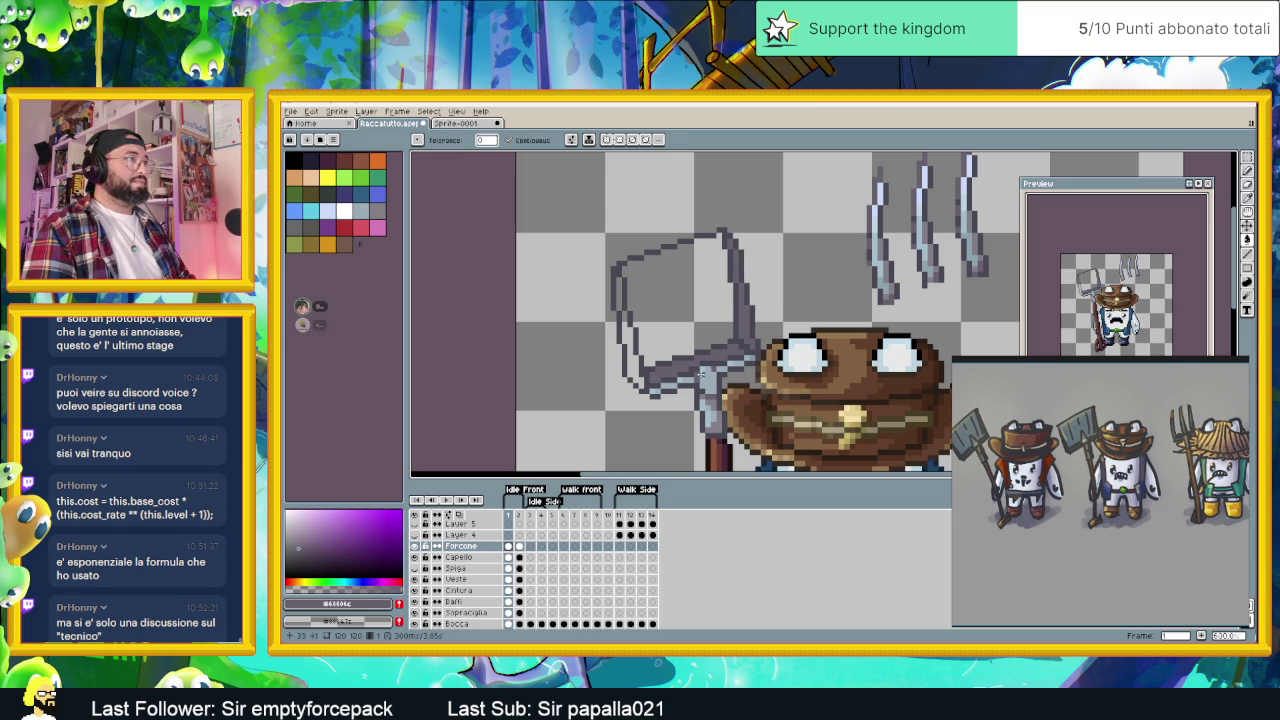
pyautogui.keyDown('alt'); pyautogui.click(649, 373); pyautogui.keyUp('alt')
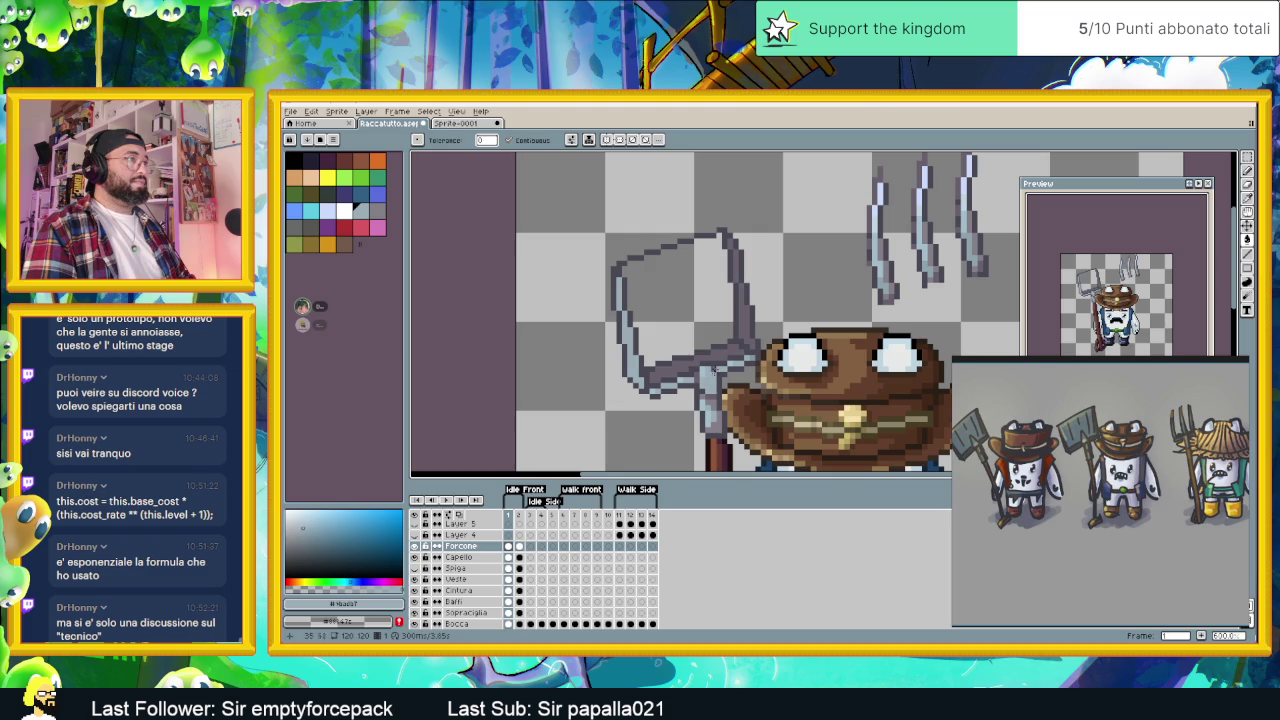
pyautogui.click(712, 378)
pyautogui.scroll(-1, 712, 378)
pyautogui.scroll(-1, 705, 350)
pyautogui.scroll(-1, 697, 327)
pyautogui.scroll(-1, 697, 327)
pyautogui.scroll(1, 684, 320)
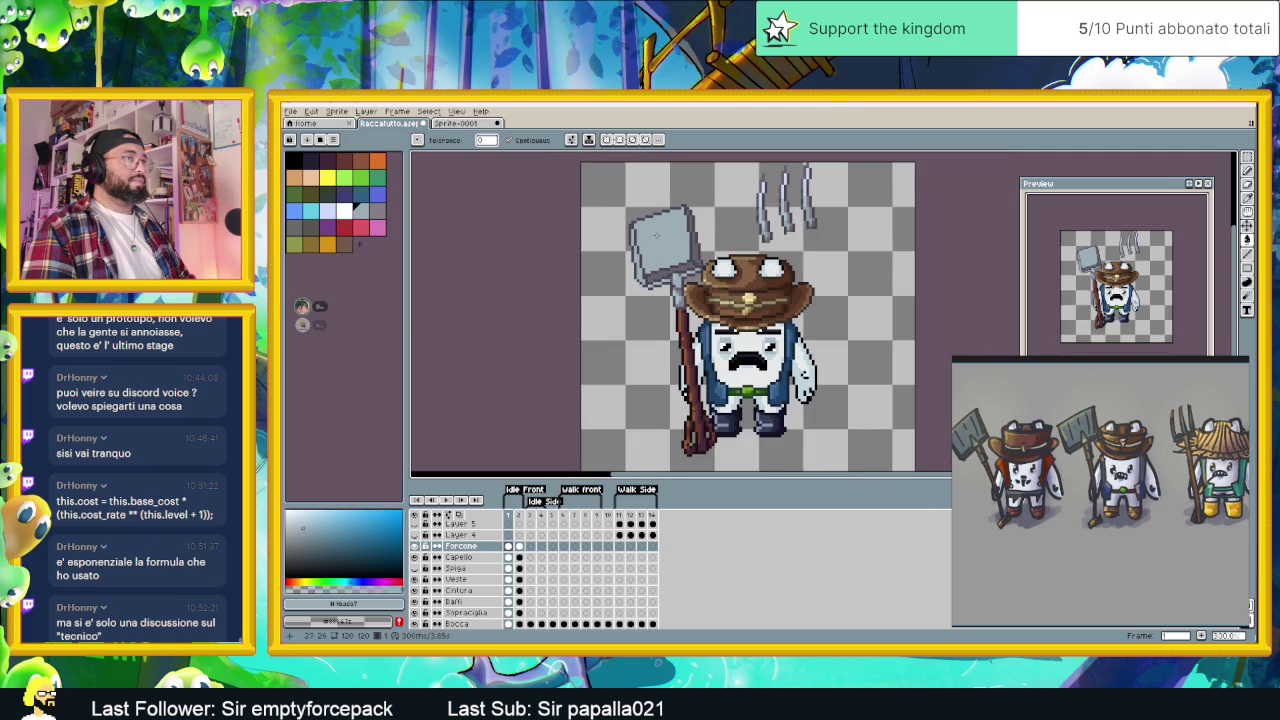
# - Draw a dark crease line inside the grey-blue blade, after undoing a trial dark fill
pyautogui.scroll(1, 659, 249)
pyautogui.scroll(1, 655, 245)
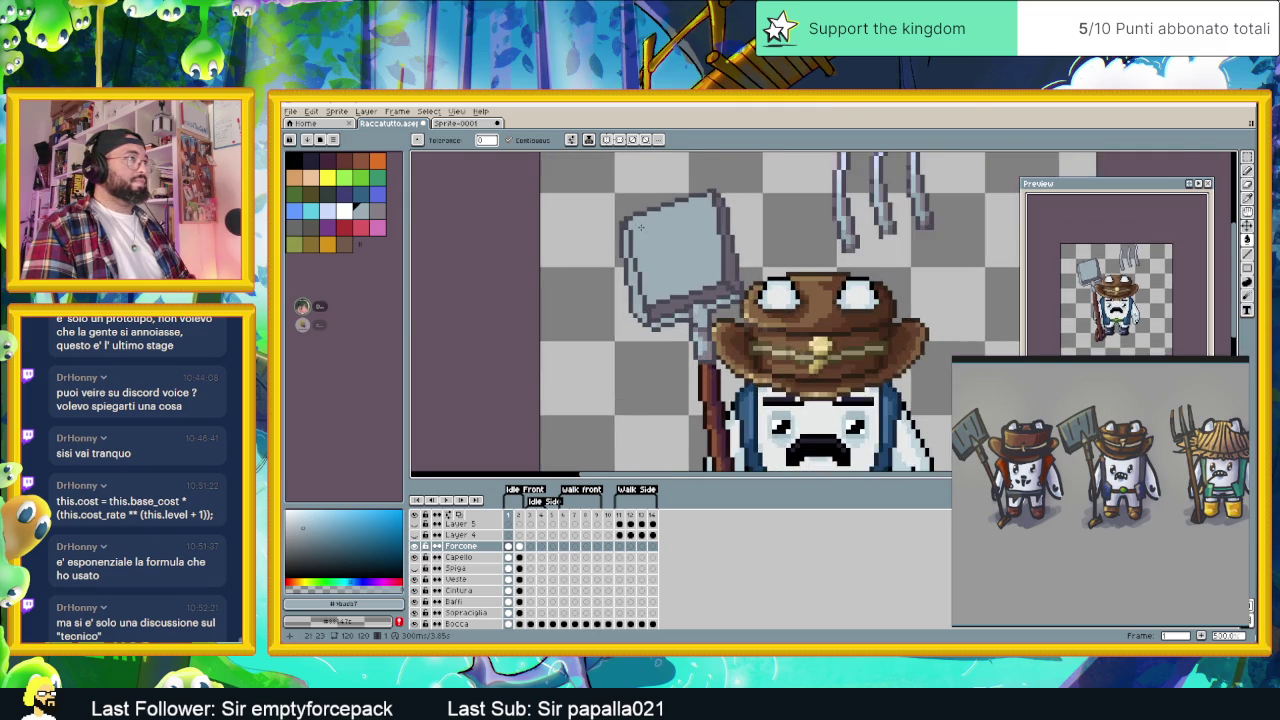
pyautogui.scroll(1, 642, 234)
pyautogui.keyDown('alt'); pyautogui.click(654, 207); pyautogui.keyUp('alt')
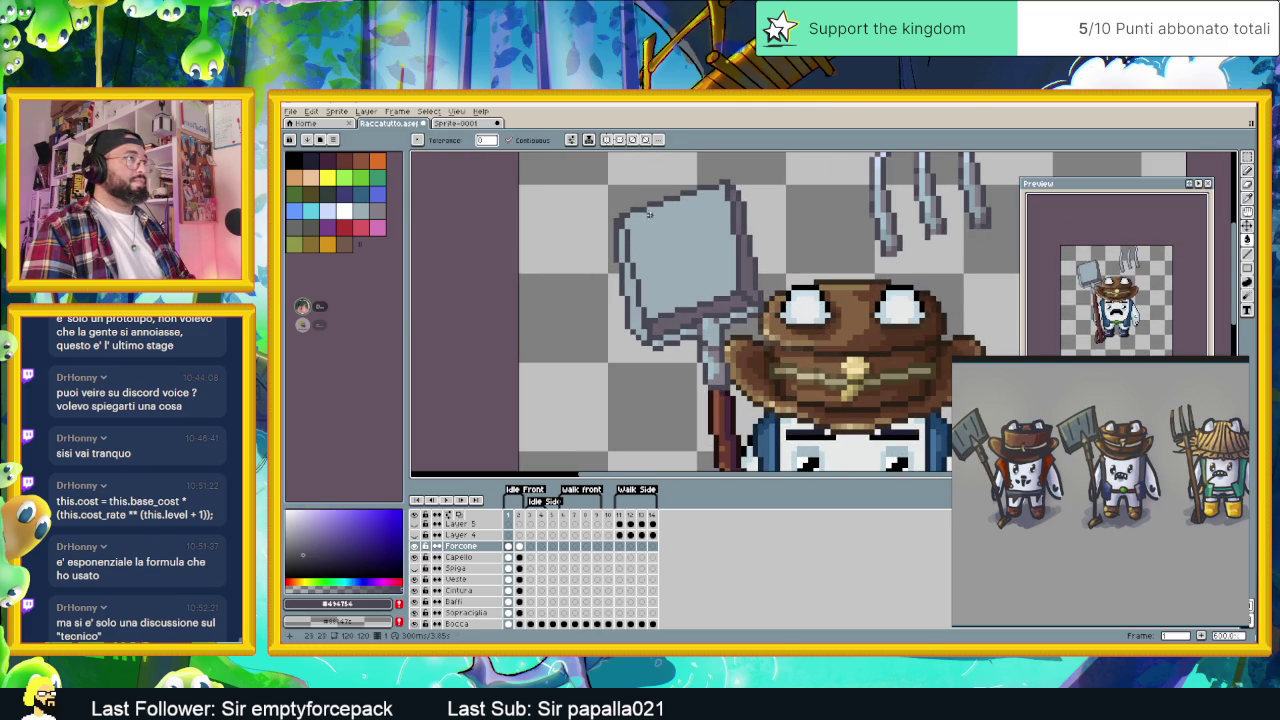
pyautogui.keyDown('alt'); pyautogui.rightClick(655, 237); pyautogui.keyUp('alt')
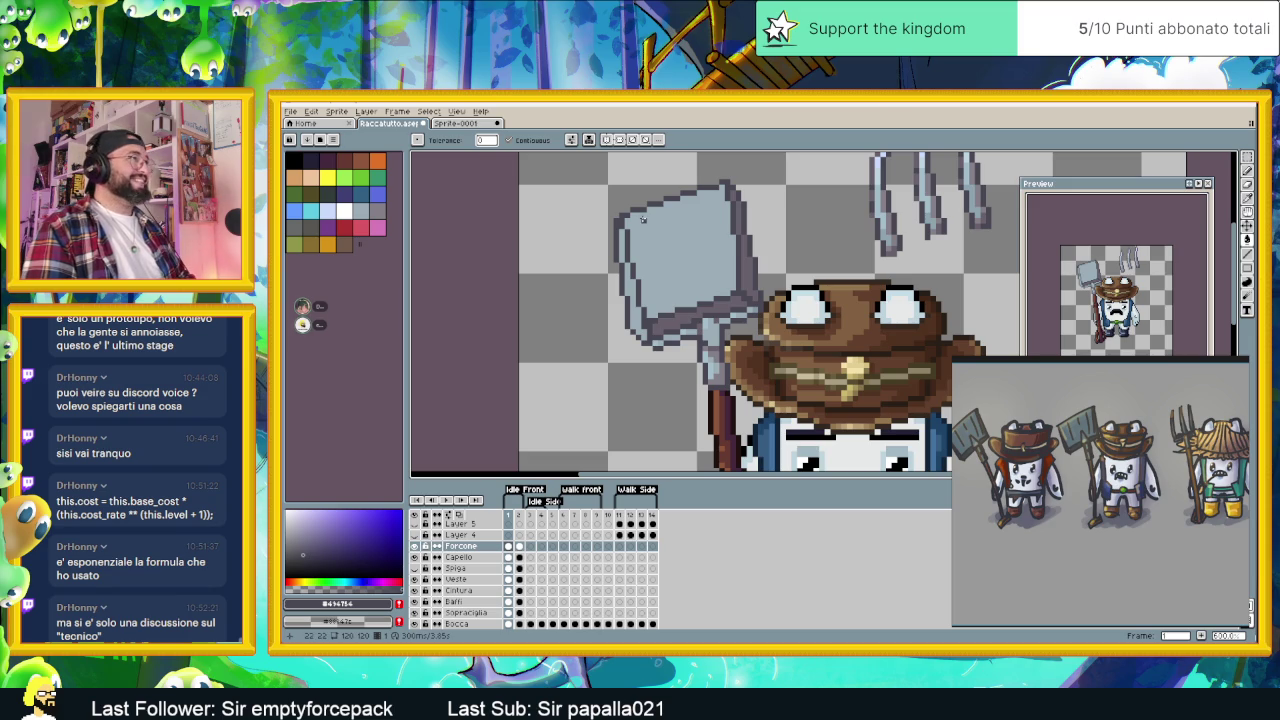
pyautogui.click(642, 214)
pyautogui.hotkey('ctrl', 'z')
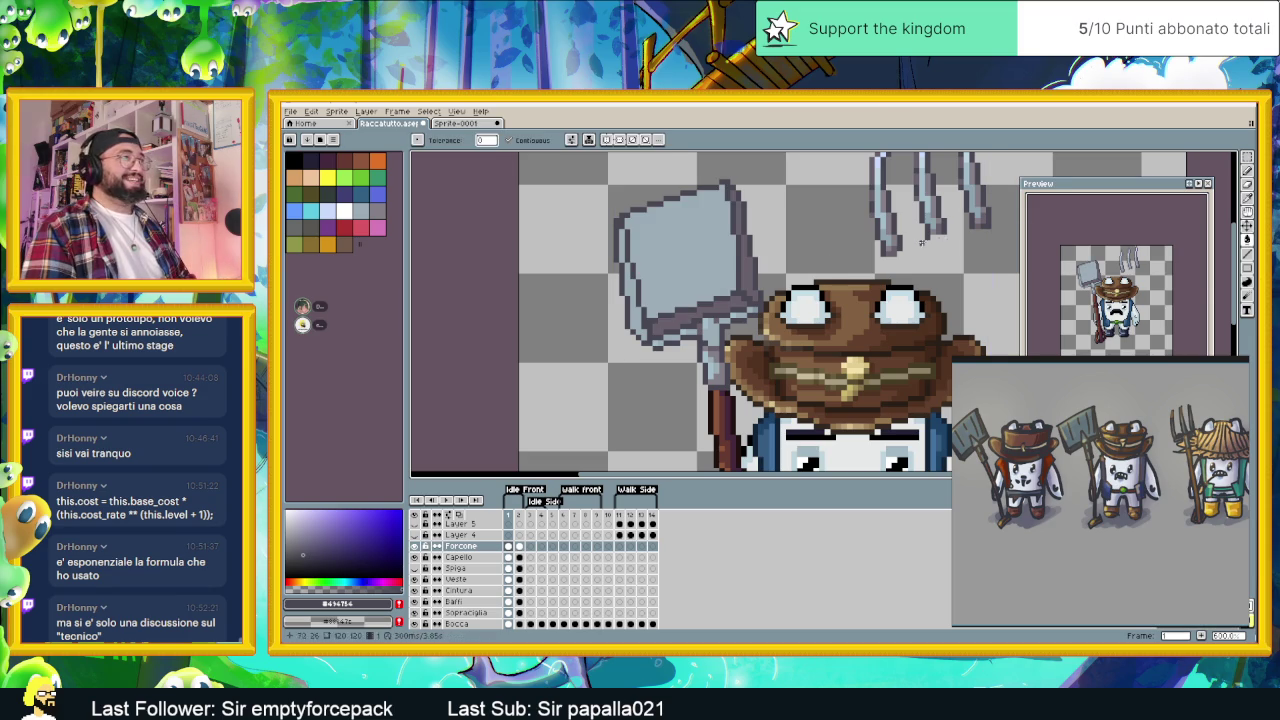
pyautogui.click(1248, 255)
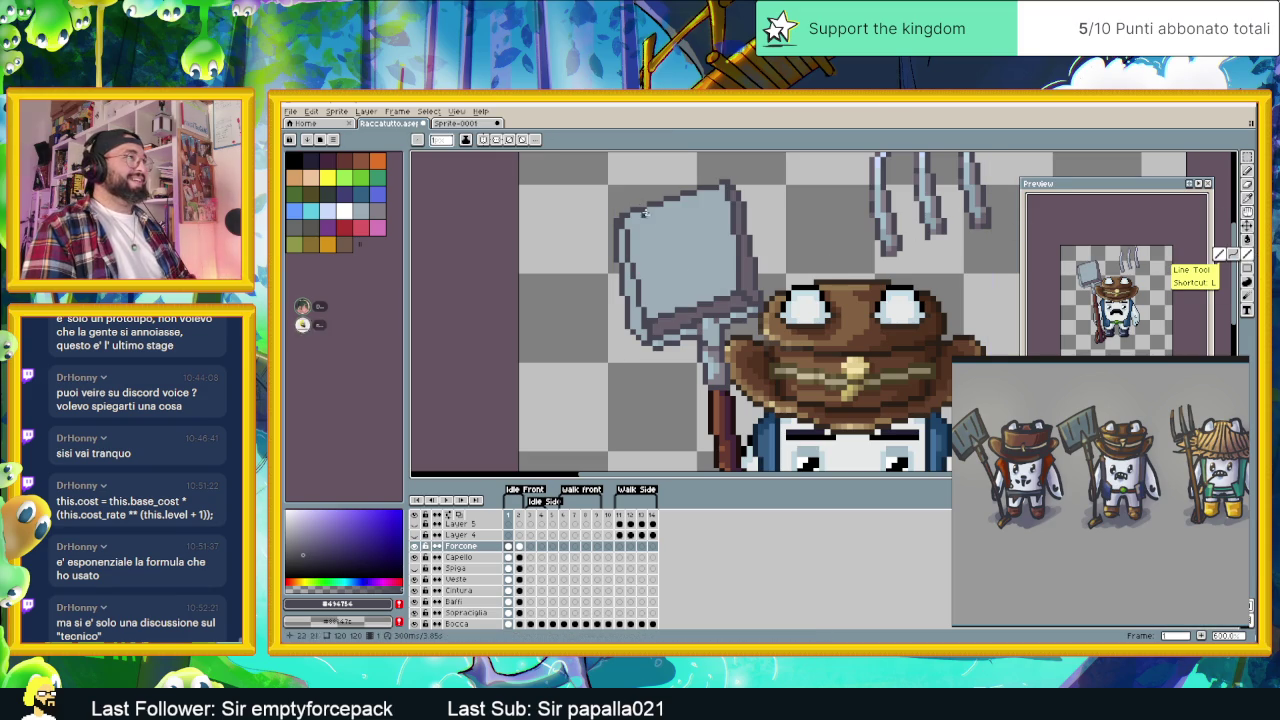
pyautogui.moveTo(648, 214); pyautogui.dragTo(665, 290)
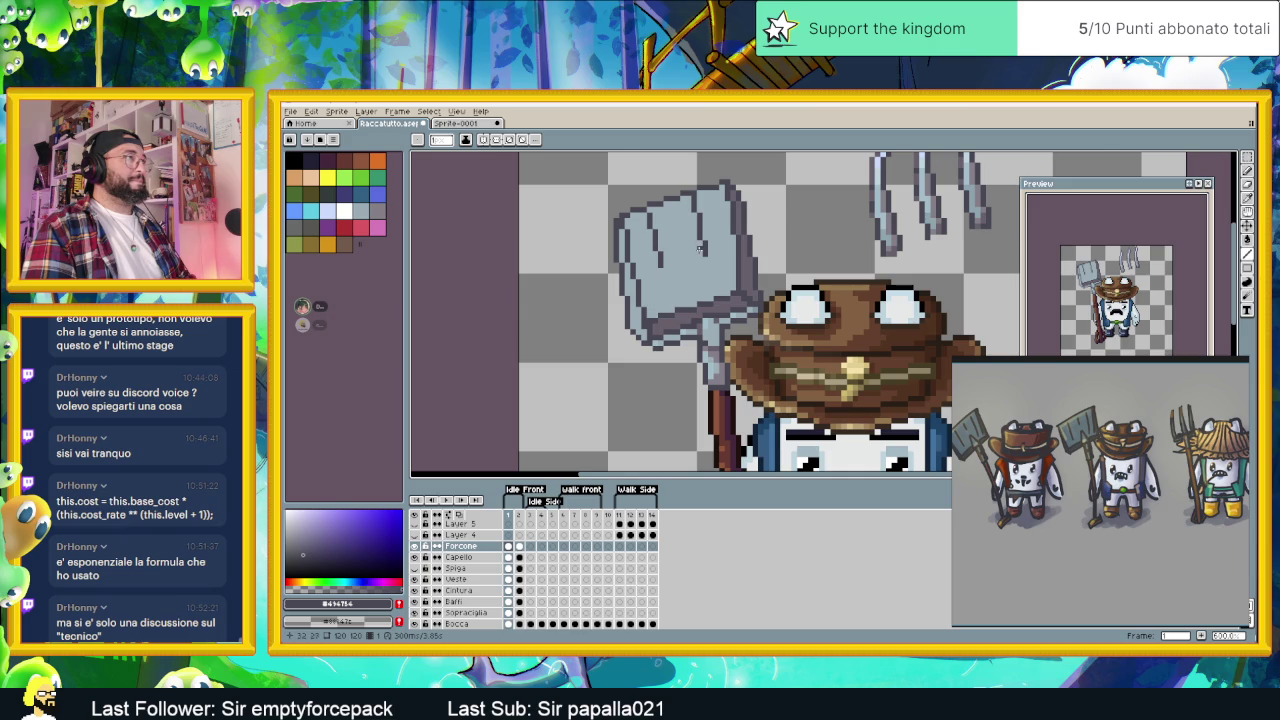
# - Zoom around the shovel blade while toggling between the eyedropper and marquee tools
pyautogui.scroll(-1, 700, 250)
pyautogui.scroll(-1, 695, 255)
pyautogui.scroll(-1, 690, 260)
pyautogui.scroll(3, 684, 264)
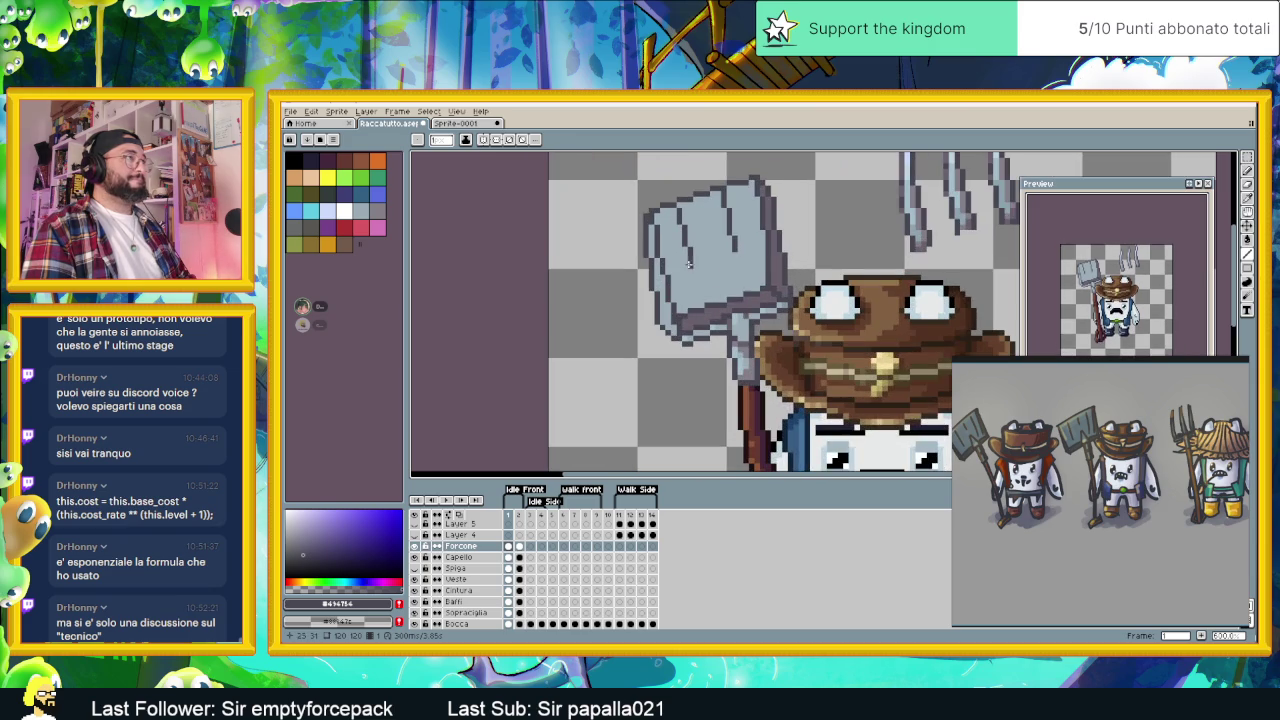
pyautogui.scroll(-1, 690, 264)
pyautogui.scroll(2, 741, 254)
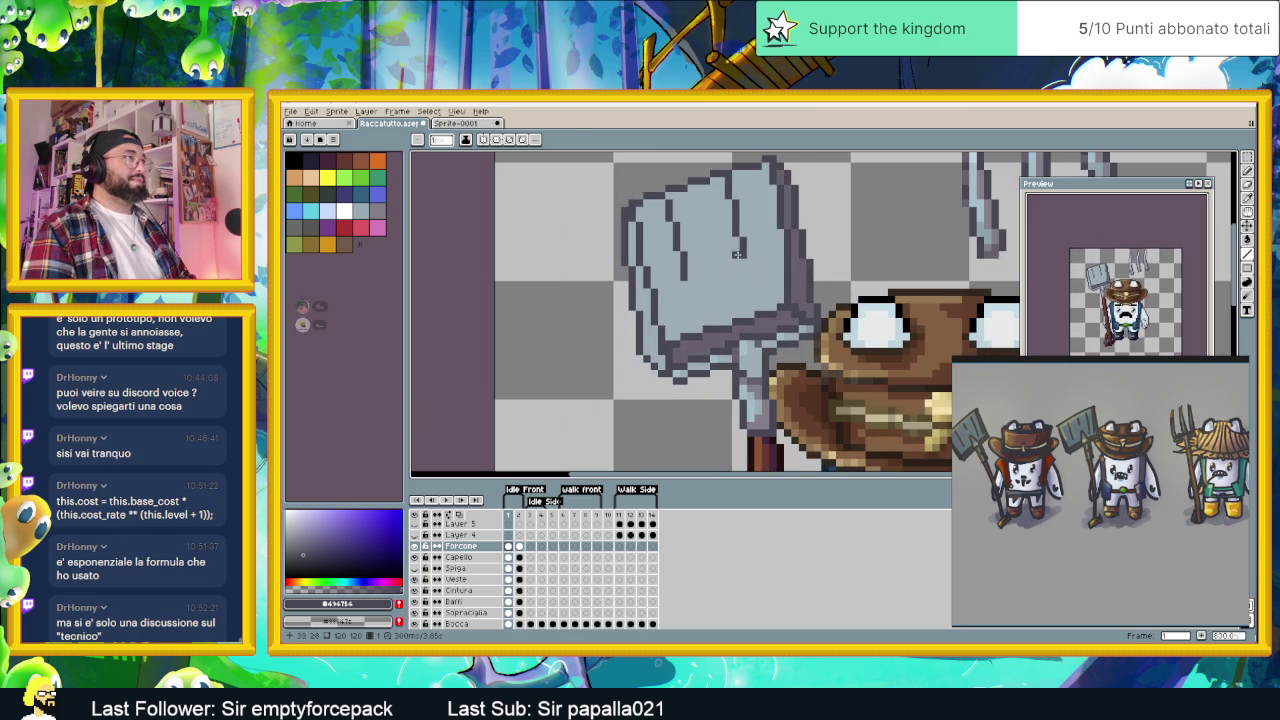
pyautogui.scroll(-1, 740, 318)
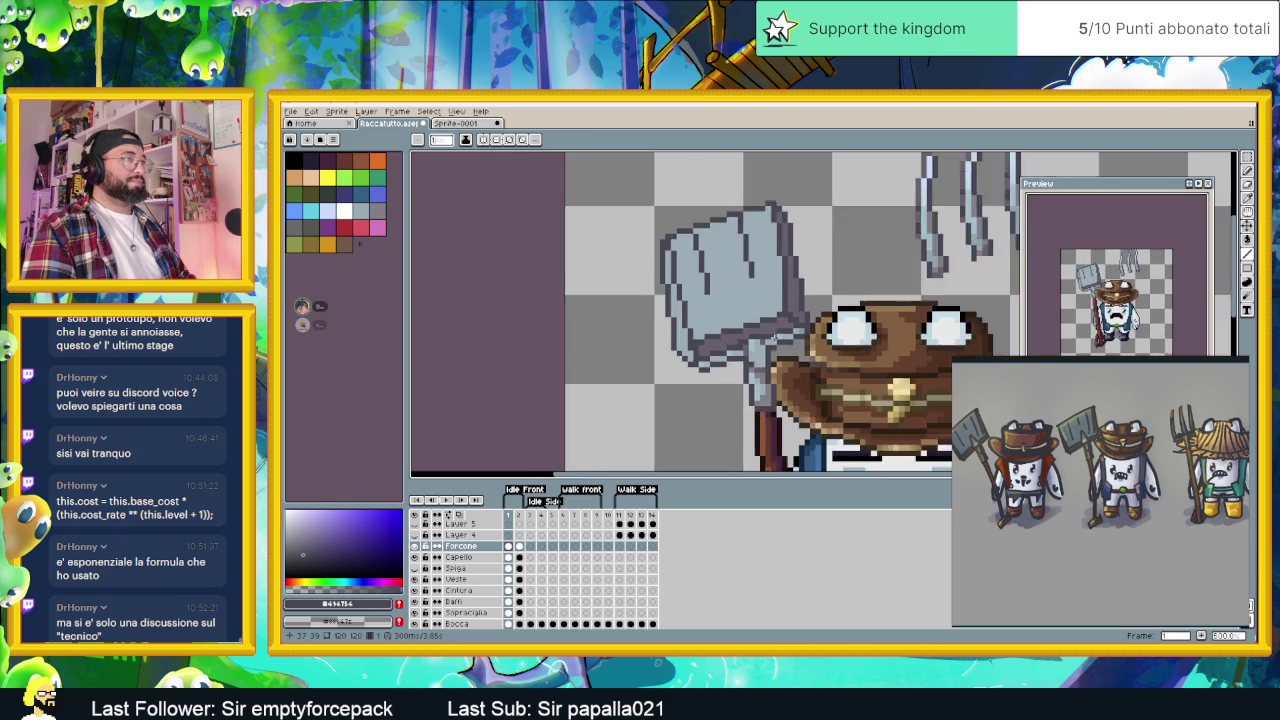
pyautogui.scroll(-1, 760, 318)
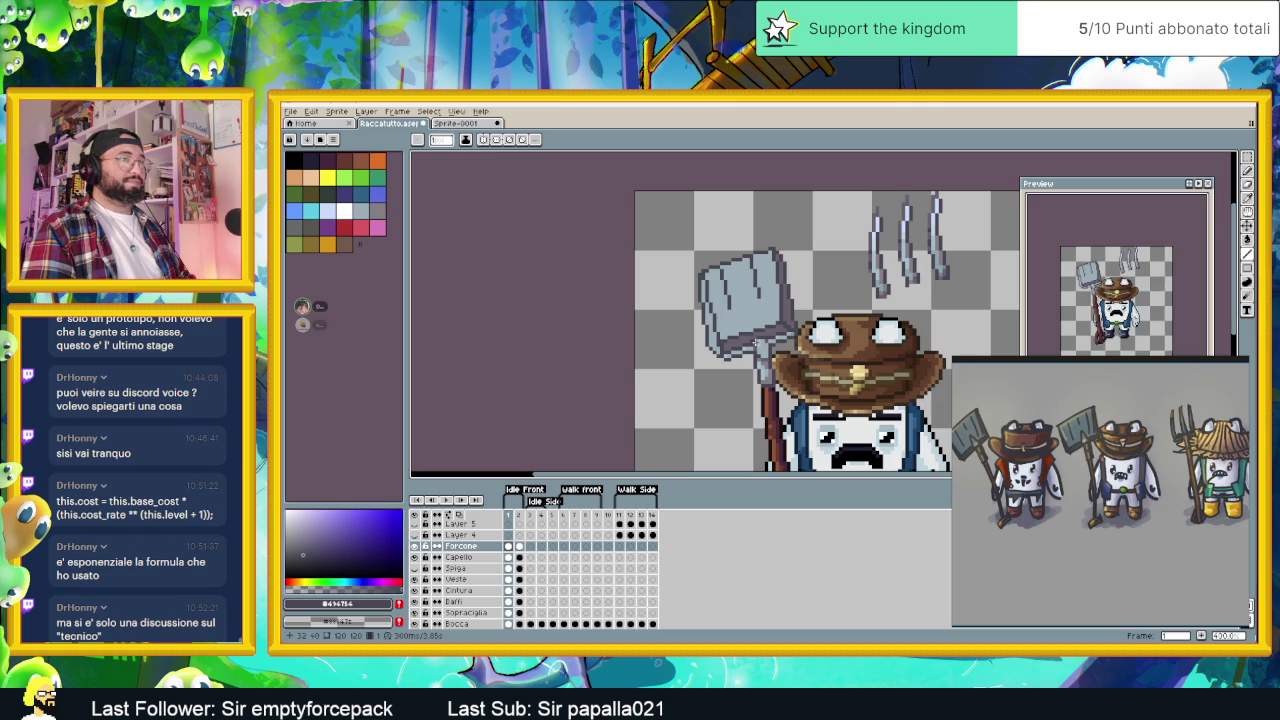
pyautogui.scroll(1, 758, 342)
pyautogui.scroll(1, 756, 342)
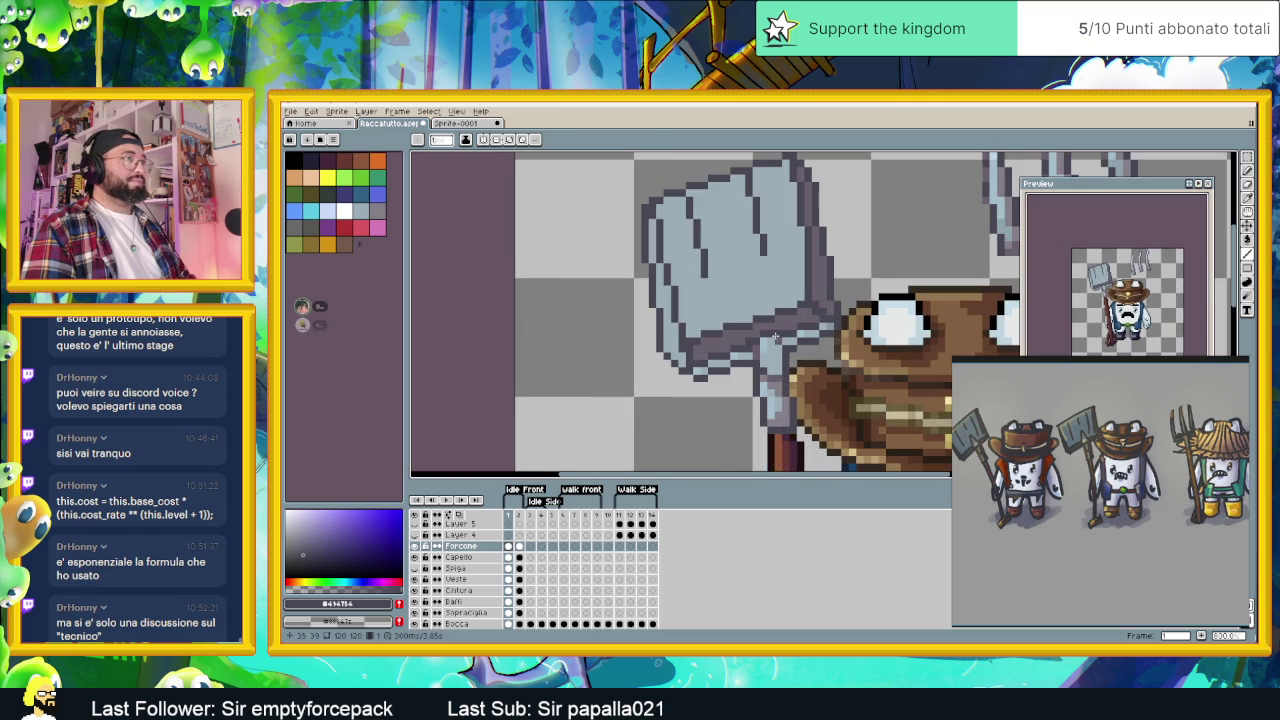
pyautogui.press('i')
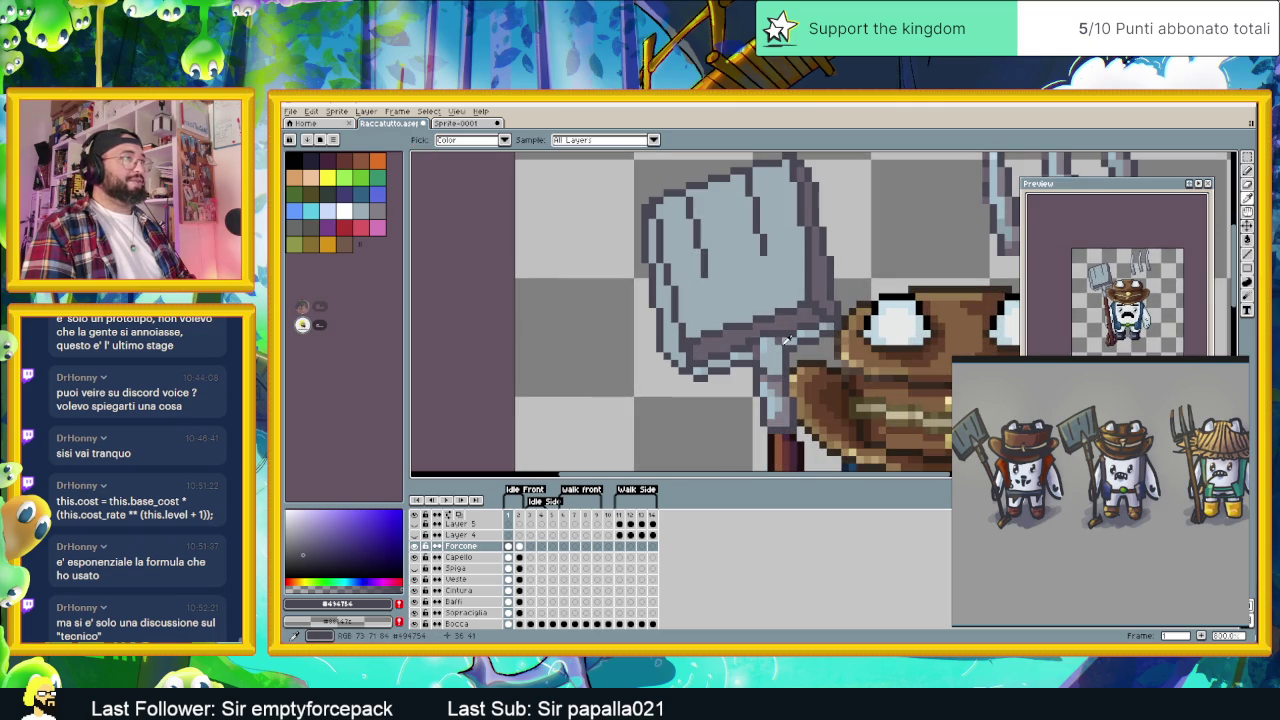
pyautogui.press('m')
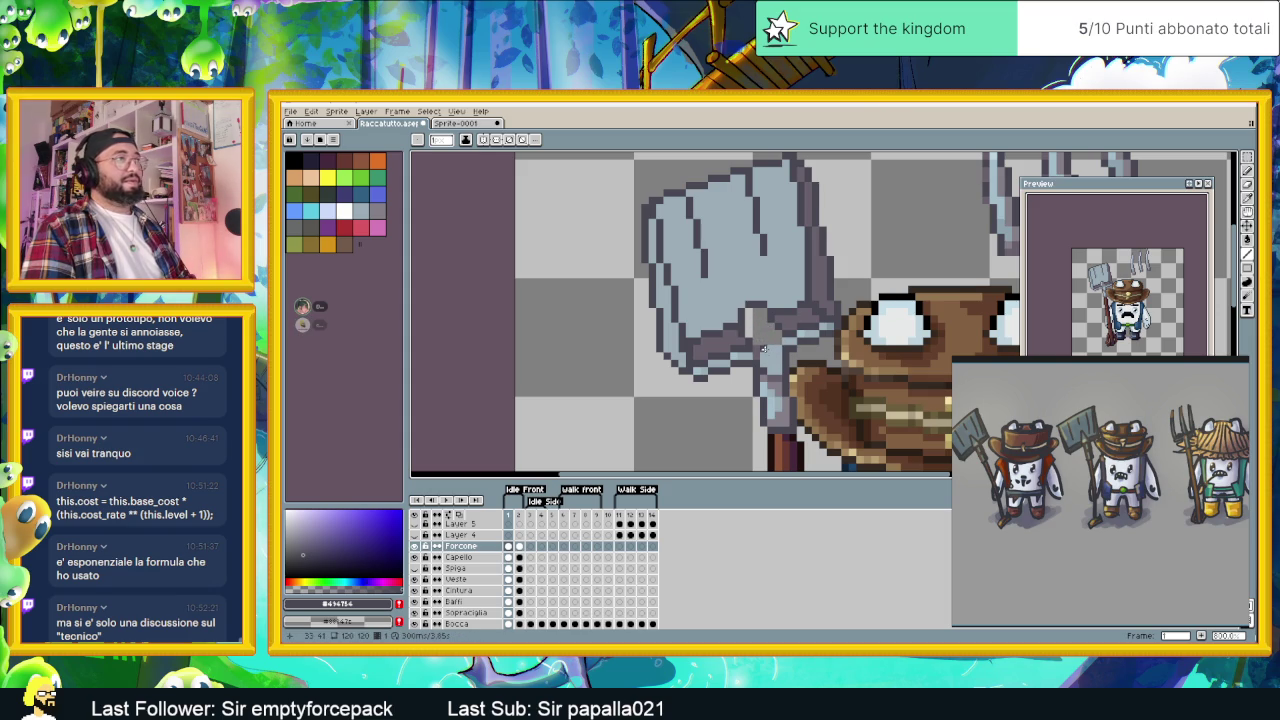
# - Alt-click to sample colours from the shovel, then pan the shovel and hat into view
pyautogui.press('alt')
pyautogui.keyDown('alt'); pyautogui.click(763, 343); pyautogui.keyUp('alt')
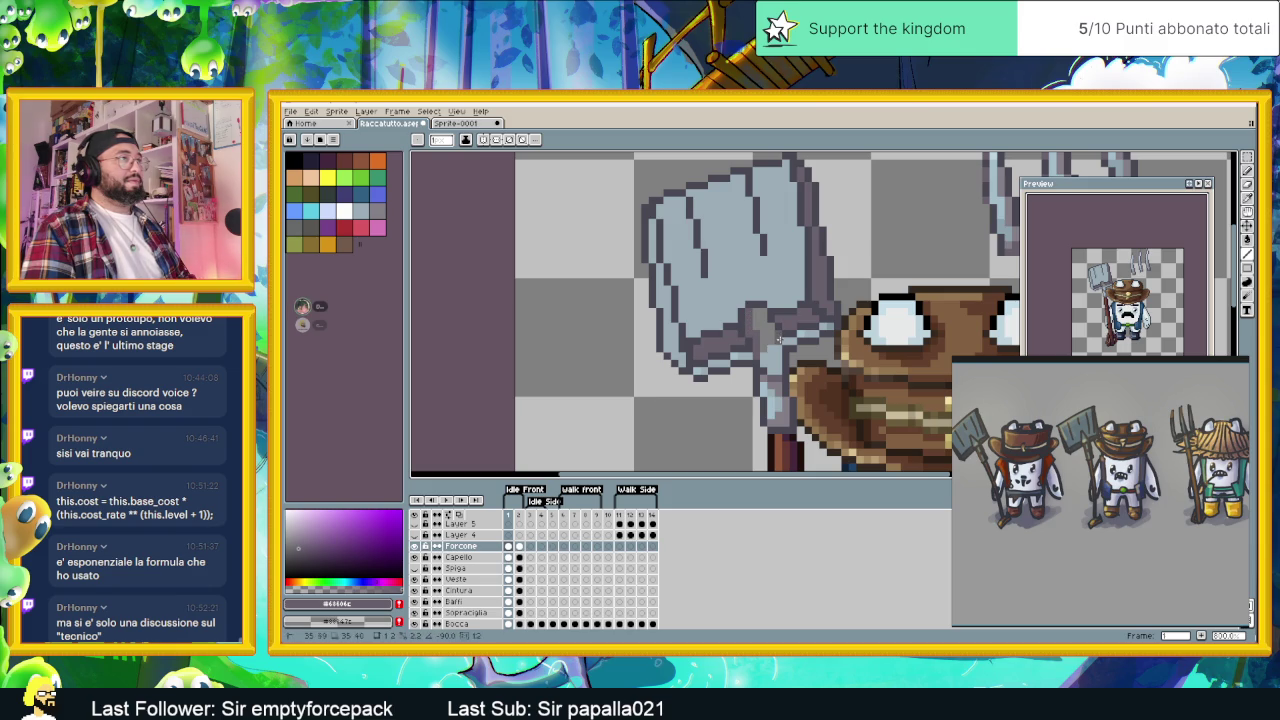
pyautogui.keyDown('alt'); pyautogui.click(764, 356); pyautogui.keyUp('alt')
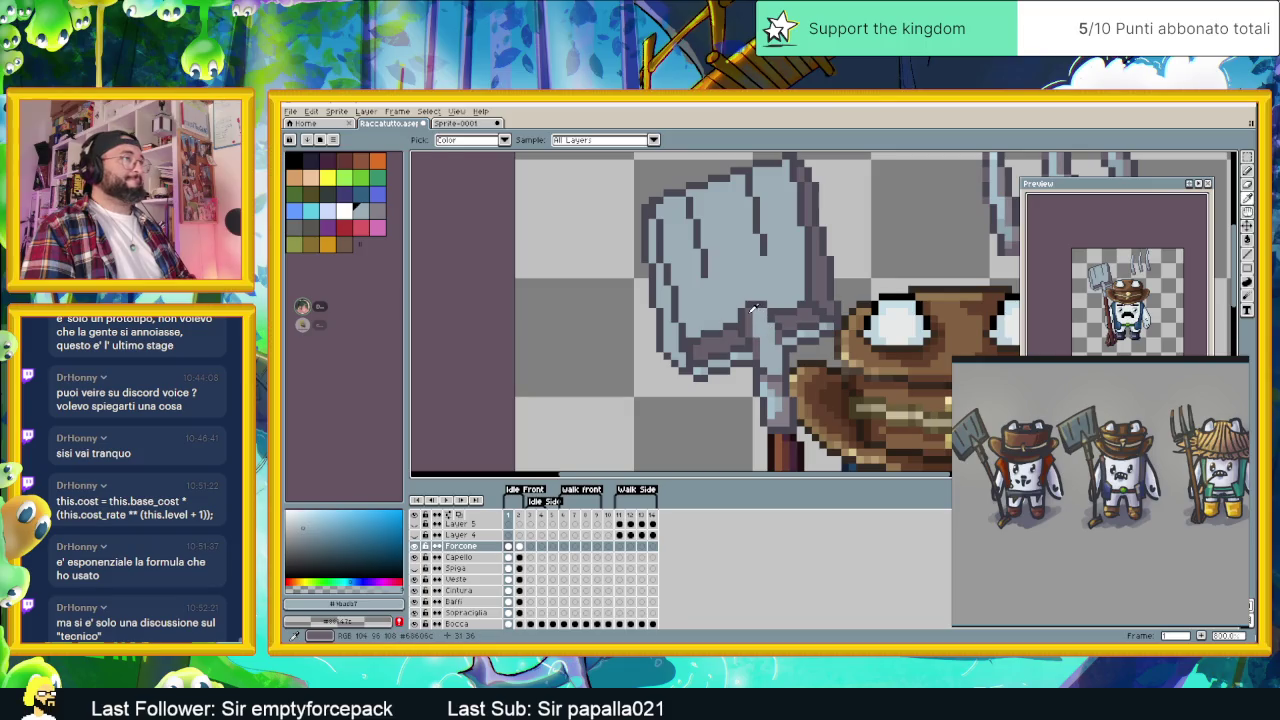
pyautogui.keyDown('alt'); pyautogui.click(753, 309); pyautogui.keyUp('alt')
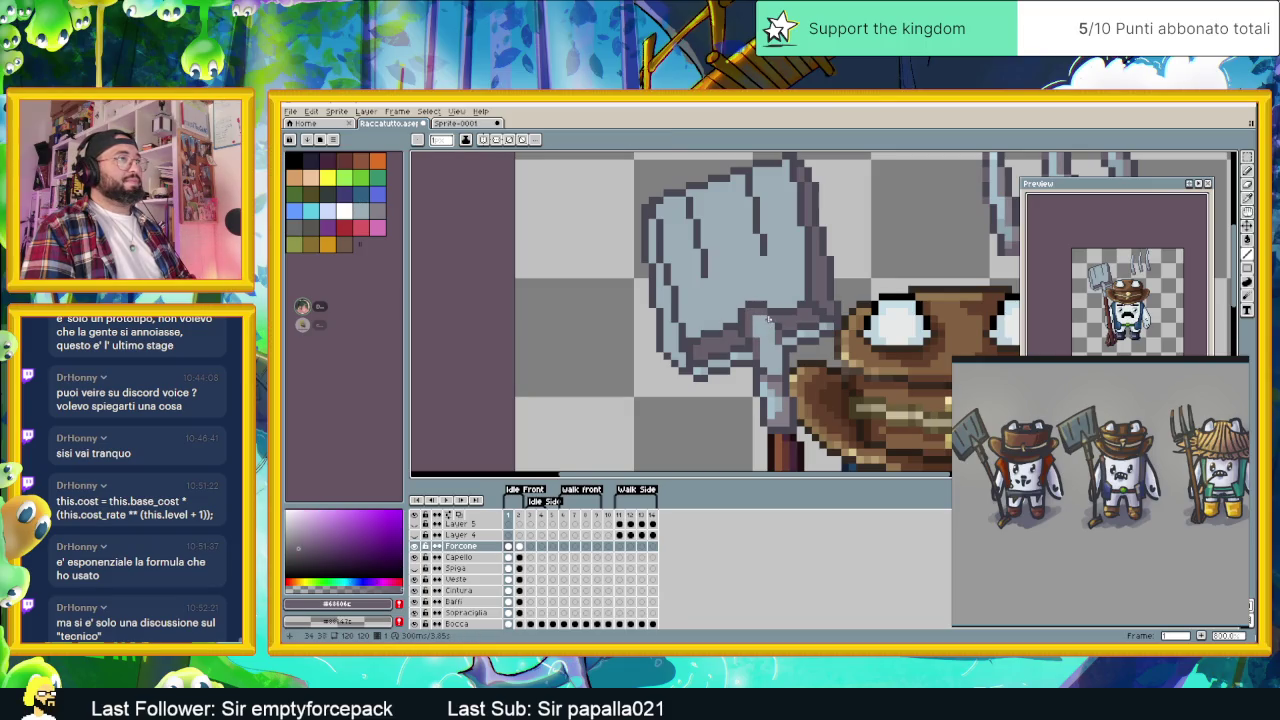
pyautogui.scroll(-2, 790, 352)
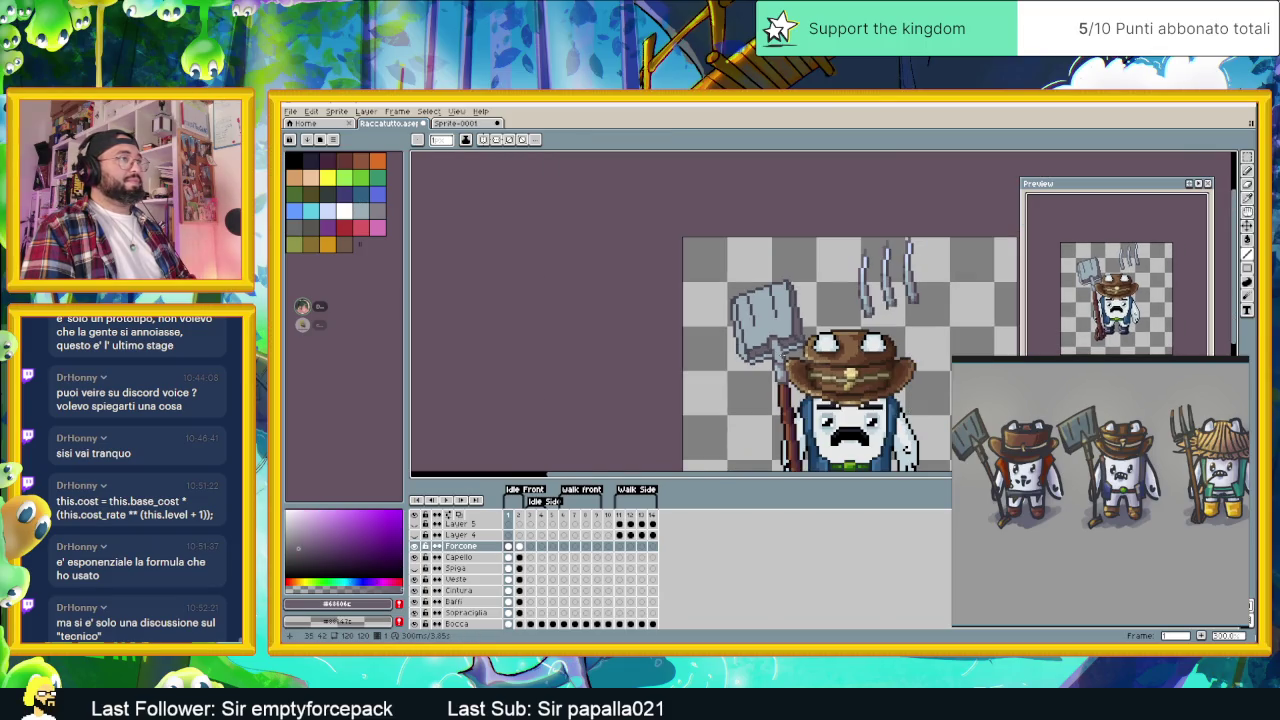
pyautogui.scroll(-1, 788, 355)
pyautogui.scroll(1, 785, 357)
pyautogui.scroll(1, 783, 357)
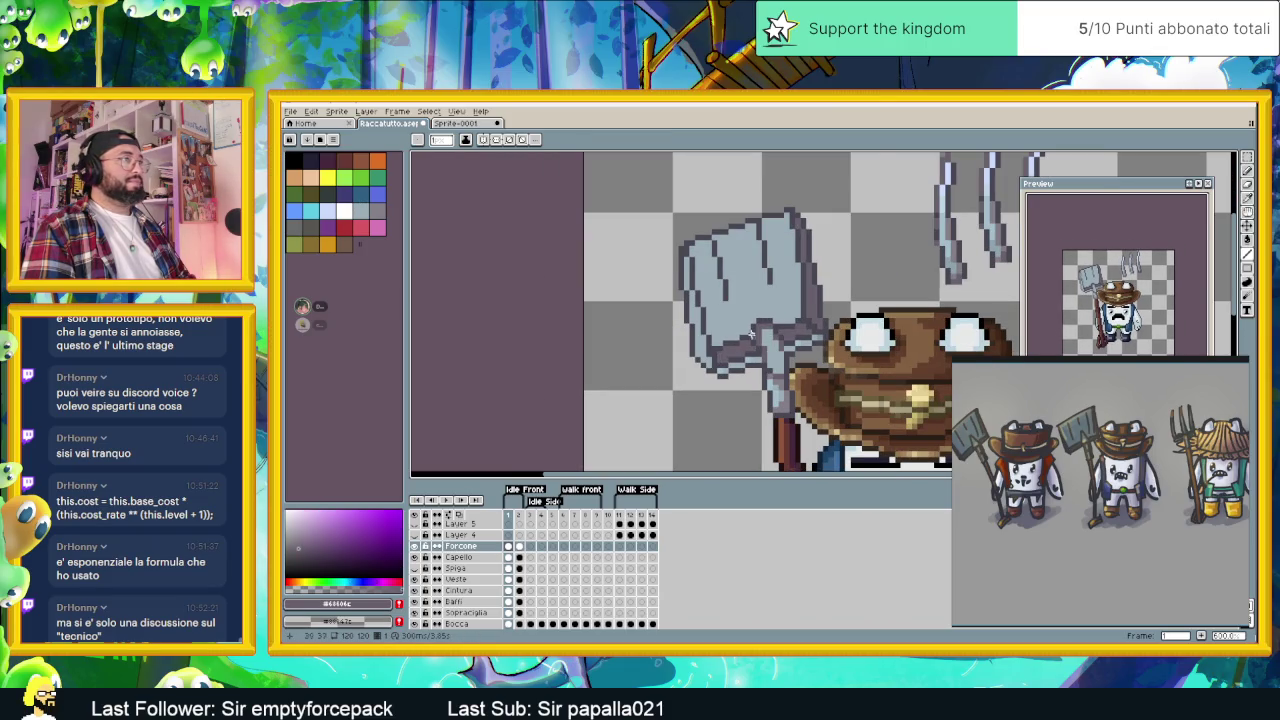
pyautogui.scroll(1, 789, 300)
pyautogui.moveTo(789, 300); pyautogui.dragTo(658, 327)
pyautogui.scroll(-1, 700, 290)
pyautogui.scroll(1, 720, 260)
pyautogui.scroll(-1, 725, 252)
# - Pick the pitchfork's grey-blue and paint lighter highlights along the shovel blade's top edge
pyautogui.press('i')
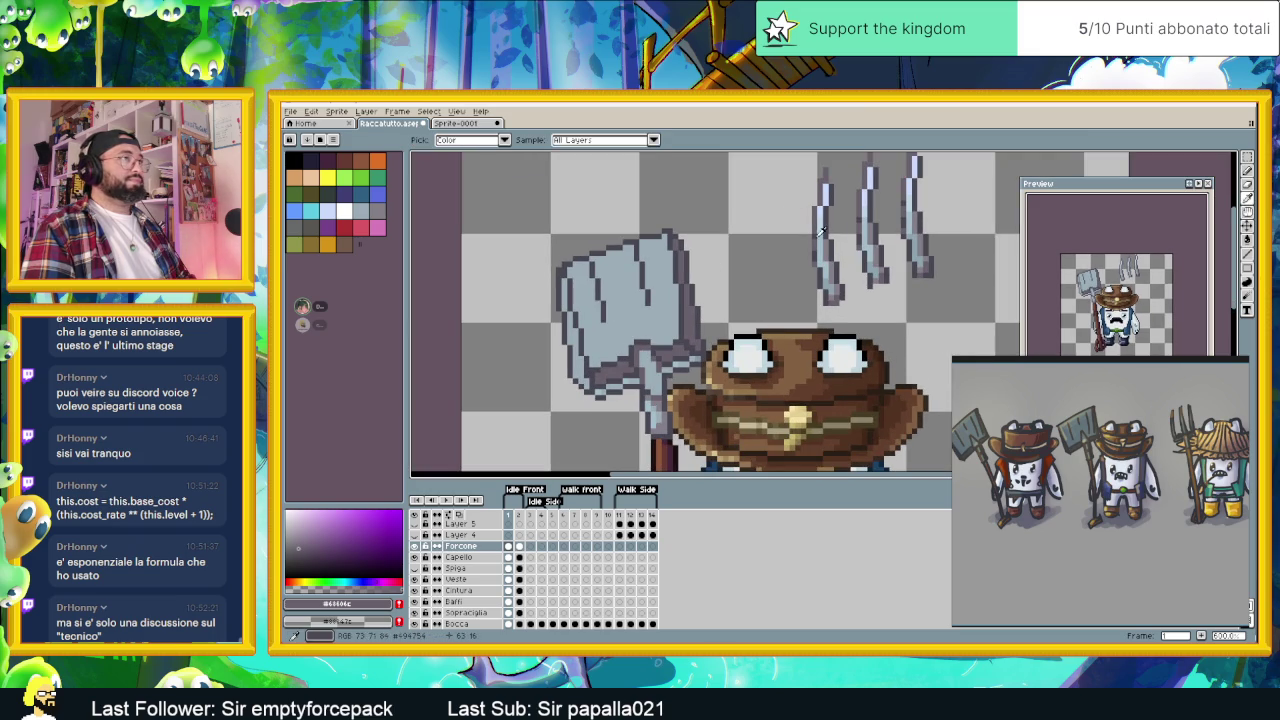
pyautogui.click(822, 230)
pyautogui.press('b')
pyautogui.scroll(1, 632, 240)
pyautogui.click(630, 240)
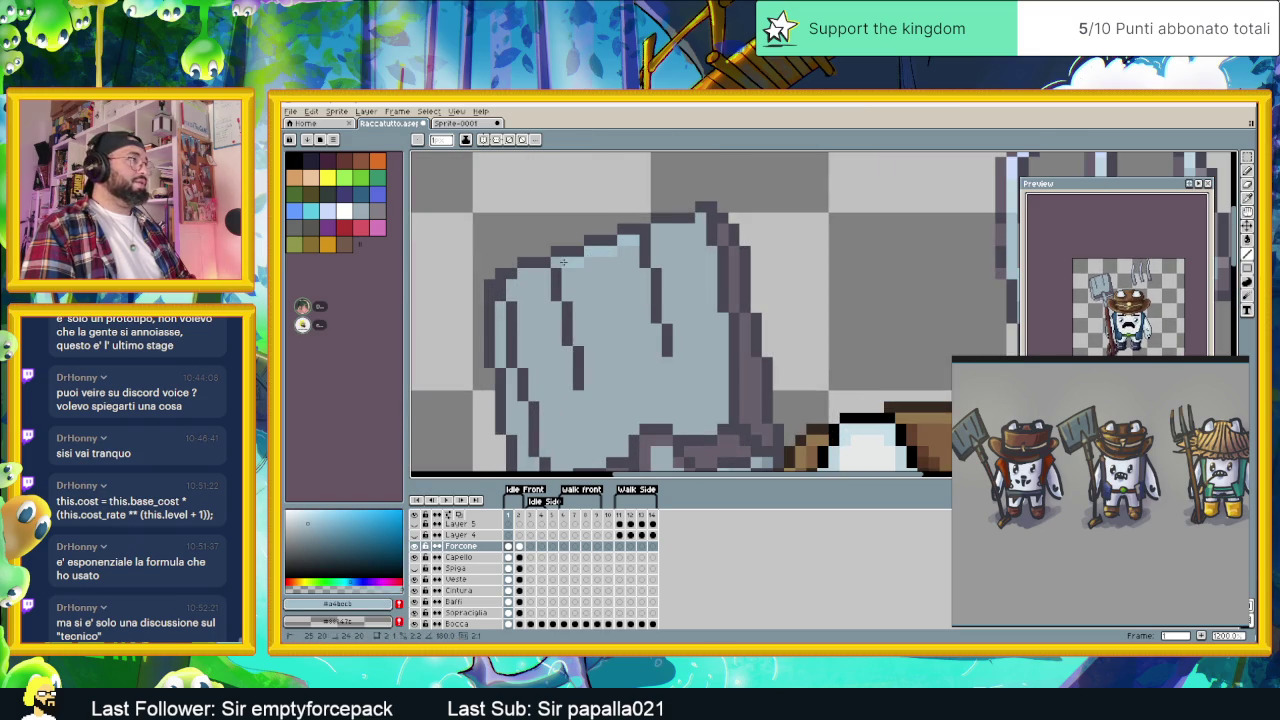
pyautogui.hscroll(-2, 600, 262)
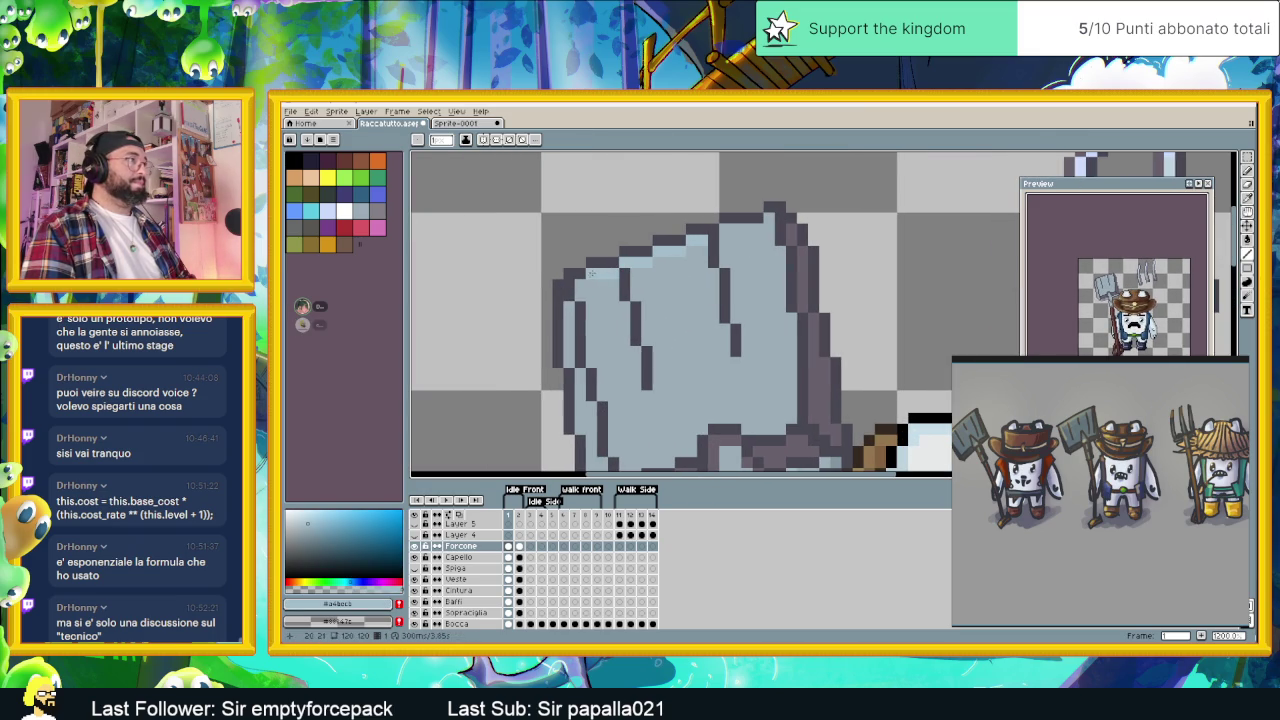
pyautogui.moveTo(731, 232); pyautogui.dragTo(739, 230)
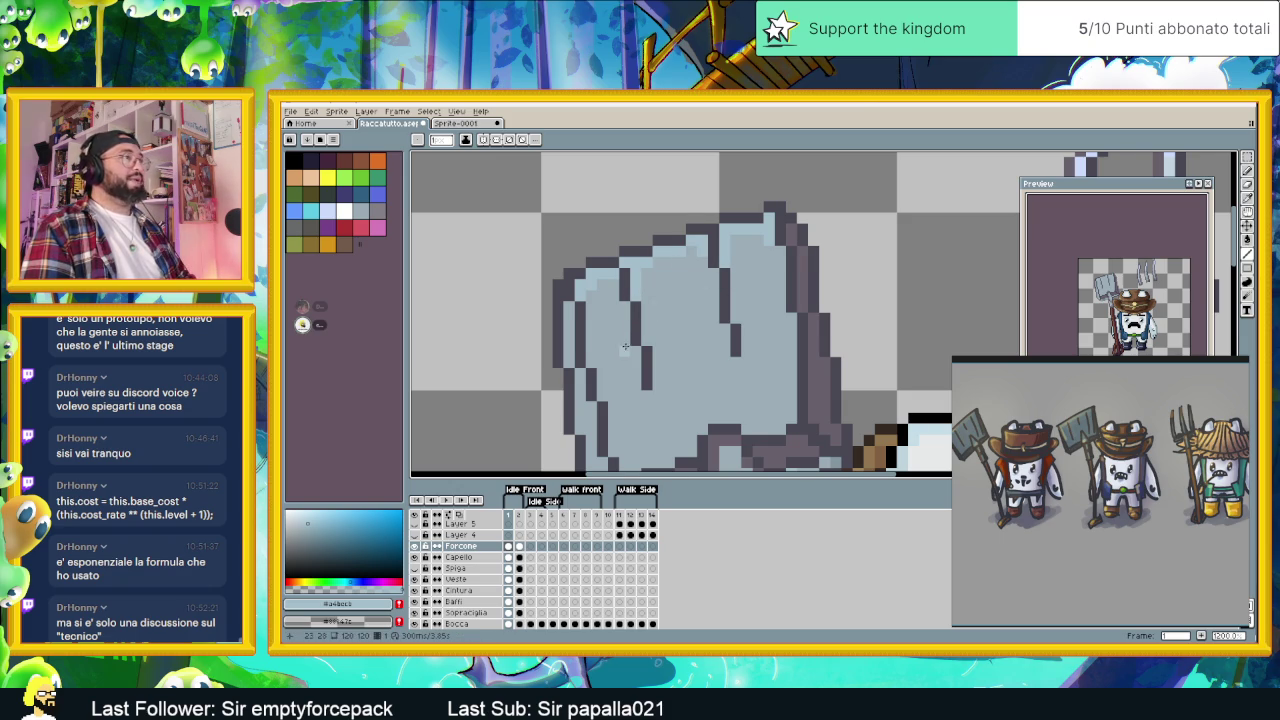
pyautogui.scroll(-2, 700, 272)
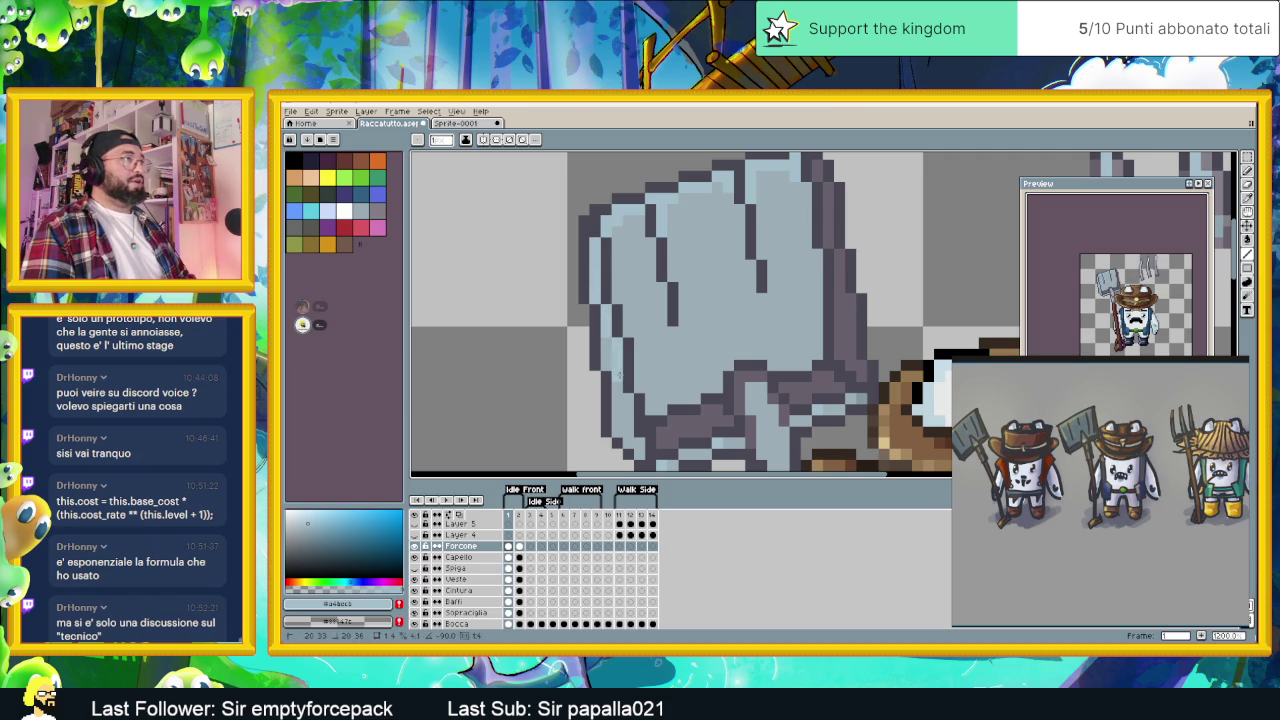
pyautogui.scroll(-1, 790, 244)
# - Sample the shovel's blue-grey, then the pitchfork tine outline colour
pyautogui.keyDown('alt'); pyautogui.click(780, 232); pyautogui.keyUp('alt')
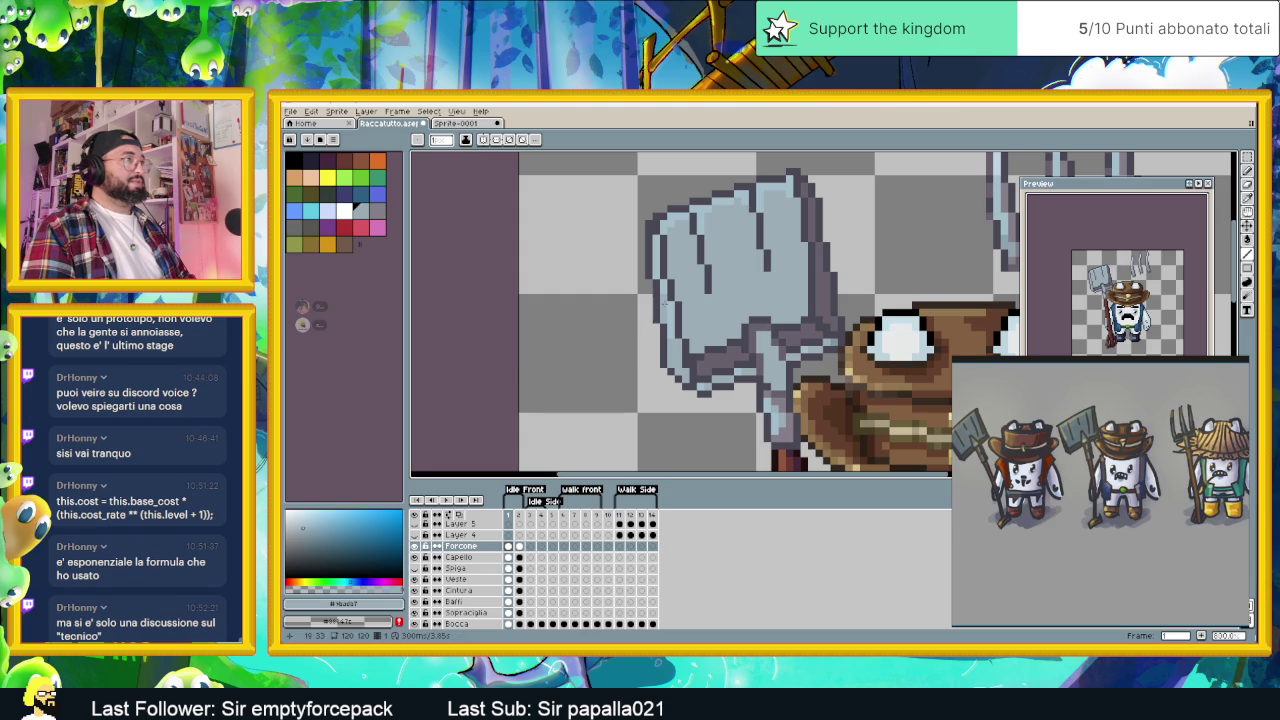
pyautogui.scroll(1, 760, 301)
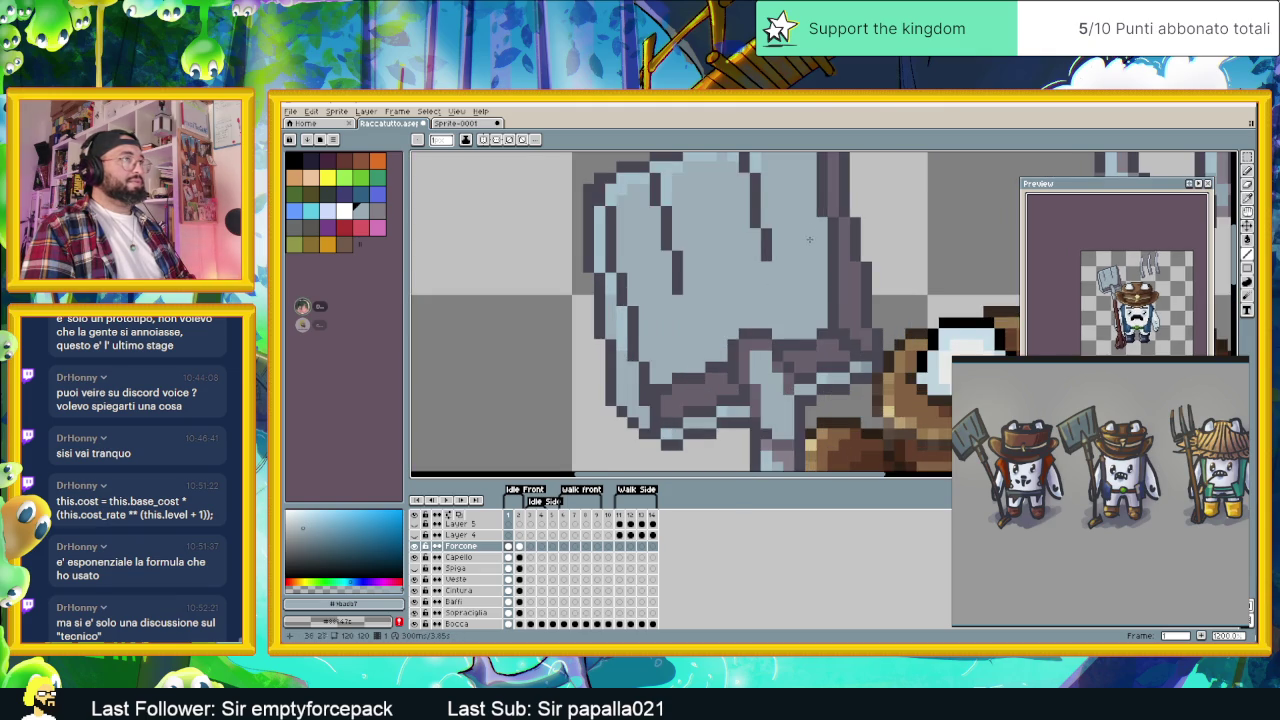
pyautogui.scroll(1, 742, 262)
pyautogui.scroll(-1, 820, 266)
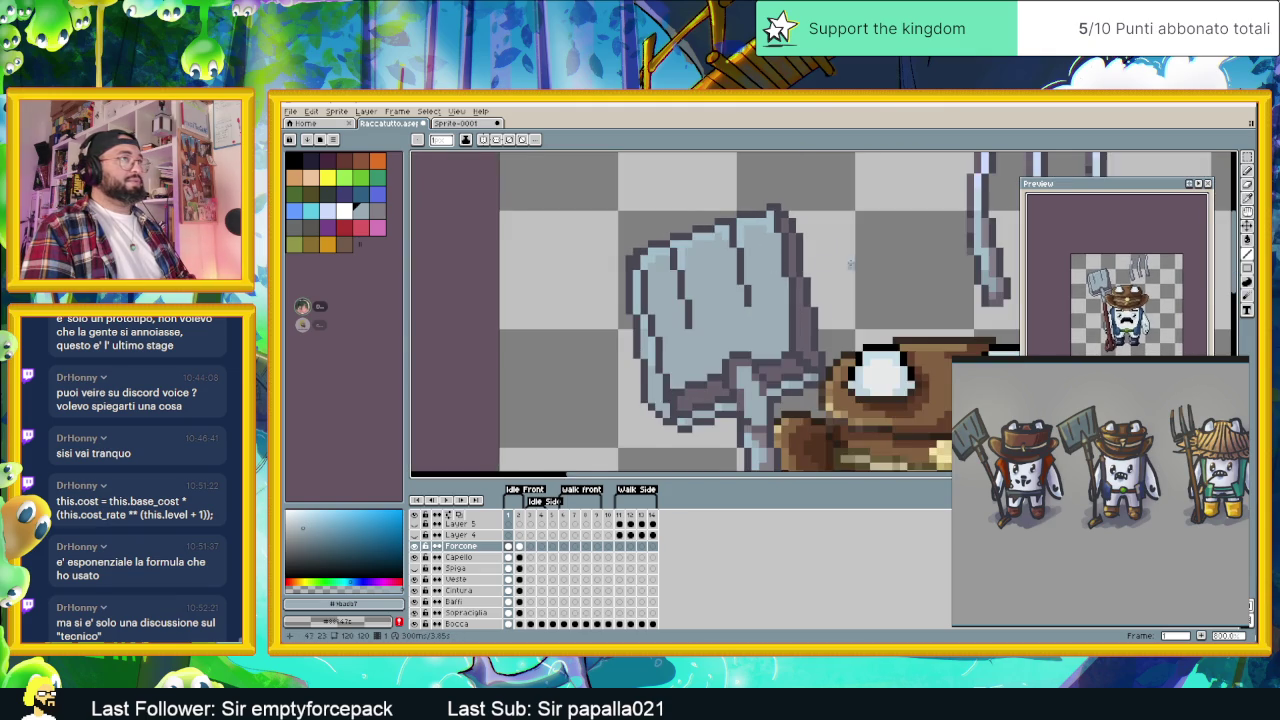
pyautogui.scroll(-1, 860, 262)
pyautogui.keyDown('alt'); pyautogui.click(900, 268); pyautogui.keyUp('alt')
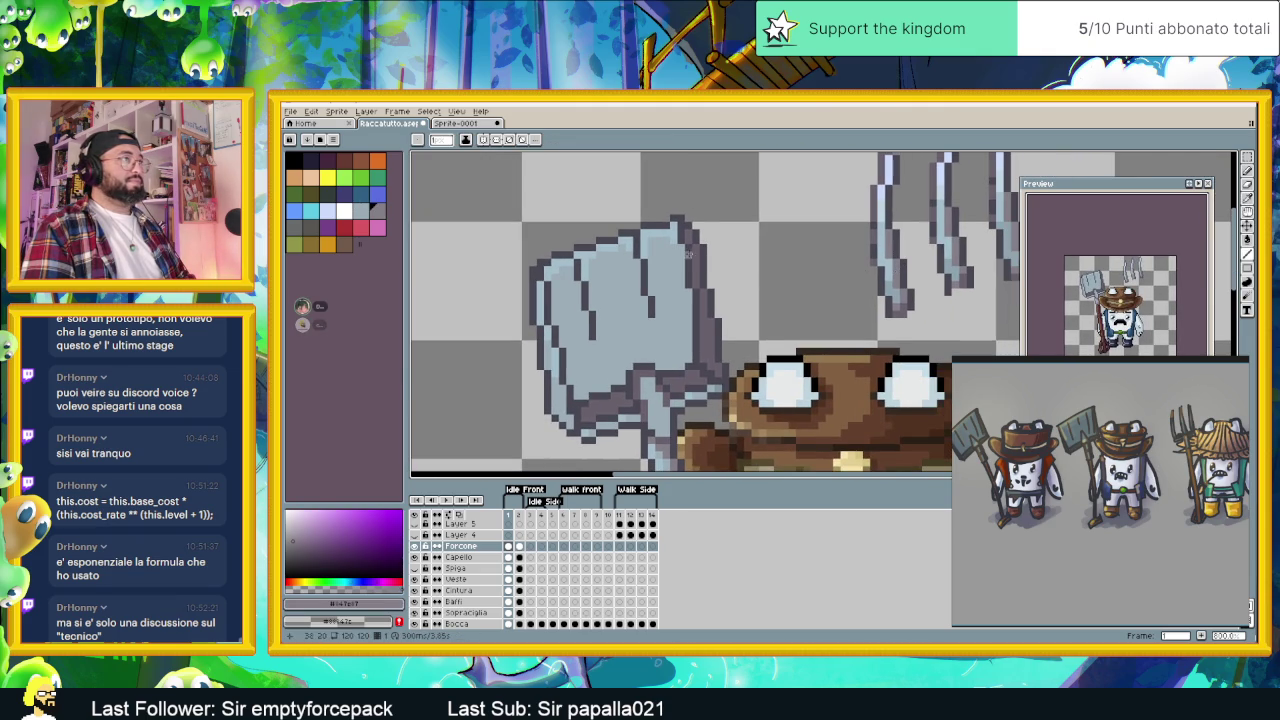
pyautogui.scroll(1, 690, 250)
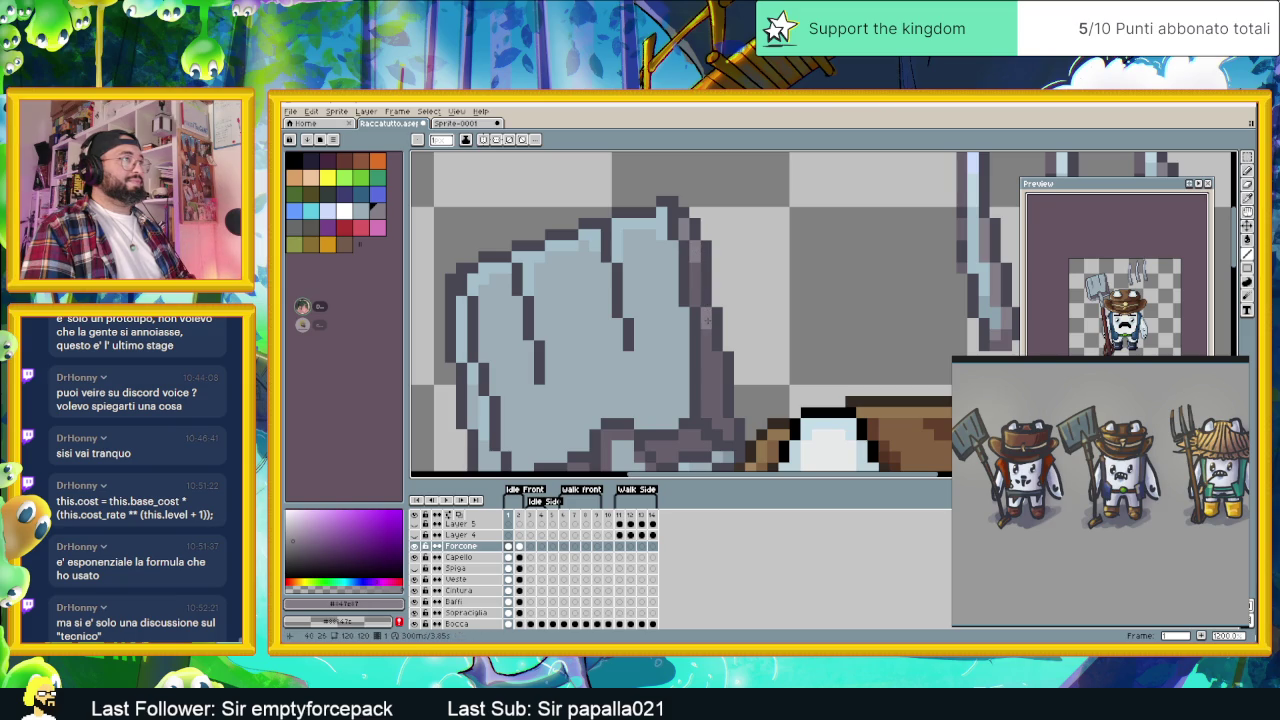
pyautogui.scroll(2, 717, 370)
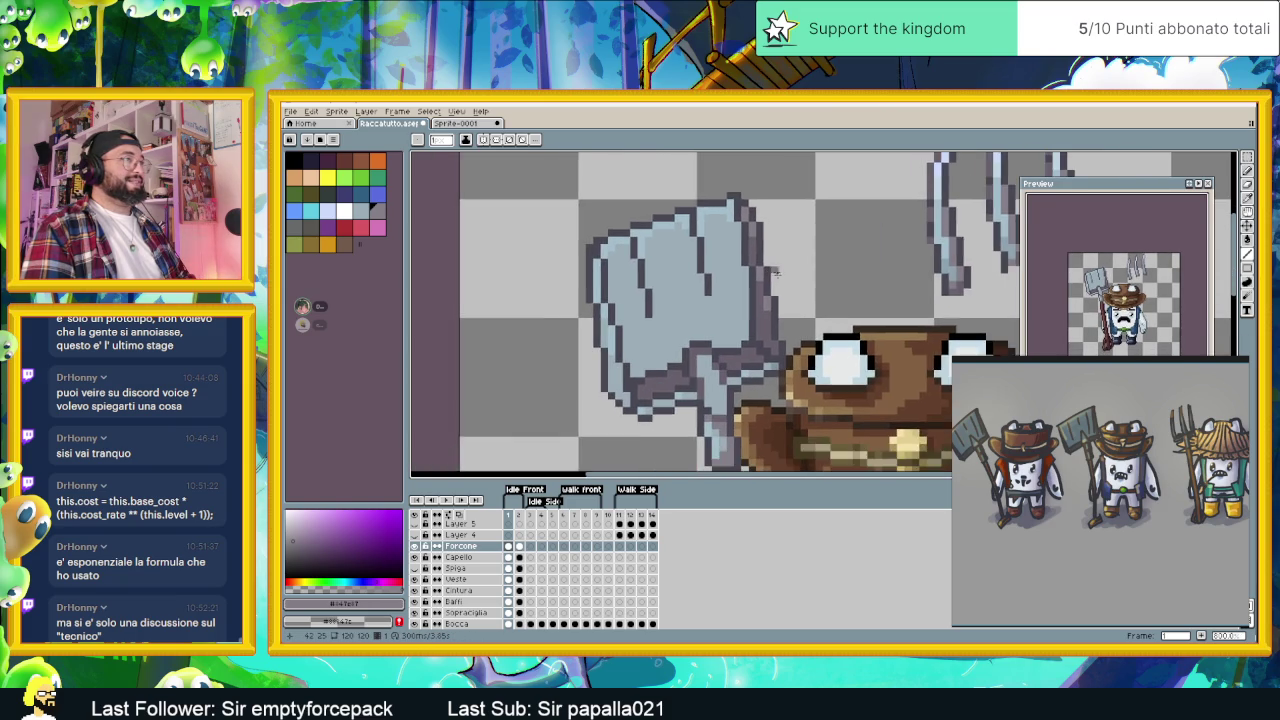
pyautogui.scroll(-1, 710, 340)
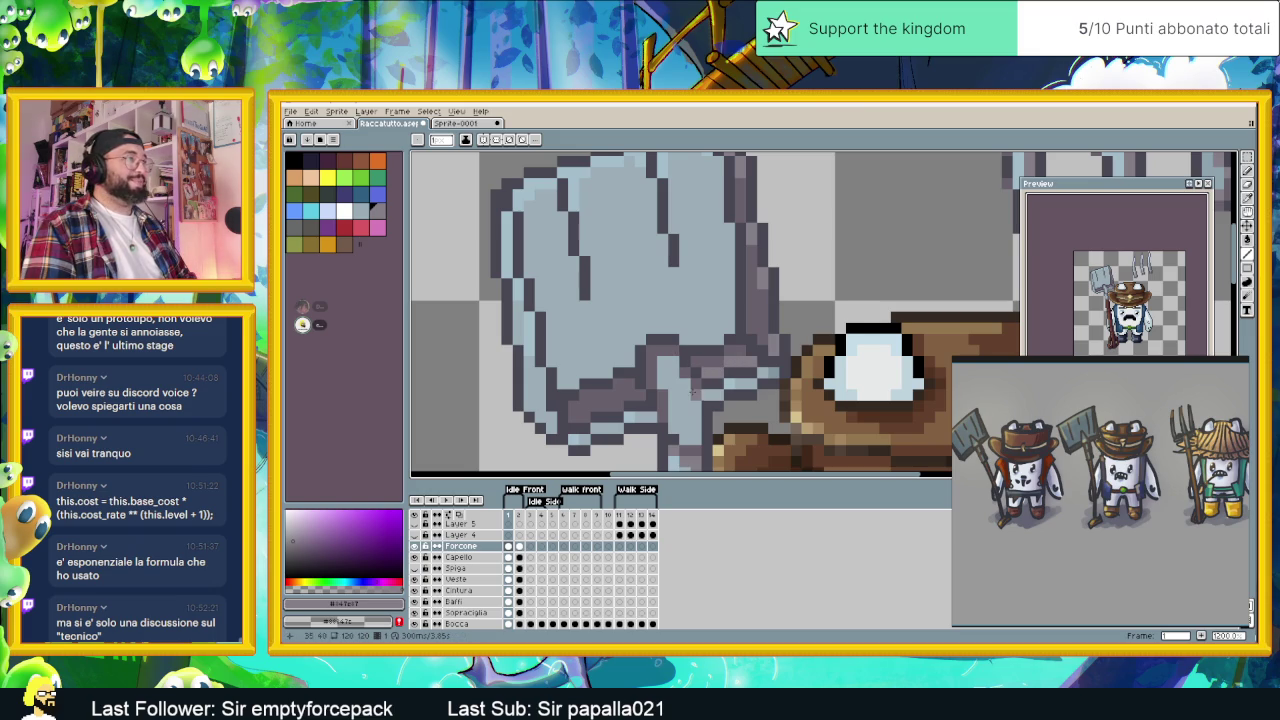
# - Pan toward the shovel blade and pick the light blue from a pitchfork prong
pyautogui.moveTo(707, 395); pyautogui.dragTo(749, 350)
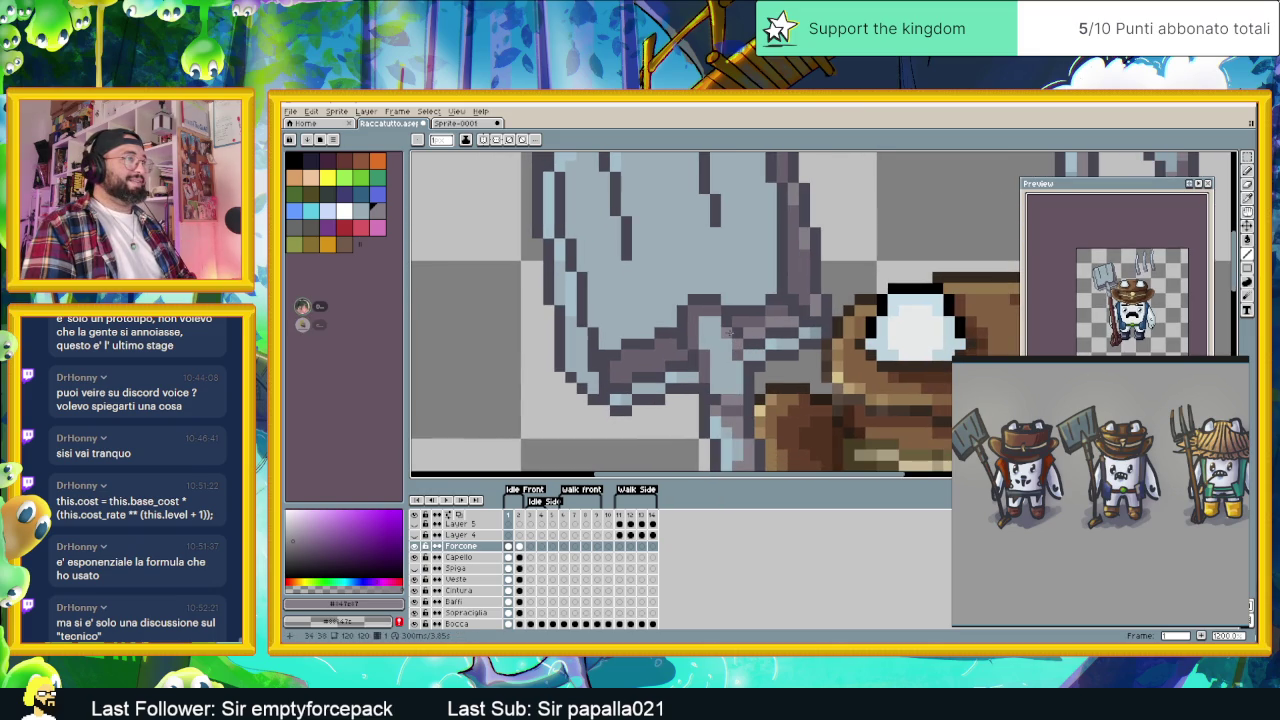
pyautogui.scroll(-1, 704, 309)
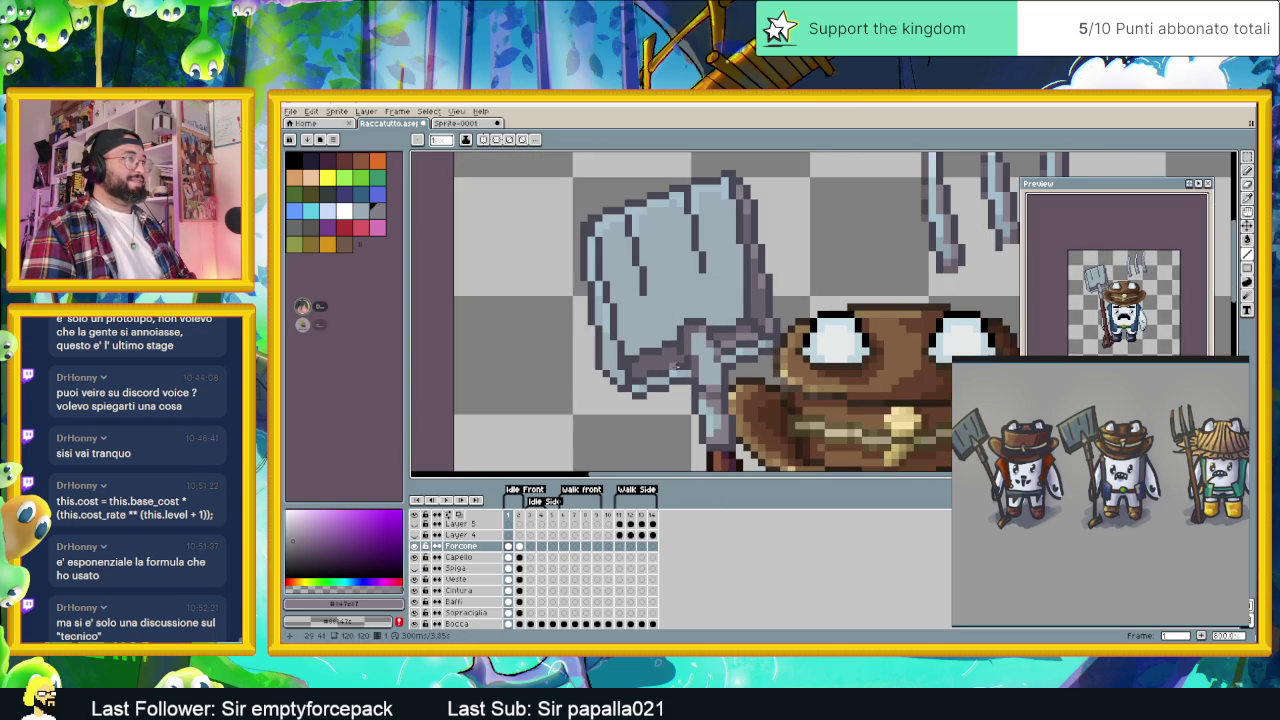
pyautogui.scroll(-1, 686, 361)
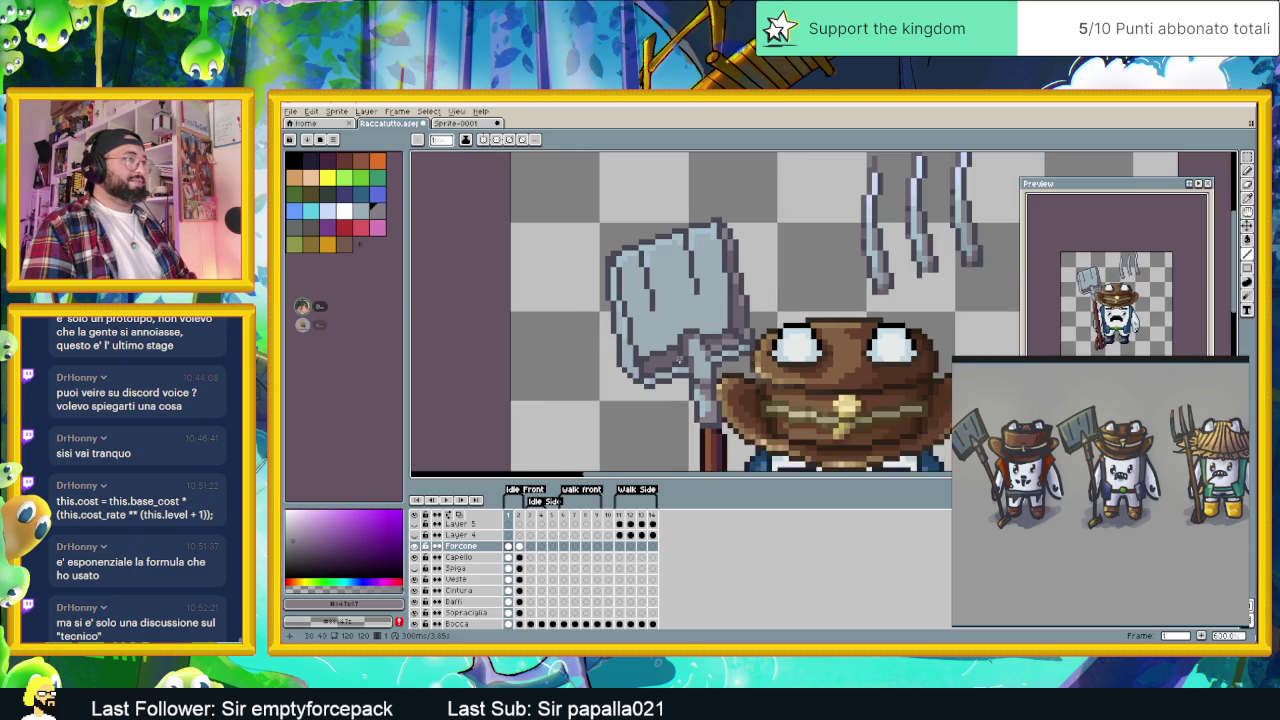
pyautogui.scroll(2, 680, 360)
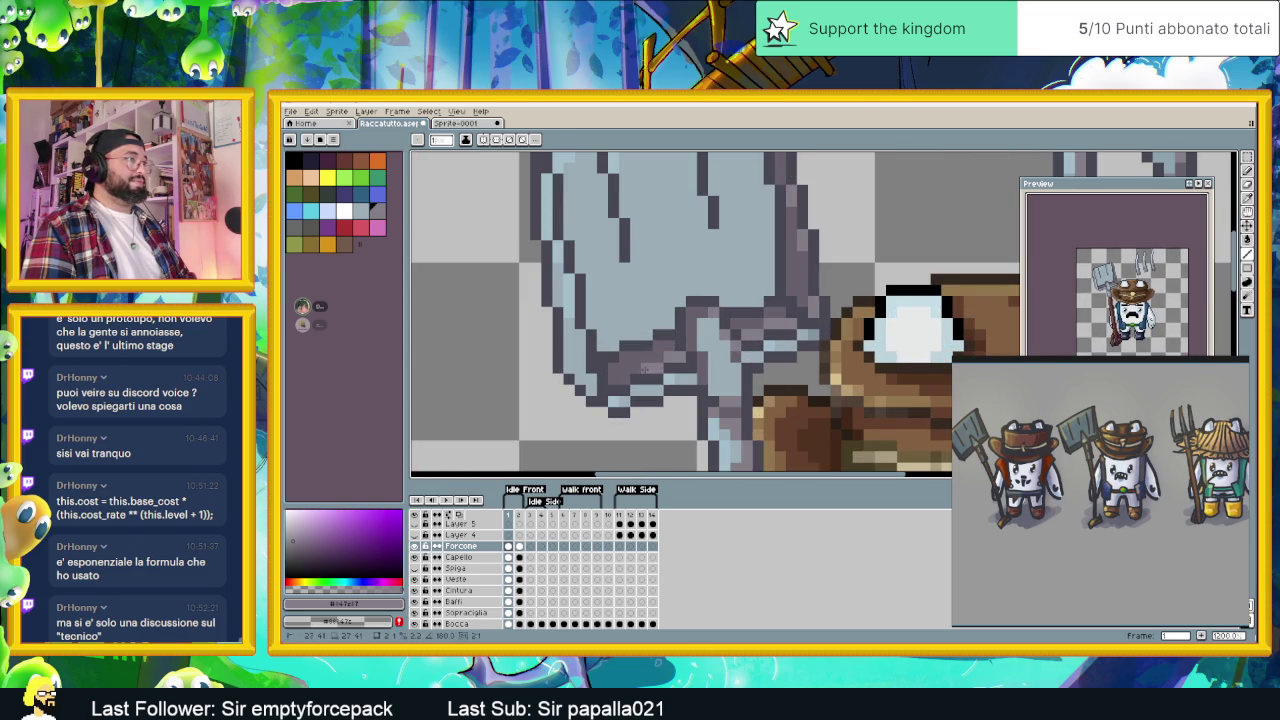
pyautogui.scroll(-1, 657, 367)
pyautogui.scroll(-1, 657, 367)
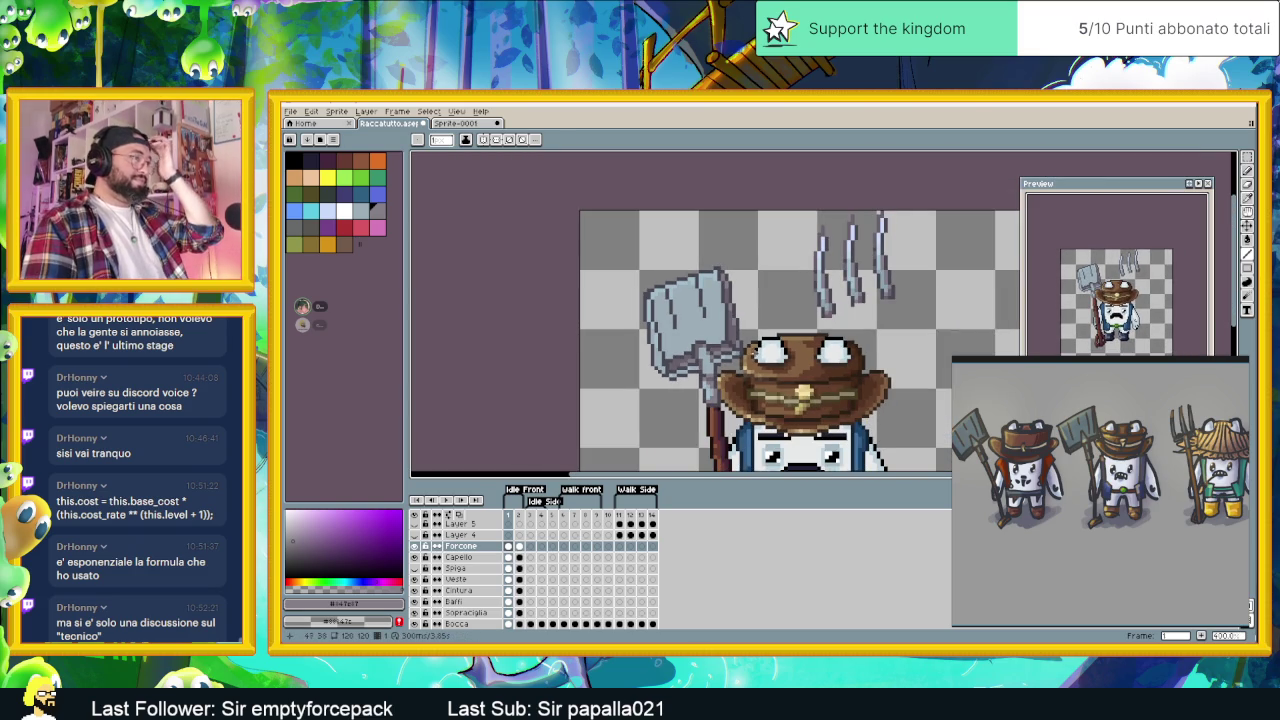
pyautogui.scroll(1, 690, 340)
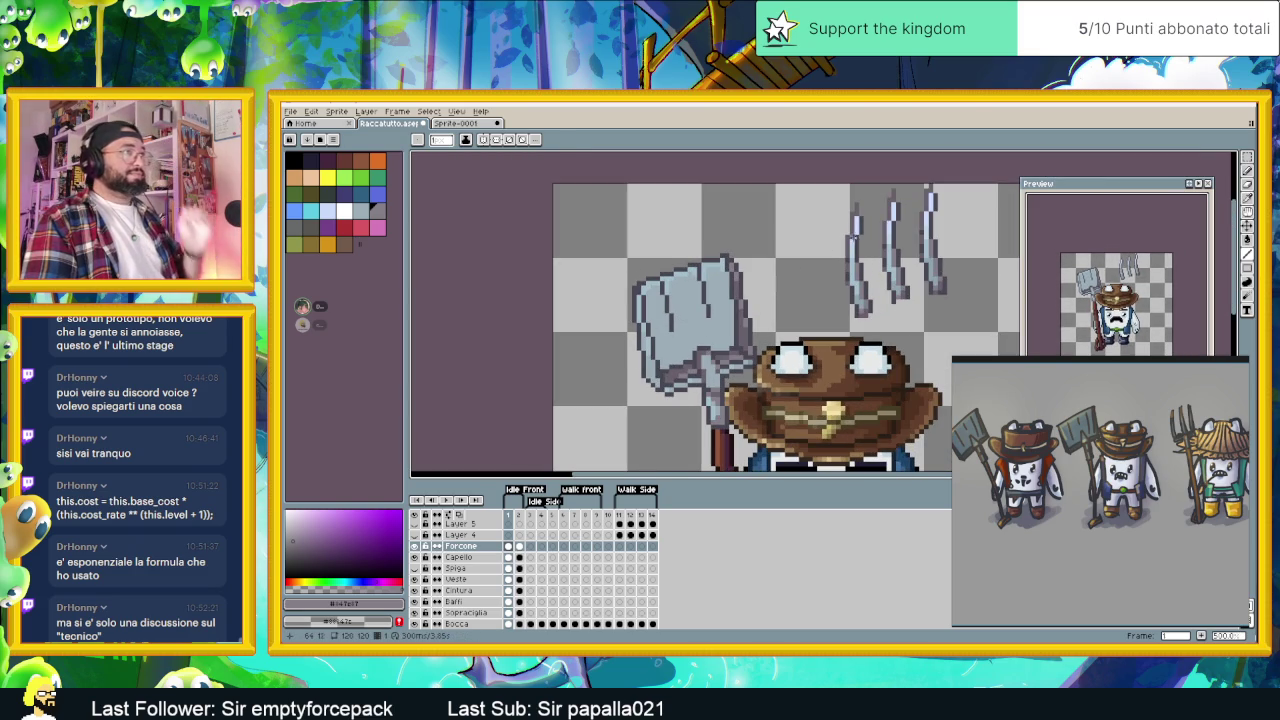
pyautogui.keyDown('alt'); pyautogui.click(858, 215); pyautogui.keyUp('alt')
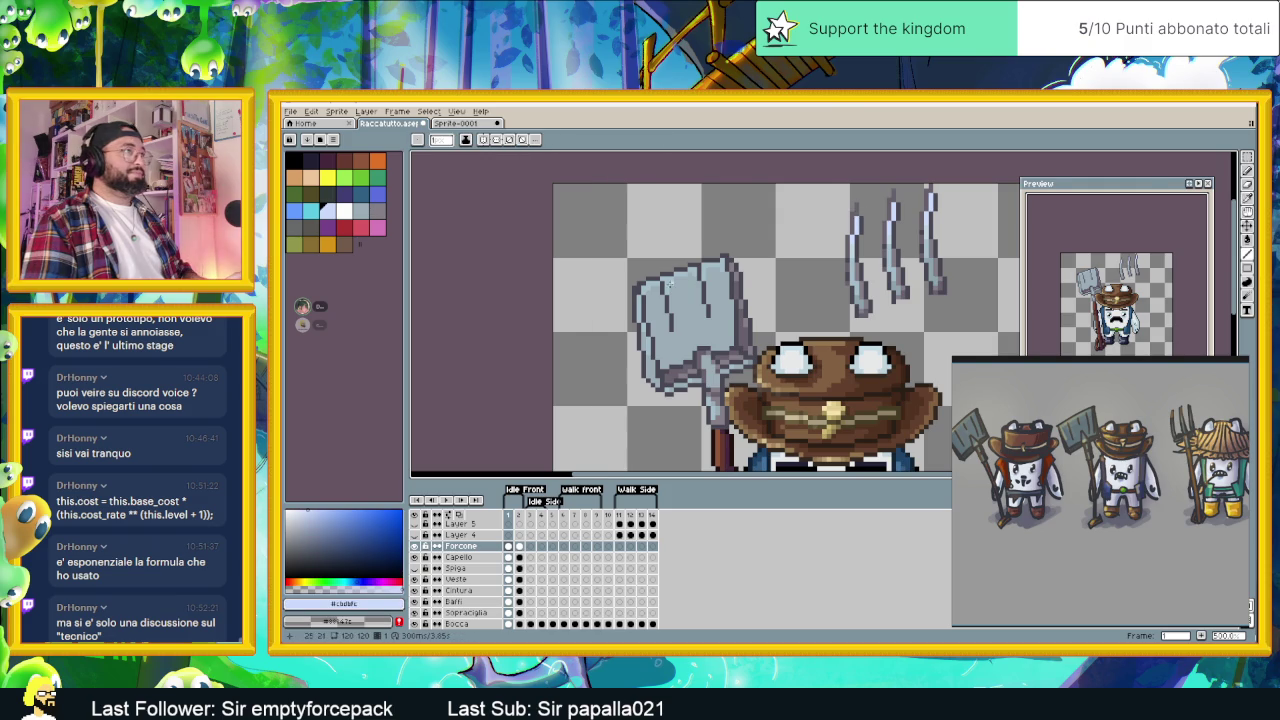
# - Sample the shovel blade's blue-grey as the drawing colour, then view the whole sprite
pyautogui.scroll(2, 665, 274)
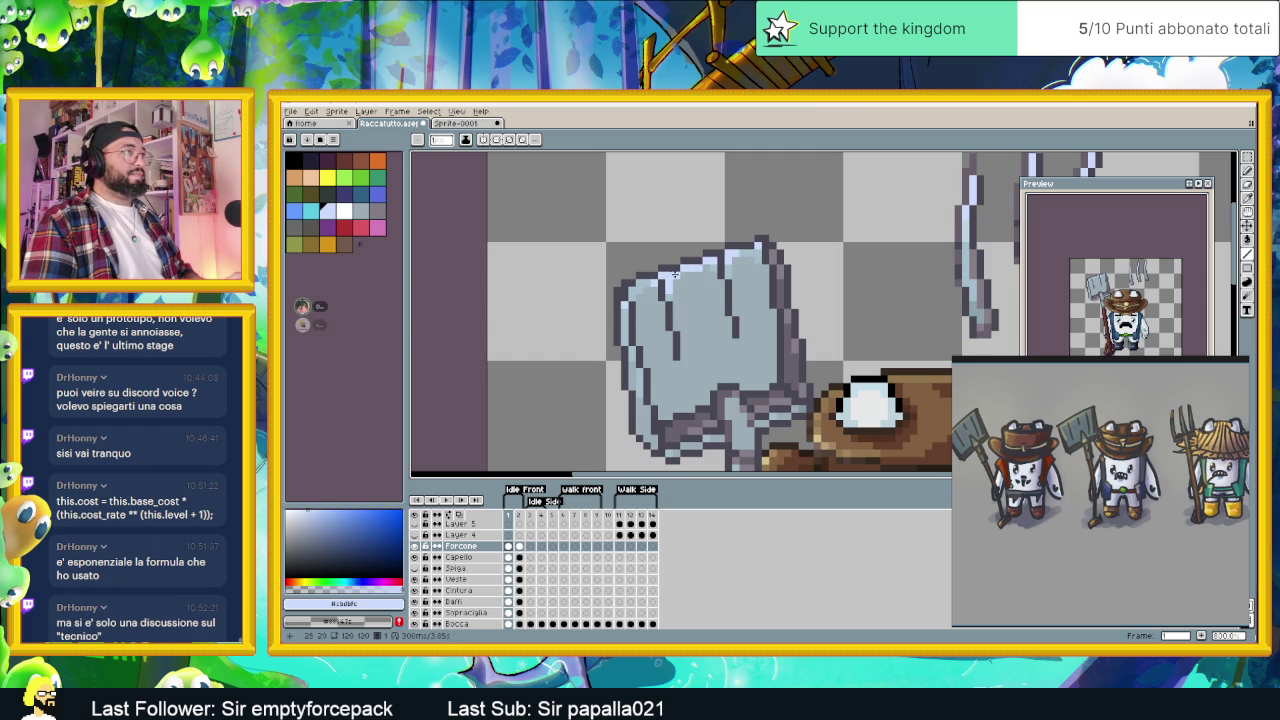
pyautogui.keyDown('alt'); pyautogui.click(648, 291); pyautogui.keyUp('alt')
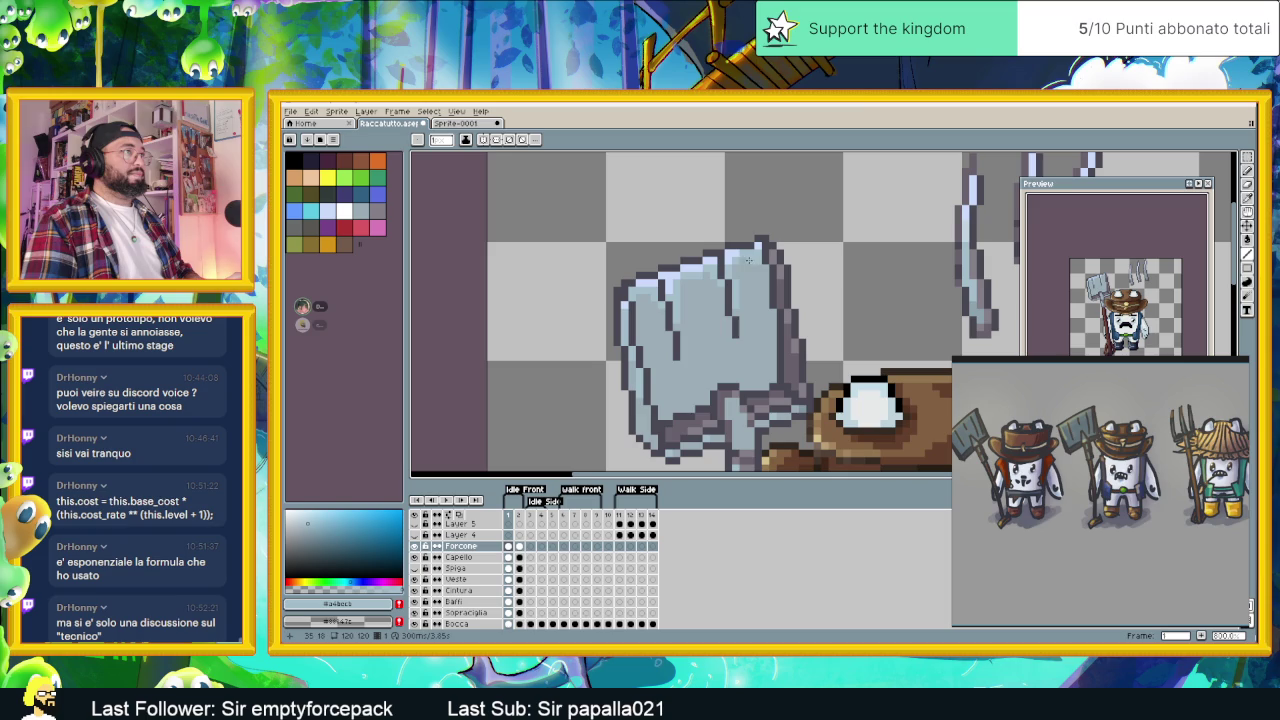
pyautogui.scroll(-3, 762, 277)
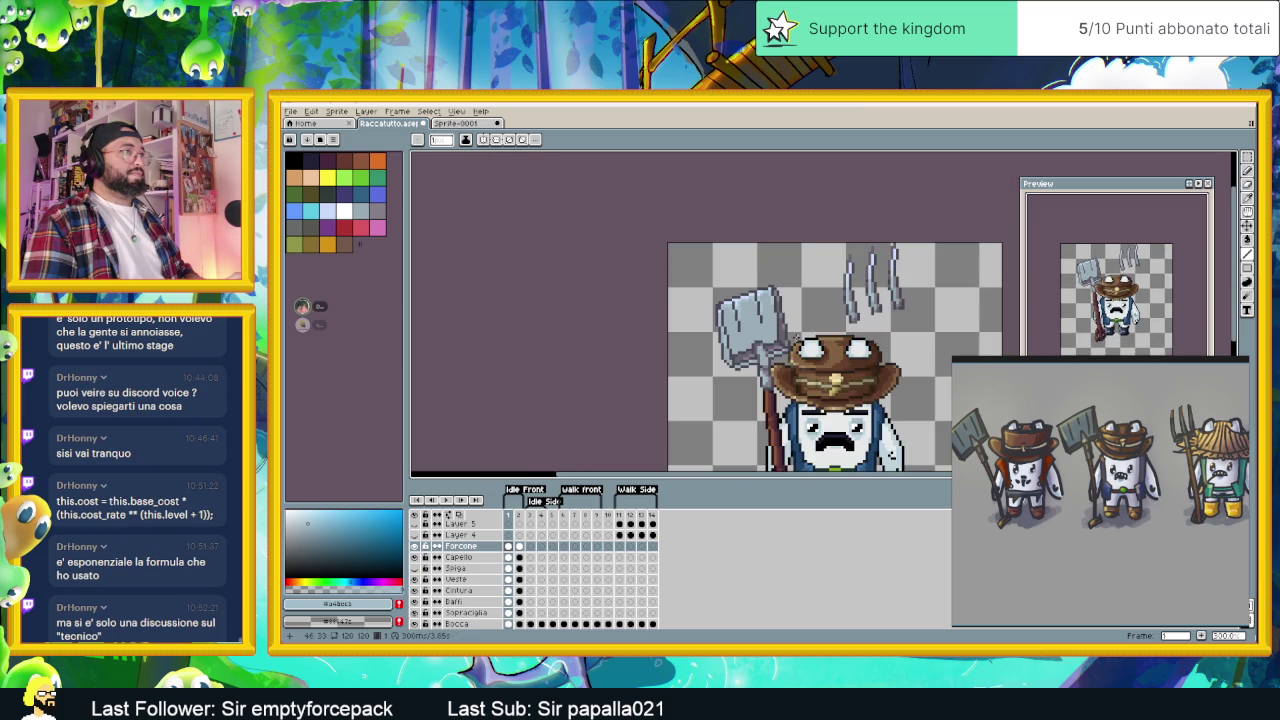
pyautogui.scroll(-1, 770, 300)
pyautogui.click(302, 324)
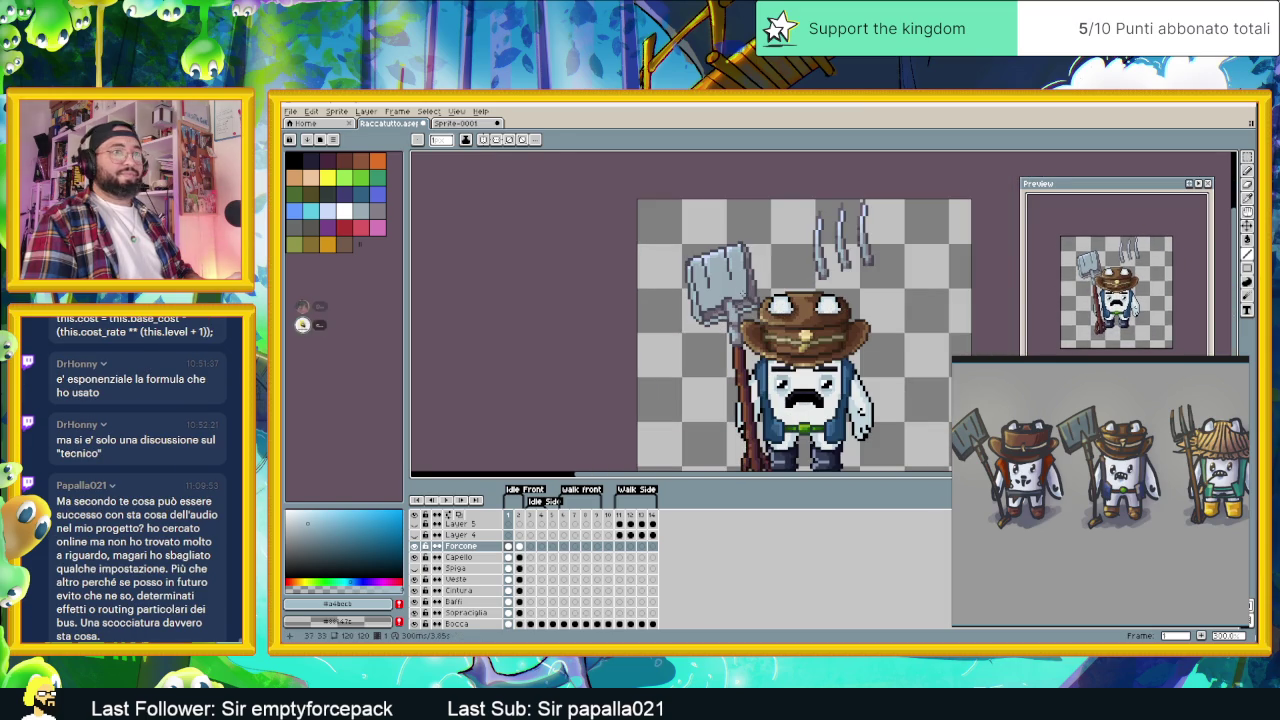
pyautogui.moveTo(748, 288); pyautogui.dragTo(697, 283)
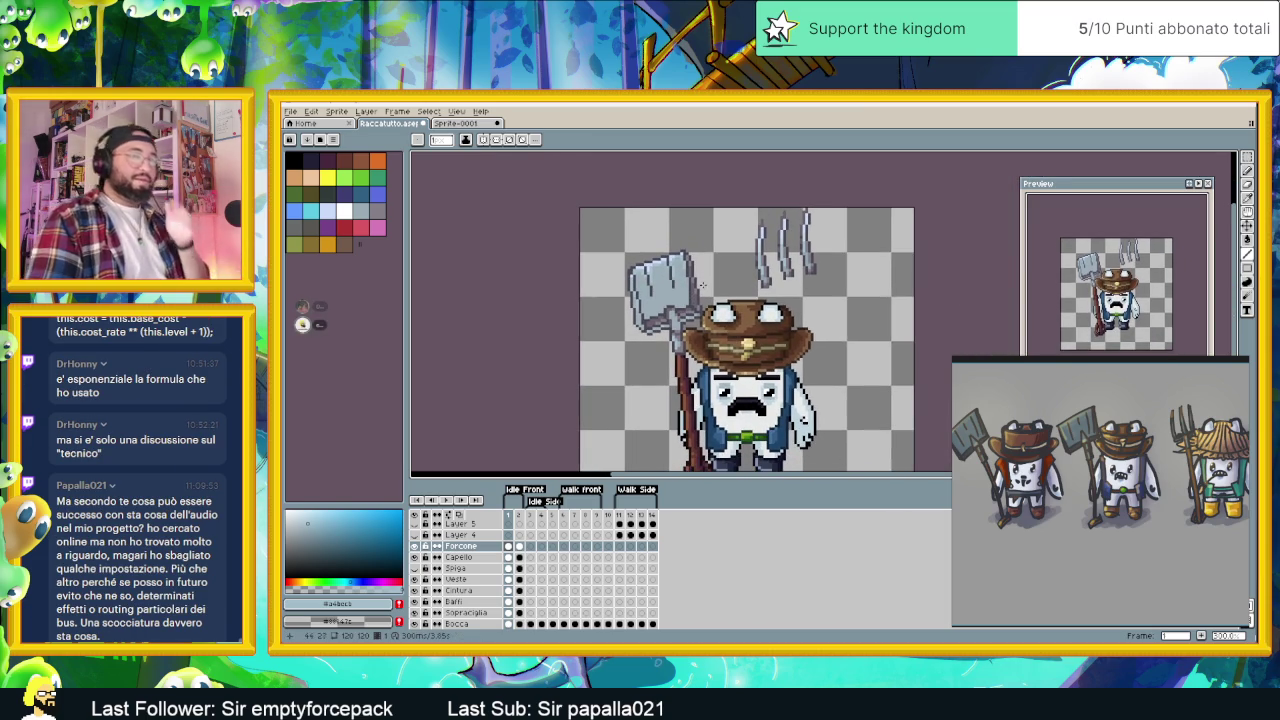
pyautogui.scroll(1, 690, 285)
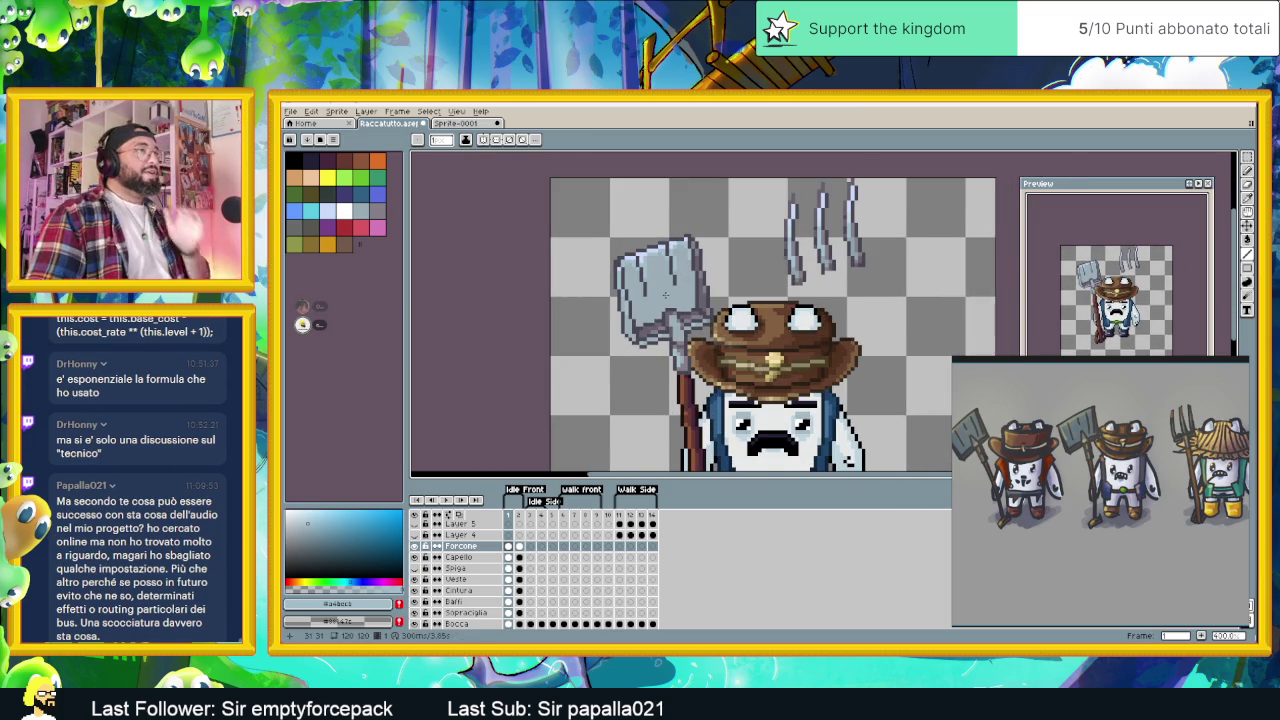
pyautogui.scroll(1, 668, 294)
pyautogui.keyDown('alt'); pyautogui.click(672, 290); pyautogui.keyUp('alt')
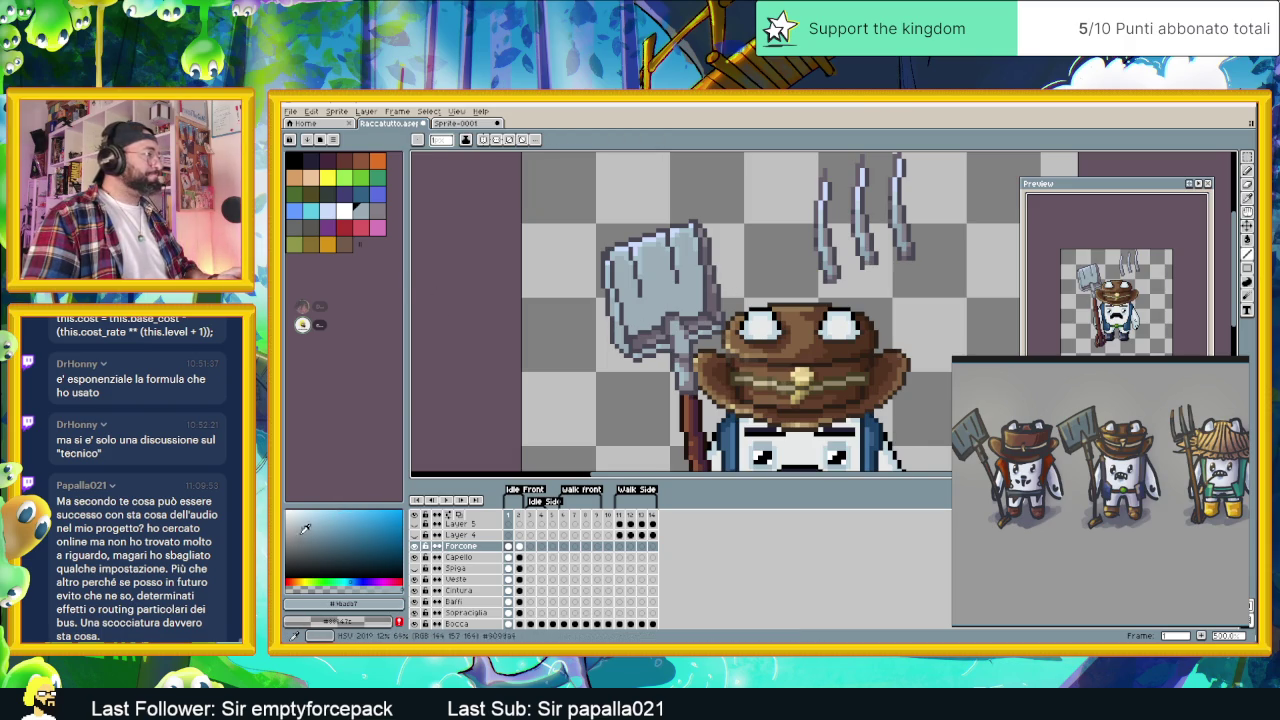
pyautogui.click(306, 535)
pyautogui.scroll(1, 684, 307)
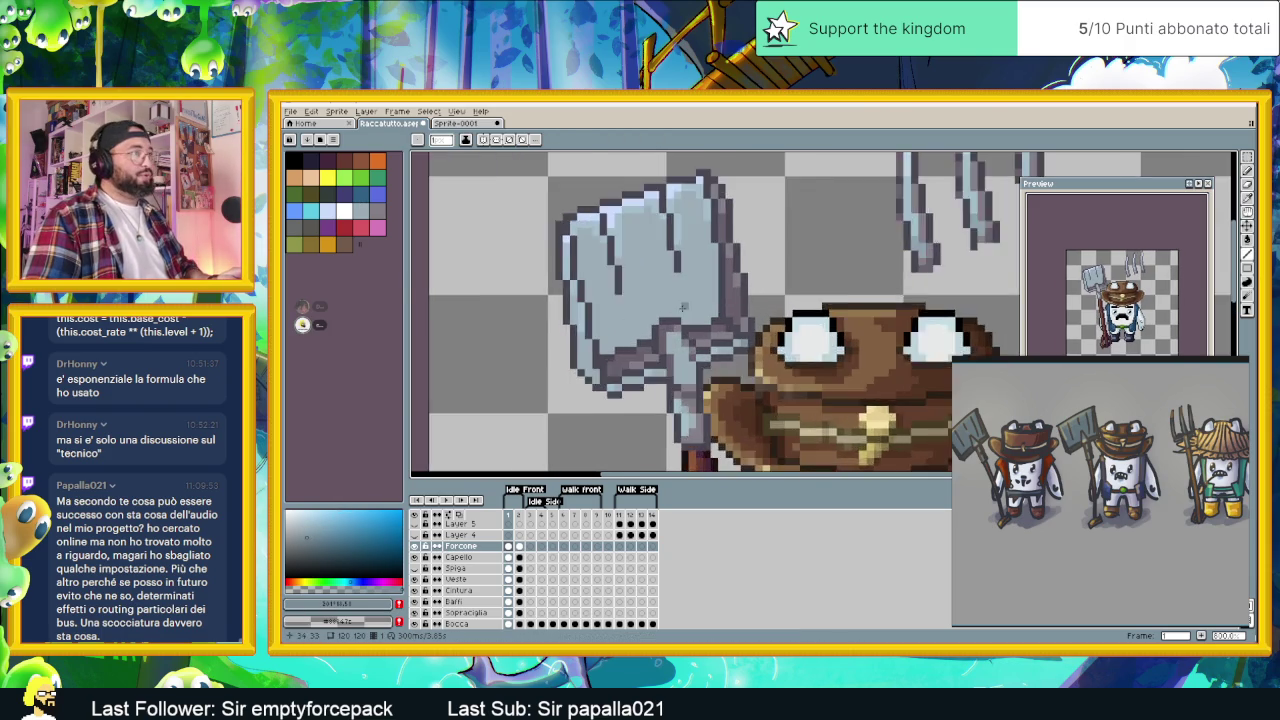
pyautogui.scroll(1, 683, 306)
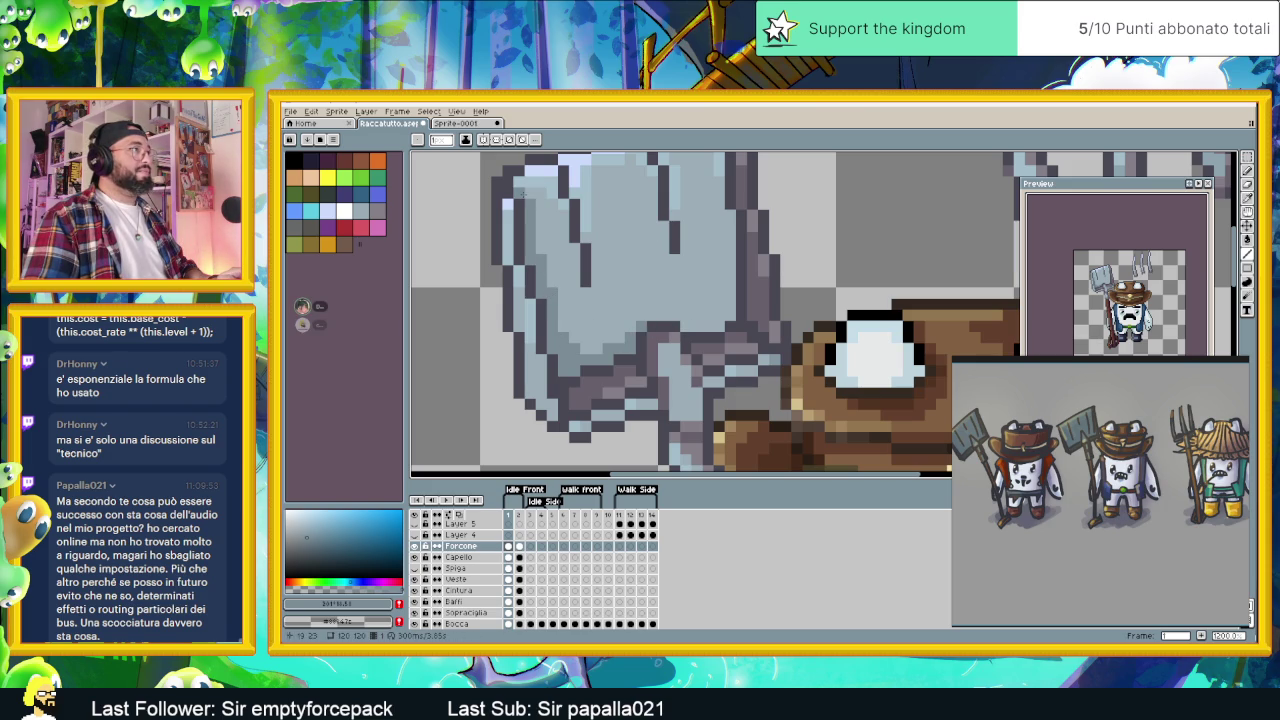
pyautogui.scroll(-1, 580, 261)
pyautogui.scroll(-1, 580, 261)
pyautogui.scroll(1, 580, 261)
pyautogui.scroll(-1, 590, 262)
pyautogui.scroll(2, 610, 264)
pyautogui.scroll(1, 626, 265)
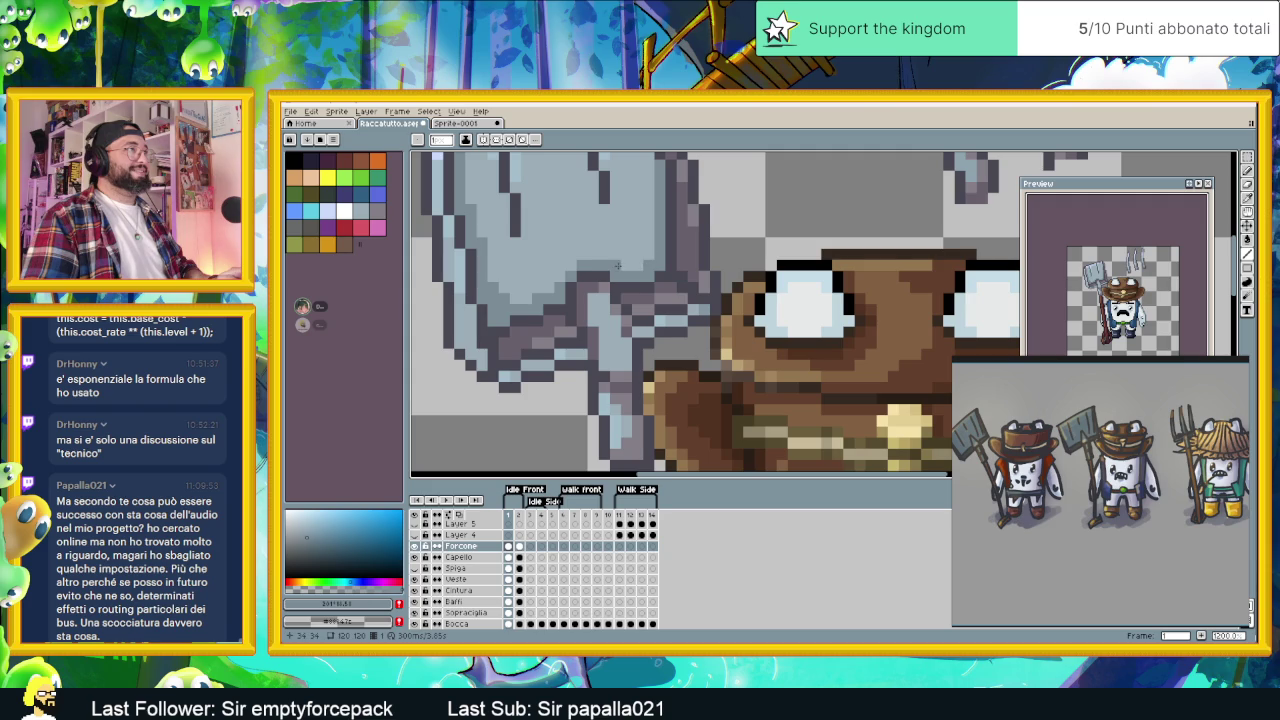
pyautogui.scroll(1, 618, 265)
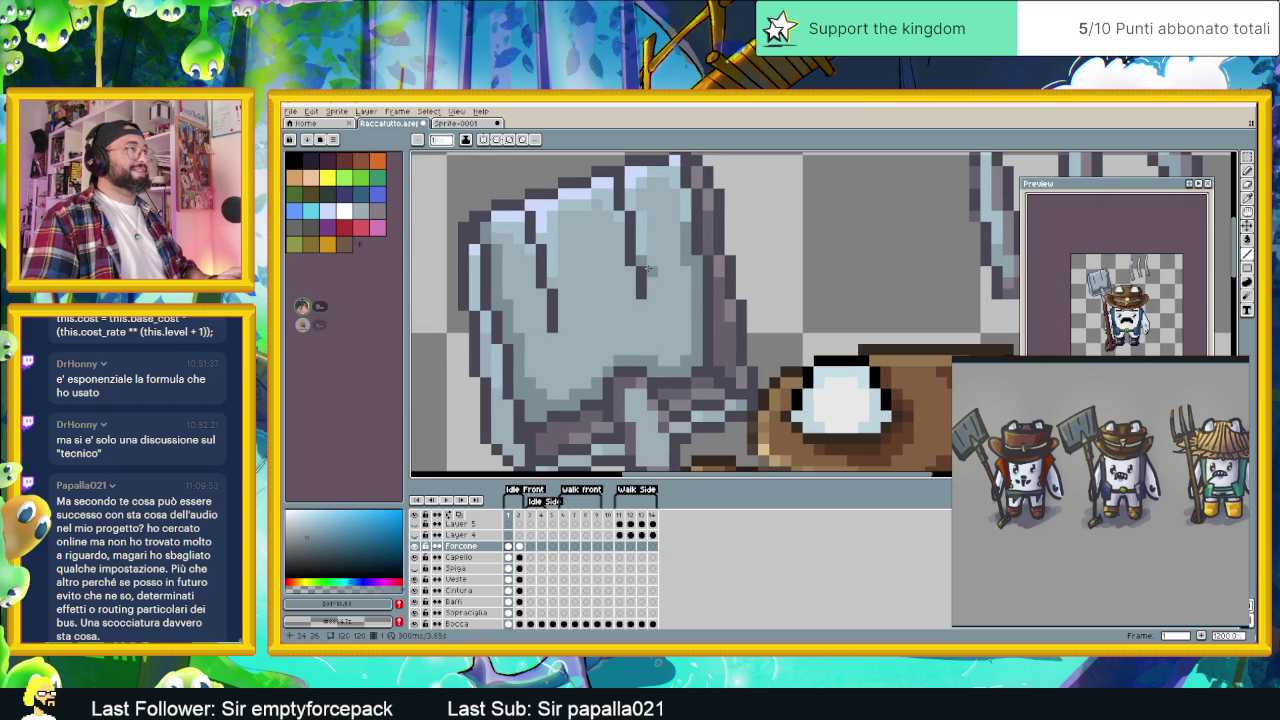
pyautogui.moveTo(647, 268); pyautogui.dragTo(646, 285)
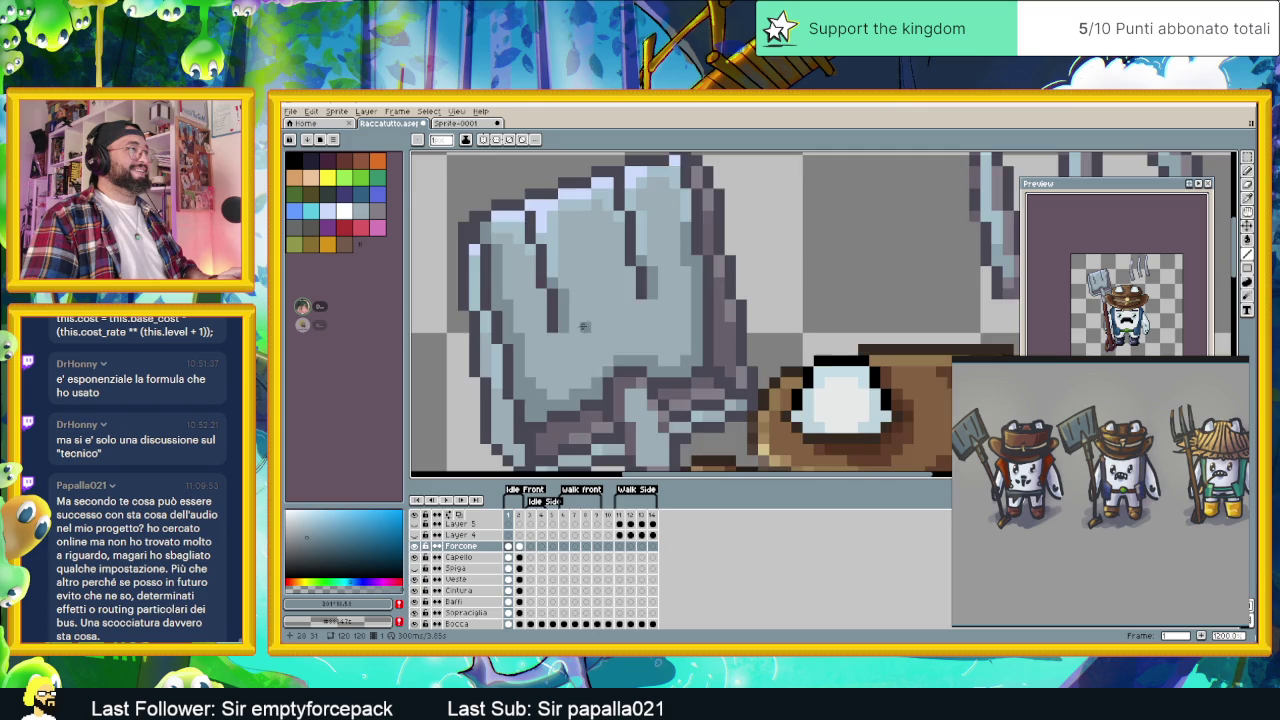
pyautogui.scroll(-3, 558, 323)
pyautogui.scroll(1, 609, 329)
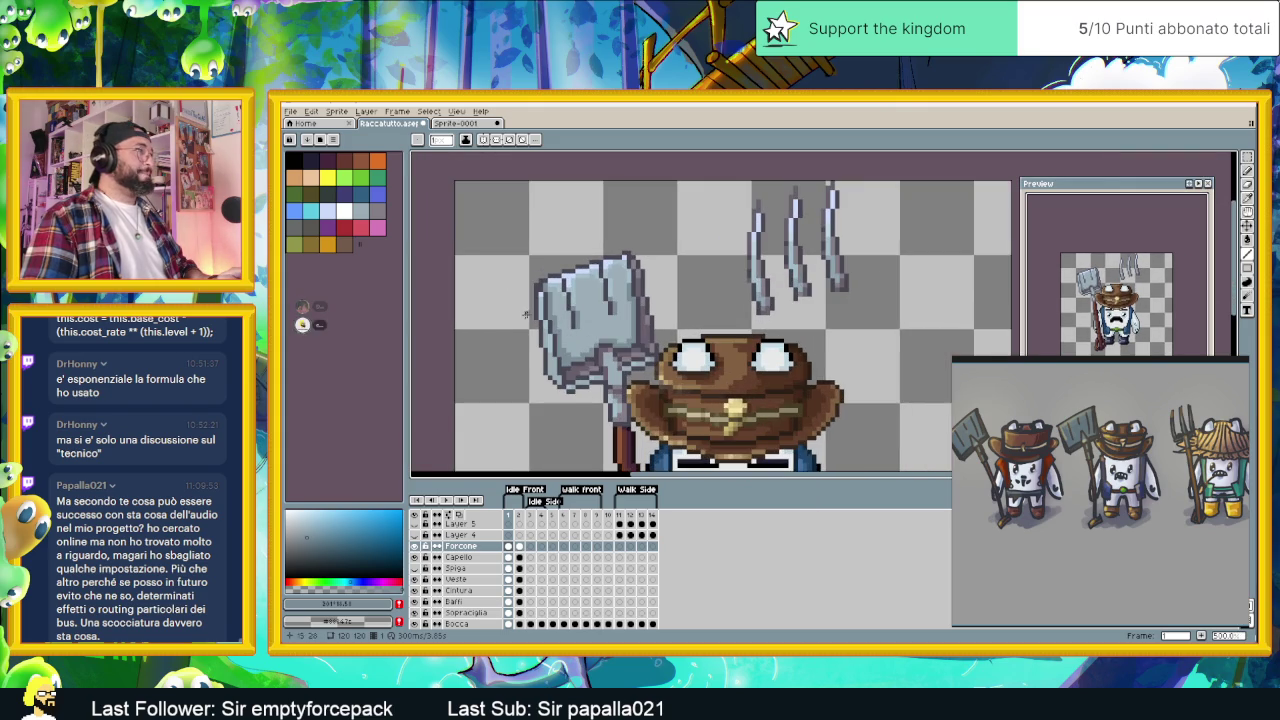
pyautogui.scroll(1, 590, 370)
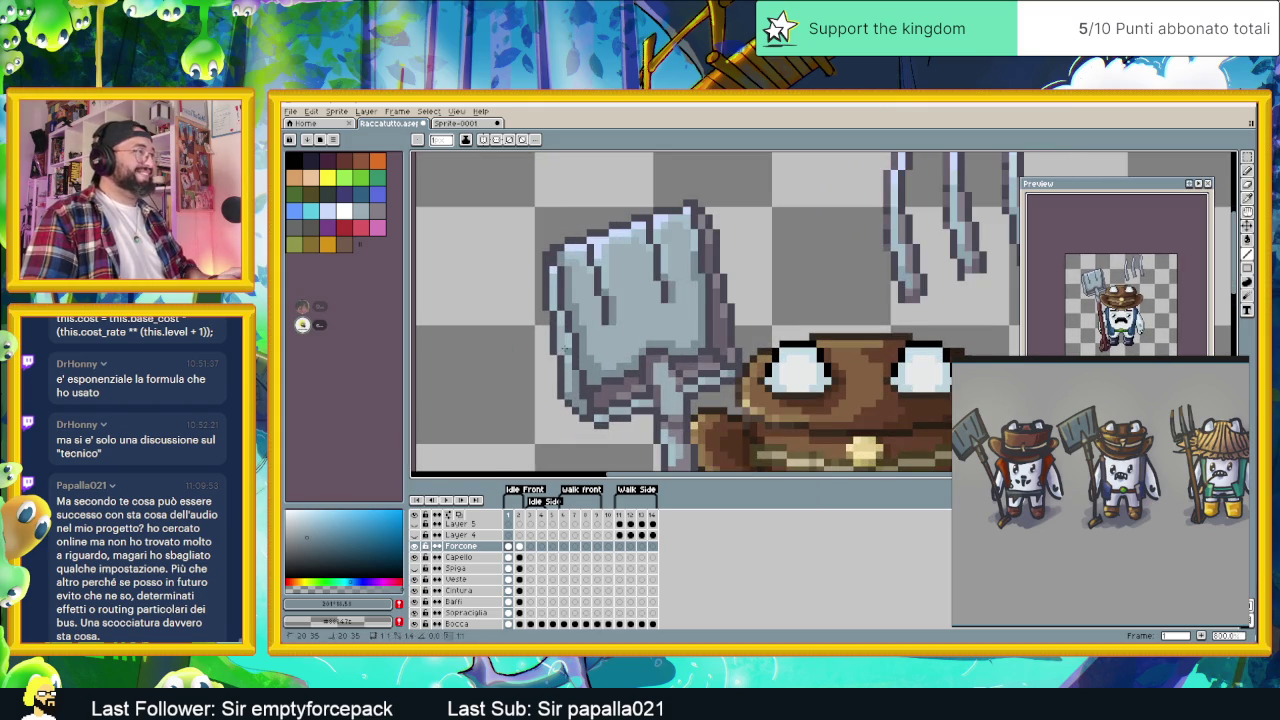
pyautogui.scroll(-1, 563, 349)
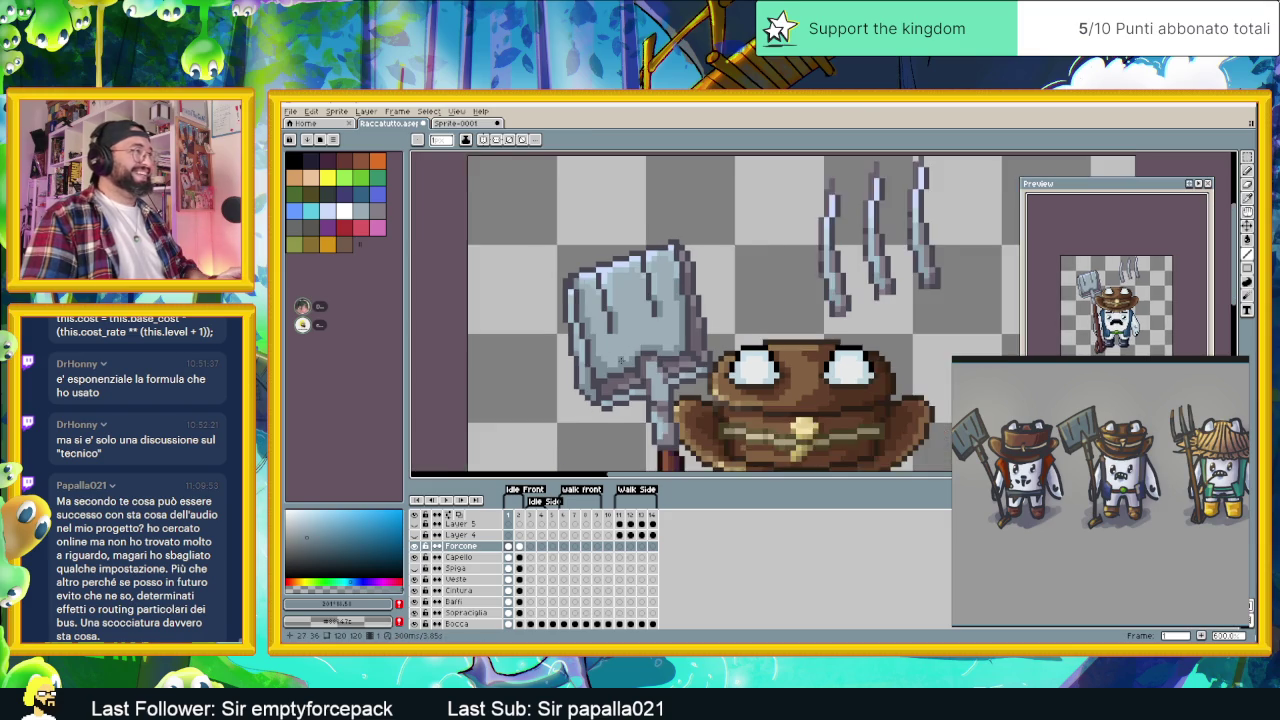
pyautogui.scroll(-1, 621, 360)
pyautogui.scroll(-1, 660, 343)
pyautogui.scroll(-2, 660, 343)
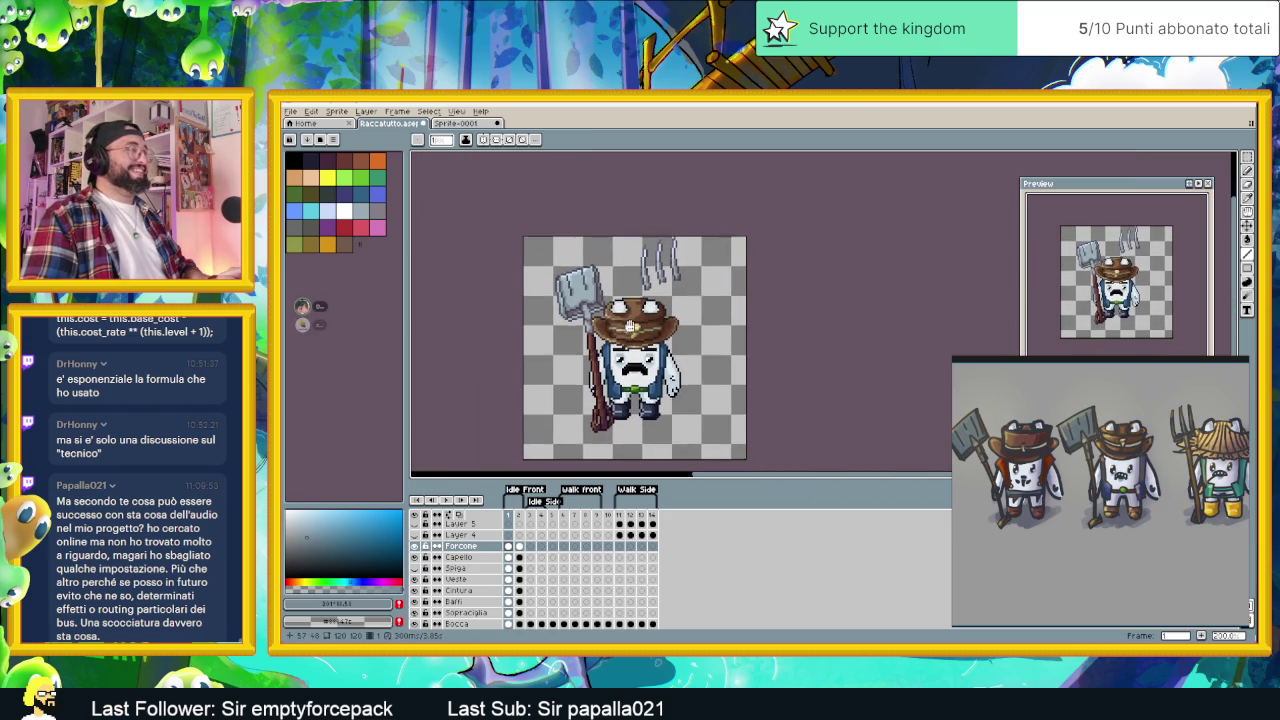
pyautogui.scroll(2, 621, 312)
pyautogui.scroll(2, 621, 312)
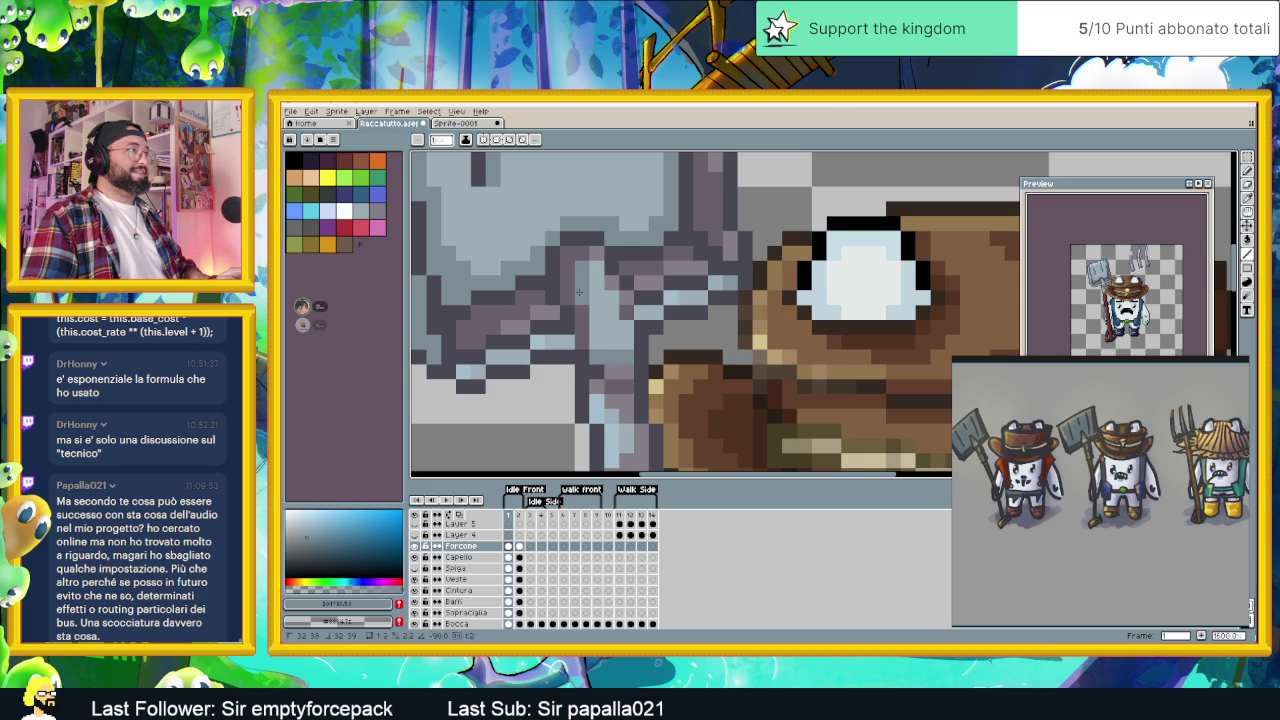
# - Eyedrop colours from the shovel blade, ending on its light blue
pyautogui.scroll(-2, 597, 284)
pyautogui.scroll(-2, 640, 295)
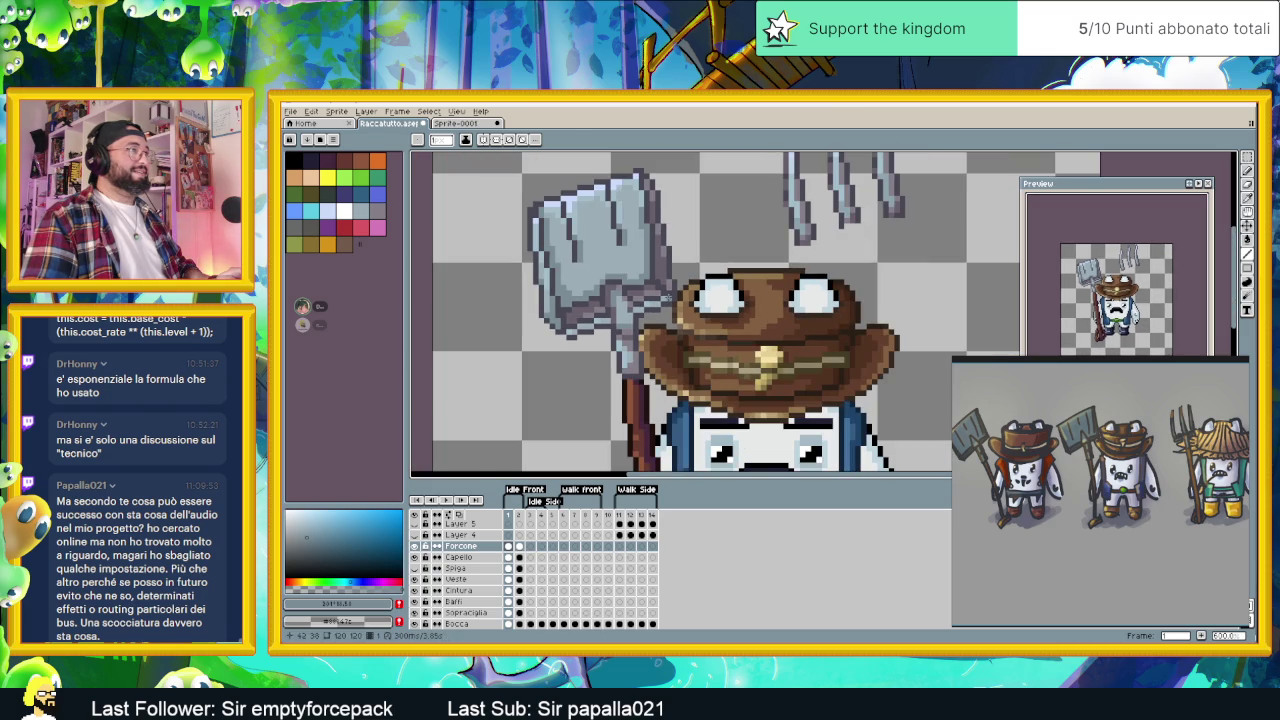
pyautogui.scroll(1, 565, 255)
pyautogui.press('i')
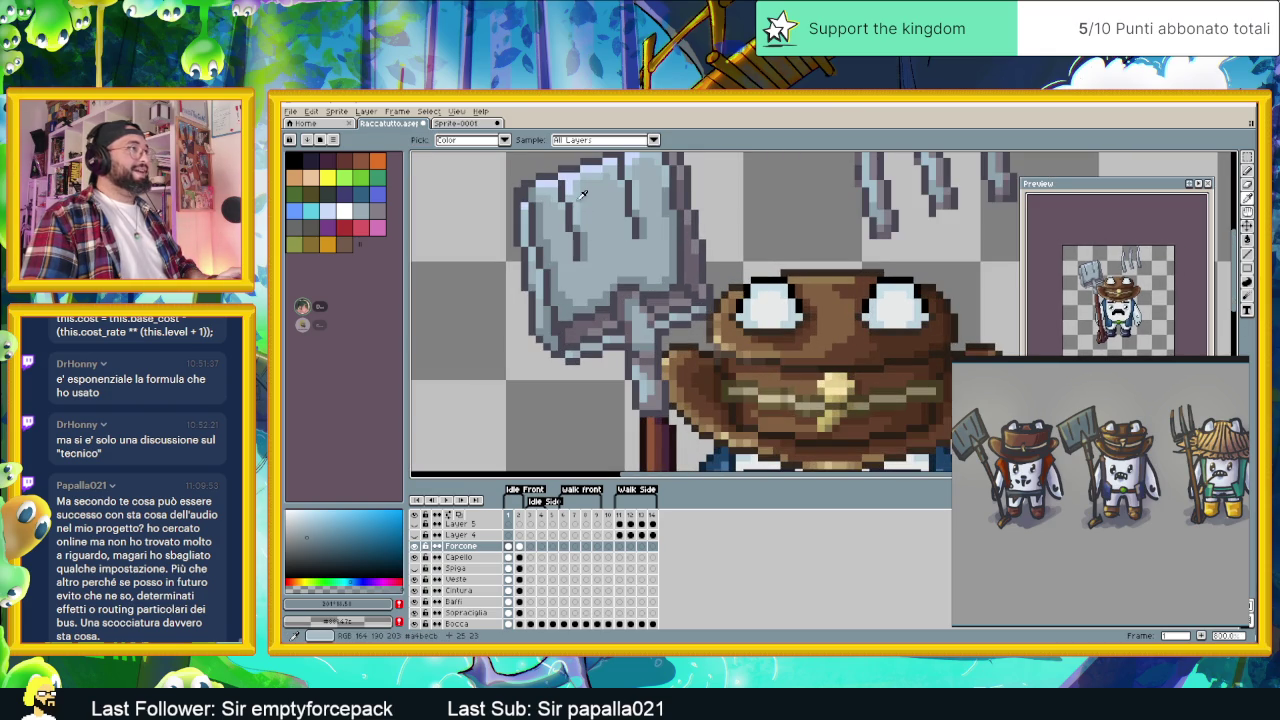
pyautogui.click(582, 194)
pyautogui.scroll(1, 651, 340)
pyautogui.scroll(1, 651, 340)
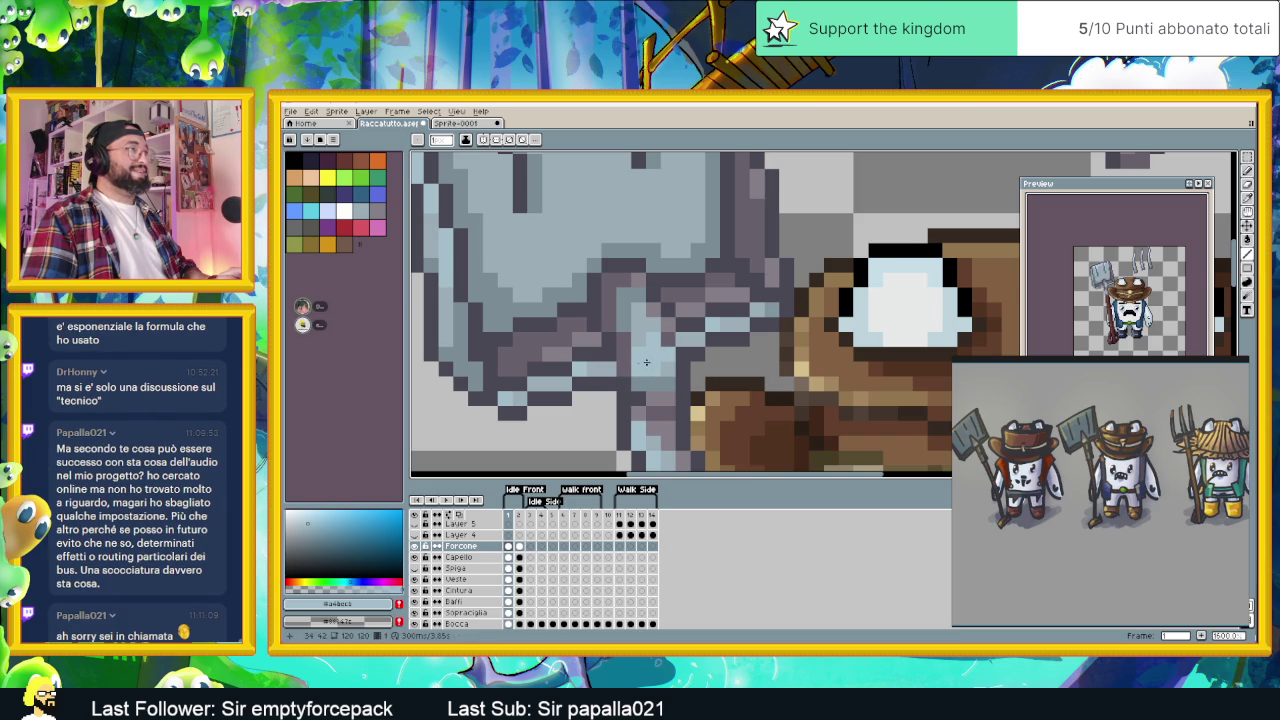
pyautogui.scroll(-3, 682, 354)
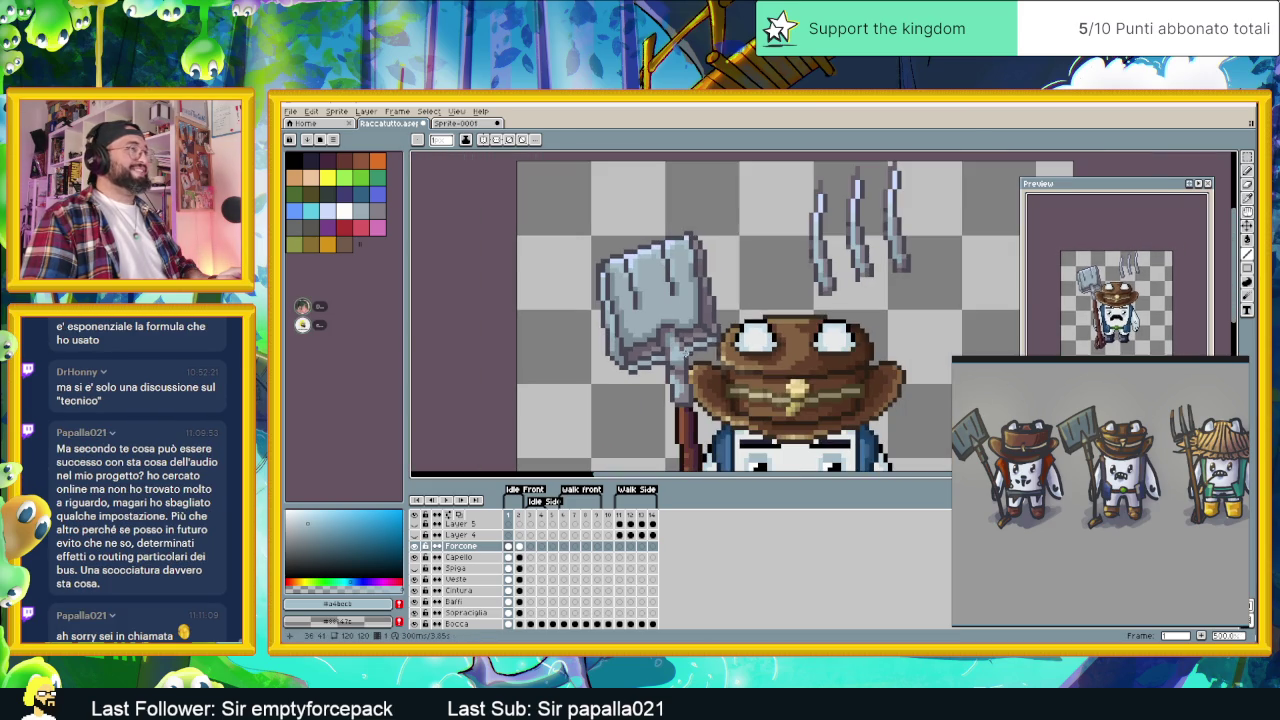
pyautogui.keyDown('alt'); pyautogui.click(630, 255); pyautogui.keyUp('alt')
# - Change the drawing colour to a greyish purple
pyautogui.scroll(1, 679, 347)
pyautogui.scroll(1, 679, 347)
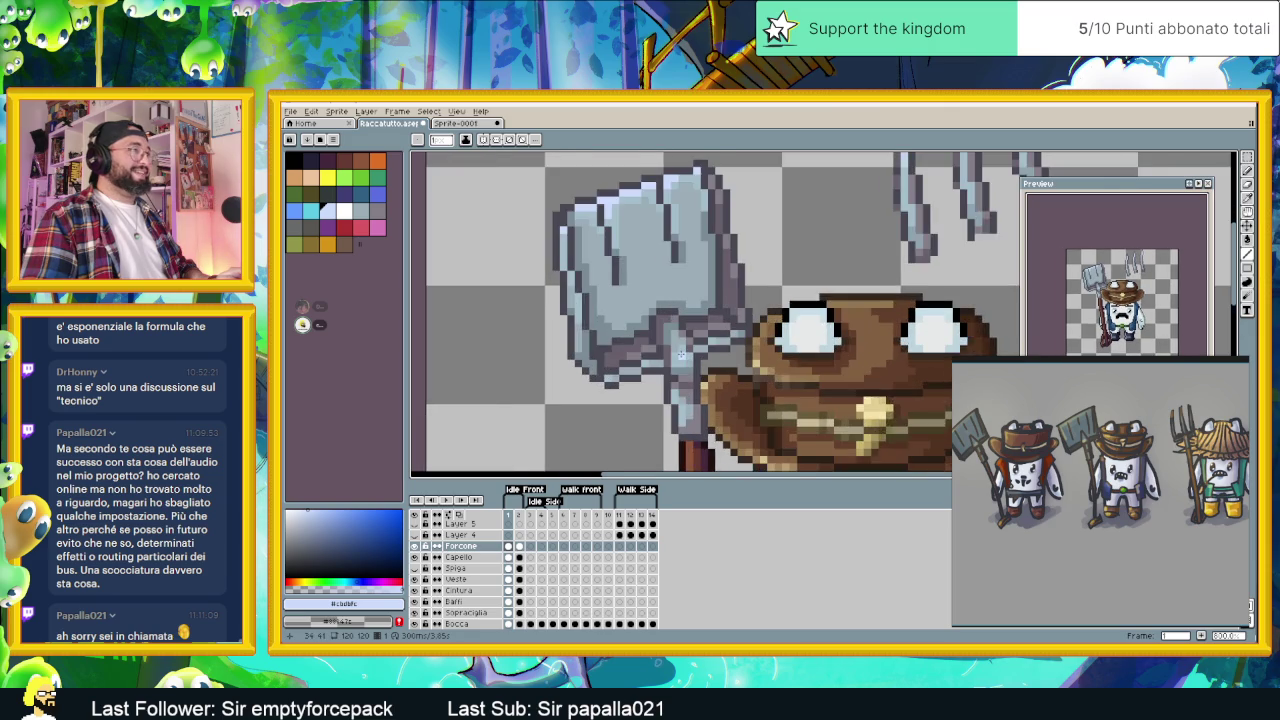
pyautogui.scroll(1, 679, 347)
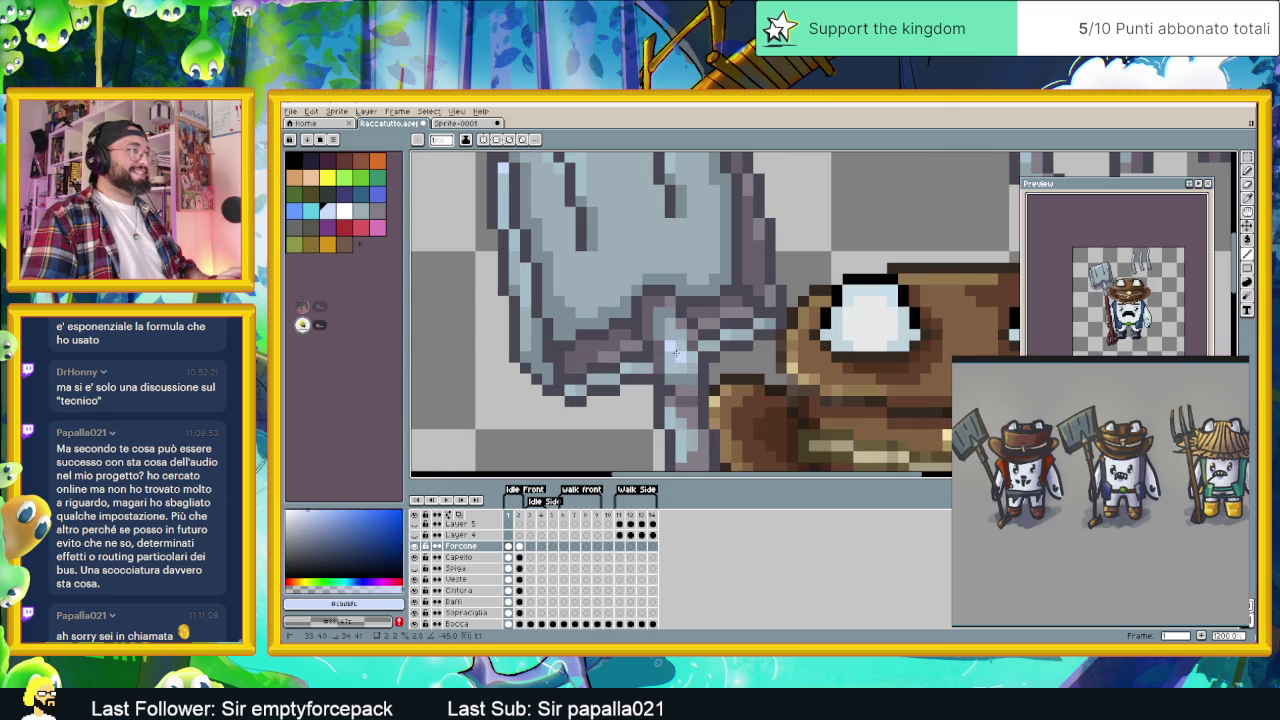
pyautogui.scroll(-2, 684, 351)
pyautogui.scroll(1, 670, 355)
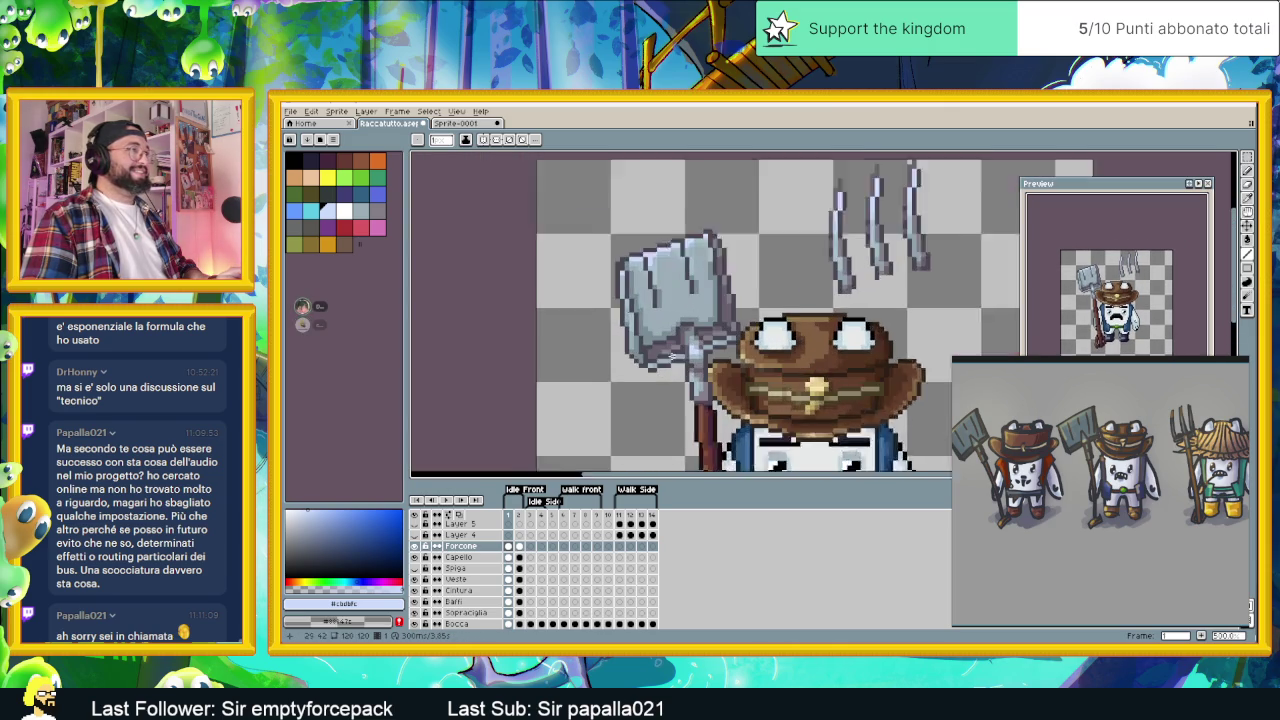
pyautogui.scroll(1, 660, 357)
pyautogui.scroll(2, 645, 359)
pyautogui.scroll(-2, 622, 360)
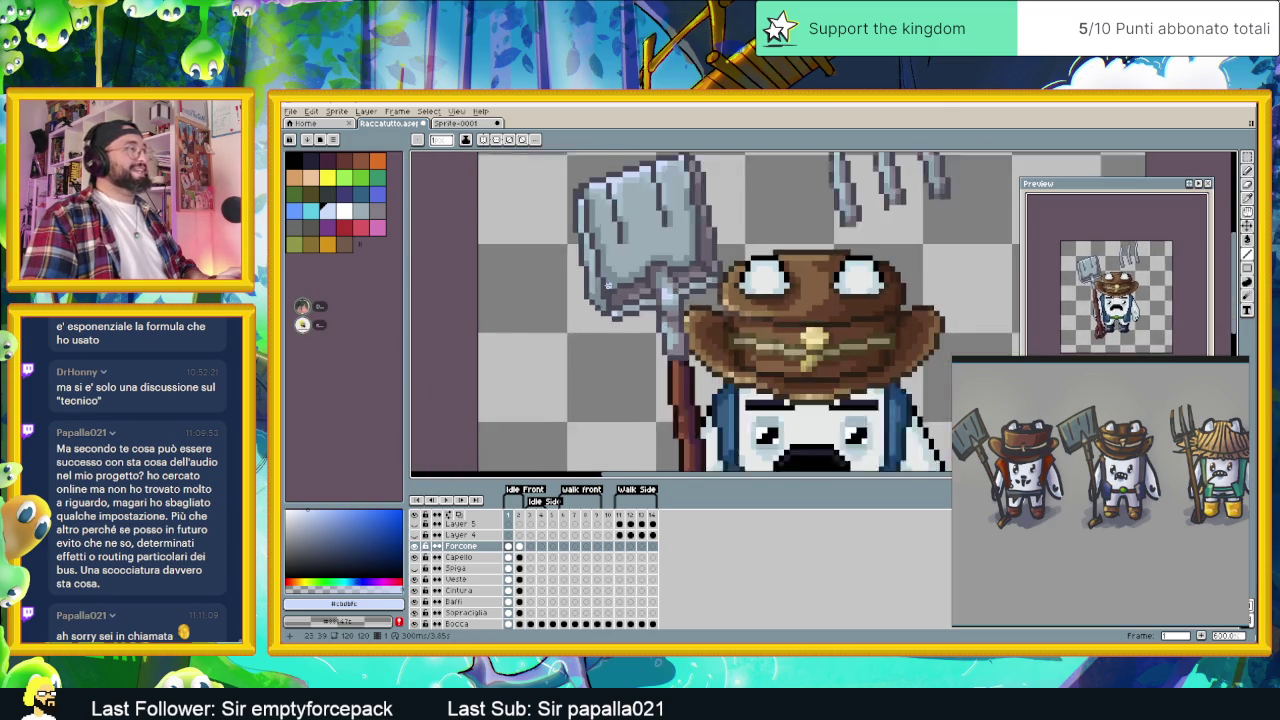
pyautogui.scroll(1, 592, 302)
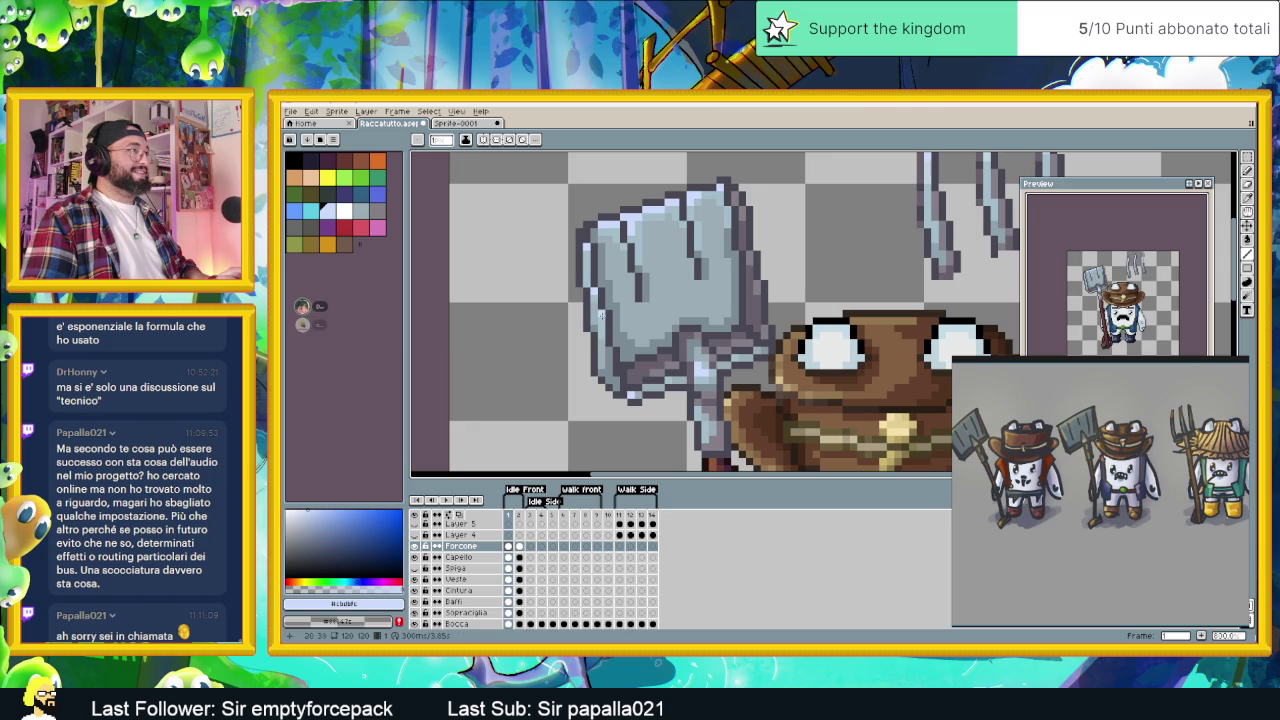
pyautogui.scroll(1, 710, 320)
pyautogui.scroll(-2, 700, 305)
pyautogui.scroll(1, 690, 295)
pyautogui.keyDown('alt'); pyautogui.click(679, 278); pyautogui.keyUp('alt')
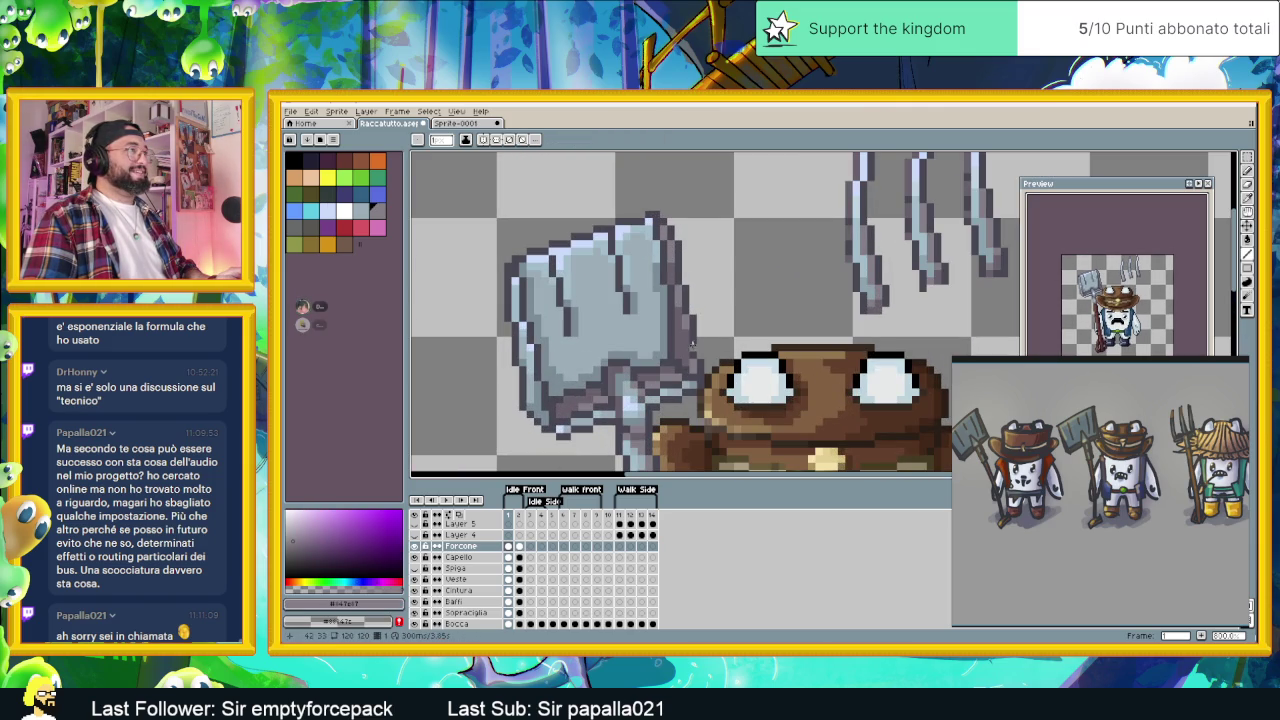
# - Choose a paler purple in the colour picker and nudge its hue slightly
pyautogui.scroll(-3, 692, 349)
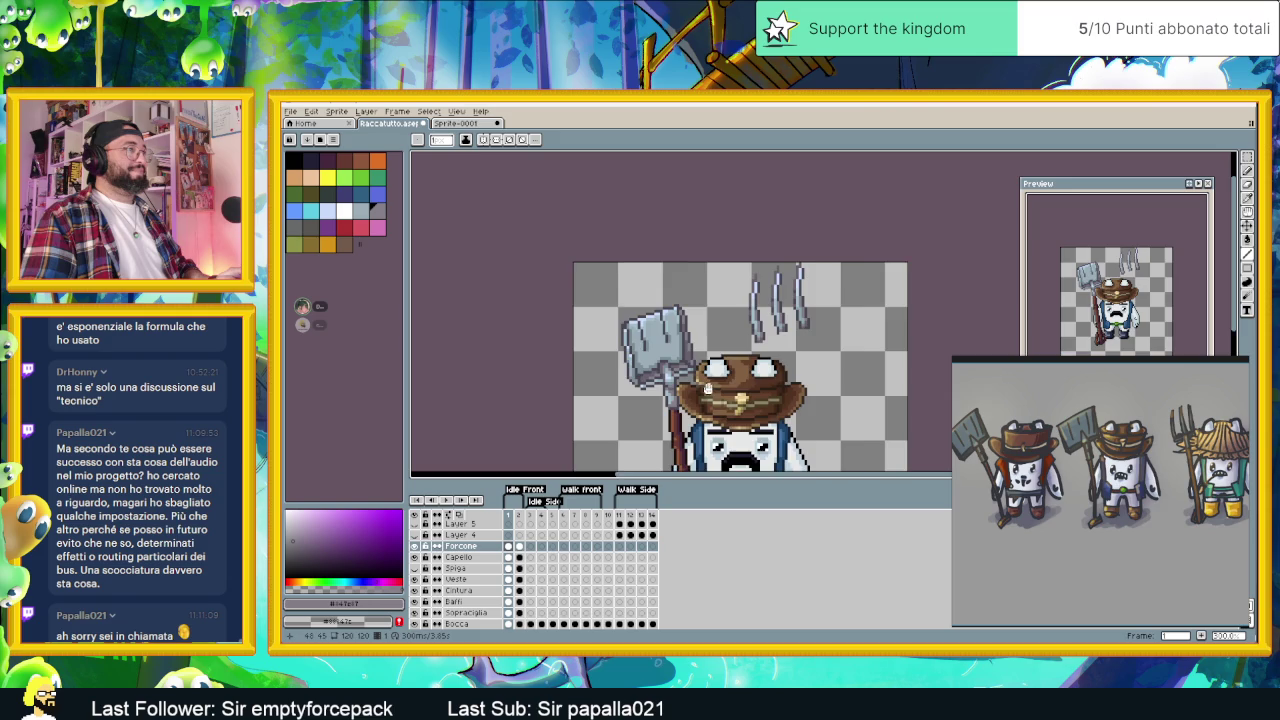
pyautogui.scroll(2, 690, 345)
pyautogui.scroll(1, 700, 343)
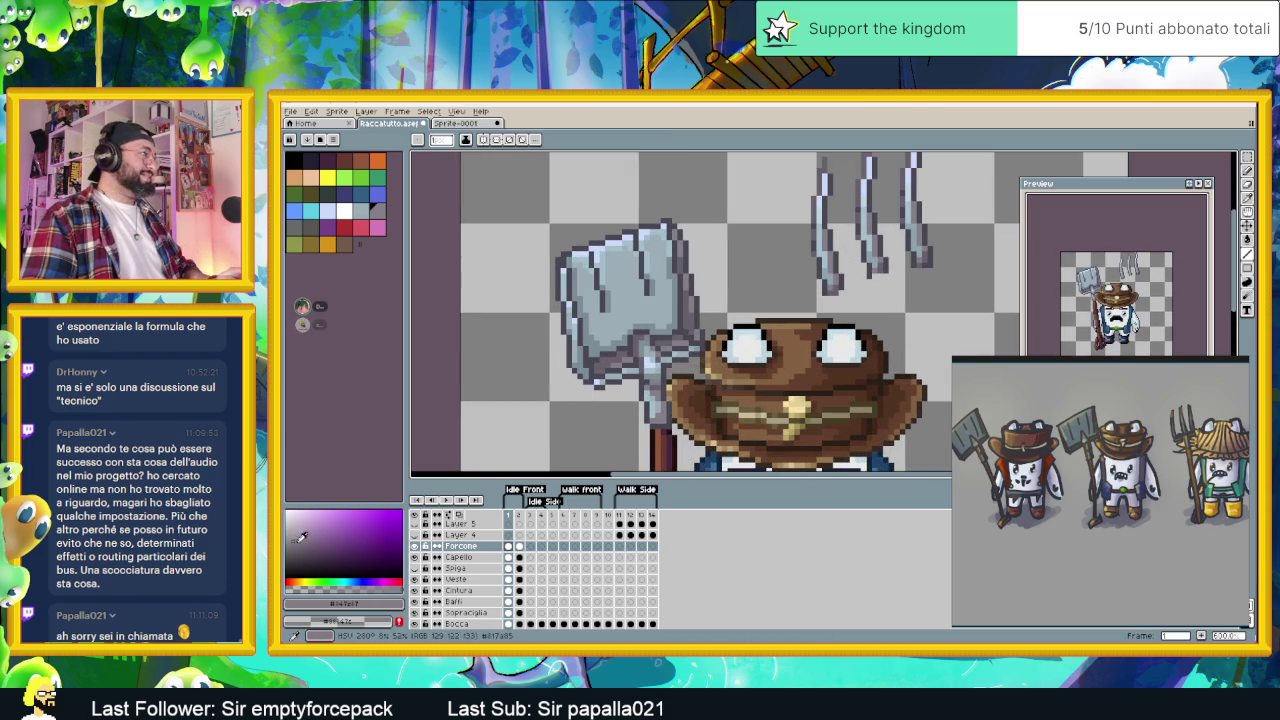
pyautogui.click(376, 579)
pyautogui.moveTo(376, 577); pyautogui.dragTo(362, 579)
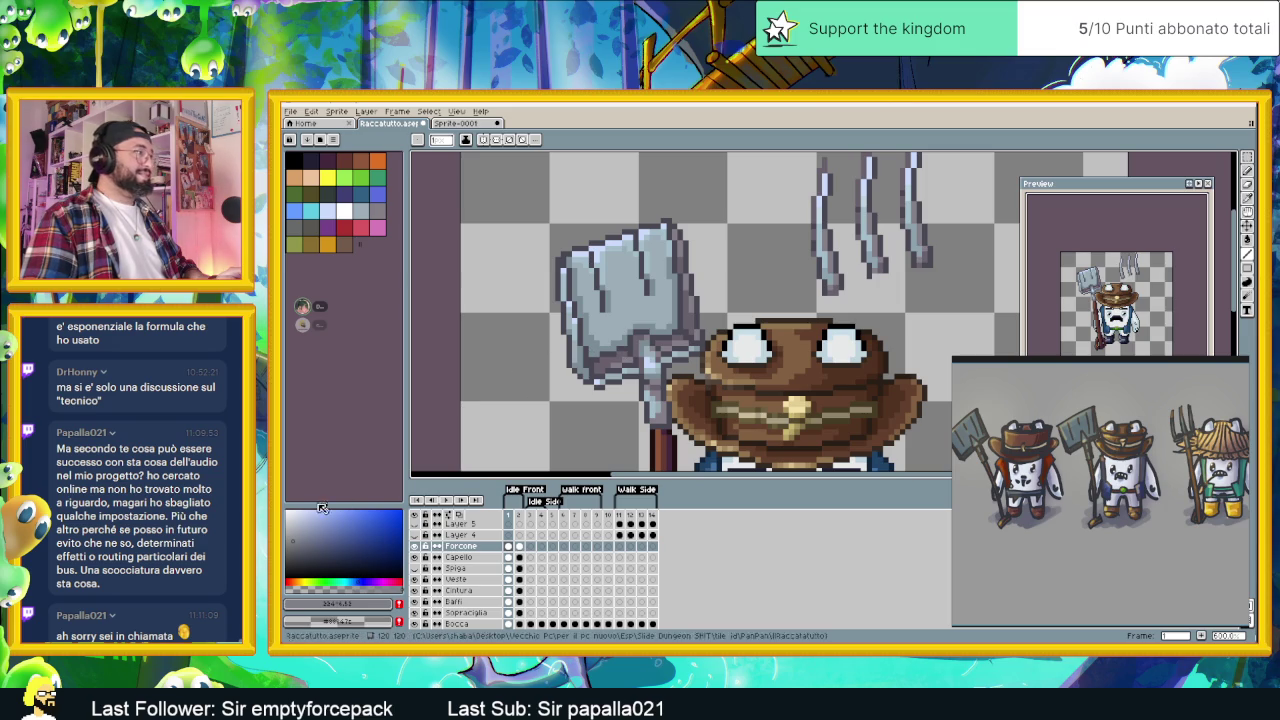
pyautogui.scroll(1, 632, 362)
pyautogui.scroll(1, 630, 360)
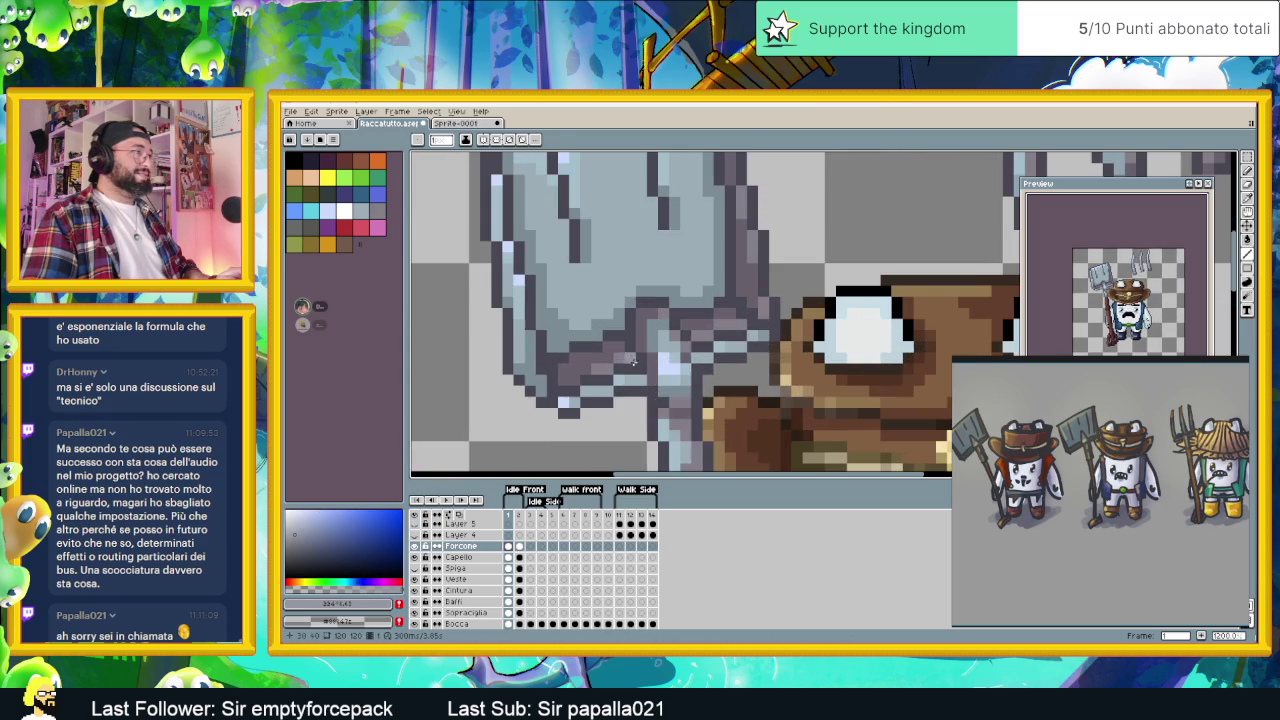
pyautogui.scroll(-2, 652, 278)
pyautogui.scroll(1, 680, 240)
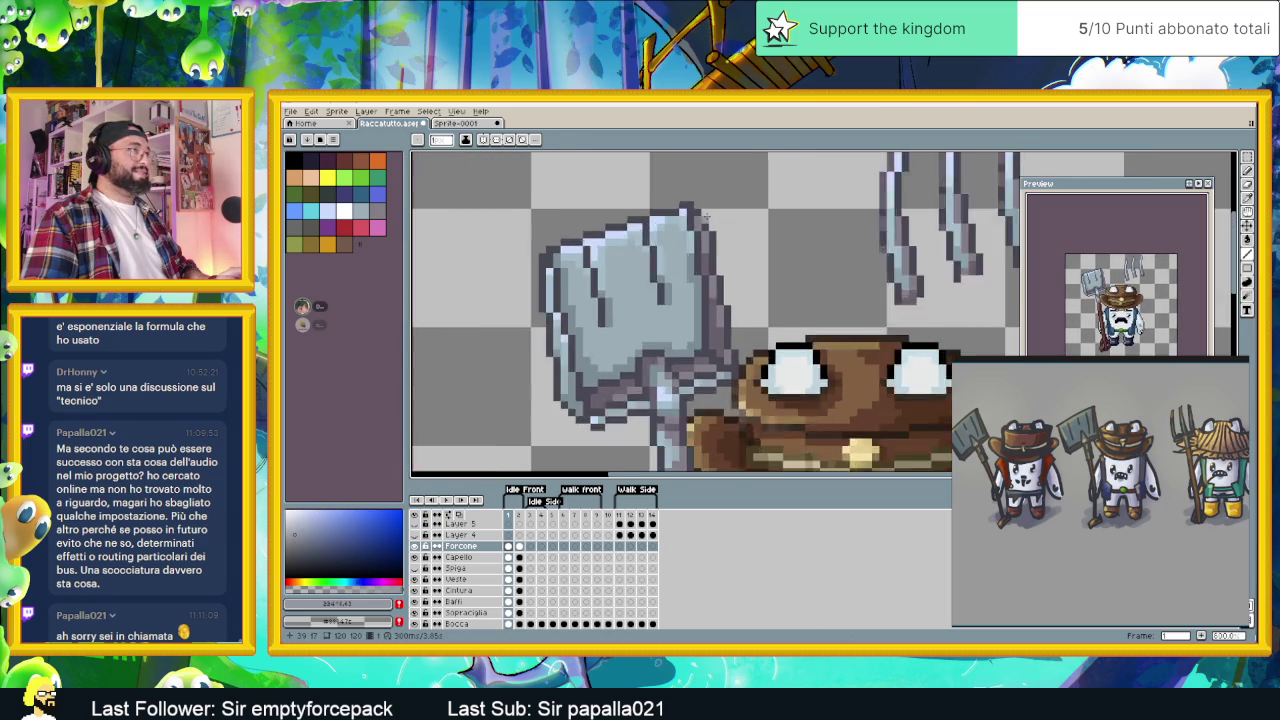
pyautogui.scroll(1, 693, 221)
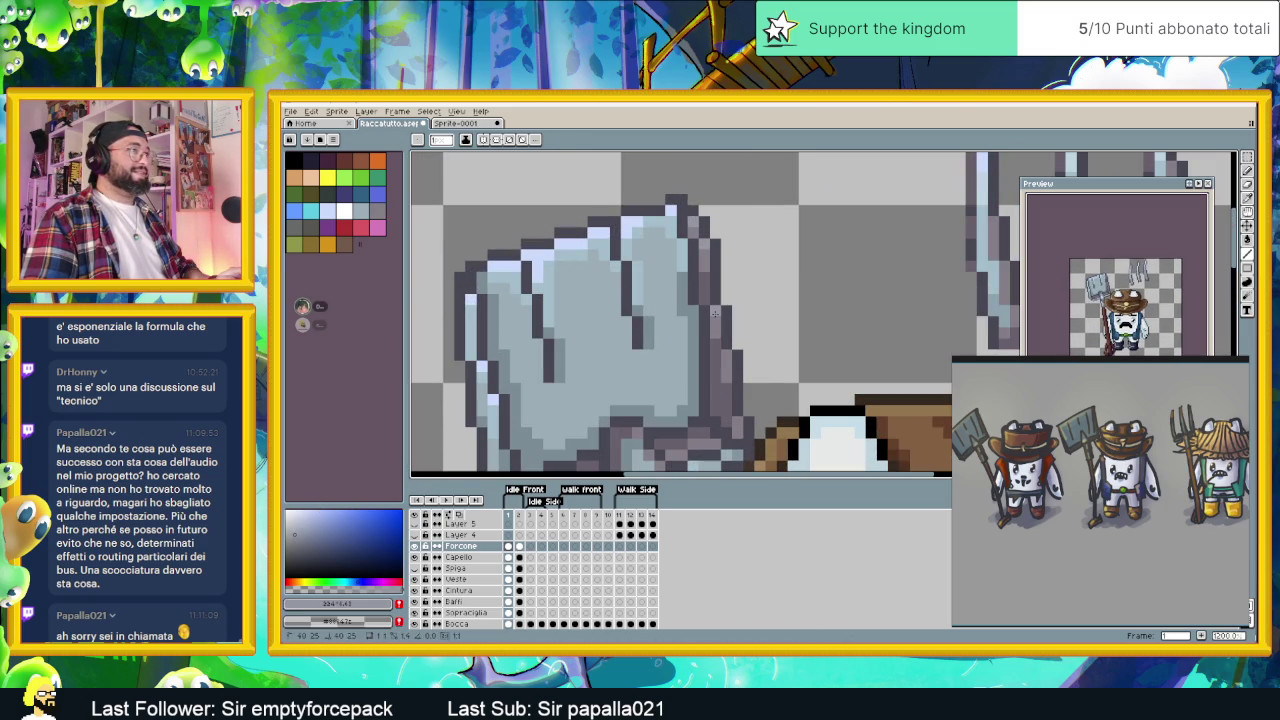
pyautogui.scroll(-2, 724, 389)
pyautogui.scroll(2, 745, 365)
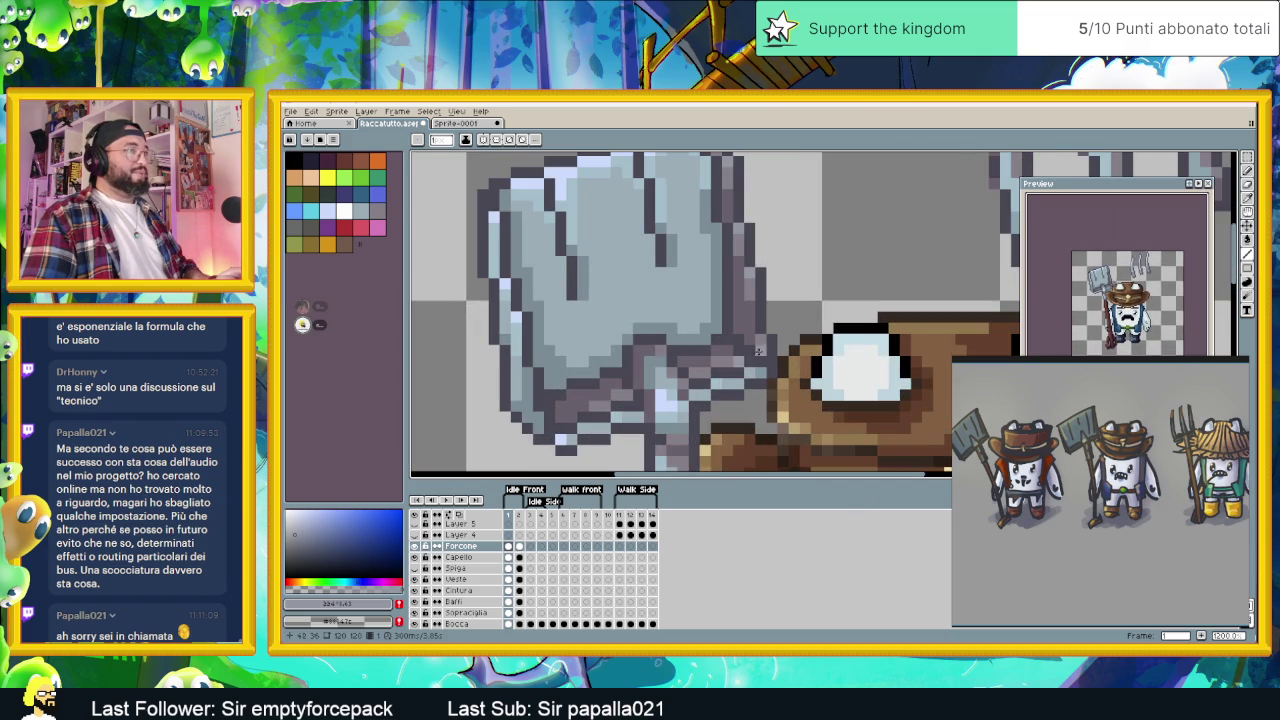
pyautogui.scroll(-1, 752, 350)
pyautogui.scroll(-1, 752, 350)
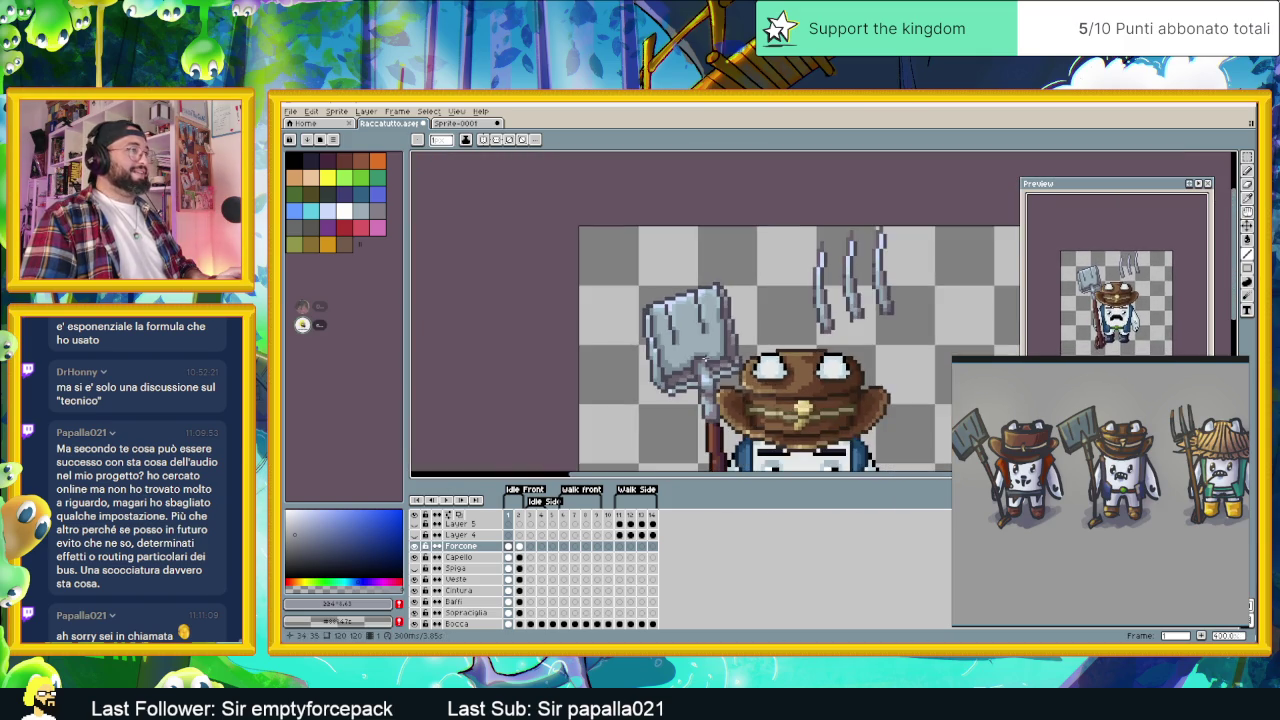
pyautogui.scroll(-1, 707, 360)
pyautogui.scroll(2, 717, 395)
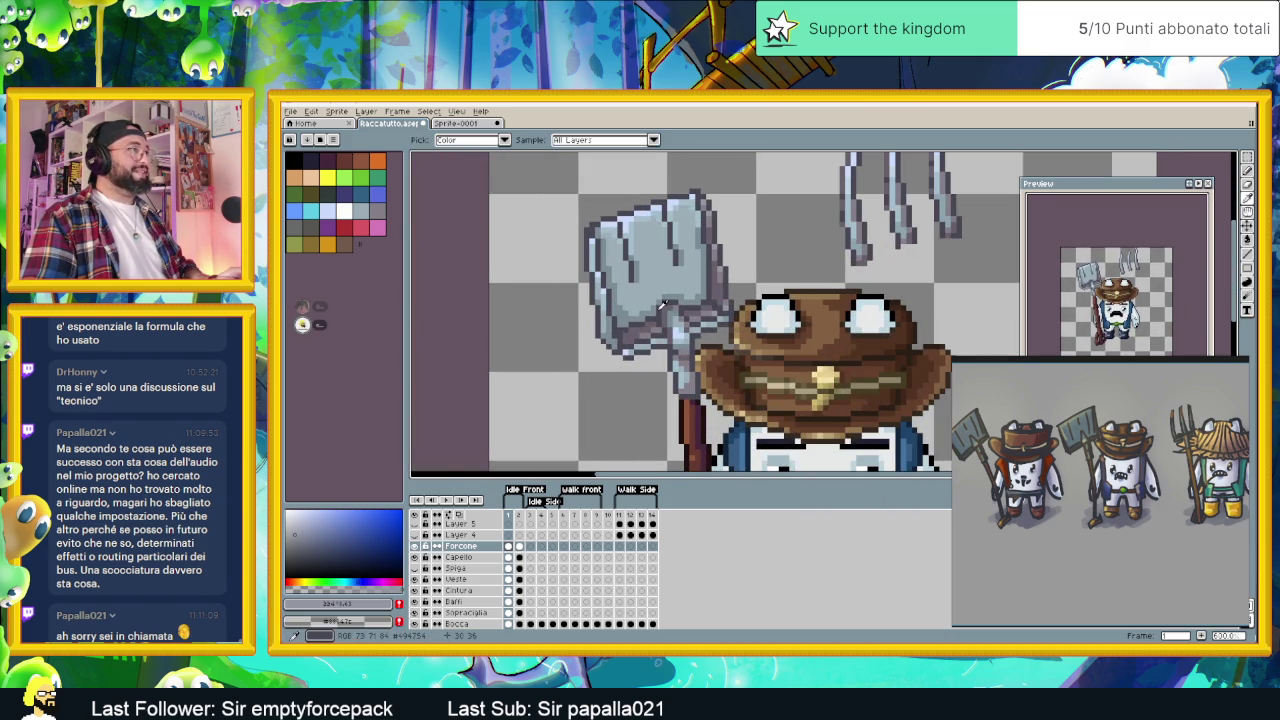
# - Sample the shovel's dark grey, adjust it, and draw a shading line along the blade edge
pyautogui.keyDown('alt'); pyautogui.click(660, 307); pyautogui.keyUp('alt')
pyautogui.click(311, 557)
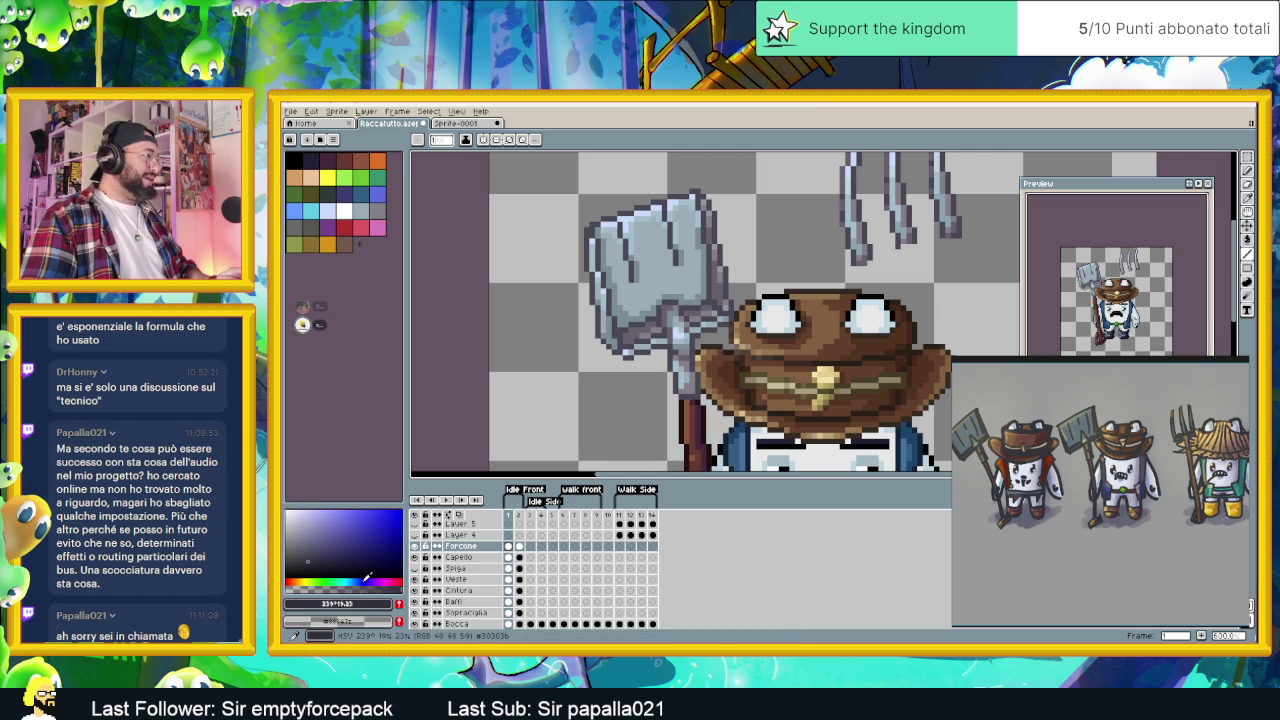
pyautogui.scroll(2, 635, 310)
pyautogui.moveTo(595, 351); pyautogui.dragTo(690, 317)
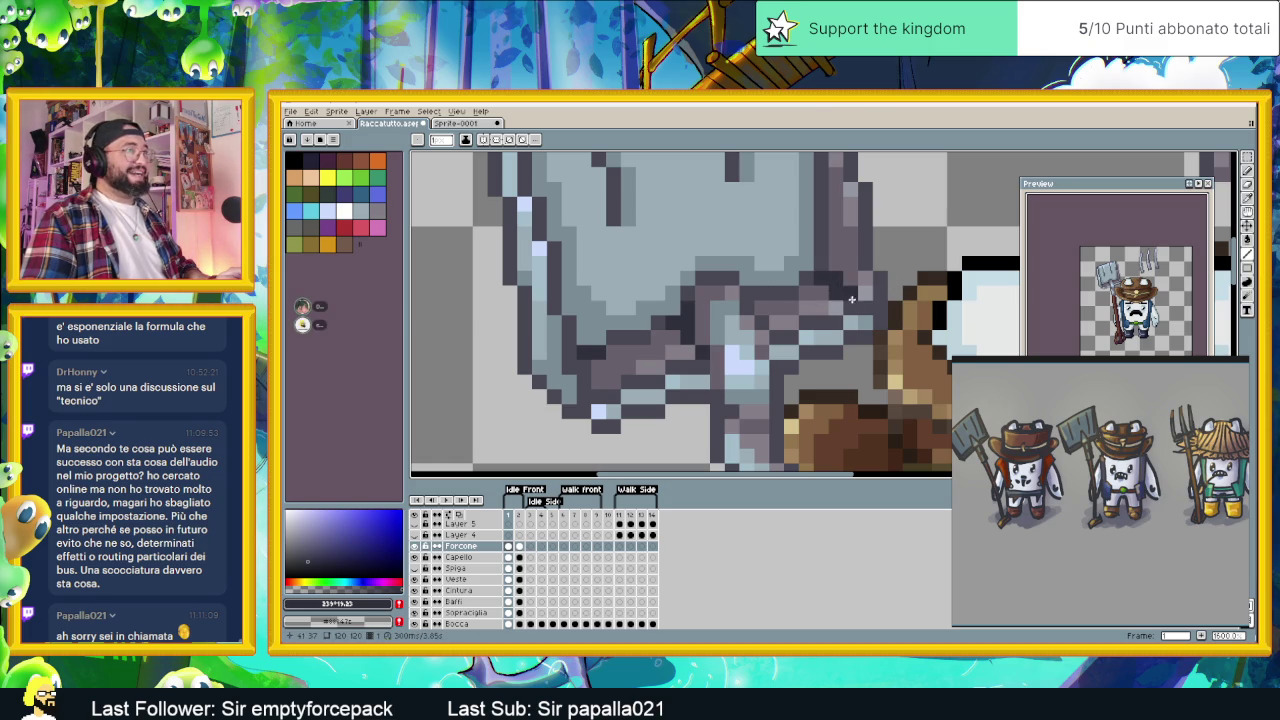
# - Zoom in on the shovel and eyedrop a light blue-grey from its blade
pyautogui.scroll(-2, 812, 270)
pyautogui.scroll(-1, 820, 280)
pyautogui.scroll(1, 840, 300)
pyautogui.scroll(1, 845, 309)
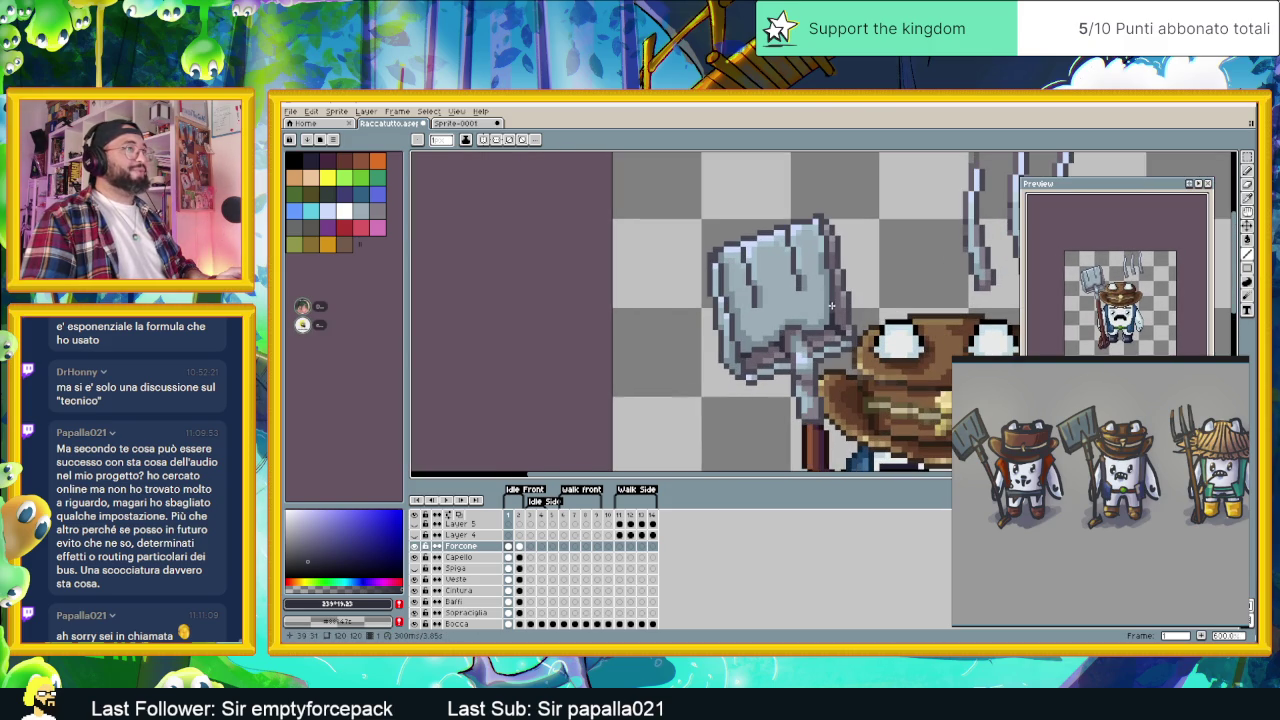
pyautogui.scroll(1, 764, 339)
pyautogui.scroll(1, 760, 346)
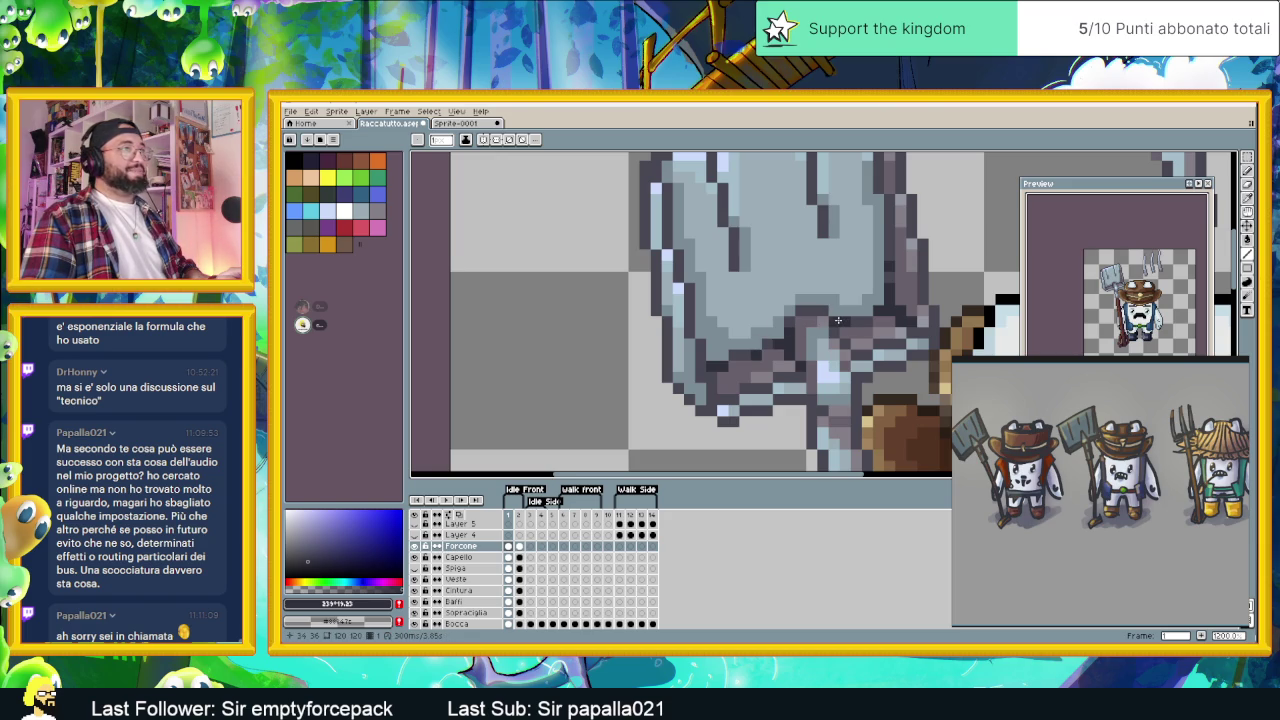
pyautogui.scroll(-1, 843, 302)
pyautogui.scroll(-1, 870, 345)
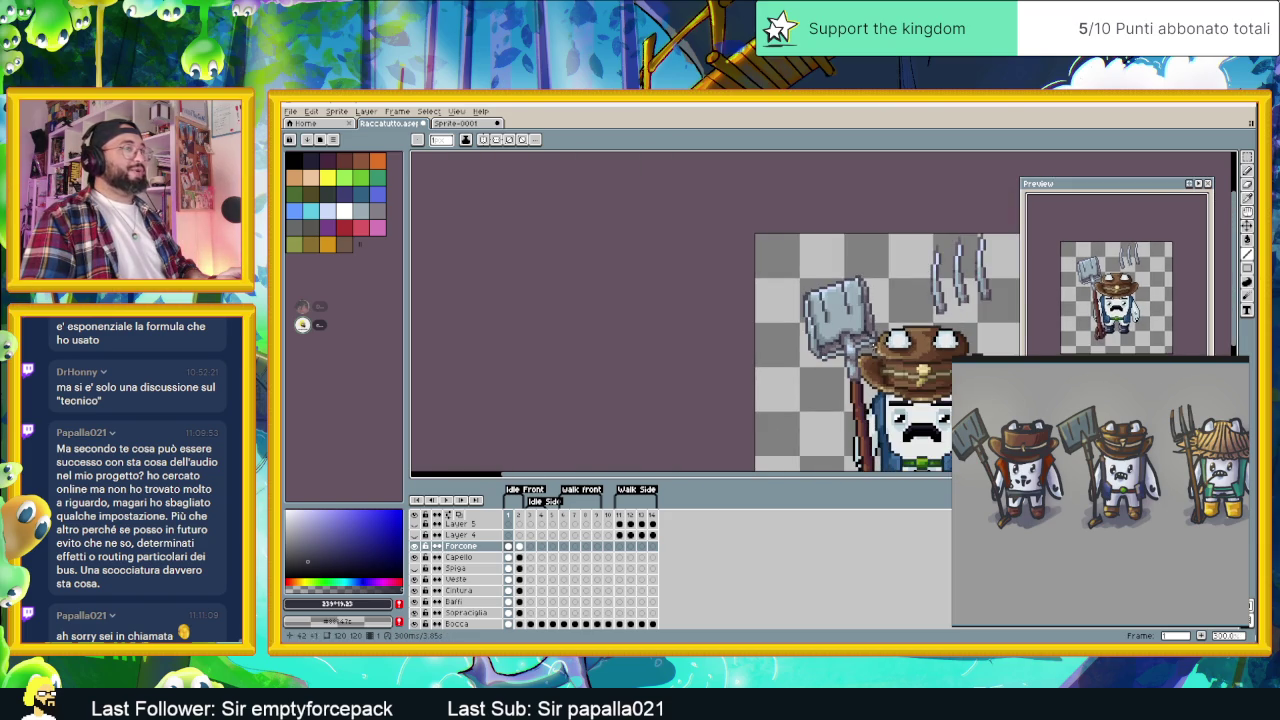
pyautogui.scroll(2, 851, 348)
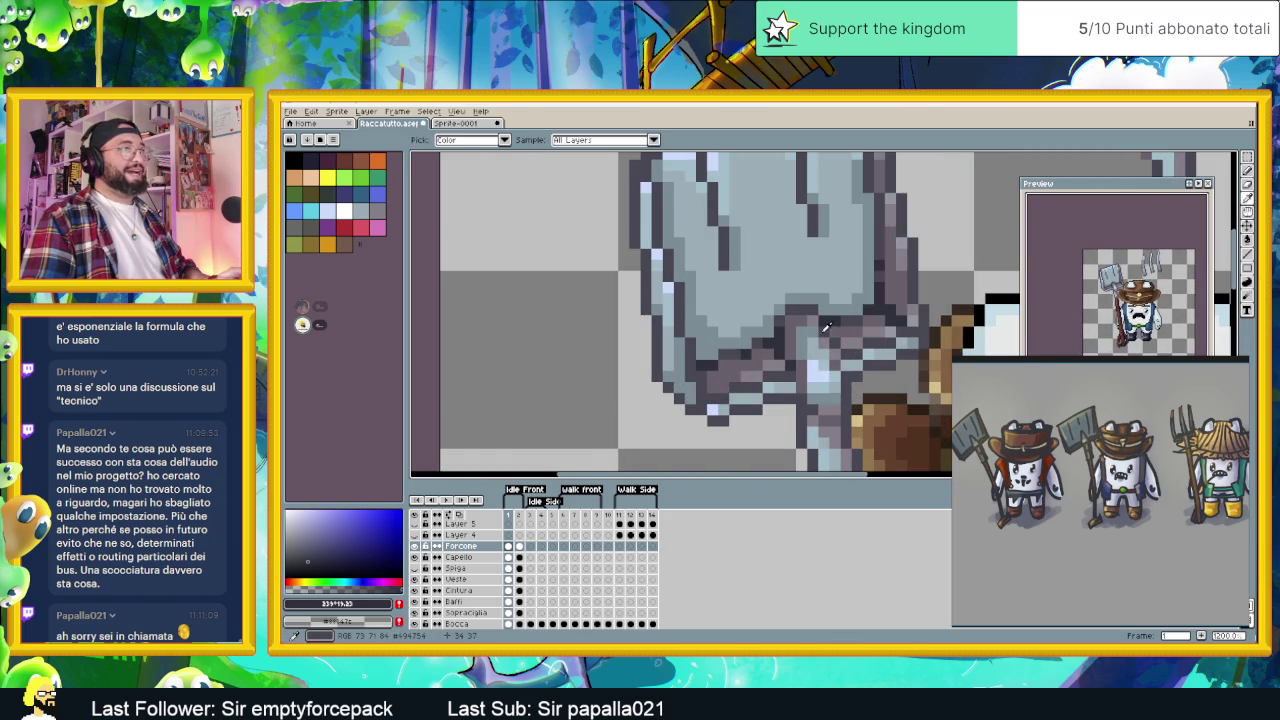
pyautogui.scroll(-1, 861, 342)
pyautogui.scroll(-1, 860, 355)
pyautogui.scroll(1, 859, 362)
pyautogui.scroll(1, 820, 345)
pyautogui.scroll(2, 750, 310)
pyautogui.press('alt')
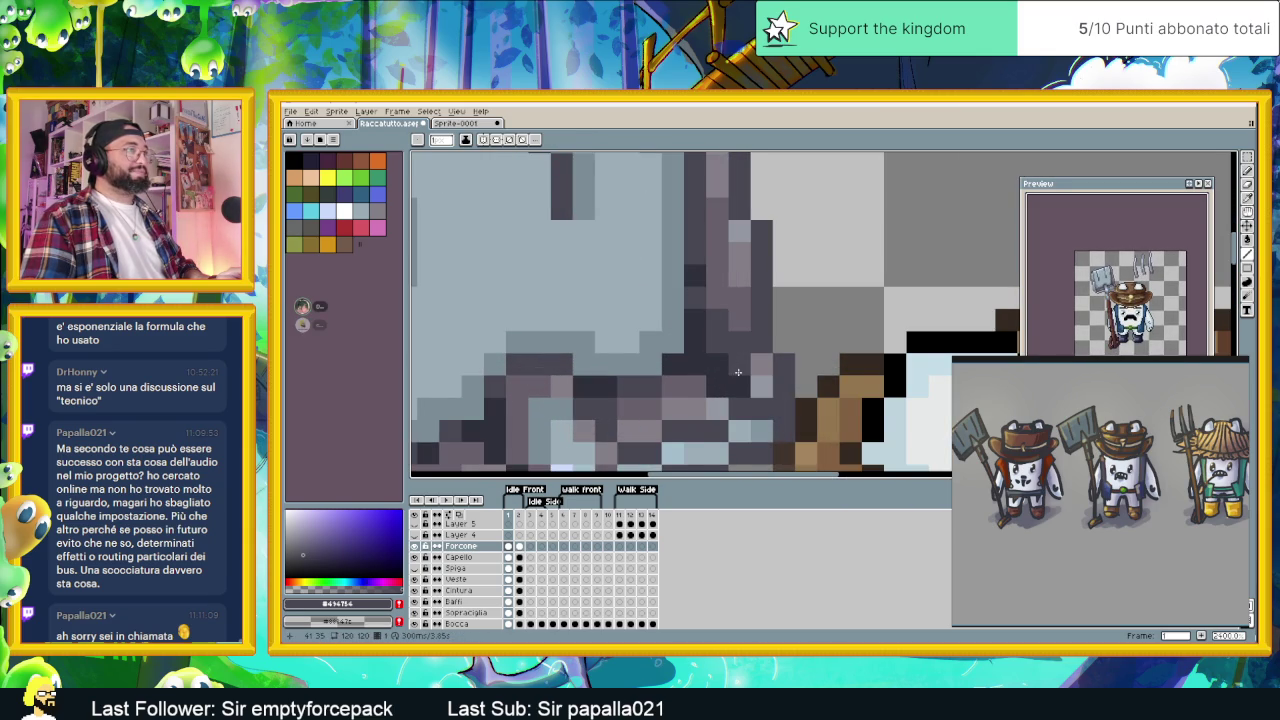
pyautogui.scroll(-2, 738, 372)
pyautogui.scroll(-1, 645, 406)
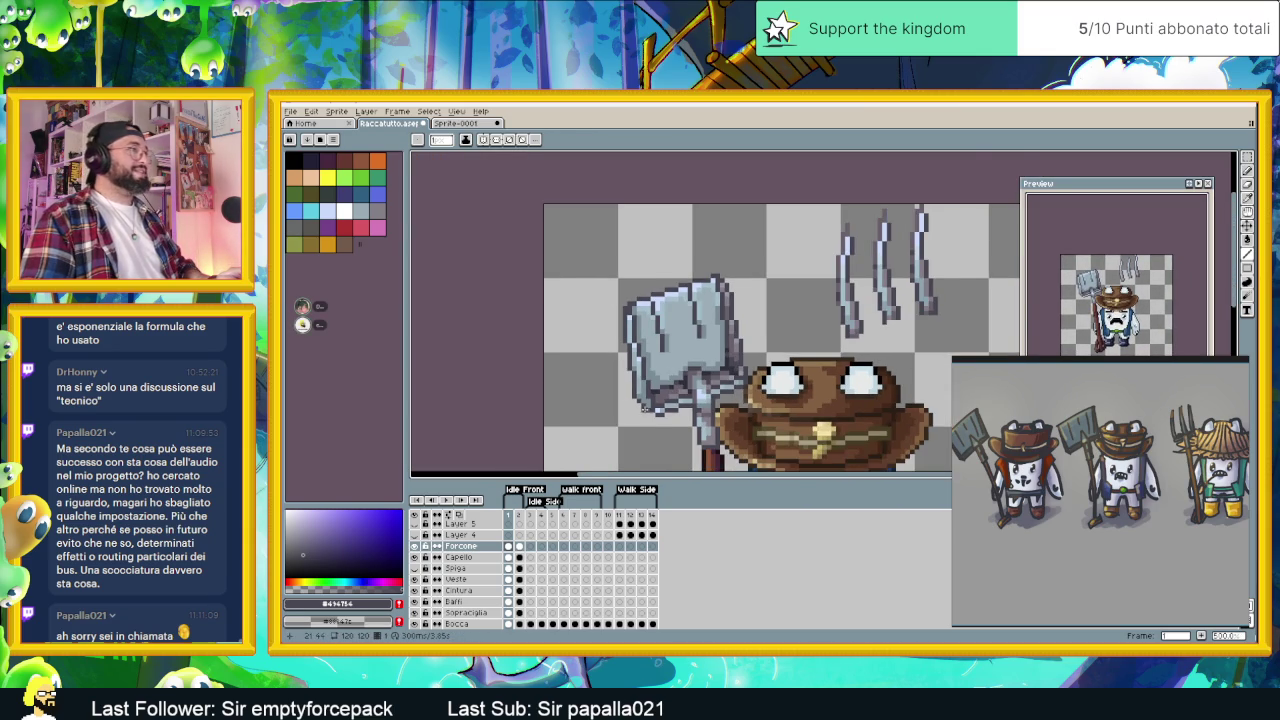
pyautogui.scroll(1, 645, 400)
pyautogui.scroll(1, 641, 380)
pyautogui.keyDown('alt'); pyautogui.click(640, 377); pyautogui.keyUp('alt')
# - Brighten and fine-tune the sampled blue-grey in the colour picker
pyautogui.press('alt')
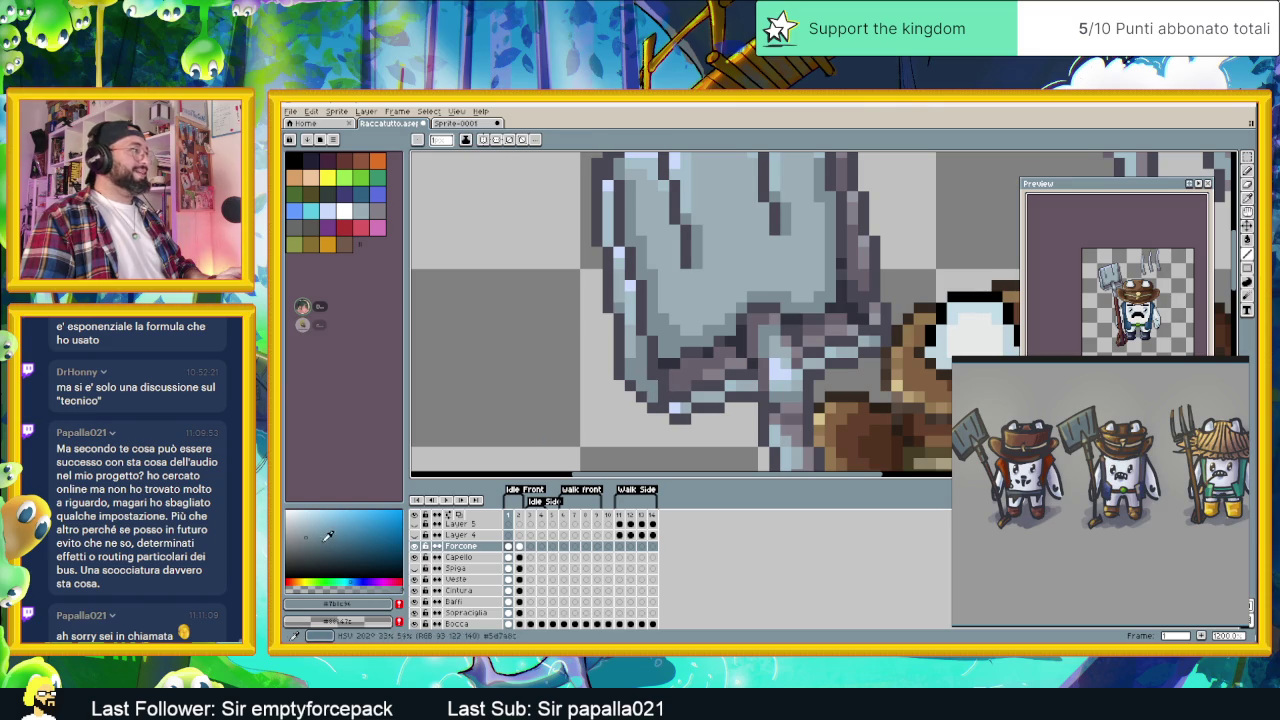
pyautogui.click(308, 538)
pyautogui.click(309, 541)
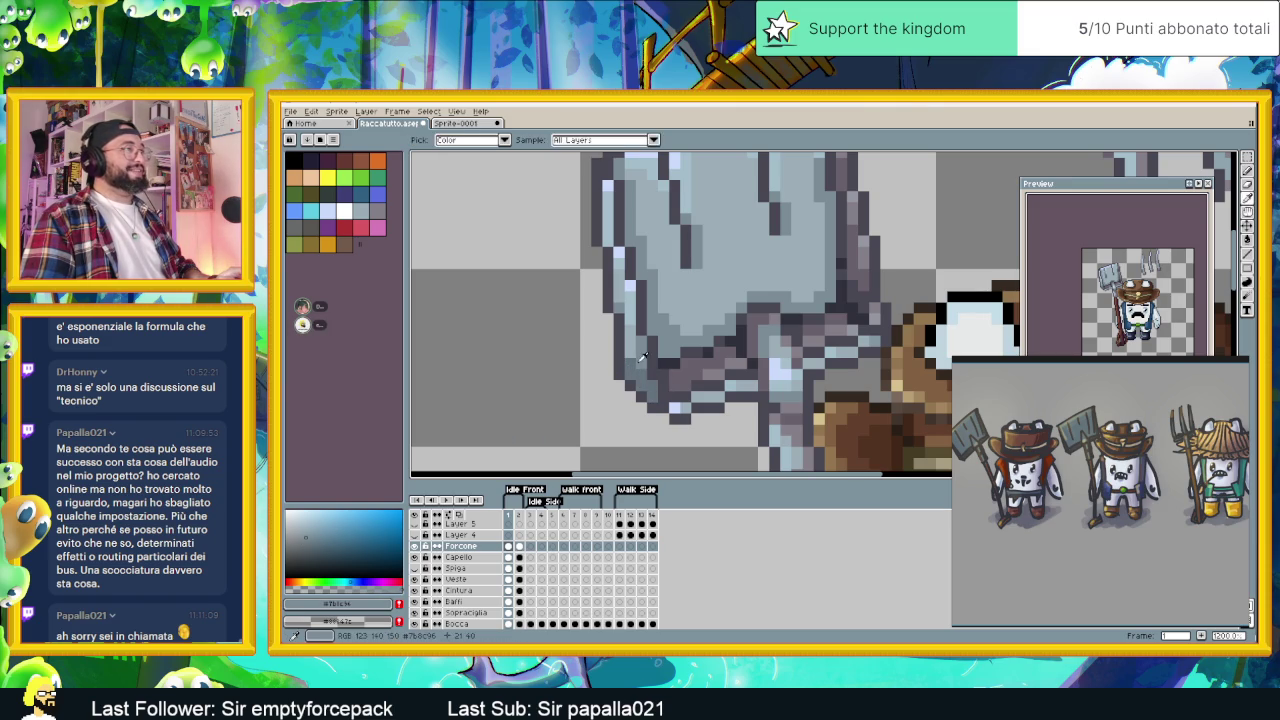
pyautogui.scroll(-5, 641, 375)
pyautogui.scroll(2, 648, 388)
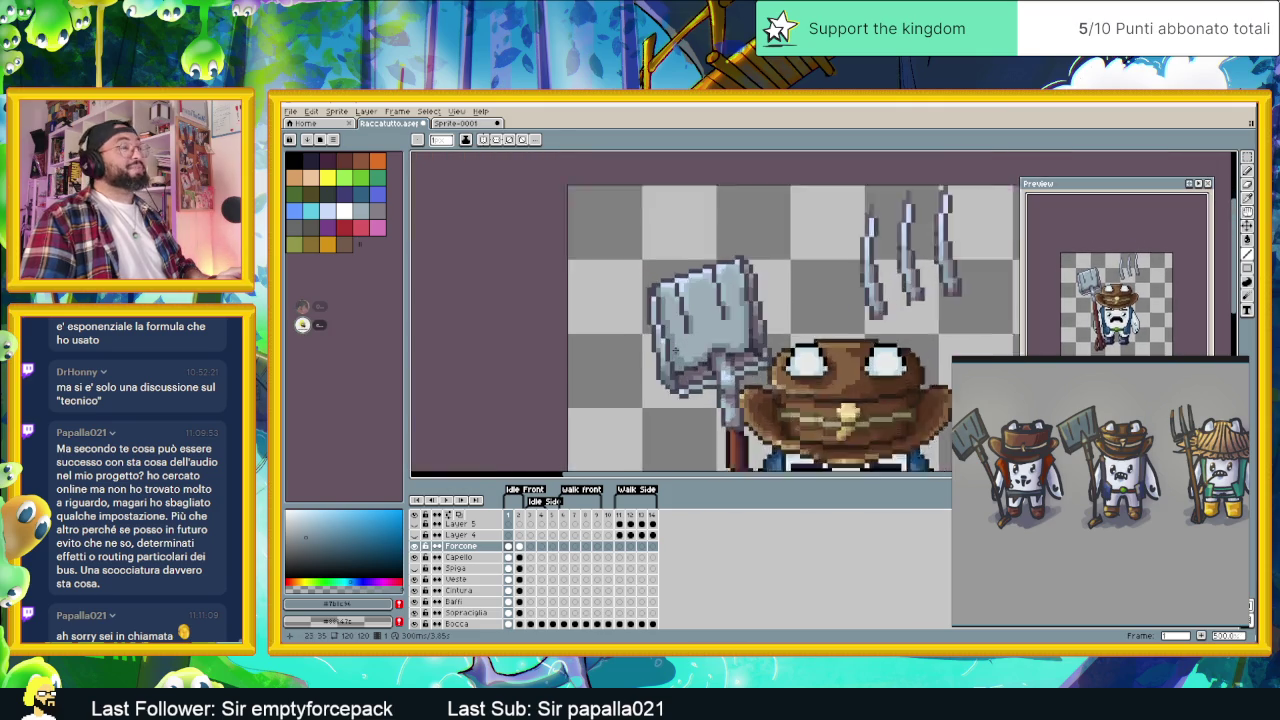
pyautogui.scroll(2, 649, 390)
pyautogui.scroll(2, 650, 392)
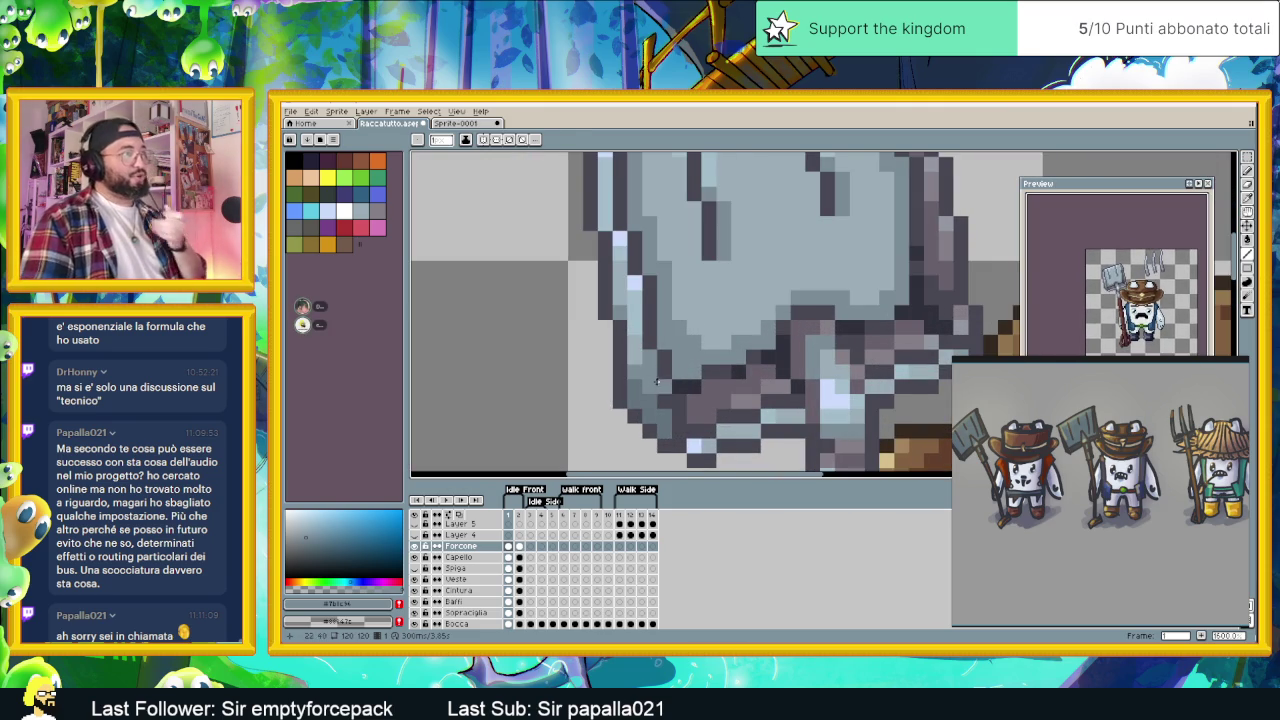
# - Eyedrop greys from the shovel blade, ending on light blue #cbdbfc, and return to the pencil
pyautogui.scroll(-4, 656, 400)
pyautogui.scroll(3, 659, 350)
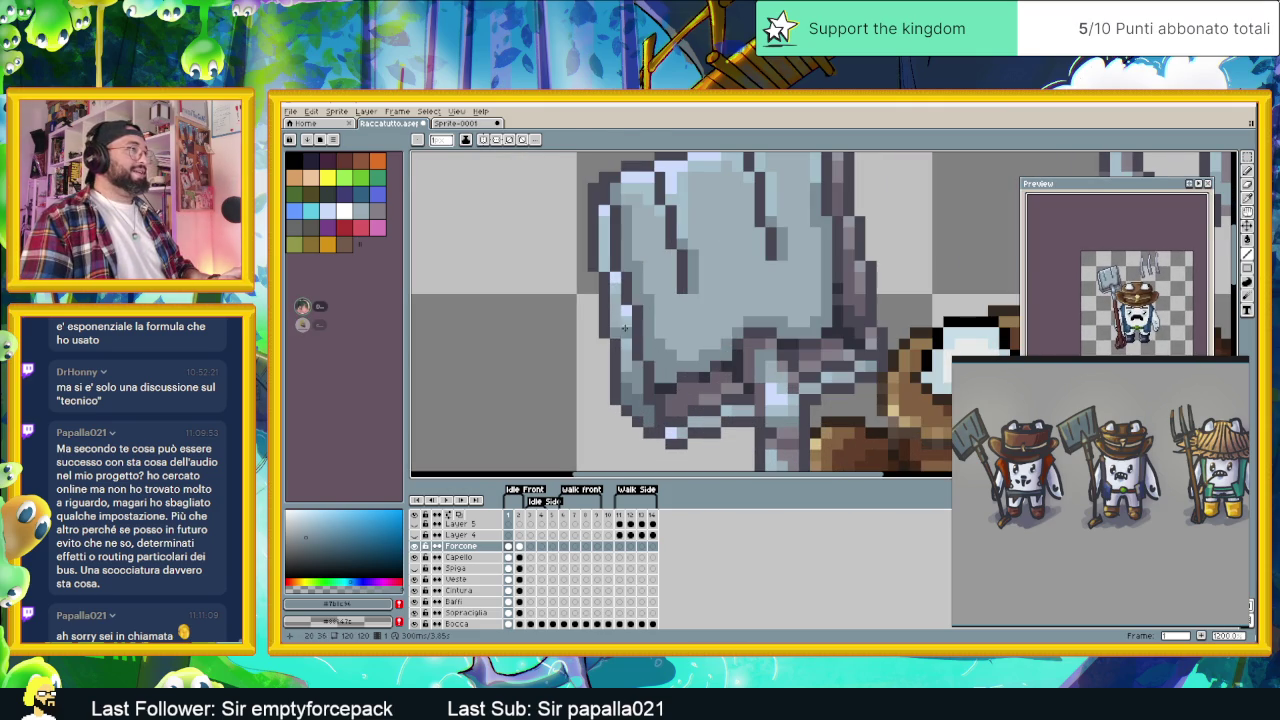
pyautogui.press('i')
pyautogui.click(629, 338)
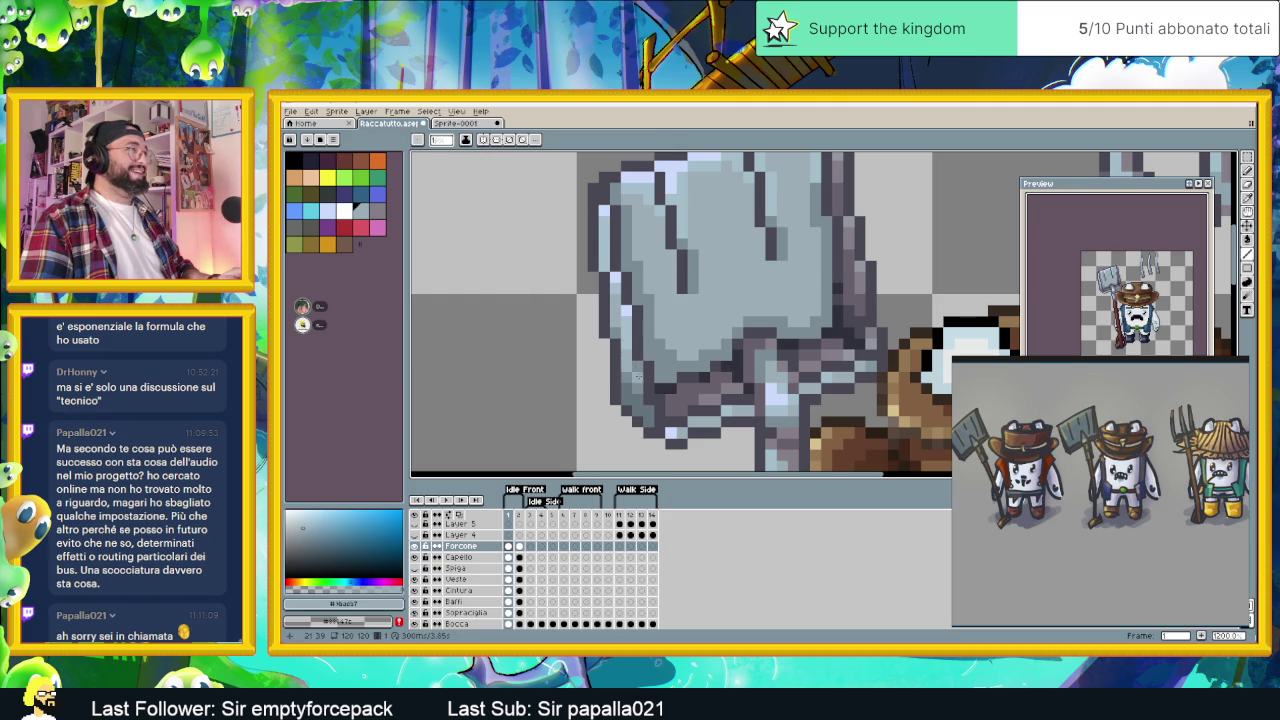
pyautogui.click(626, 343)
pyautogui.click(621, 271)
pyautogui.press('b')
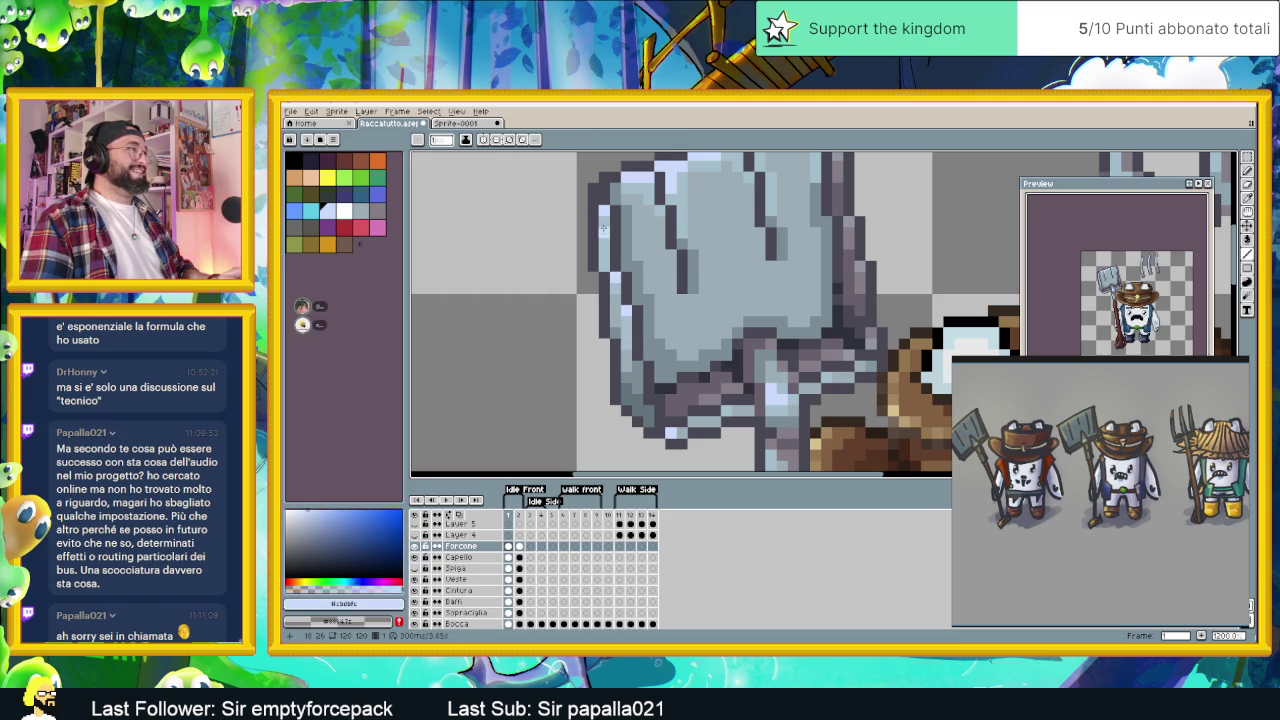
# - Sample a blue-grey from the shovel's metal and zoom out to the whole farmer sprite
pyautogui.scroll(-1, 604, 231)
pyautogui.scroll(-1, 630, 260)
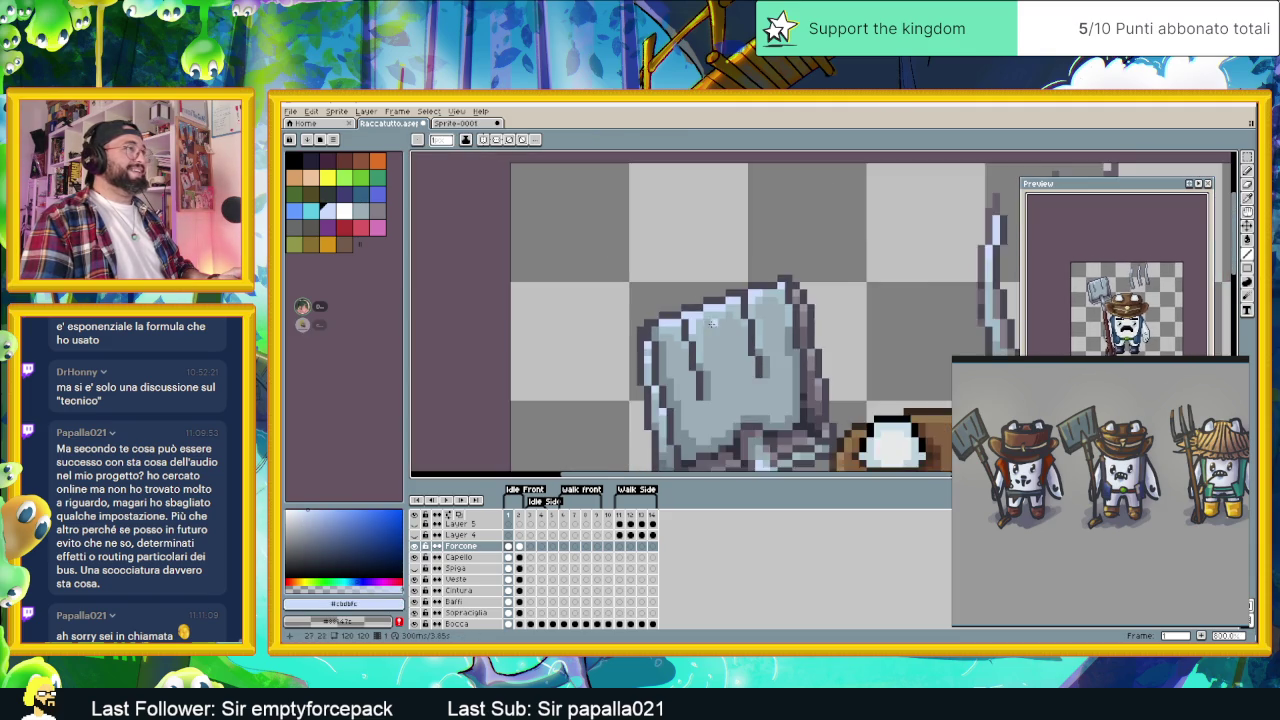
pyautogui.scroll(2, 660, 300)
pyautogui.scroll(-2, 685, 329)
pyautogui.scroll(2, 685, 331)
pyautogui.keyDown('alt'); pyautogui.click(645, 312); pyautogui.keyUp('alt')
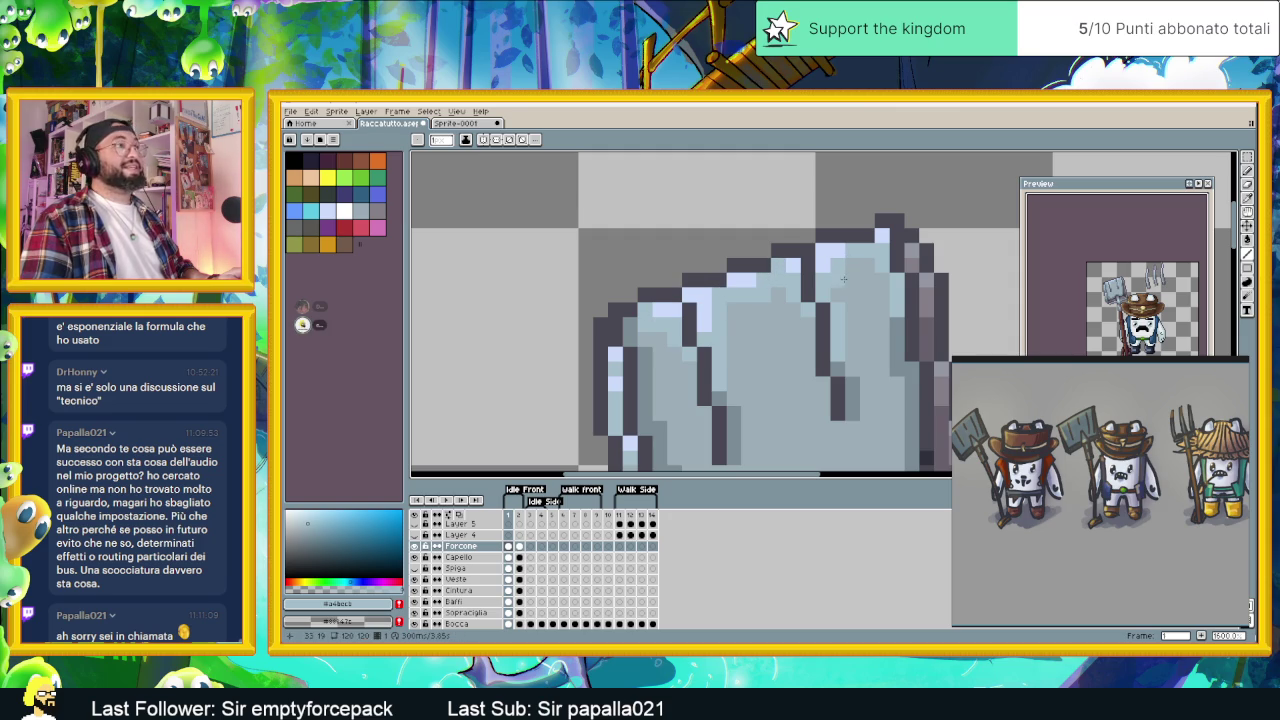
pyautogui.scroll(-1, 840, 262)
pyautogui.scroll(-1, 815, 278)
pyautogui.scroll(1, 777, 296)
pyautogui.scroll(-1, 777, 296)
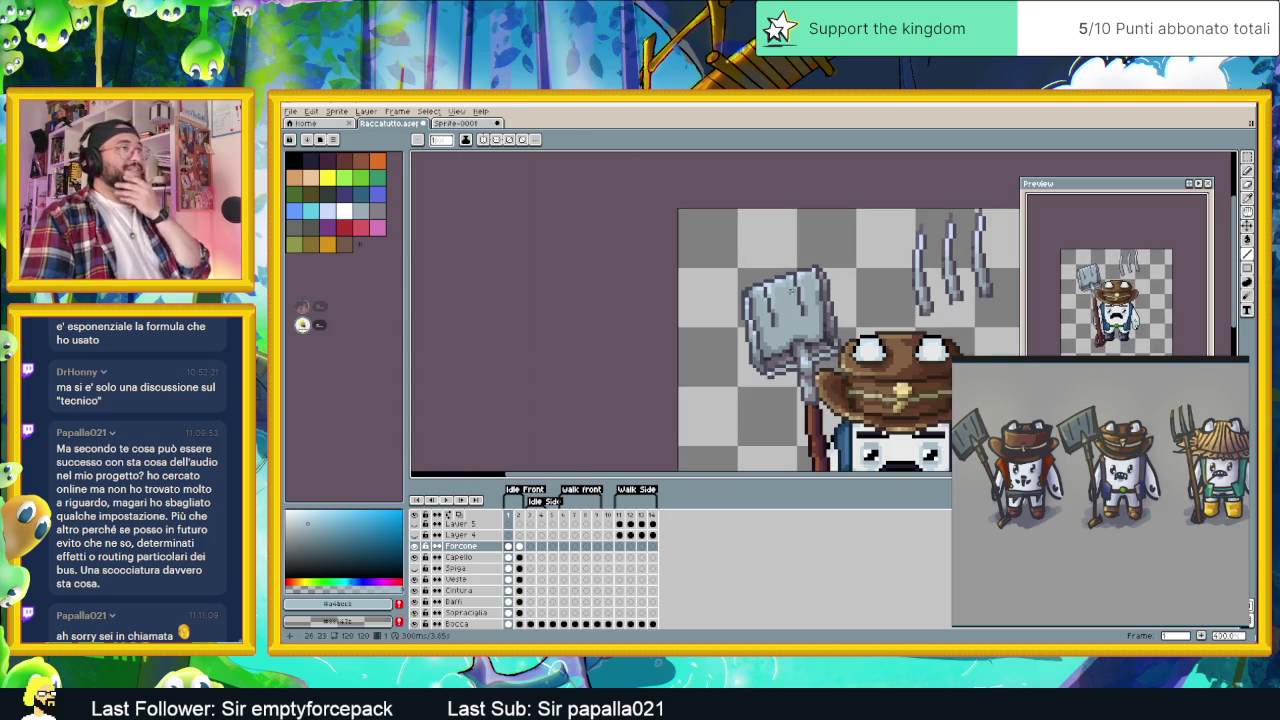
pyautogui.scroll(-1, 777, 296)
pyautogui.scroll(-1, 777, 296)
pyautogui.hscroll(2, 817, 365)
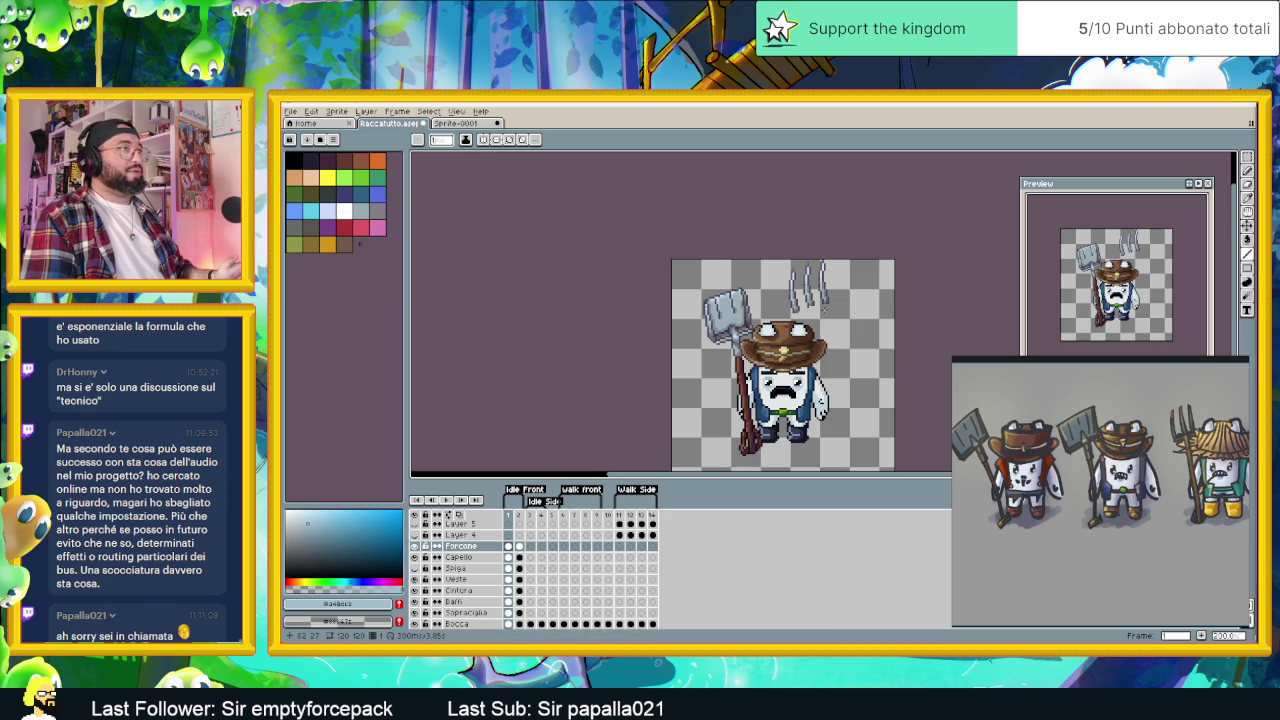
pyautogui.scroll(3, 712, 342)
pyautogui.scroll(1, 799, 290)
pyautogui.scroll(1, 790, 293)
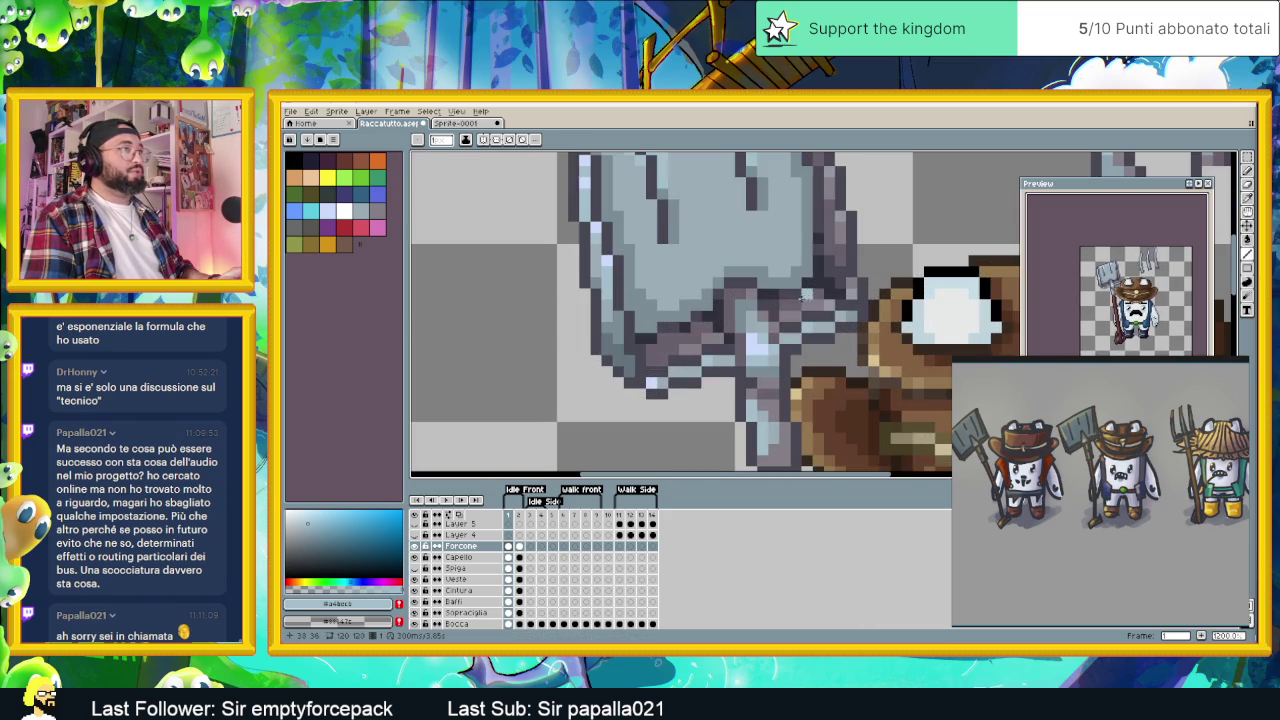
pyautogui.keyDown('alt'); pyautogui.click(775, 297); pyautogui.keyUp('alt')
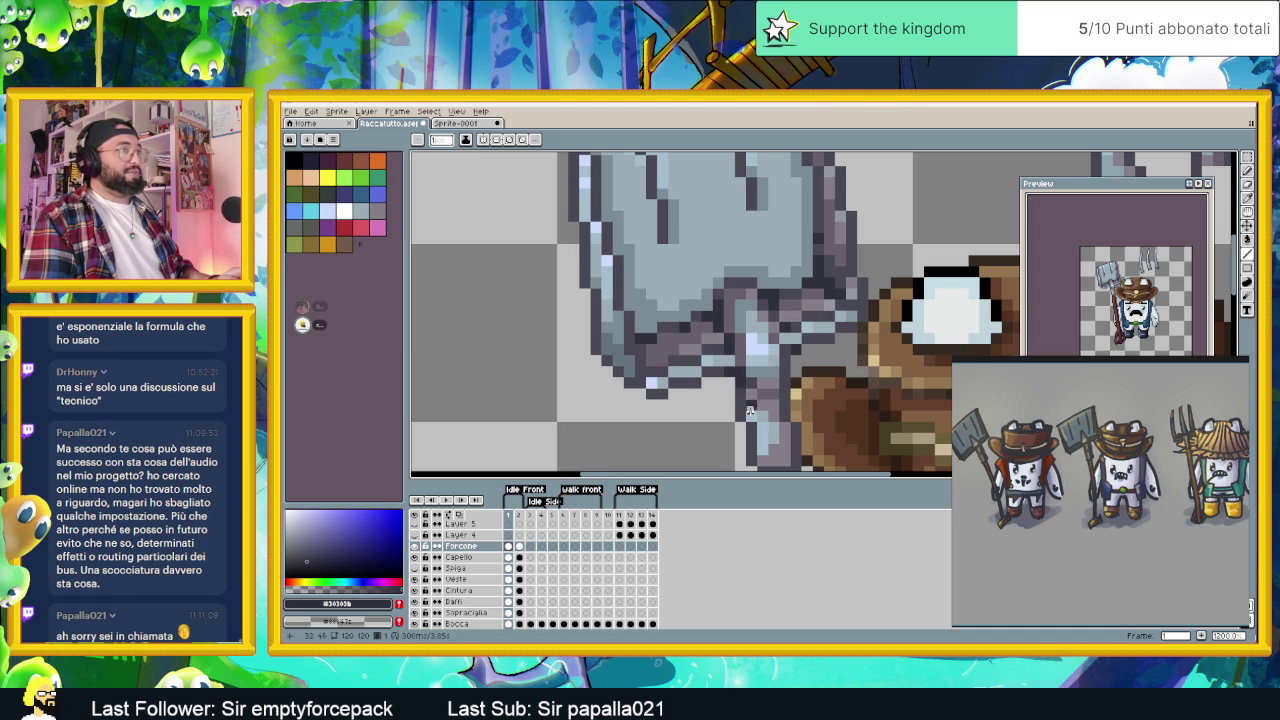
pyautogui.scroll(-2, 742, 400)
pyautogui.scroll(1, 770, 396)
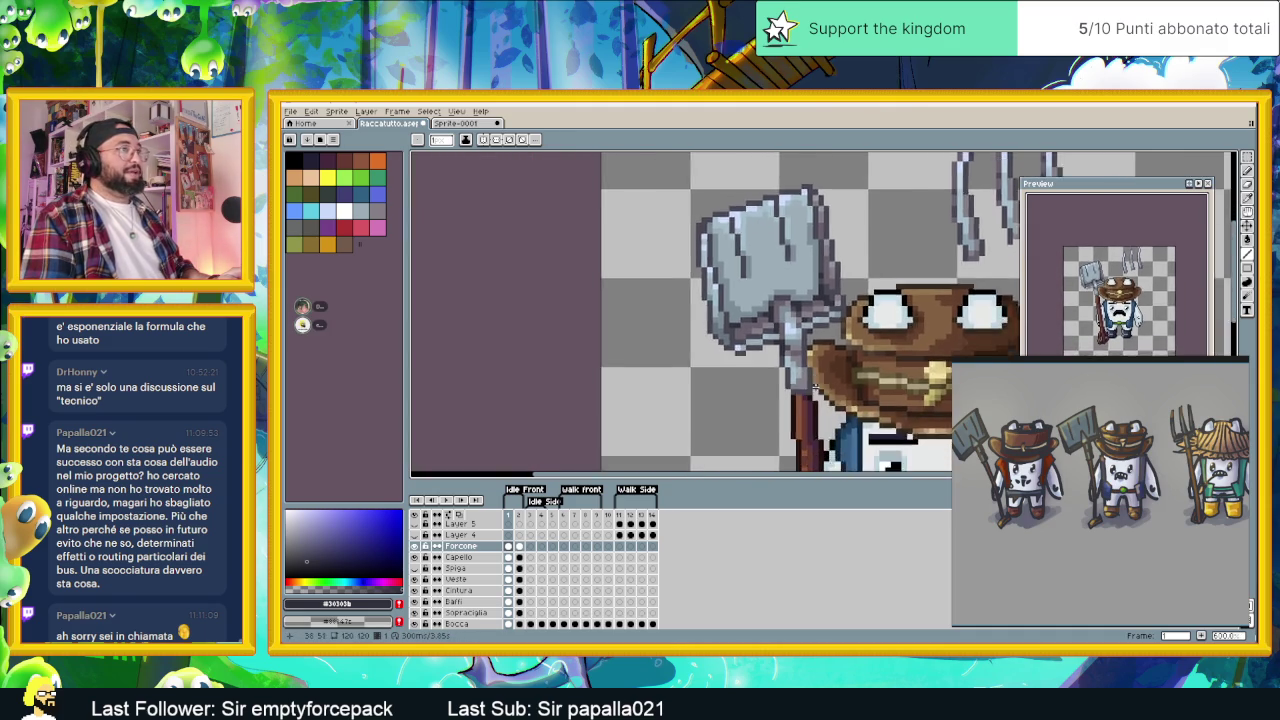
pyautogui.scroll(2, 799, 392)
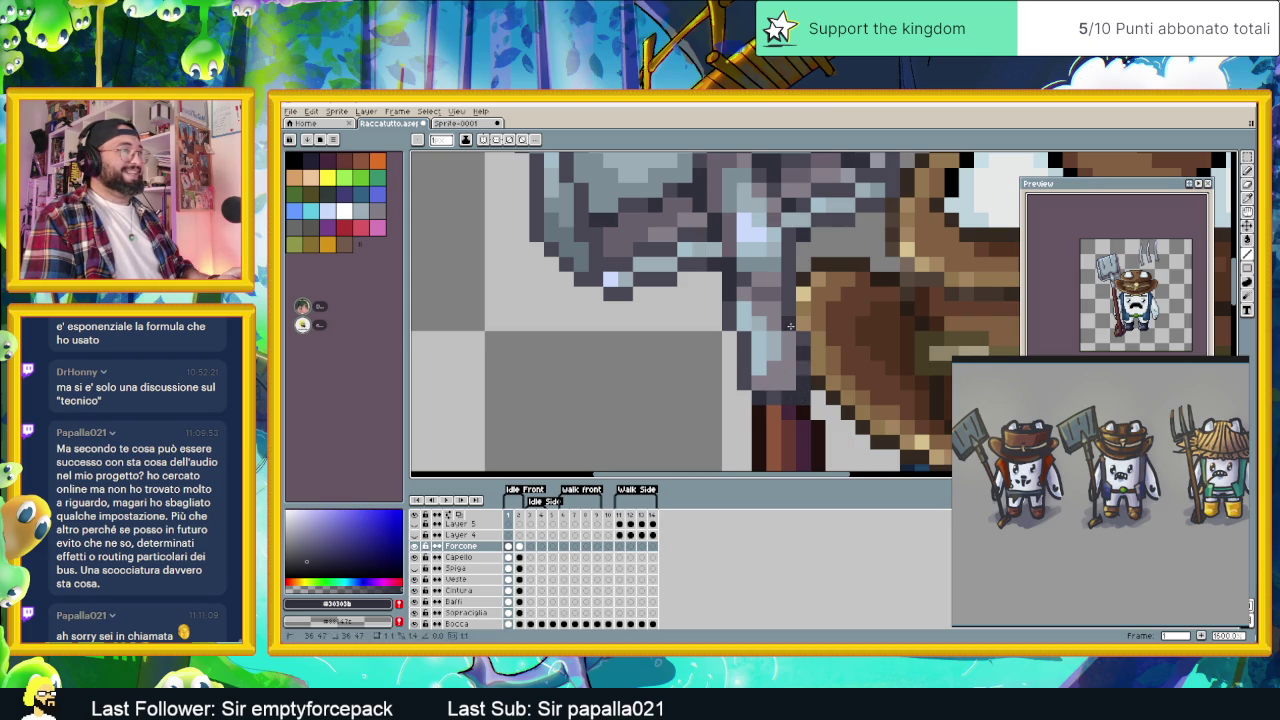
pyautogui.scroll(-3, 785, 318)
pyautogui.scroll(-2, 770, 335)
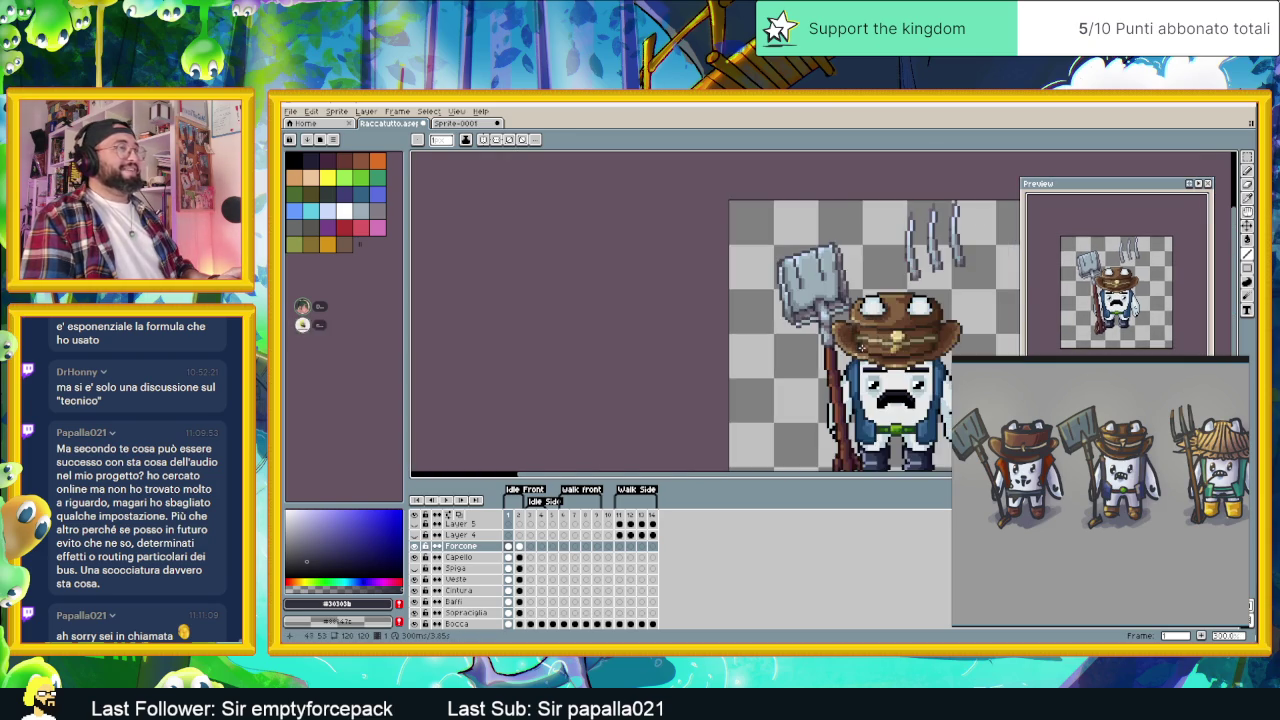
pyautogui.scroll(-2, 757, 349)
pyautogui.scroll(2, 757, 349)
pyautogui.scroll(2, 735, 300)
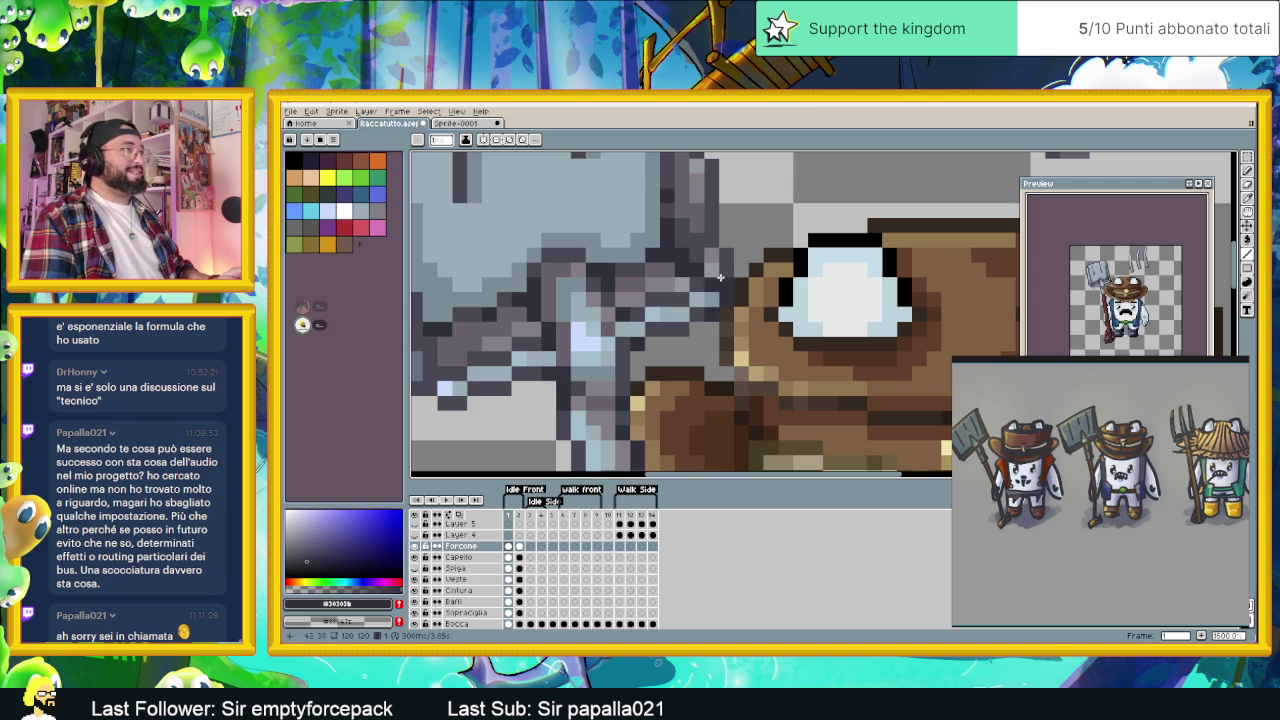
pyautogui.scroll(-2, 717, 290)
pyautogui.scroll(2, 717, 315)
pyautogui.scroll(1, 717, 321)
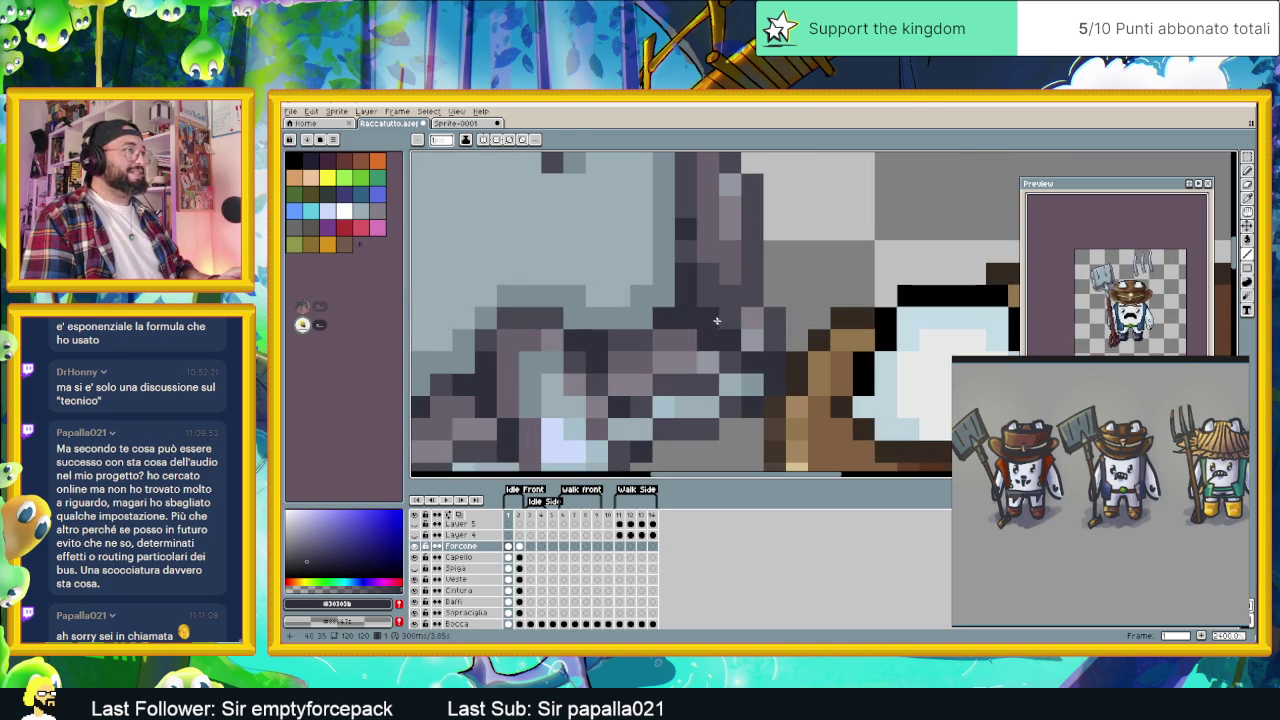
pyautogui.scroll(-2, 701, 303)
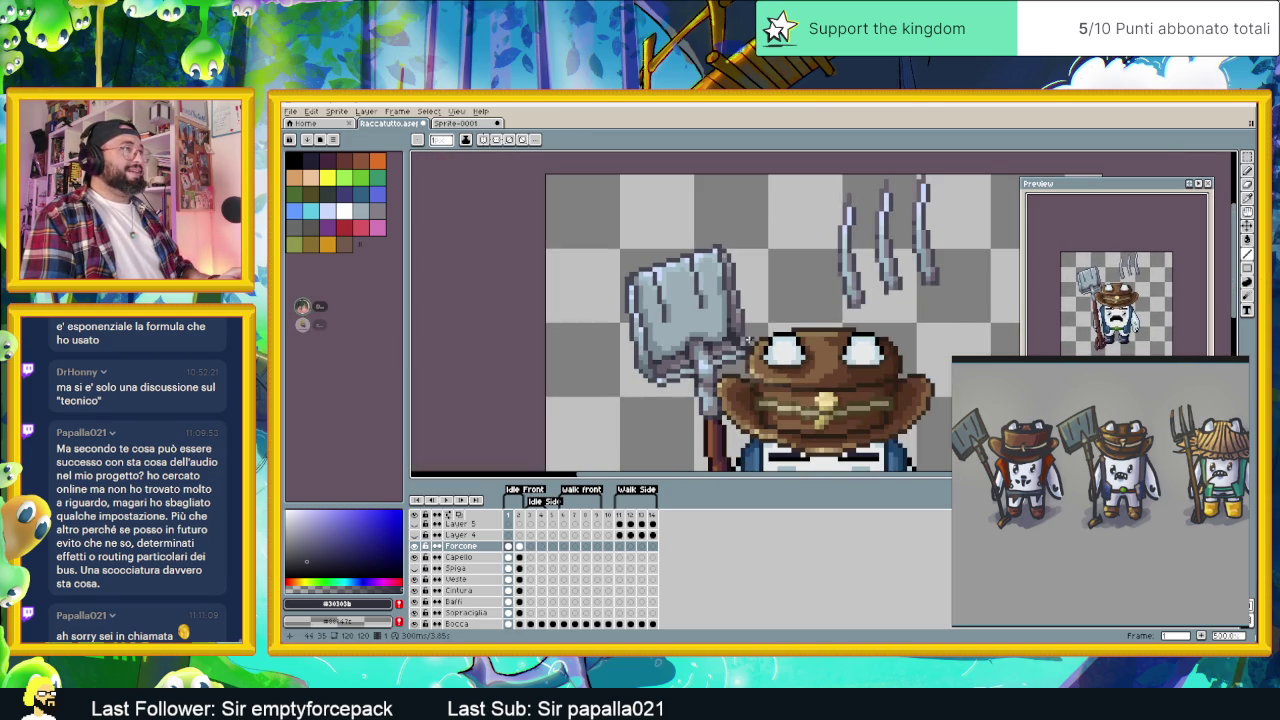
pyautogui.scroll(1, 744, 342)
pyautogui.scroll(1, 744, 342)
pyautogui.scroll(1, 743, 338)
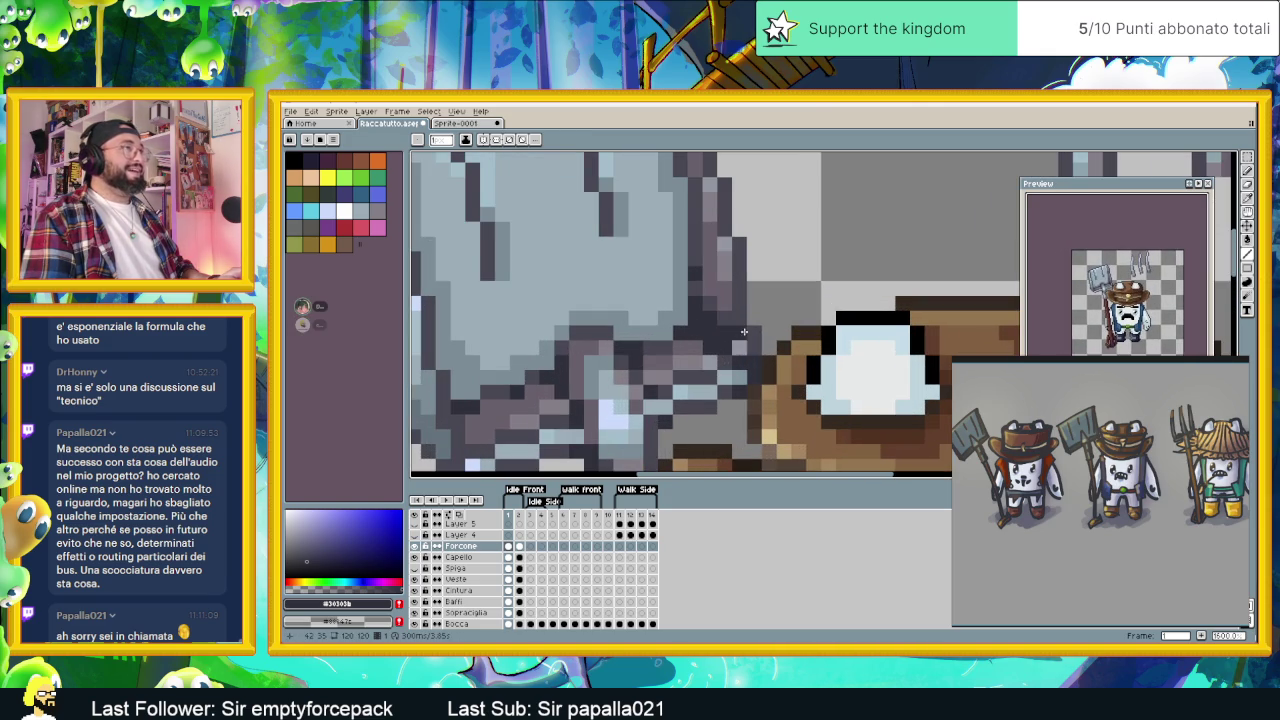
pyautogui.scroll(-1, 744, 342)
pyautogui.scroll(-1, 744, 342)
pyautogui.keyDown('alt'); pyautogui.click(763, 337); pyautogui.keyUp('alt')
pyautogui.keyDown('alt'); pyautogui.click(763, 337); pyautogui.keyUp('alt')
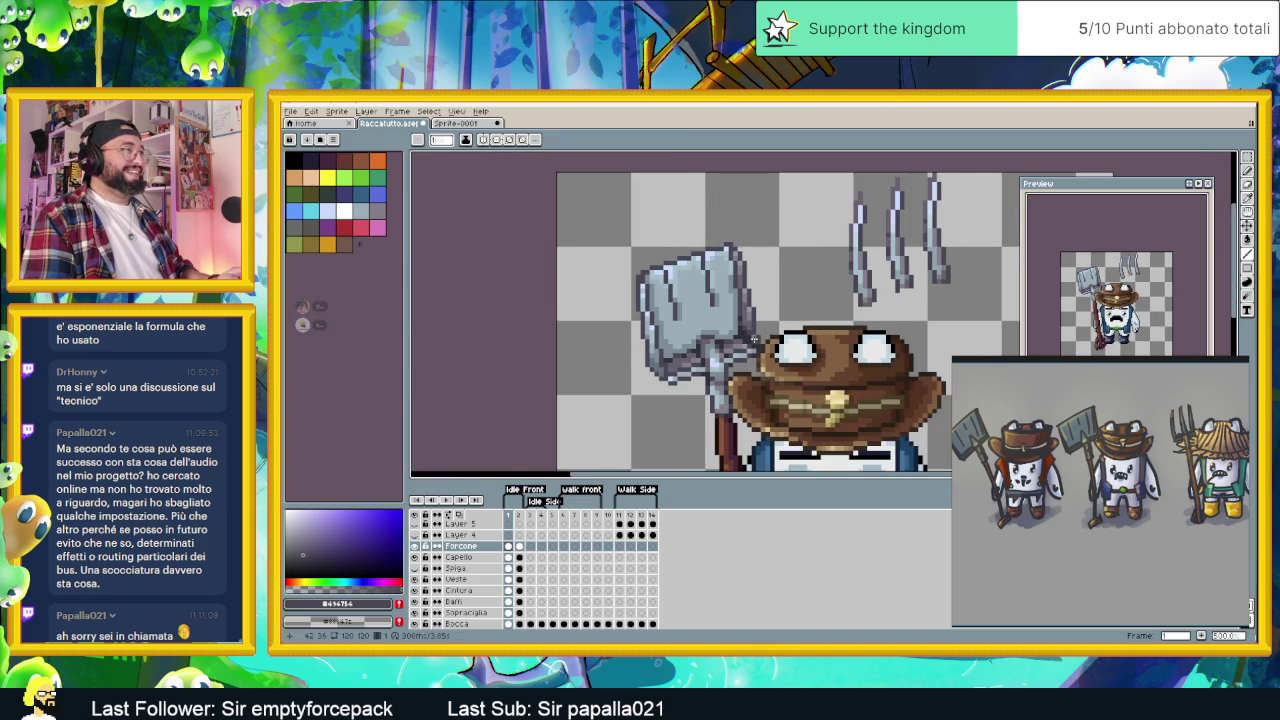
pyautogui.scroll(1, 755, 342)
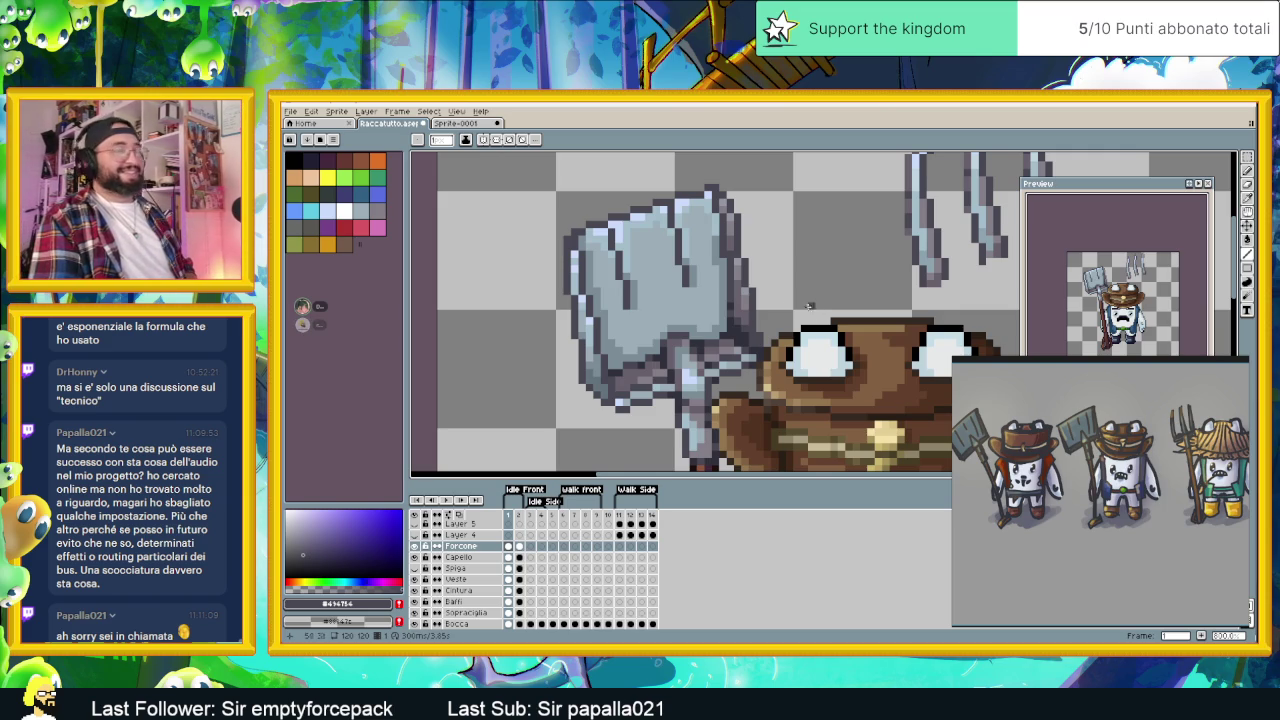
pyautogui.scroll(-2, 818, 312)
pyautogui.scroll(-1, 800, 314)
pyautogui.scroll(-1, 780, 316)
pyautogui.scroll(3, 769, 316)
pyautogui.scroll(2, 768, 314)
pyautogui.scroll(1, 765, 308)
pyautogui.scroll(-2, 760, 297)
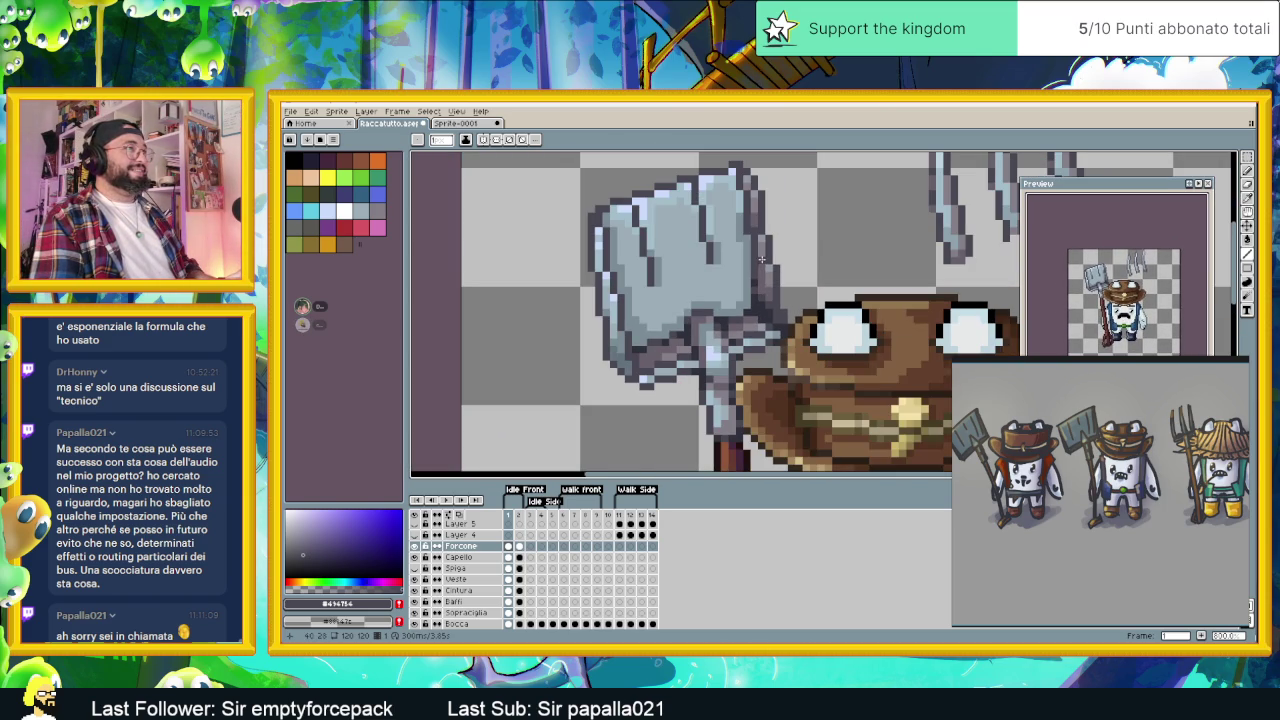
pyautogui.keyDown('alt'); pyautogui.click(648, 348); pyautogui.keyUp('alt')
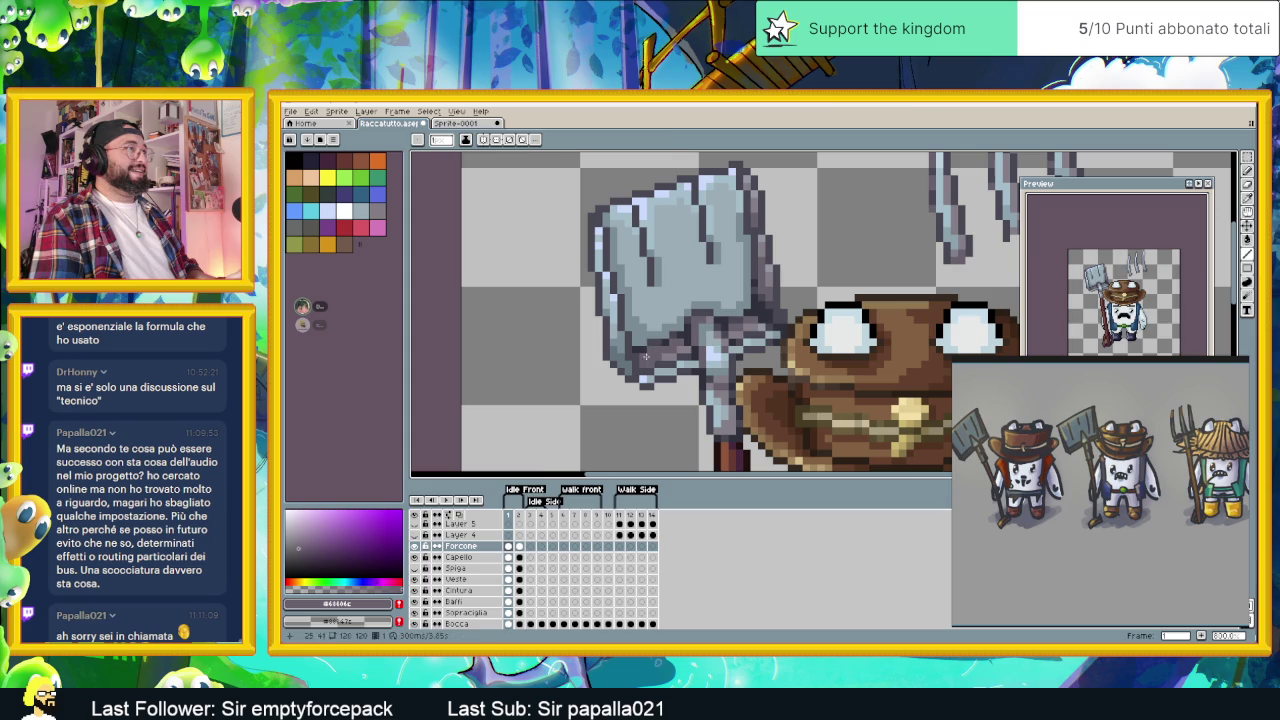
pyautogui.click(304, 556)
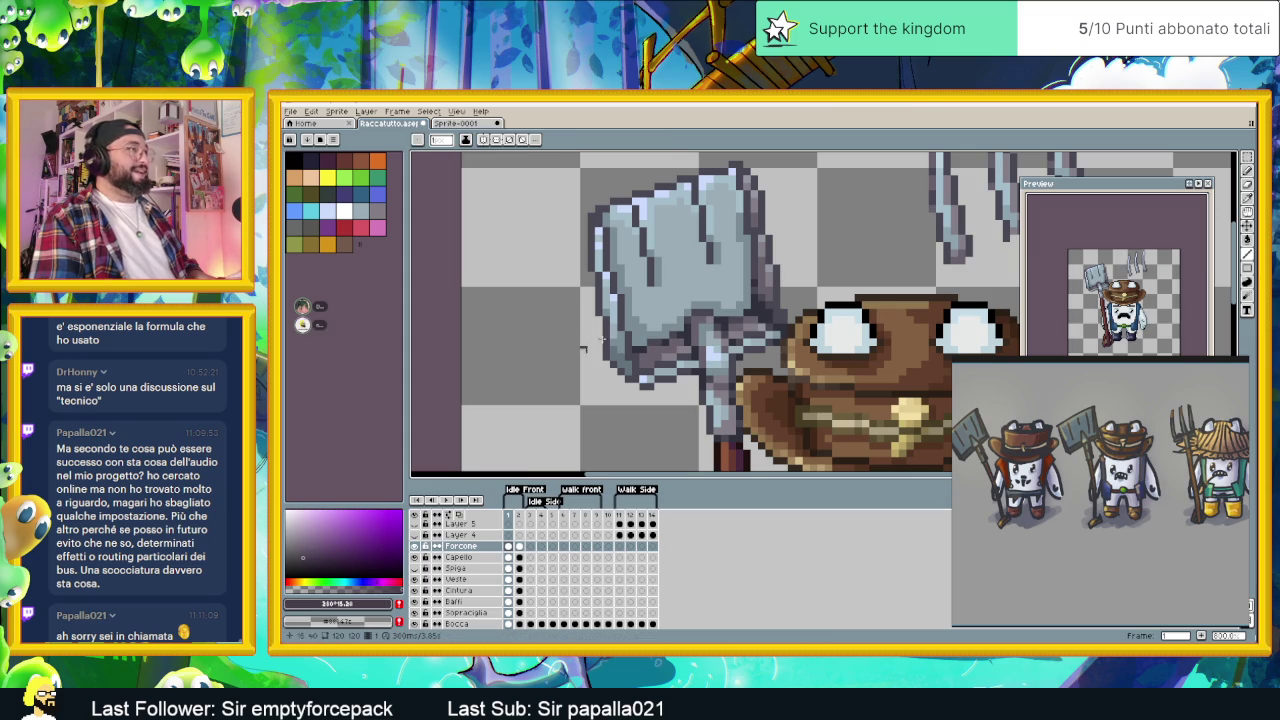
pyautogui.scroll(1, 675, 328)
pyautogui.scroll(1, 675, 328)
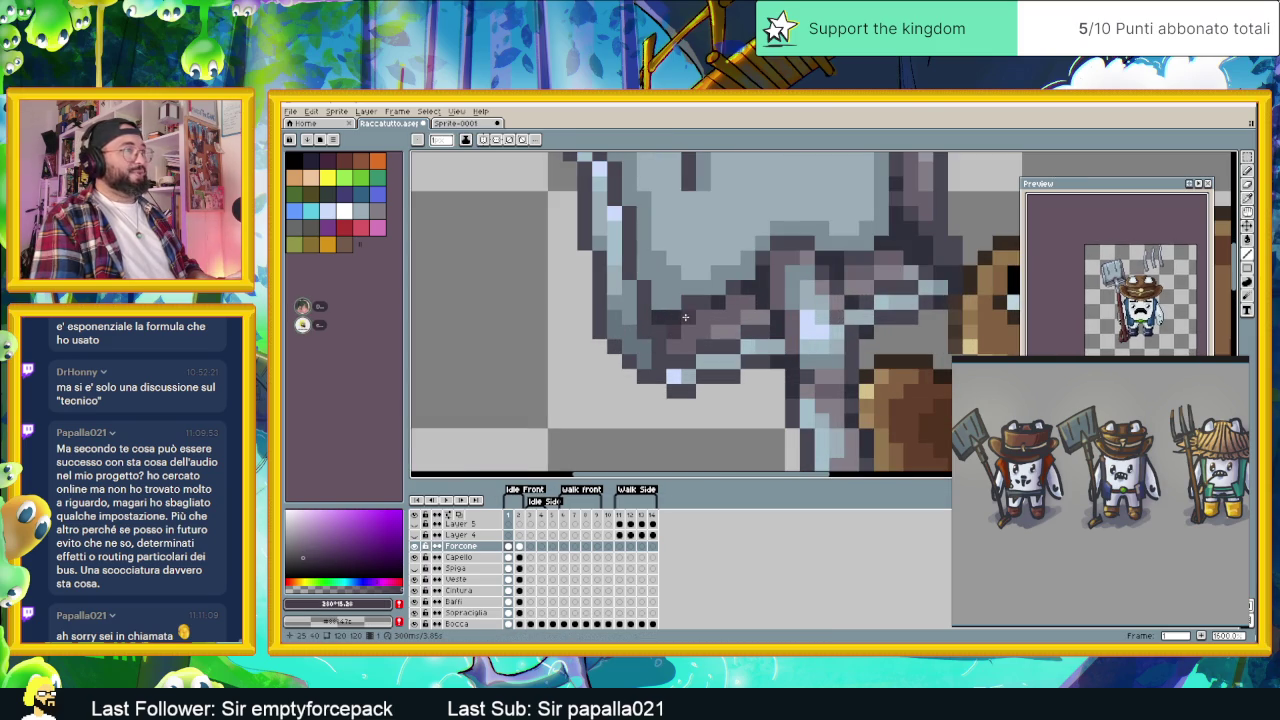
pyautogui.scroll(2, 869, 297)
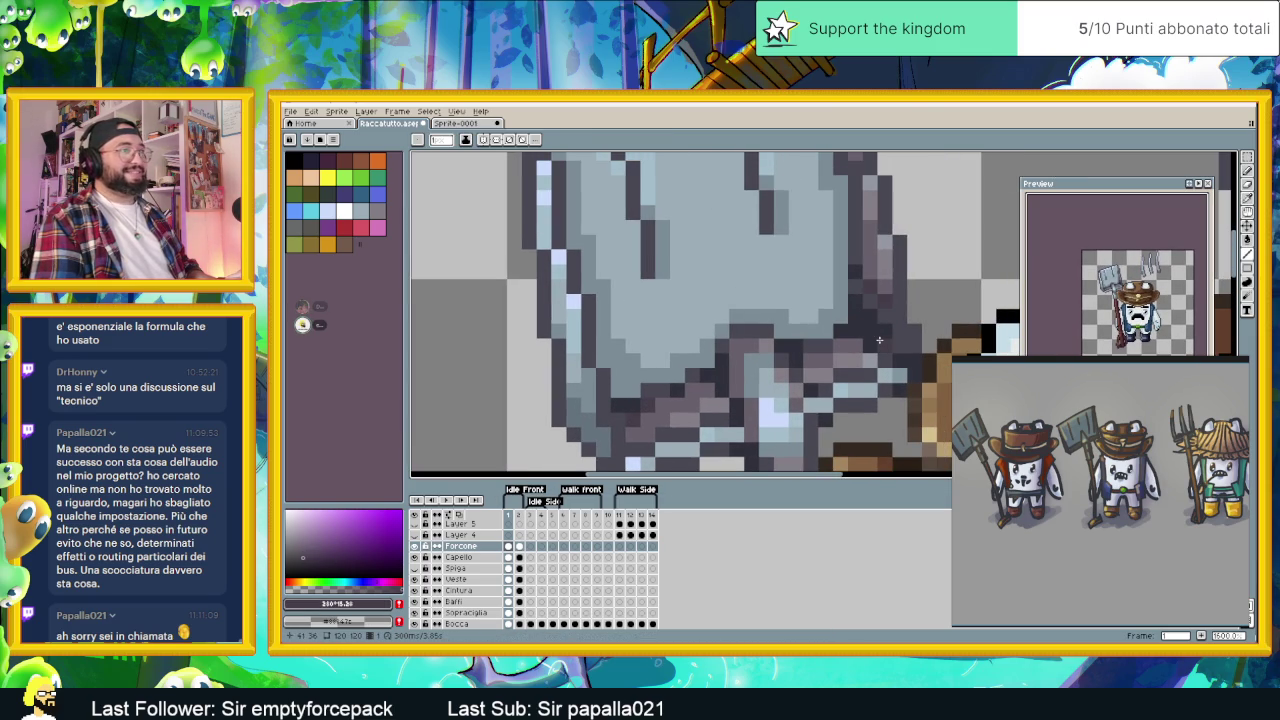
pyautogui.scroll(-2, 884, 331)
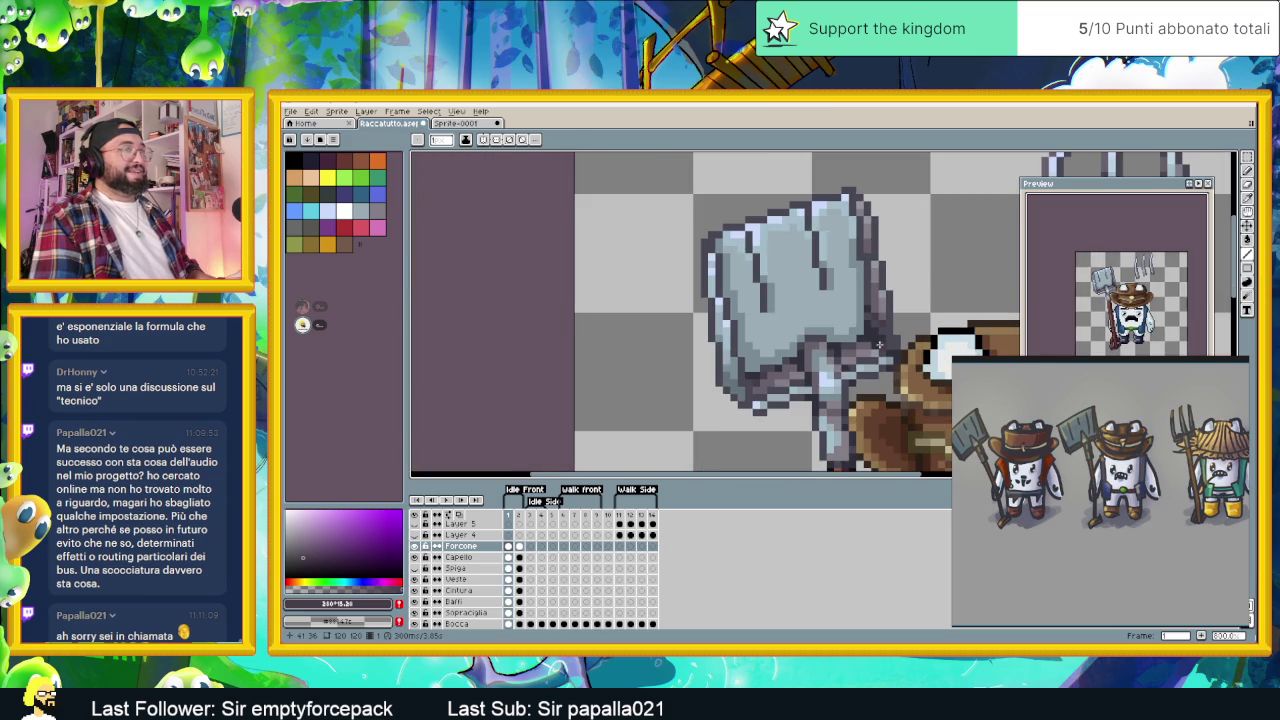
pyautogui.scroll(1, 882, 347)
pyautogui.scroll(1, 844, 321)
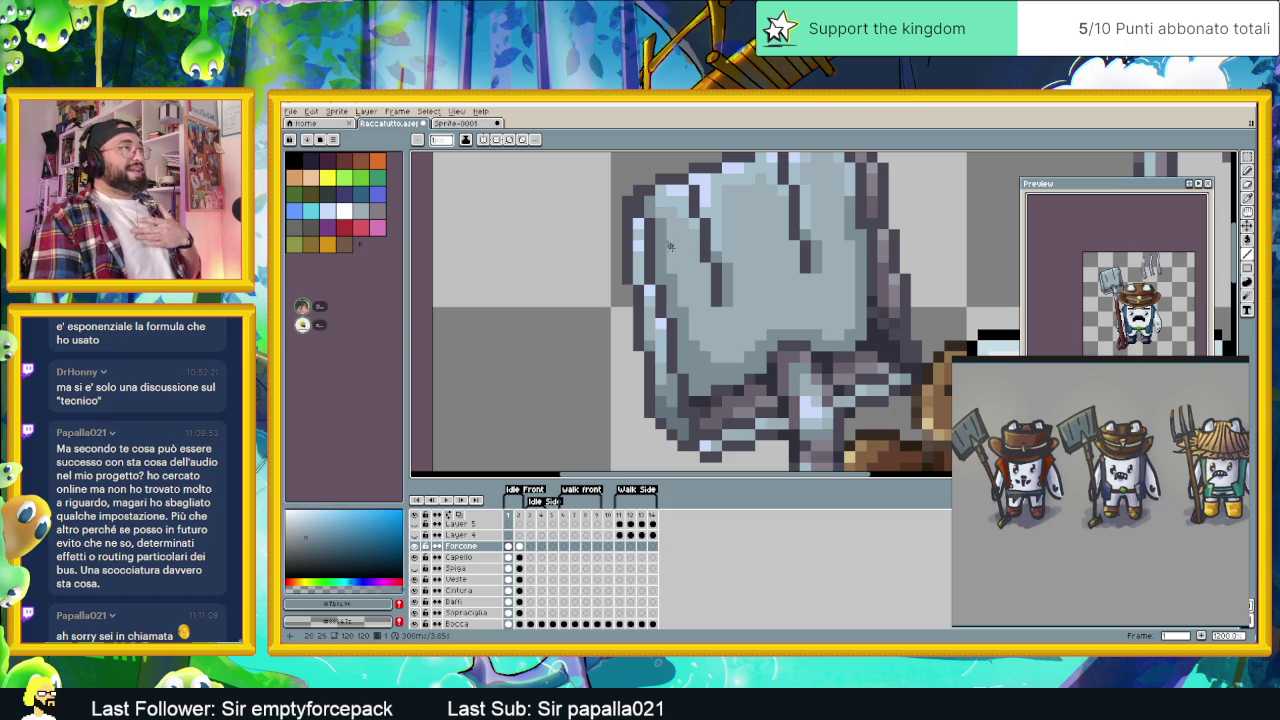
pyautogui.scroll(-2, 714, 296)
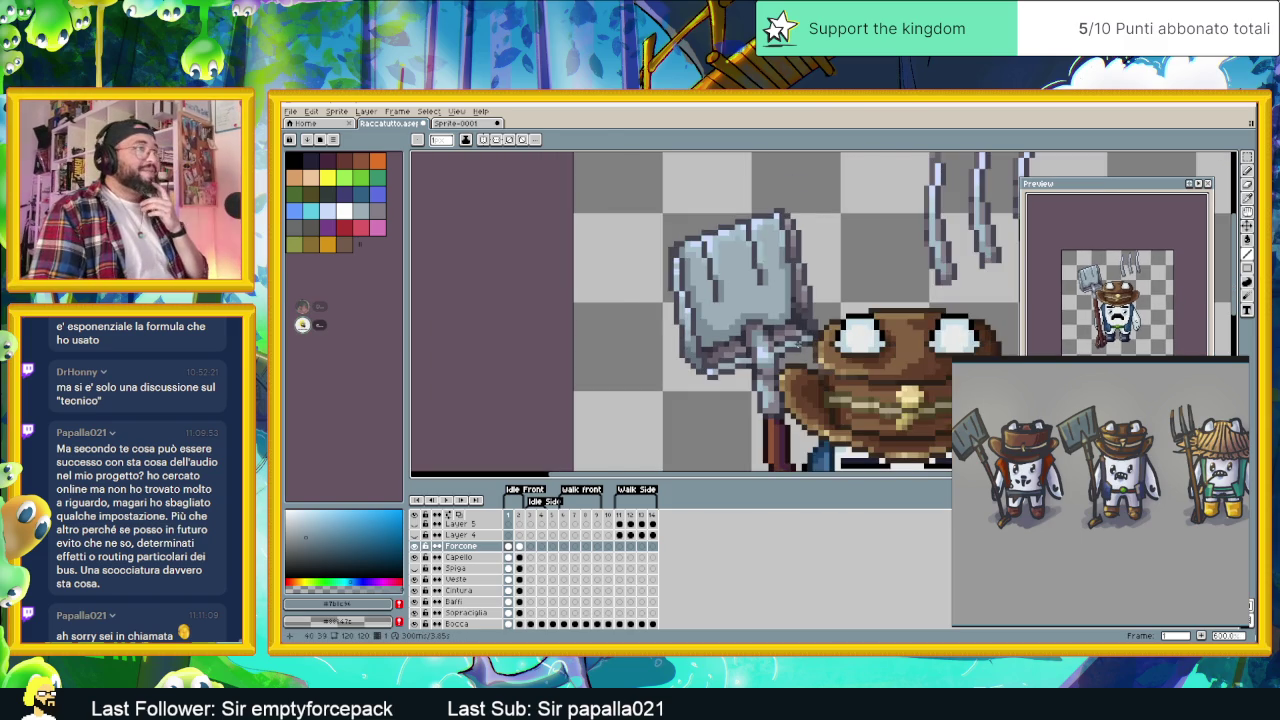
pyautogui.scroll(2, 687, 252)
pyautogui.scroll(-1, 687, 252)
pyautogui.scroll(1, 673, 289)
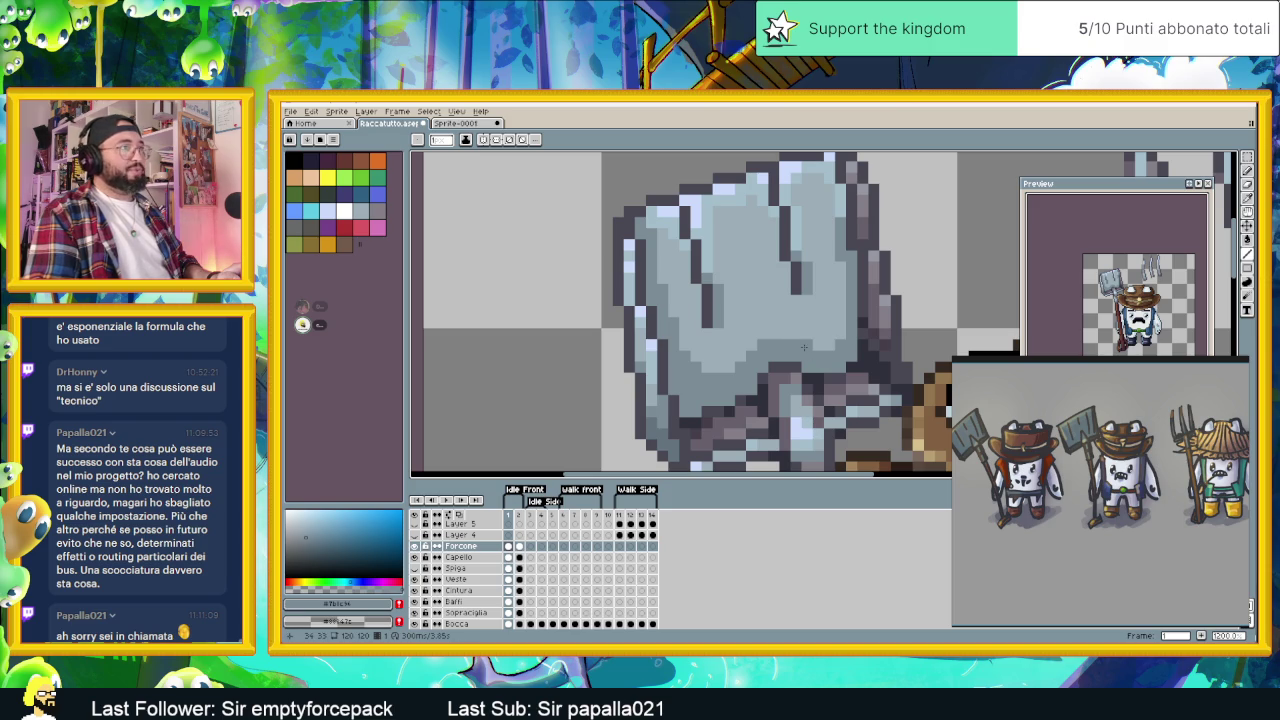
pyautogui.scroll(-2, 815, 389)
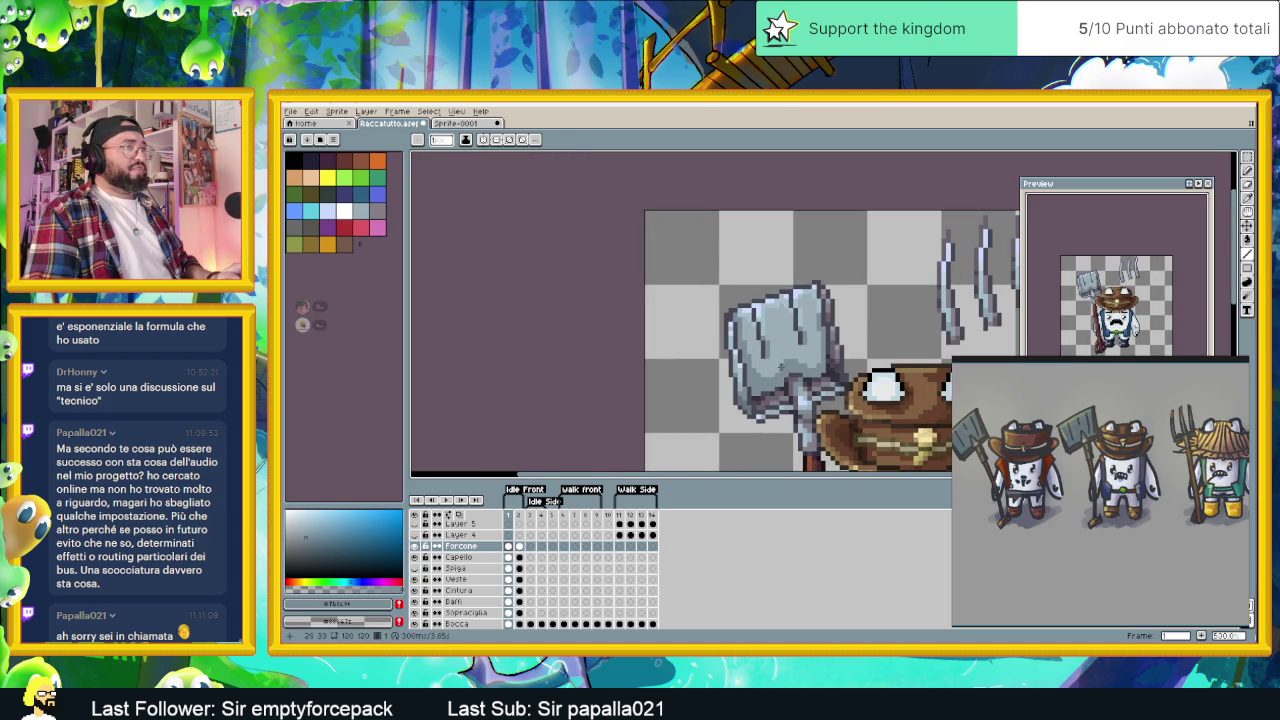
pyautogui.scroll(1, 770, 376)
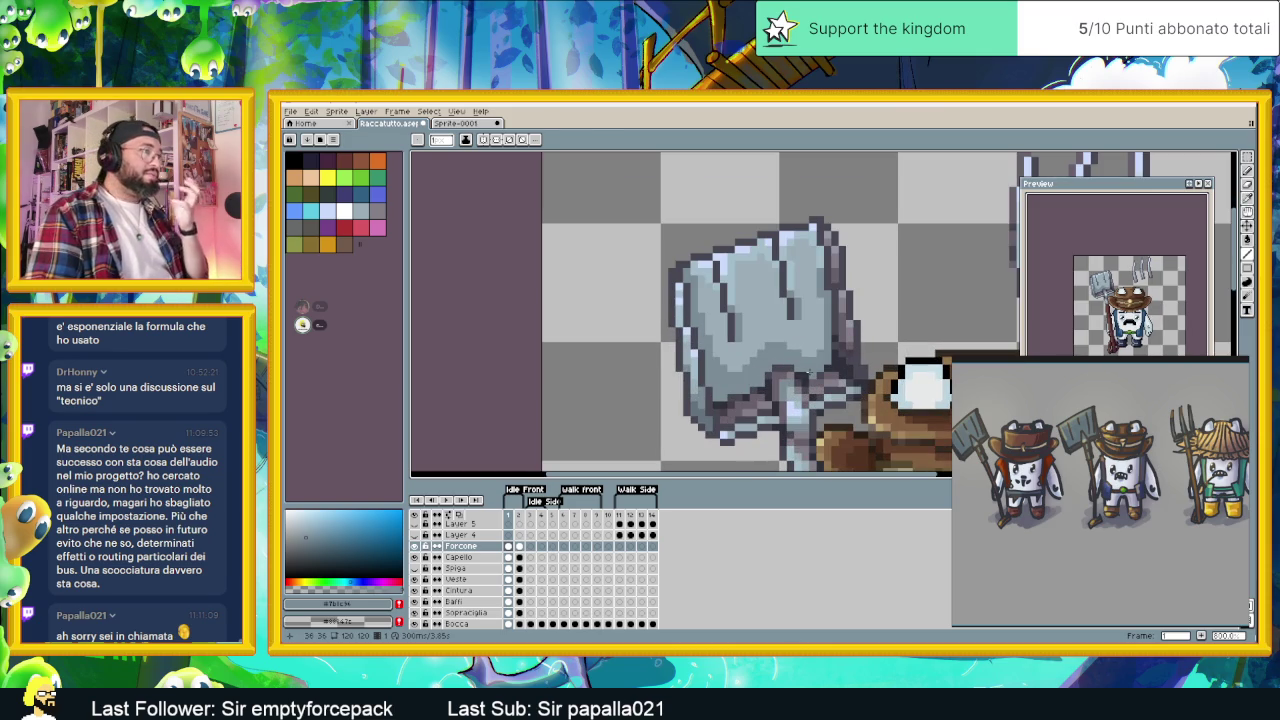
pyautogui.scroll(1, 760, 365)
pyautogui.scroll(1, 700, 355)
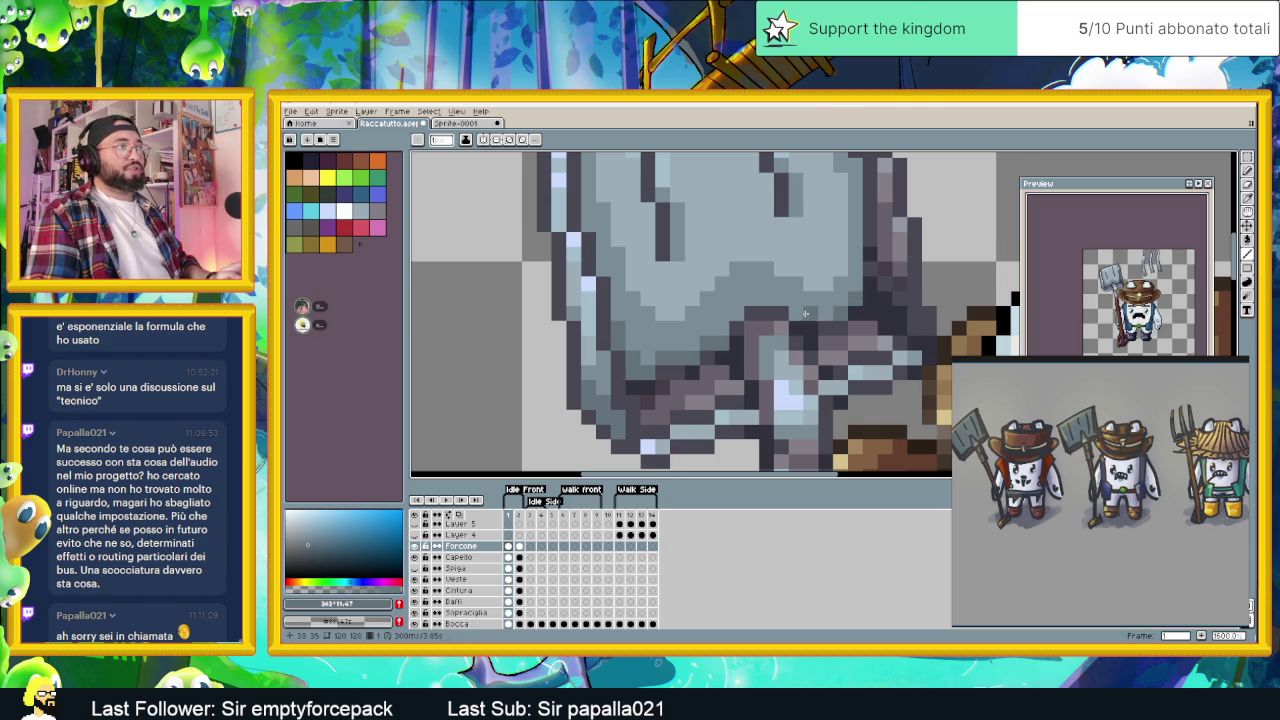
pyautogui.scroll(-4, 848, 330)
pyautogui.scroll(3, 848, 275)
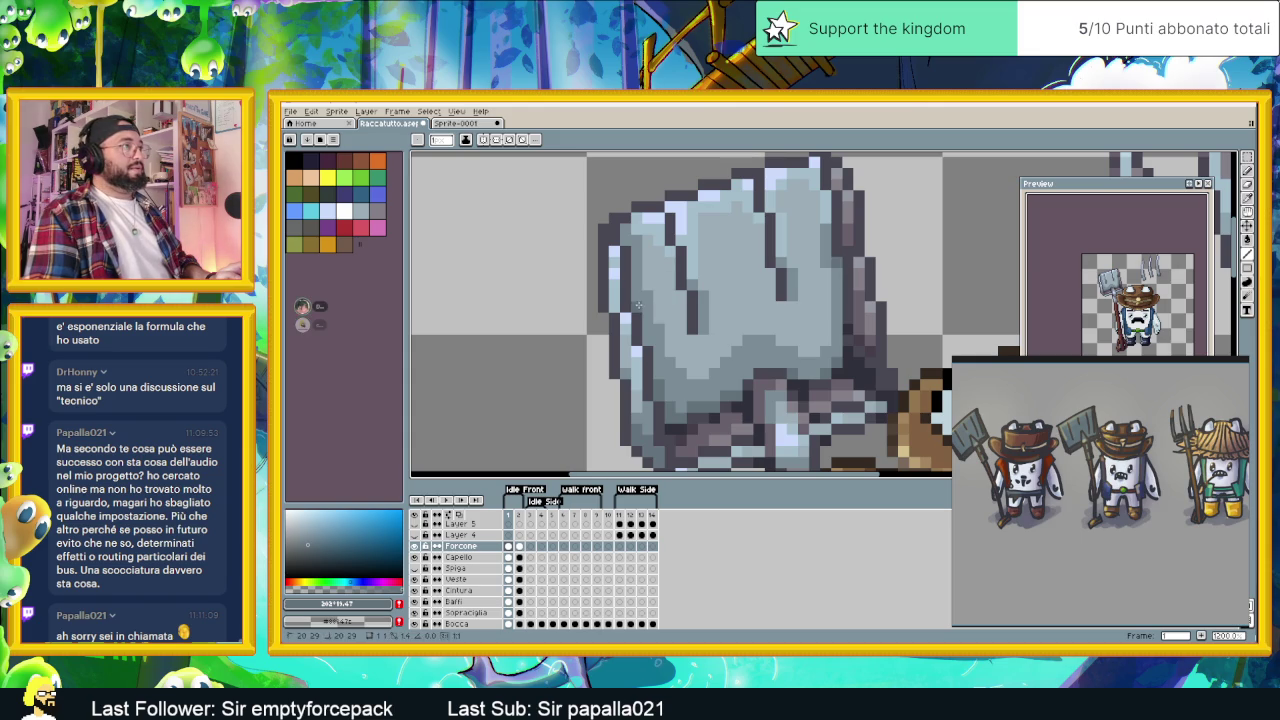
pyautogui.scroll(-1, 646, 337)
# - Eyedrop a dark grey, then the mid grey-blue, from the shovel head
pyautogui.scroll(-1, 646, 337)
pyautogui.scroll(-1, 646, 337)
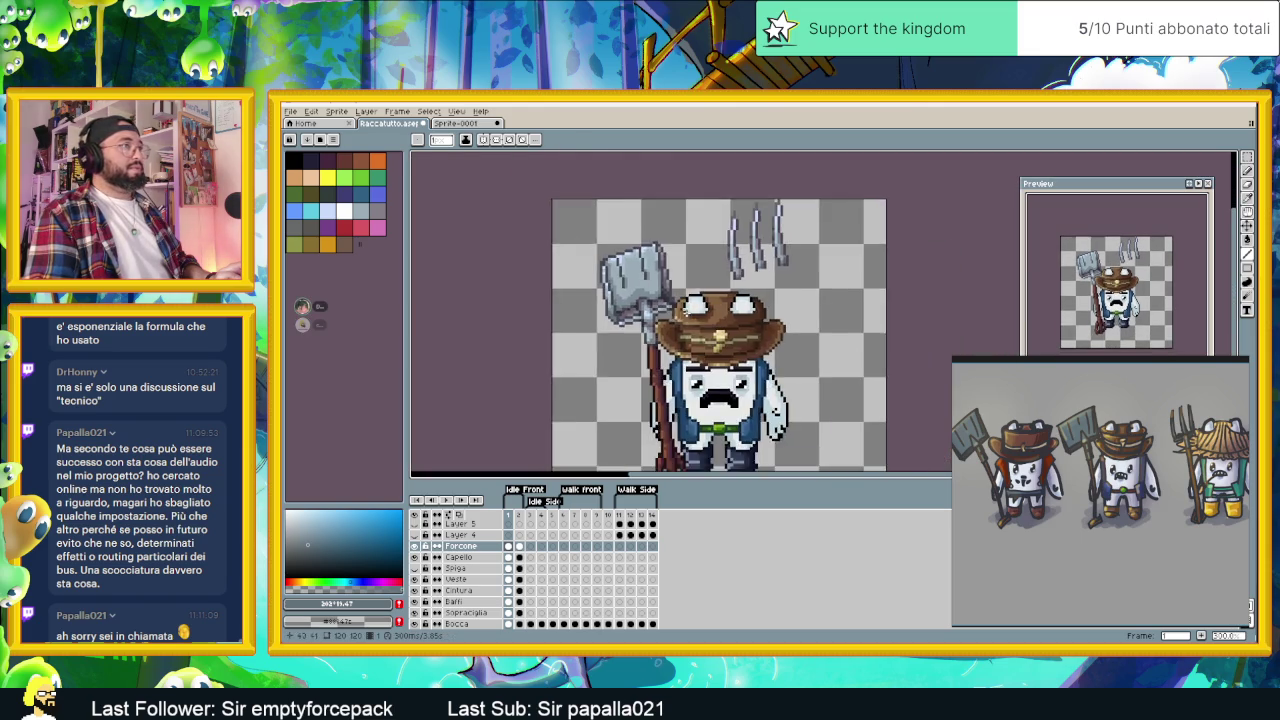
pyautogui.scroll(-1, 646, 337)
pyautogui.scroll(2, 644, 298)
pyautogui.scroll(1, 644, 298)
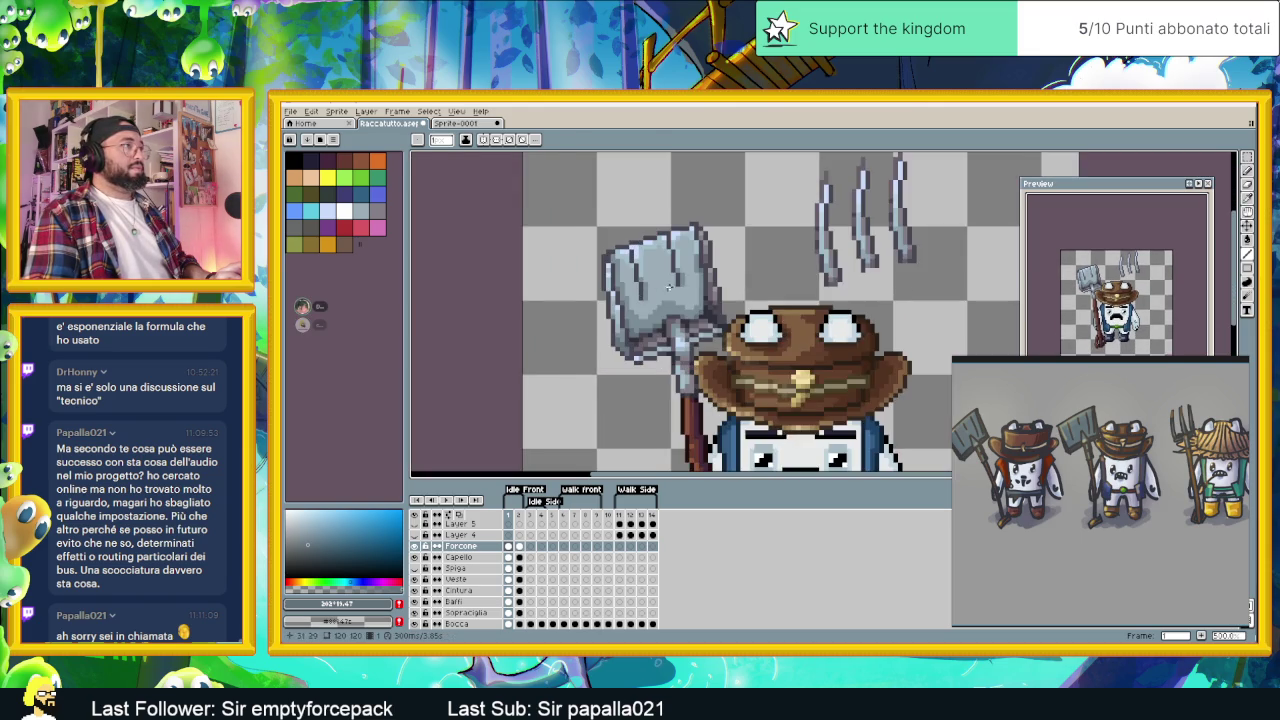
pyautogui.scroll(2, 641, 300)
pyautogui.scroll(2, 641, 300)
pyautogui.press('alt')
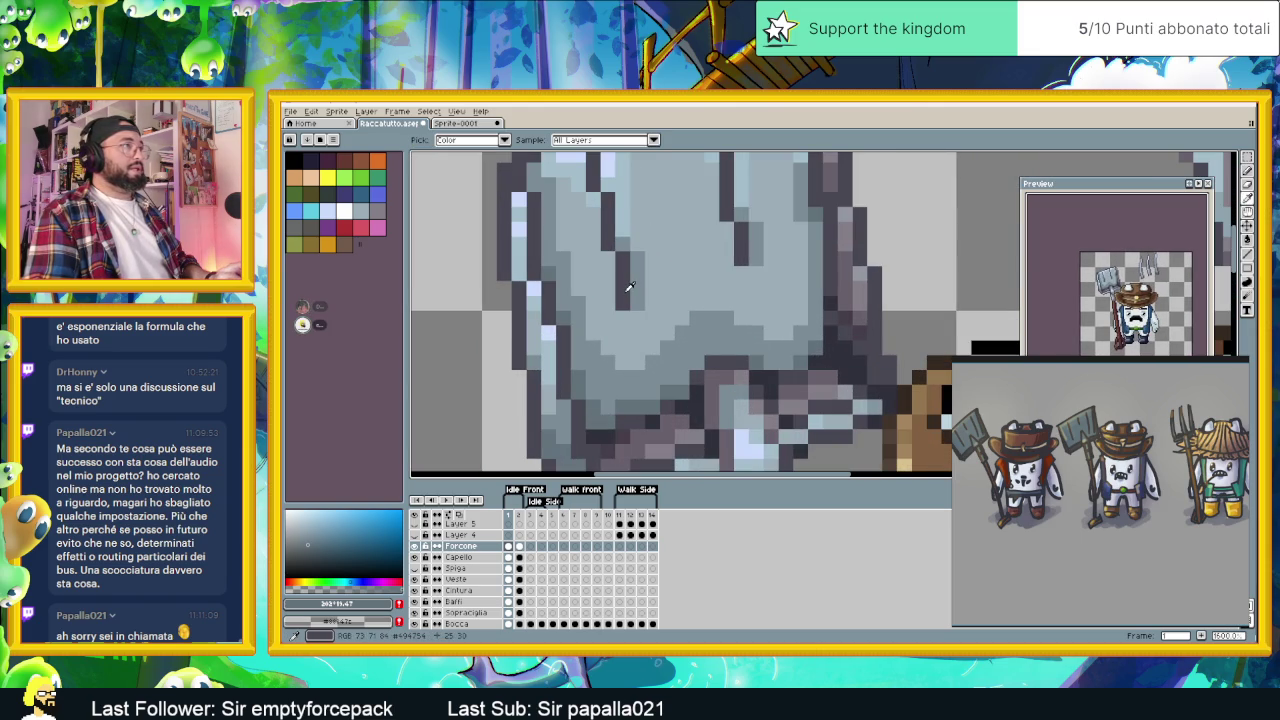
pyautogui.keyDown('alt'); pyautogui.click(629, 288); pyautogui.keyUp('alt')
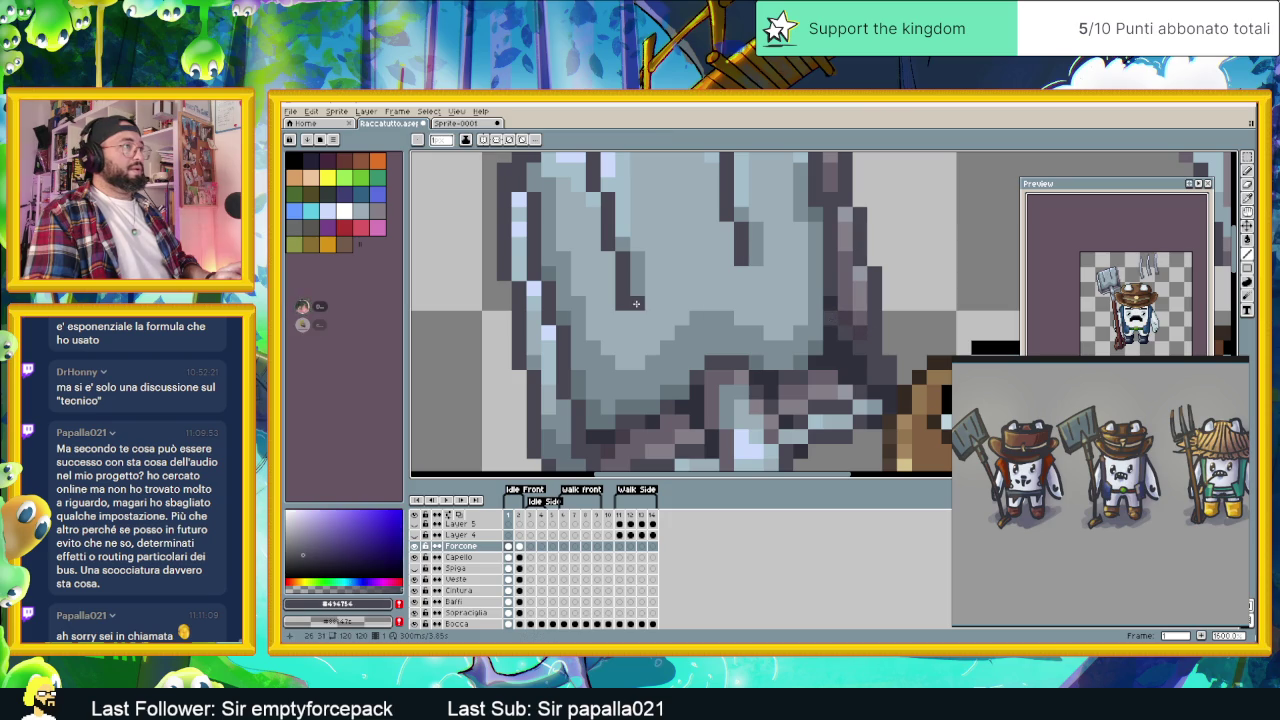
pyautogui.keyDown('alt'); pyautogui.click(635, 296); pyautogui.keyUp('alt')
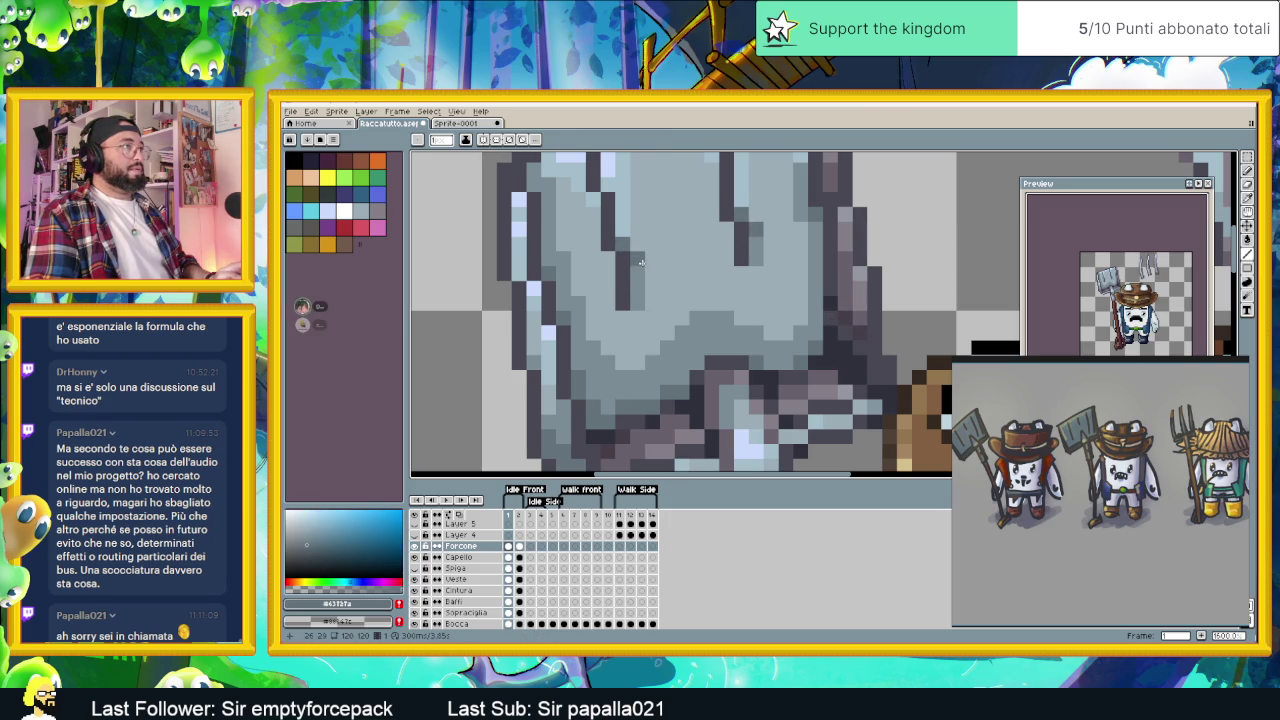
# - Sample the blade's light grey-blue and repaint one blade pixel with it
pyautogui.scroll(-1, 757, 227)
pyautogui.scroll(-1, 757, 227)
pyautogui.scroll(-1, 757, 227)
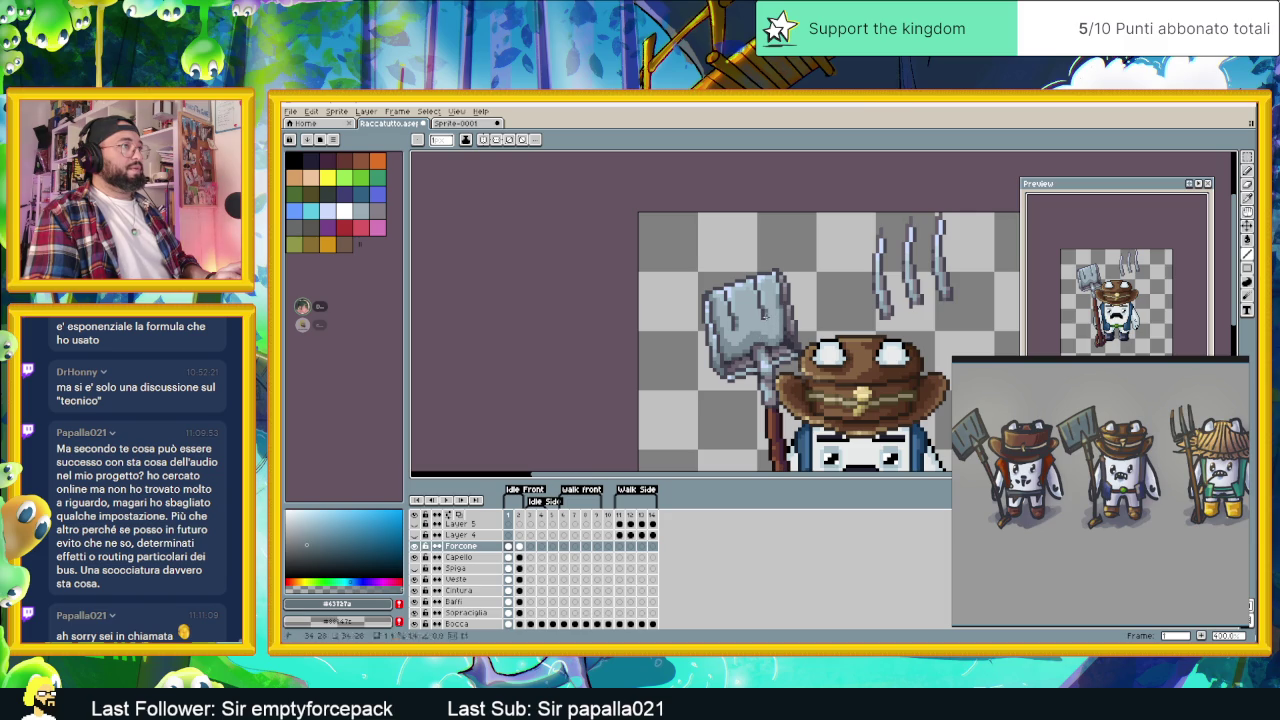
pyautogui.scroll(2, 748, 330)
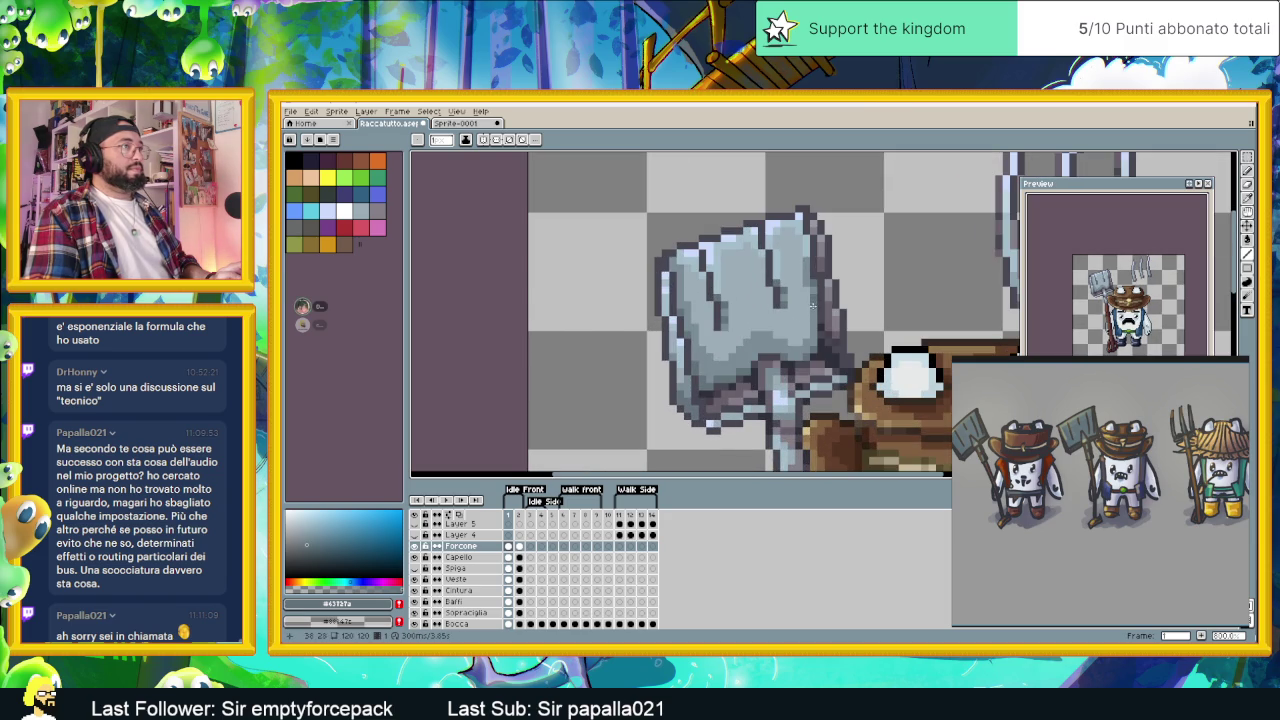
pyautogui.scroll(-1, 812, 313)
pyautogui.scroll(-1, 800, 320)
pyautogui.scroll(-1, 760, 340)
pyautogui.scroll(-1, 727, 362)
pyautogui.scroll(2, 725, 362)
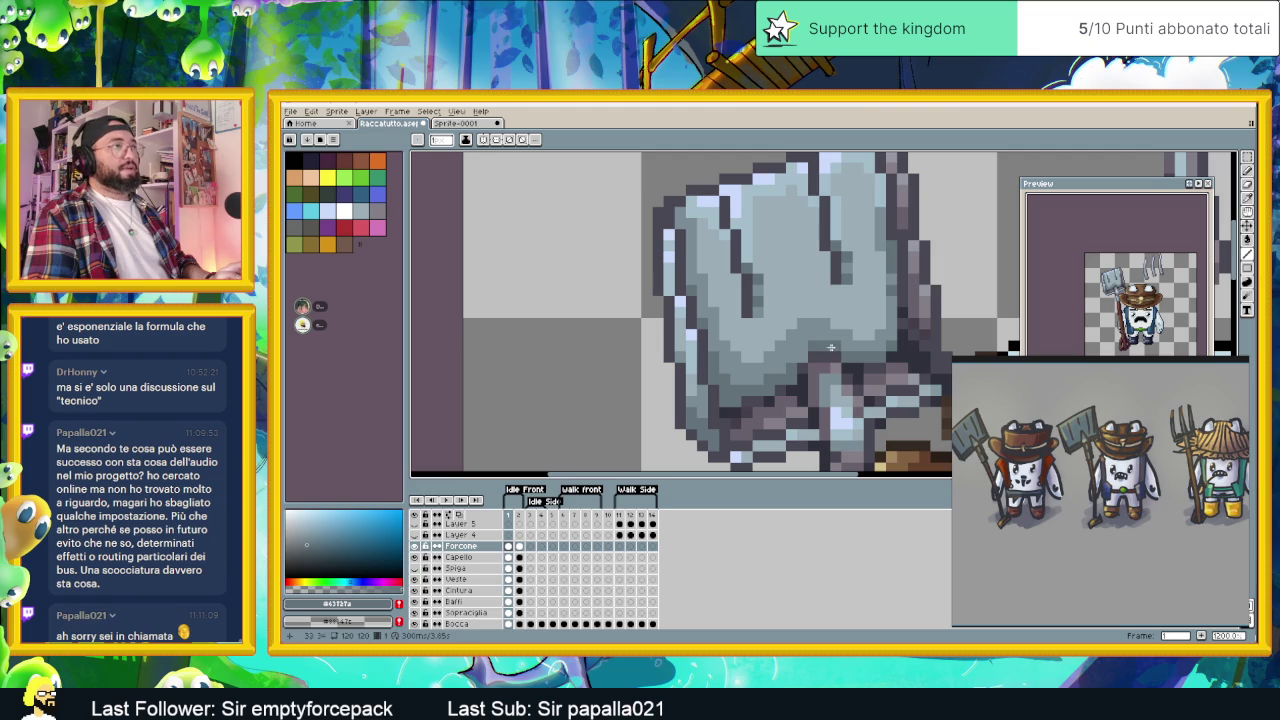
pyautogui.scroll(-2, 847, 373)
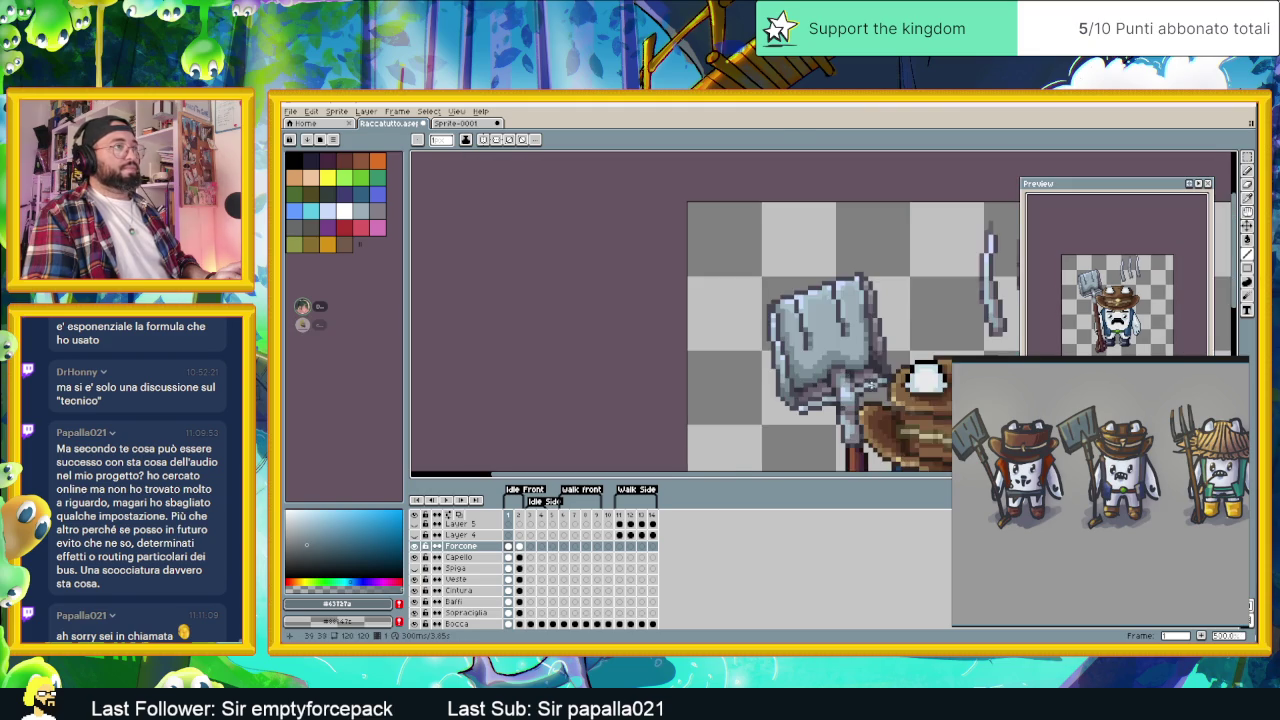
pyautogui.scroll(-1, 847, 373)
pyautogui.scroll(-1, 847, 373)
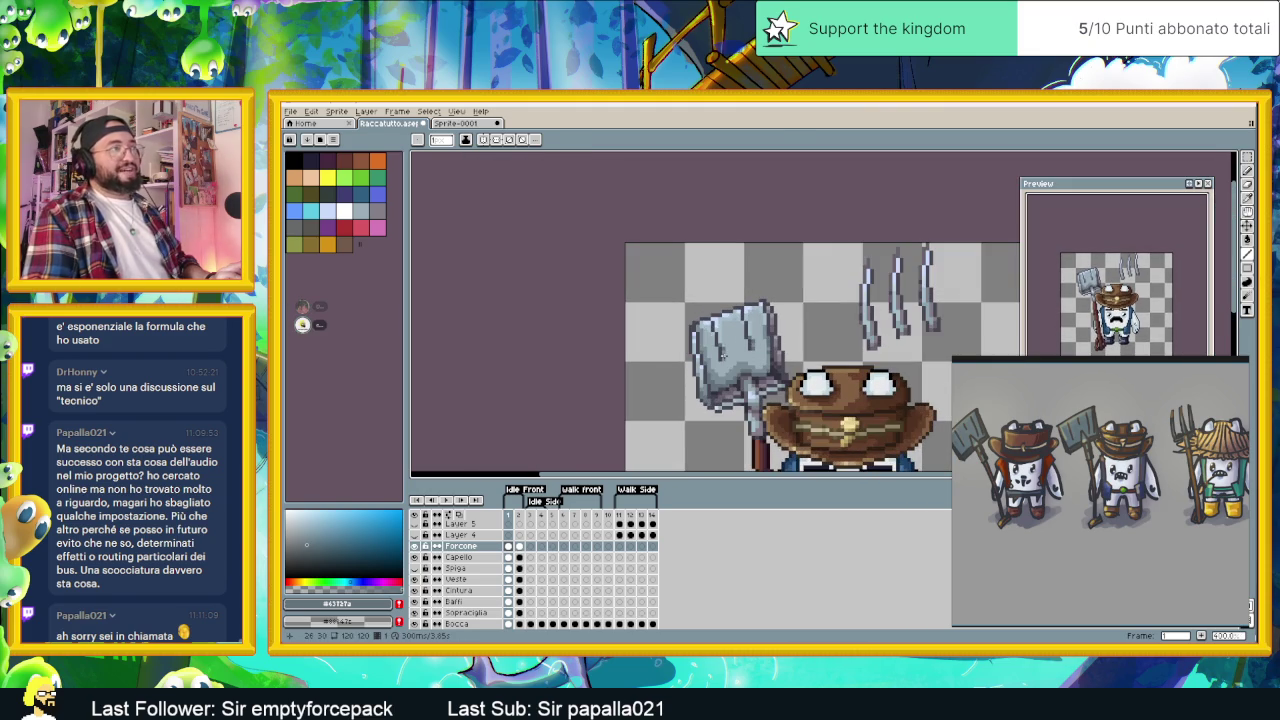
pyautogui.scroll(1, 723, 333)
pyautogui.scroll(1, 723, 333)
pyautogui.scroll(1, 723, 333)
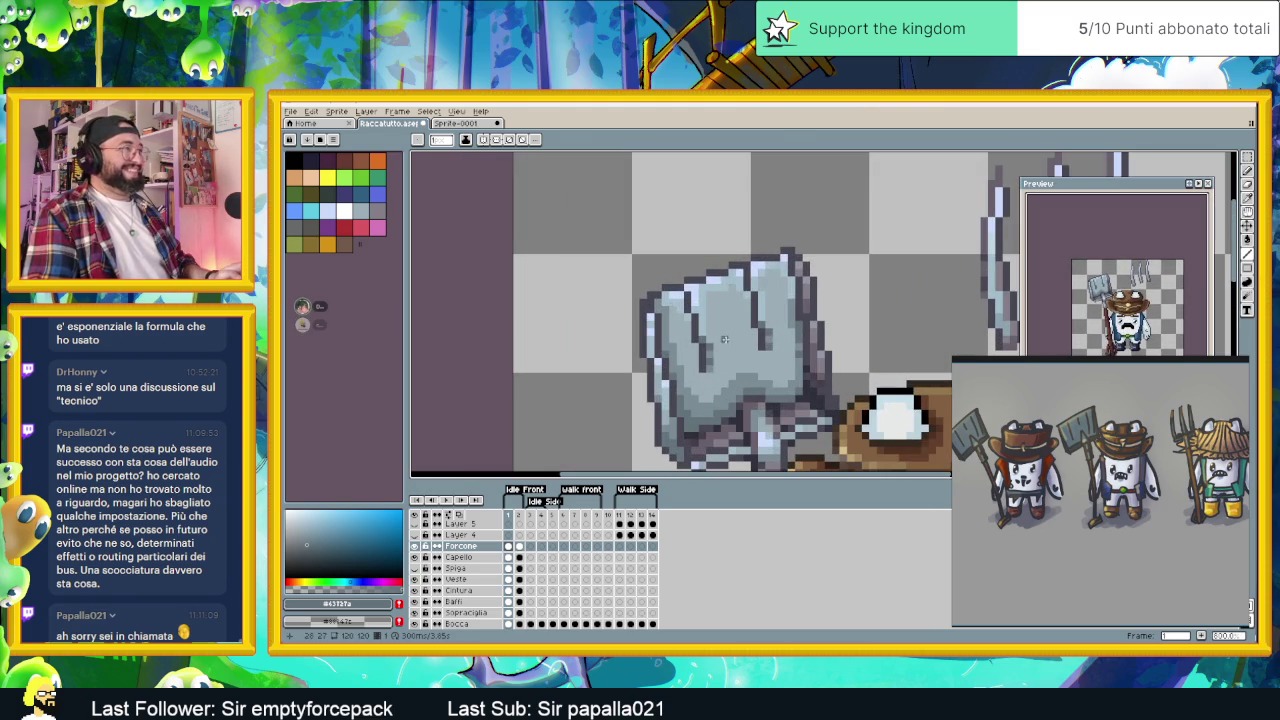
pyautogui.keyDown('alt'); pyautogui.click(707, 292); pyautogui.keyUp('alt')
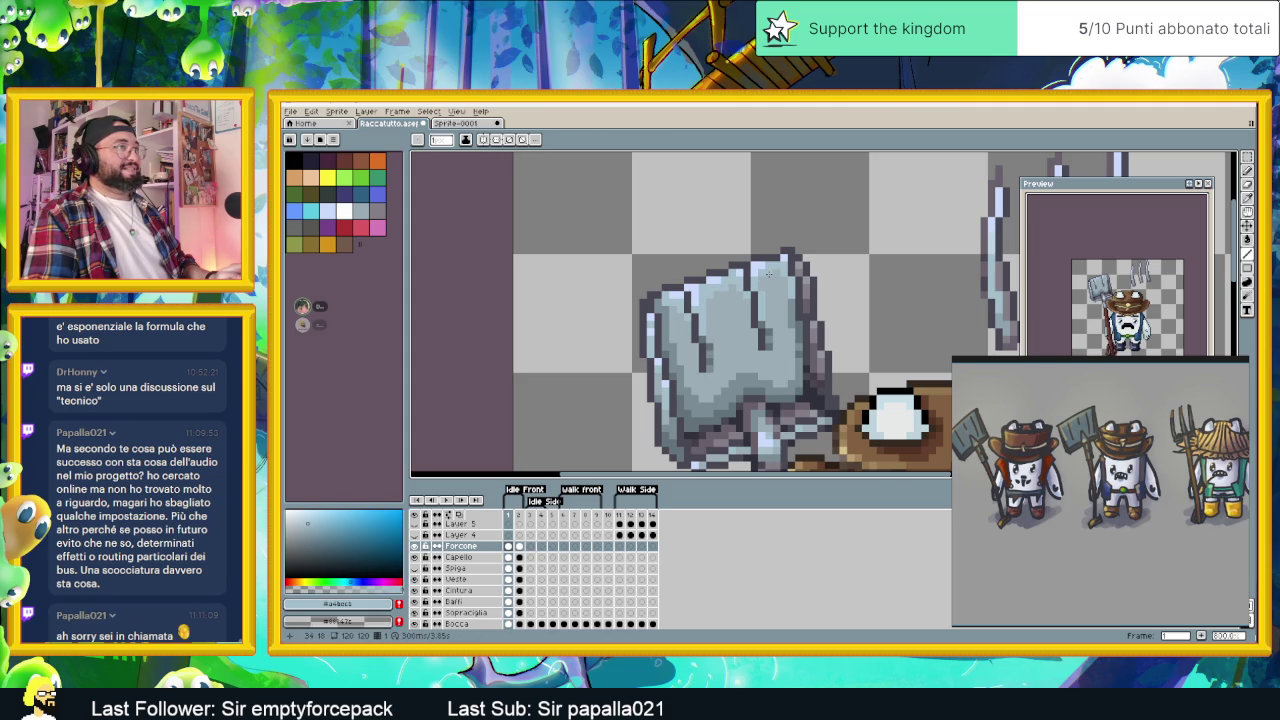
pyautogui.click(723, 294)
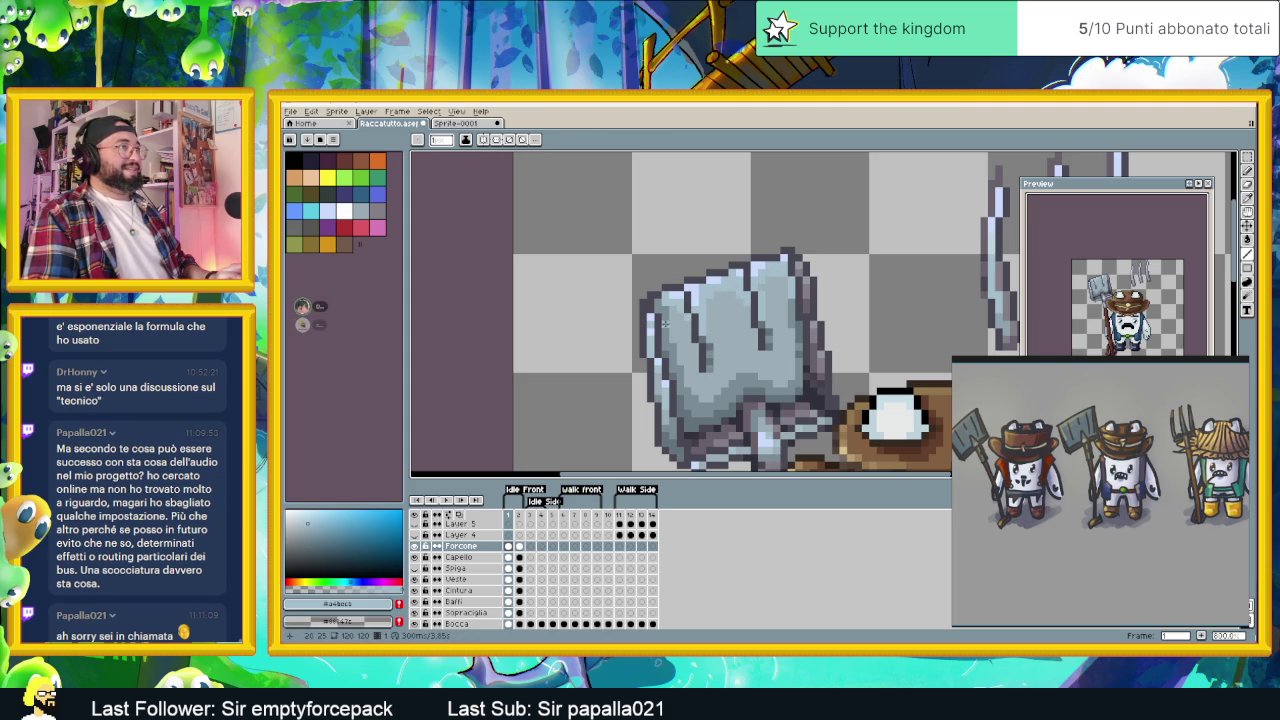
pyautogui.scroll(-3, 695, 325)
pyautogui.scroll(-2, 695, 325)
pyautogui.scroll(1, 794, 391)
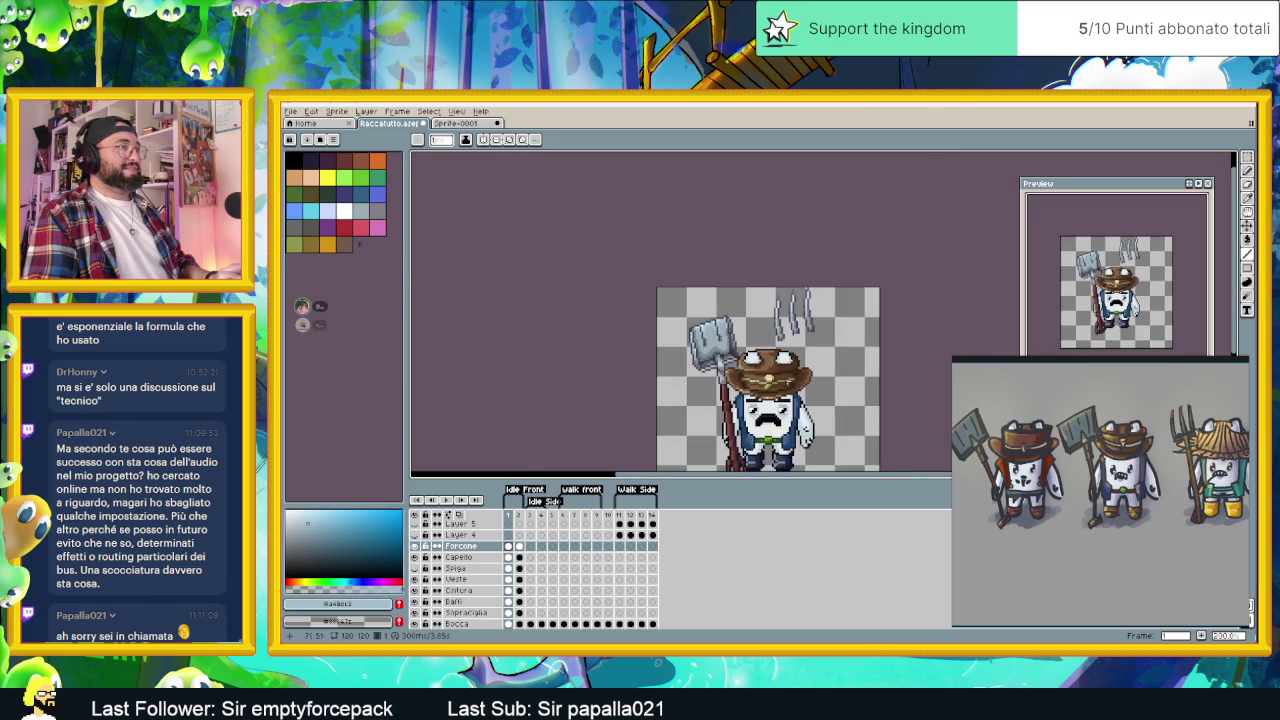
# - Zoom in and darken the pitchfork handle's bottom pixels with dark red-brown
pyautogui.scroll(1, 794, 391)
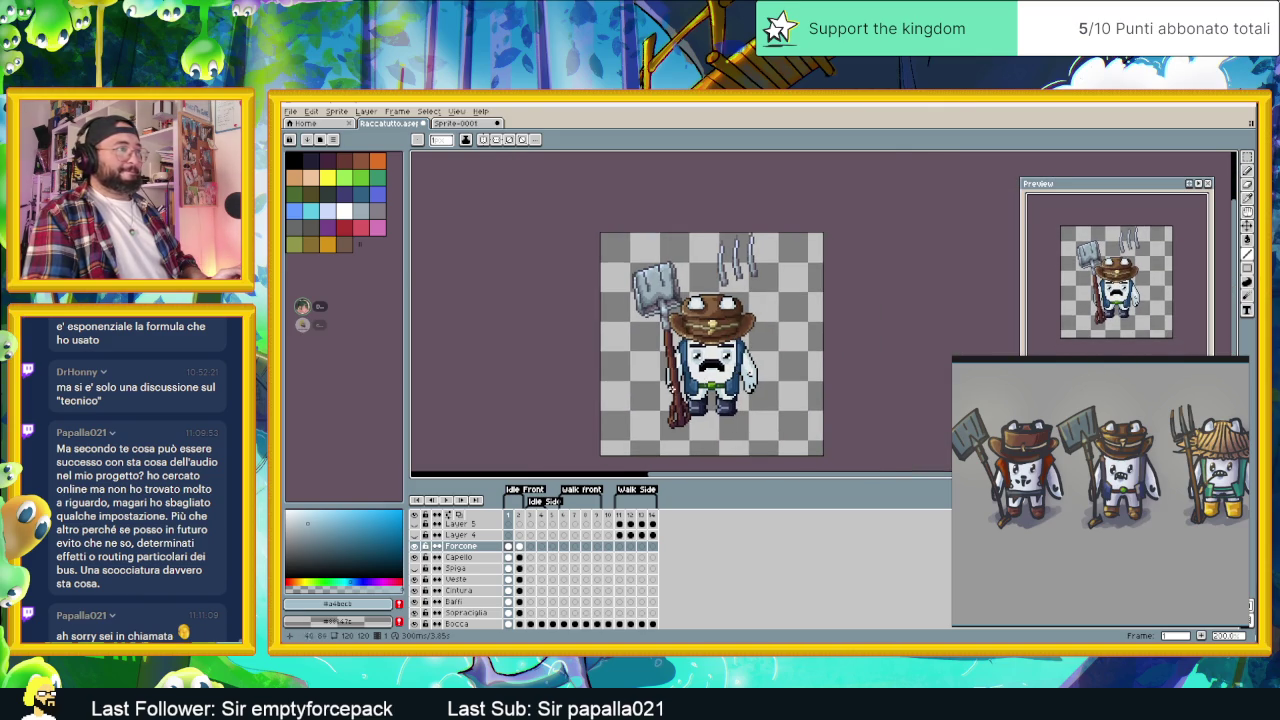
pyautogui.scroll(1, 712, 385)
pyautogui.scroll(1, 712, 385)
pyautogui.scroll(1, 712, 385)
pyautogui.scroll(1, 711, 383)
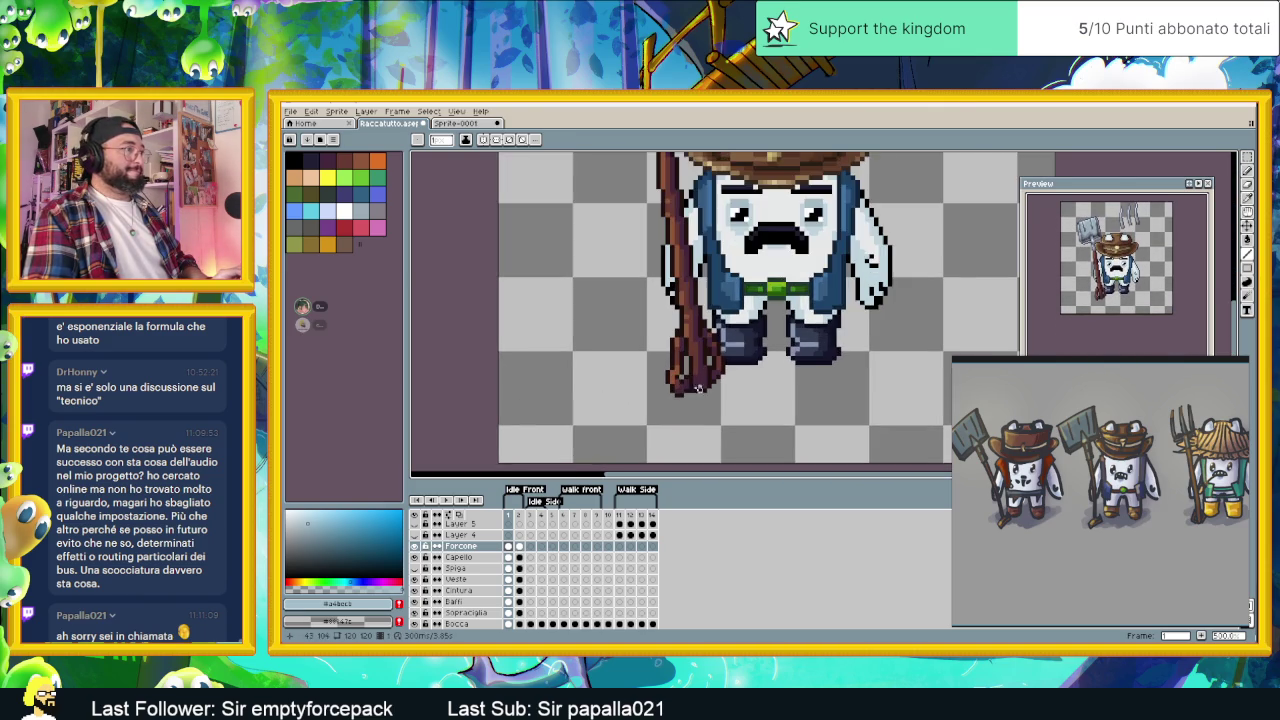
pyautogui.scroll(1, 681, 370)
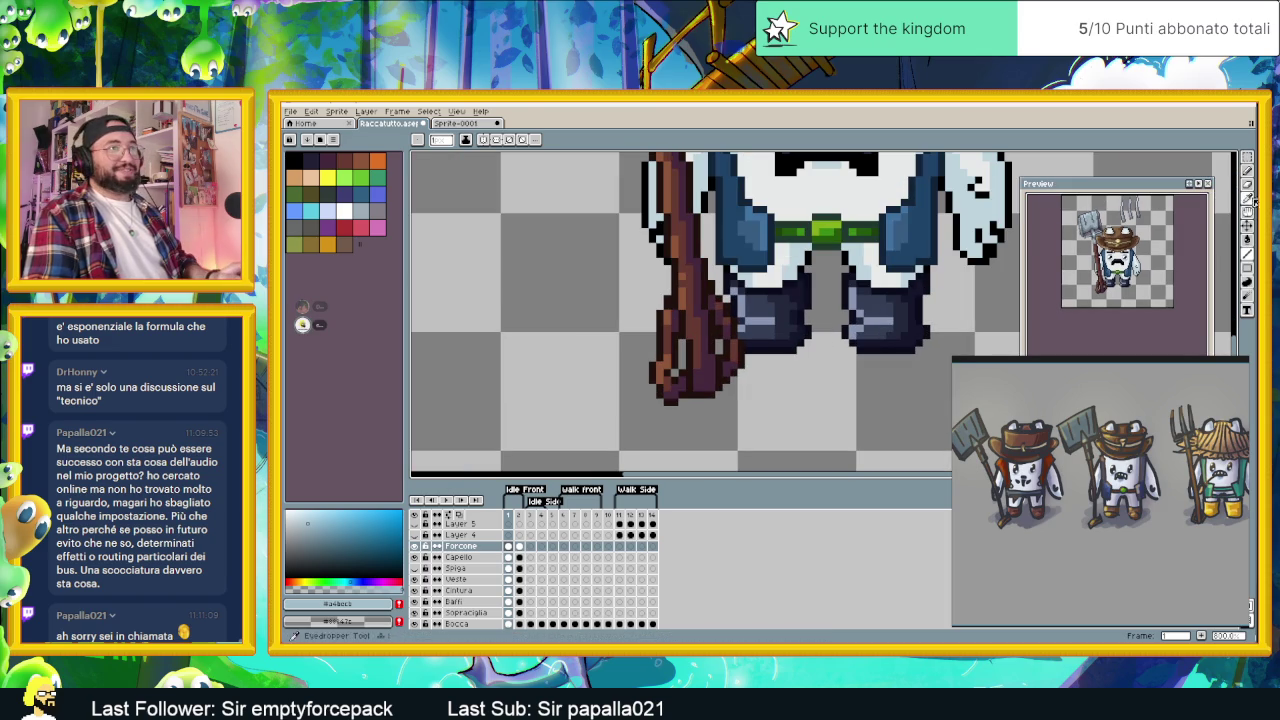
pyautogui.scroll(1, 705, 325)
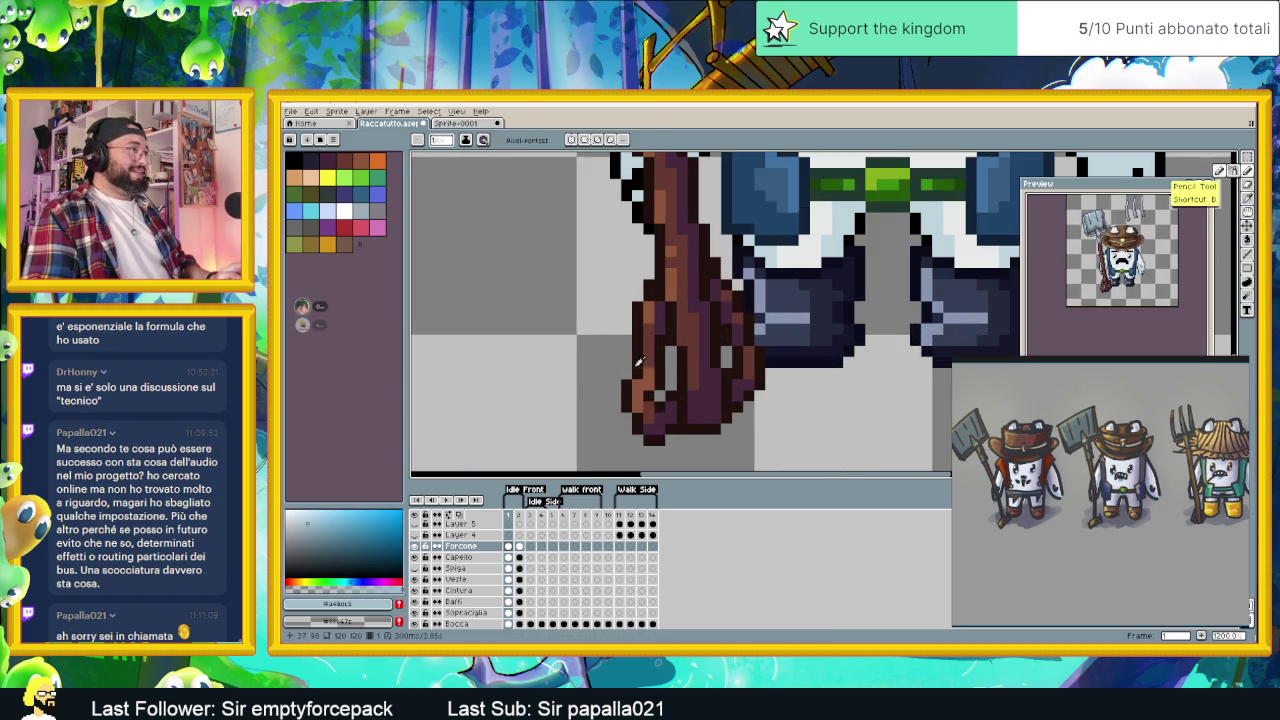
pyautogui.keyDown('alt'); pyautogui.click(659, 415); pyautogui.keyUp('alt')
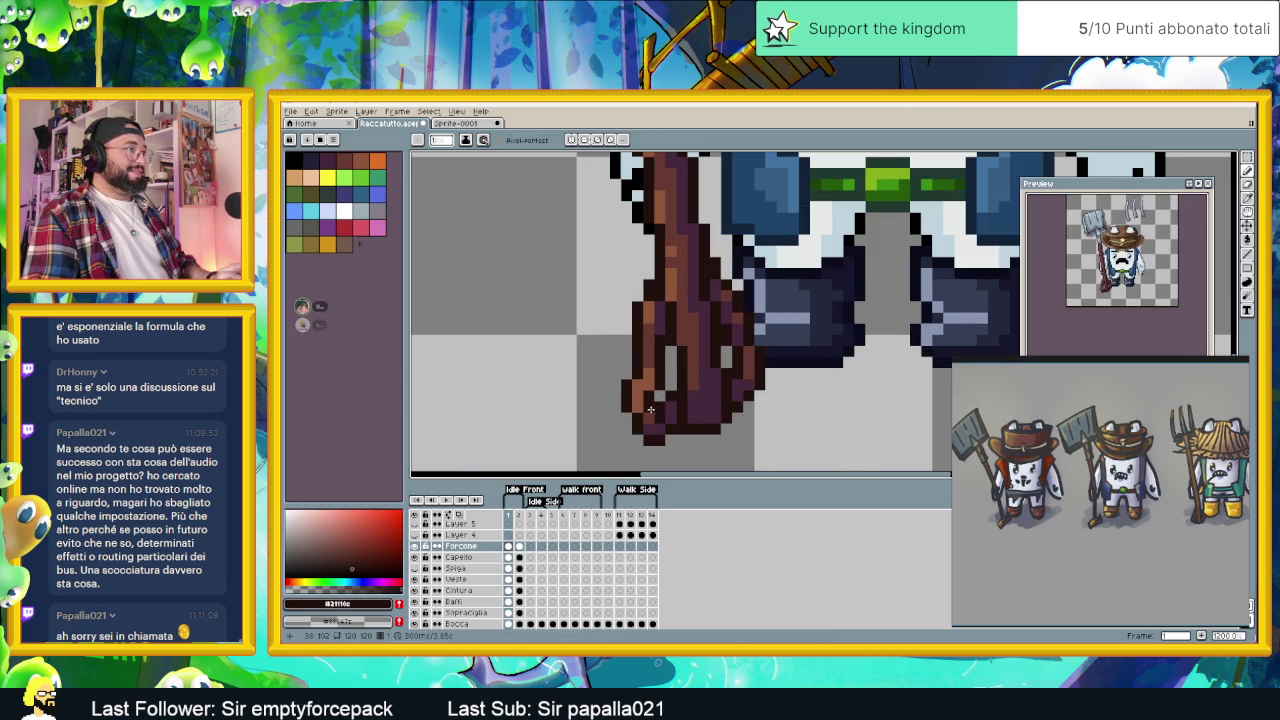
pyautogui.moveTo(656, 420); pyautogui.dragTo(696, 405)
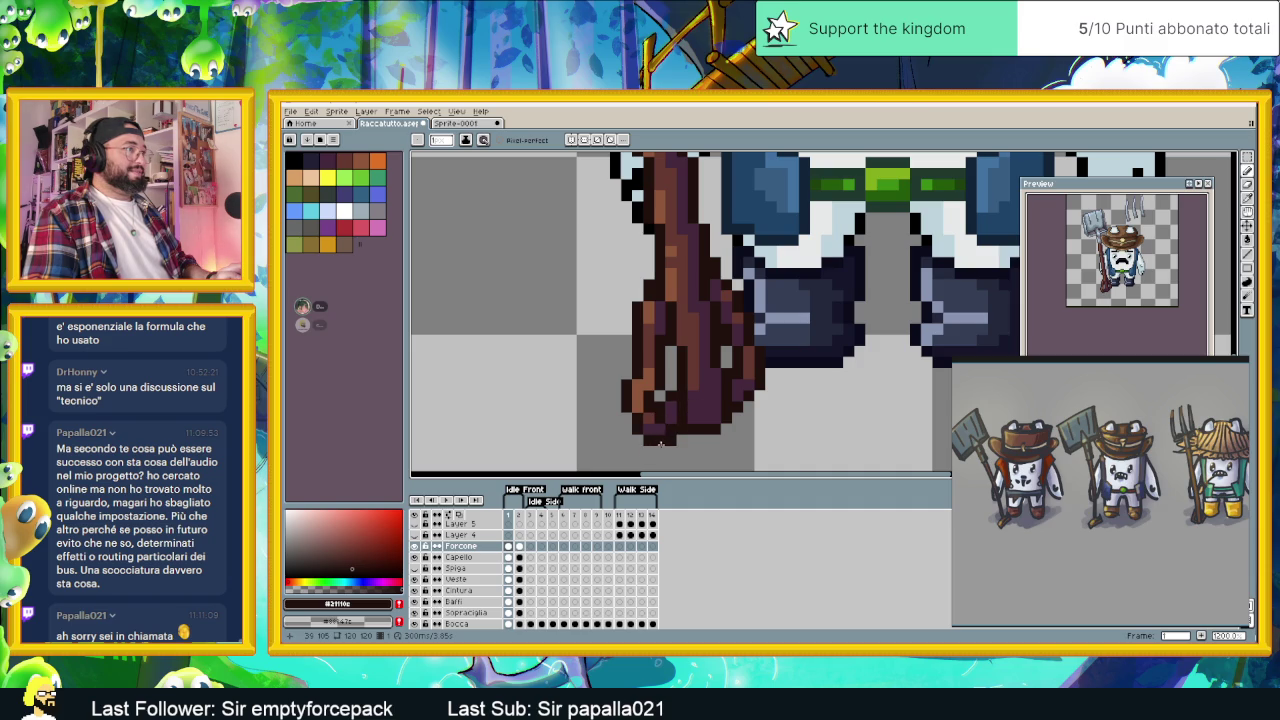
pyautogui.moveTo(645, 398); pyautogui.dragTo(622, 398)
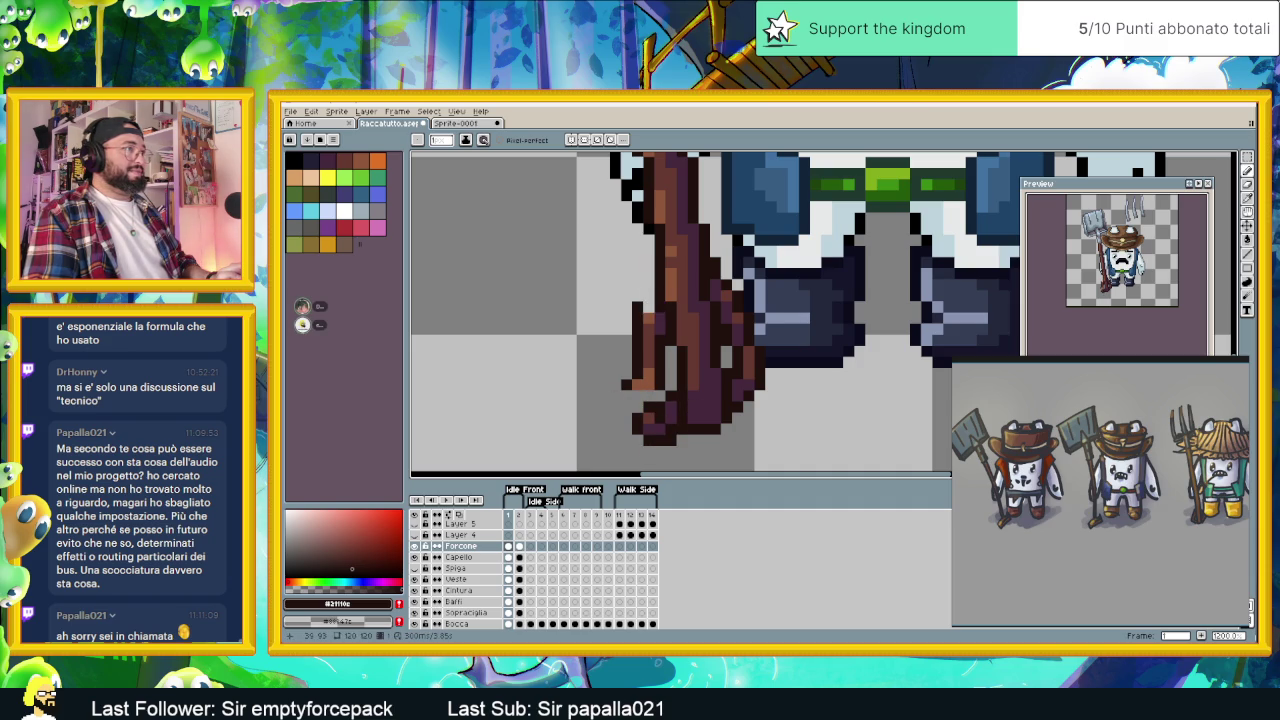
# - Lighten pixels along the handle, undoing the stray light-brown stroke
pyautogui.moveTo(658, 309); pyautogui.dragTo(655, 378)
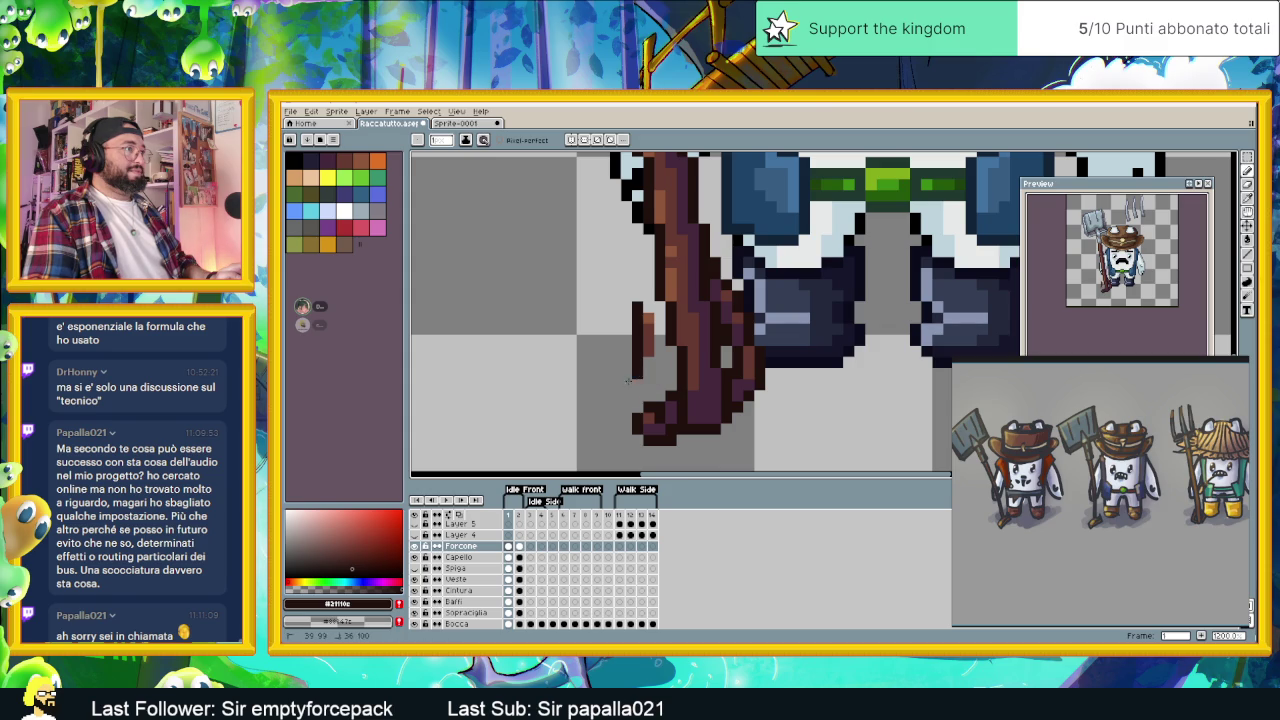
pyautogui.hotkey('ctrl', 'z')
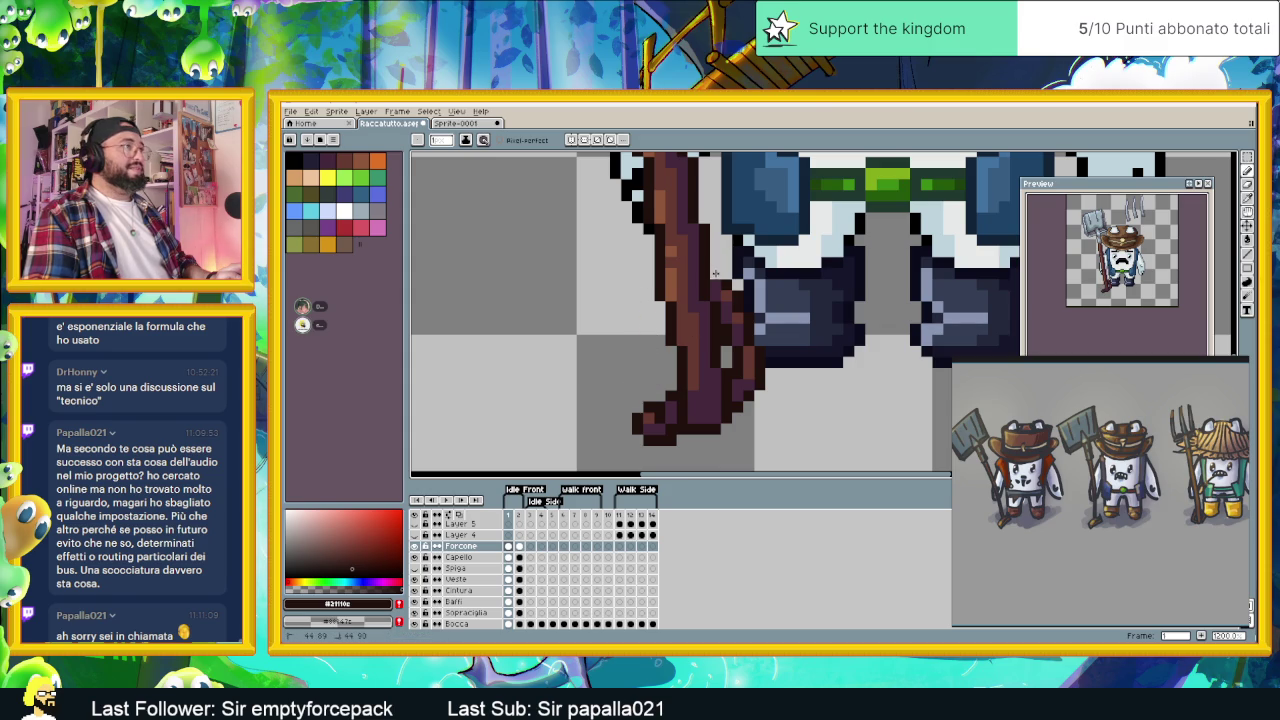
pyautogui.press('x')
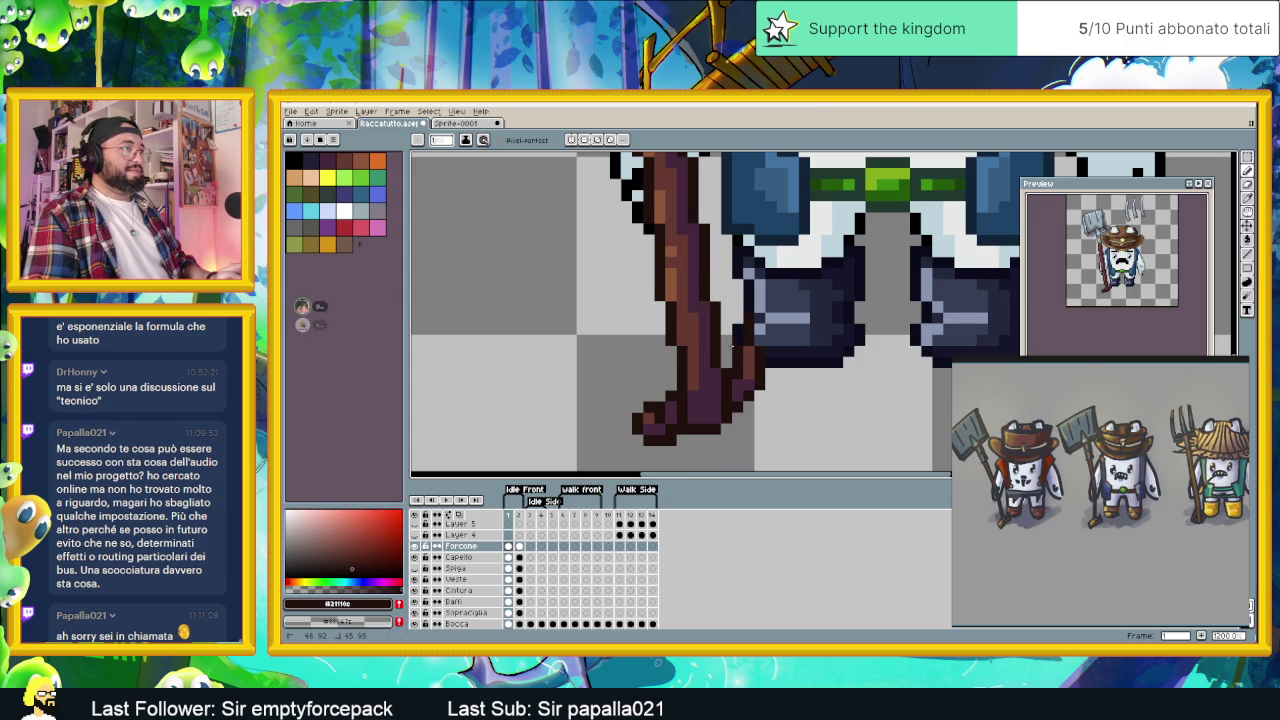
pyautogui.moveTo(735, 362)
pyautogui.mouseDown()
pyautogui.moveTo(760, 362)
pyautogui.moveTo(748, 325)
pyautogui.mouseUp()
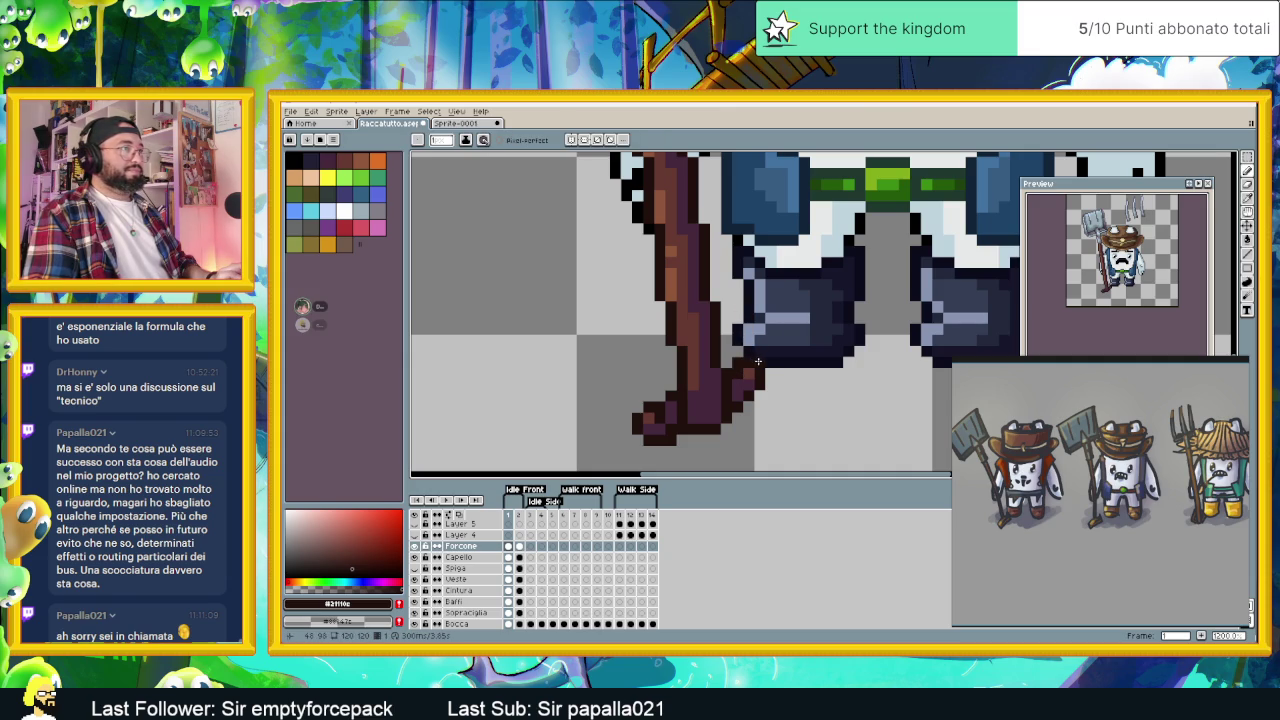
# - Paint dark purple-brown pixels to extend and shade the handle's lower end
pyautogui.keyDown('alt'); pyautogui.click(740, 378); pyautogui.keyUp('alt')
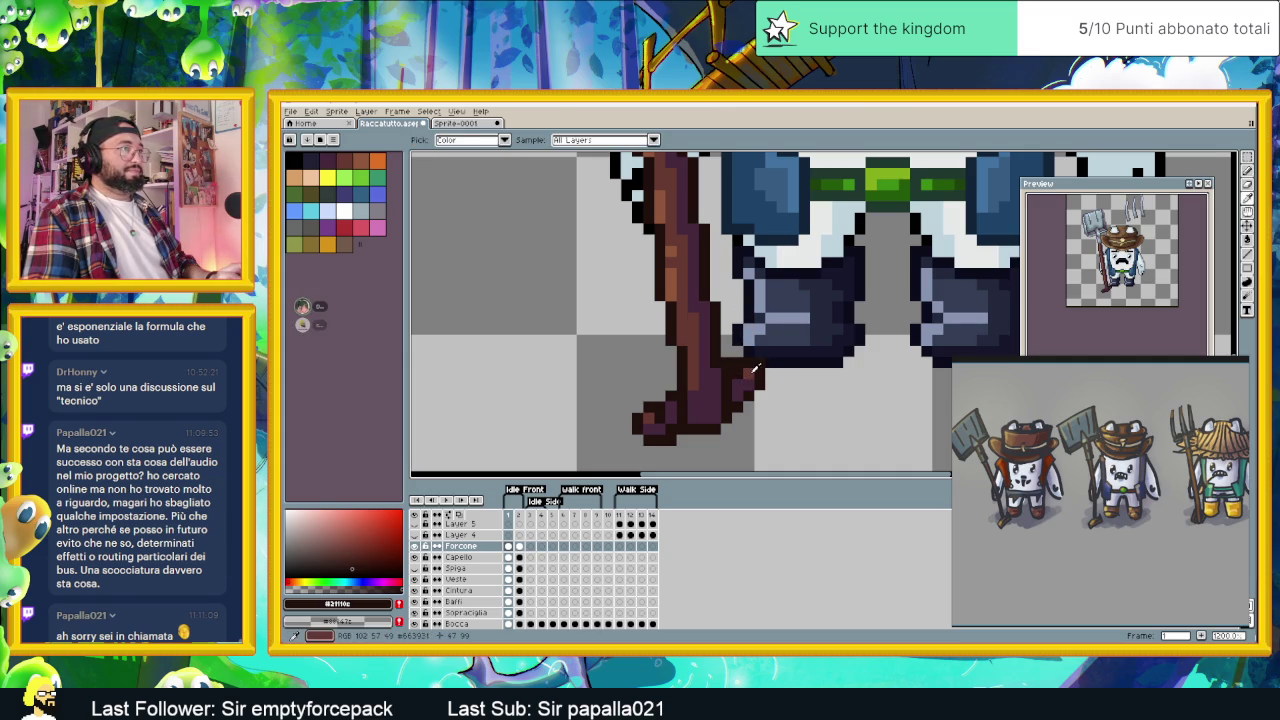
pyautogui.keyDown('alt'); pyautogui.click(643, 410); pyautogui.keyUp('alt')
pyautogui.moveTo(632, 420); pyautogui.dragTo(634, 440)
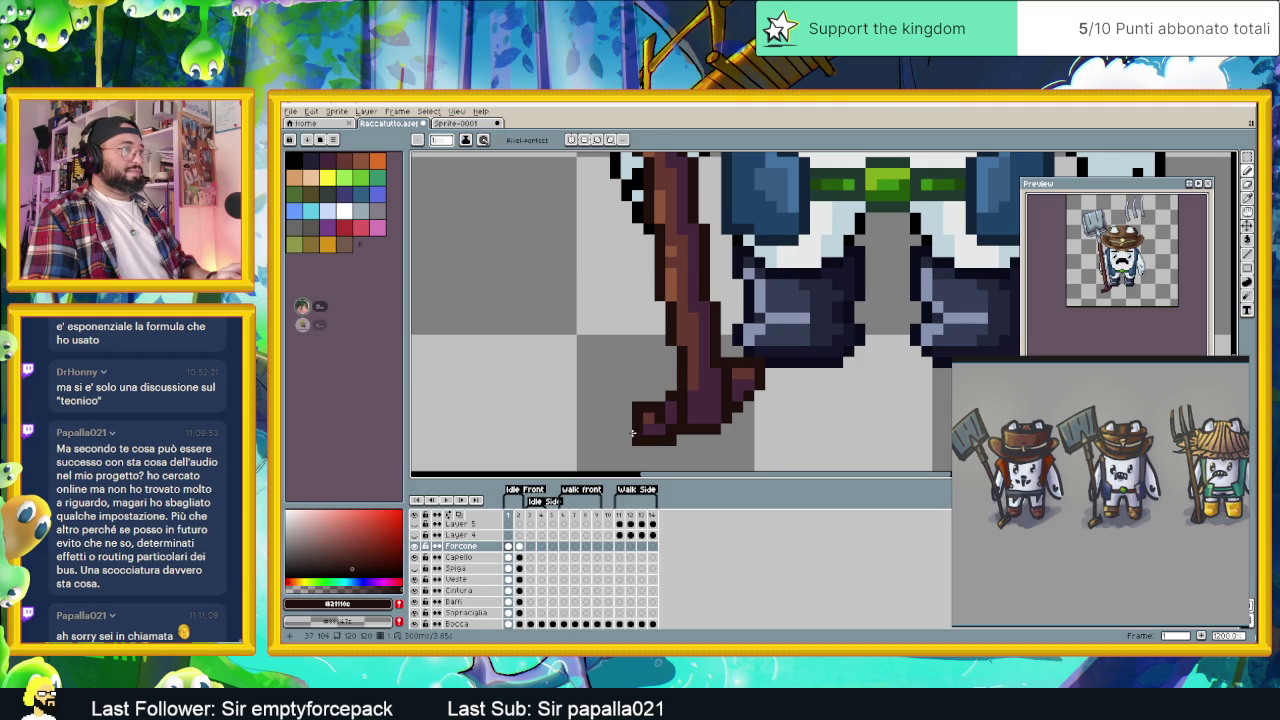
pyautogui.click(626, 427)
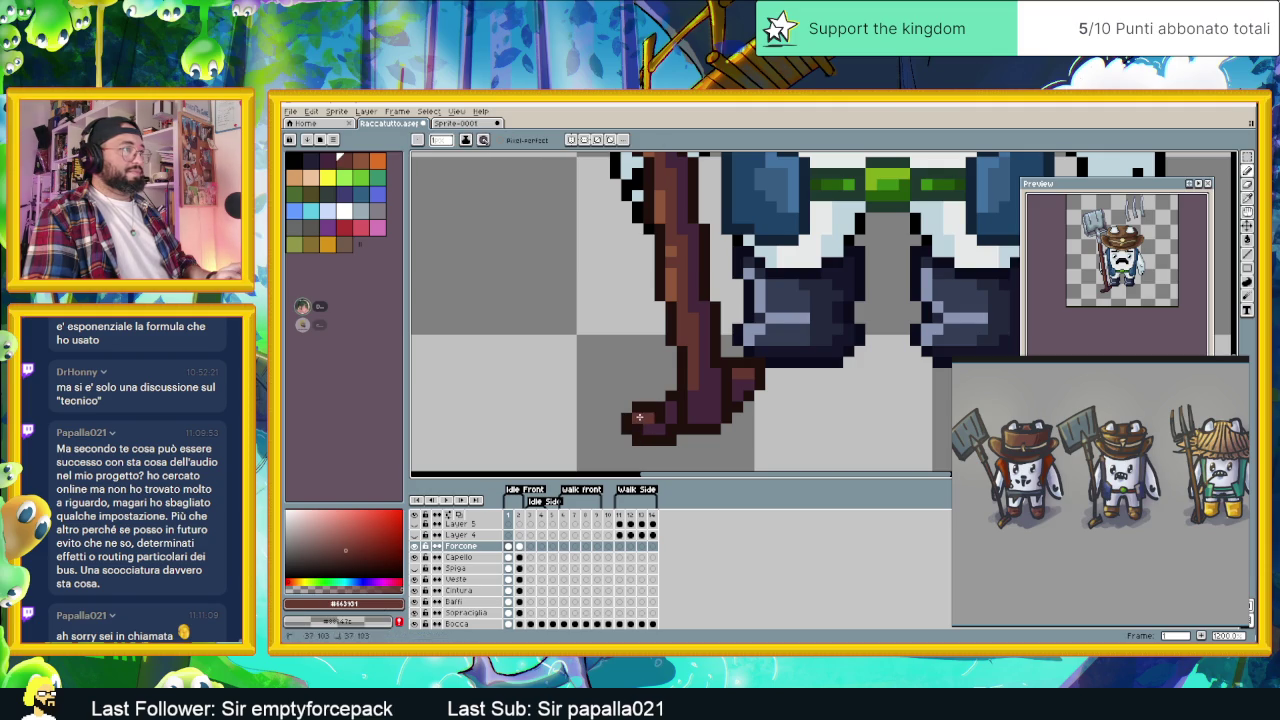
pyautogui.keyDown('alt'); pyautogui.click(642, 427); pyautogui.keyUp('alt')
pyautogui.keyDown('alt'); pyautogui.click(656, 427); pyautogui.keyUp('alt')
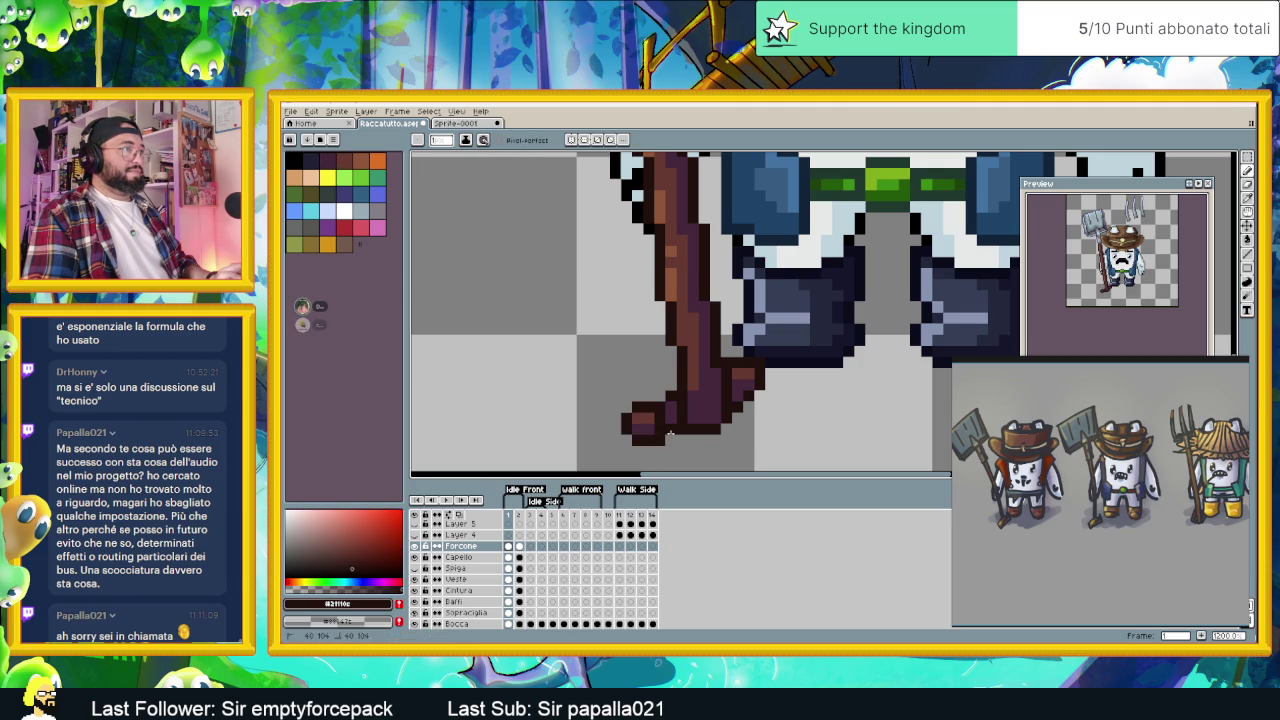
pyautogui.keyDown('alt'); pyautogui.click(668, 428); pyautogui.keyUp('alt')
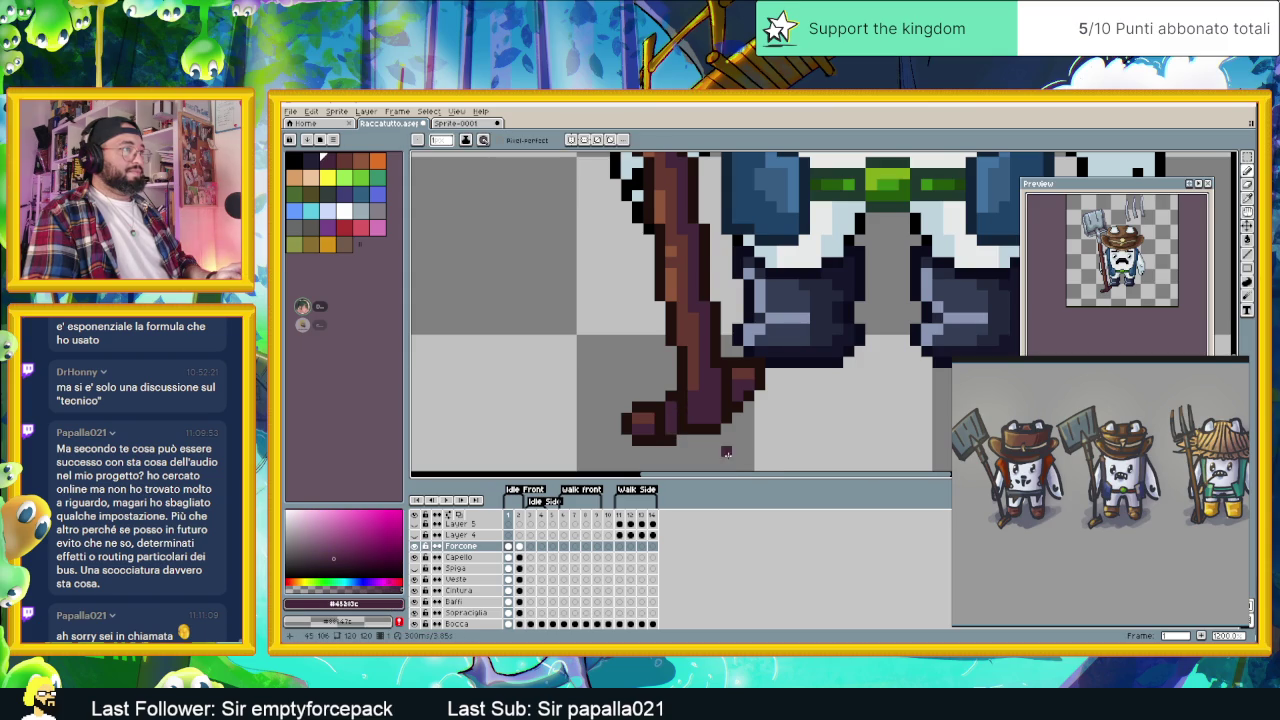
# - Recentre the character, pick a dark purple for the handle, and save the sprite
pyautogui.scroll(-4, 726, 452)
pyautogui.moveTo(752, 447); pyautogui.dragTo(751, 387)
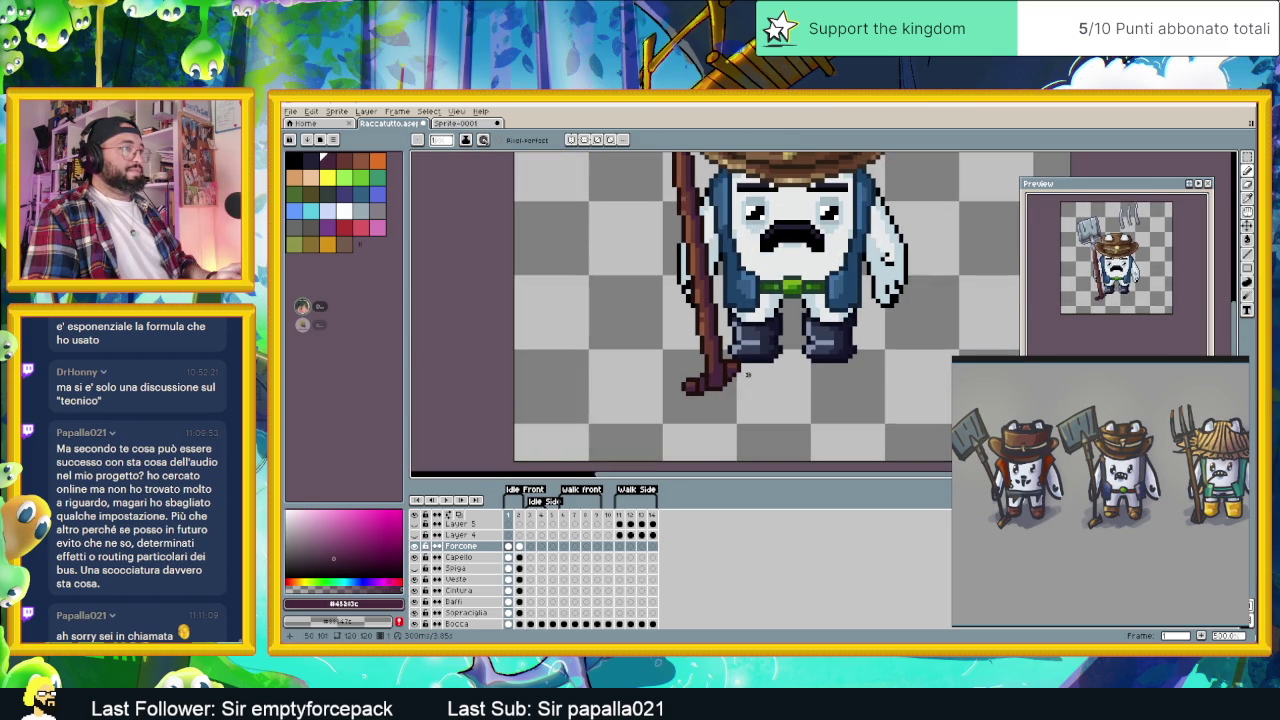
pyautogui.scroll(1, 730, 381)
pyautogui.scroll(1, 695, 369)
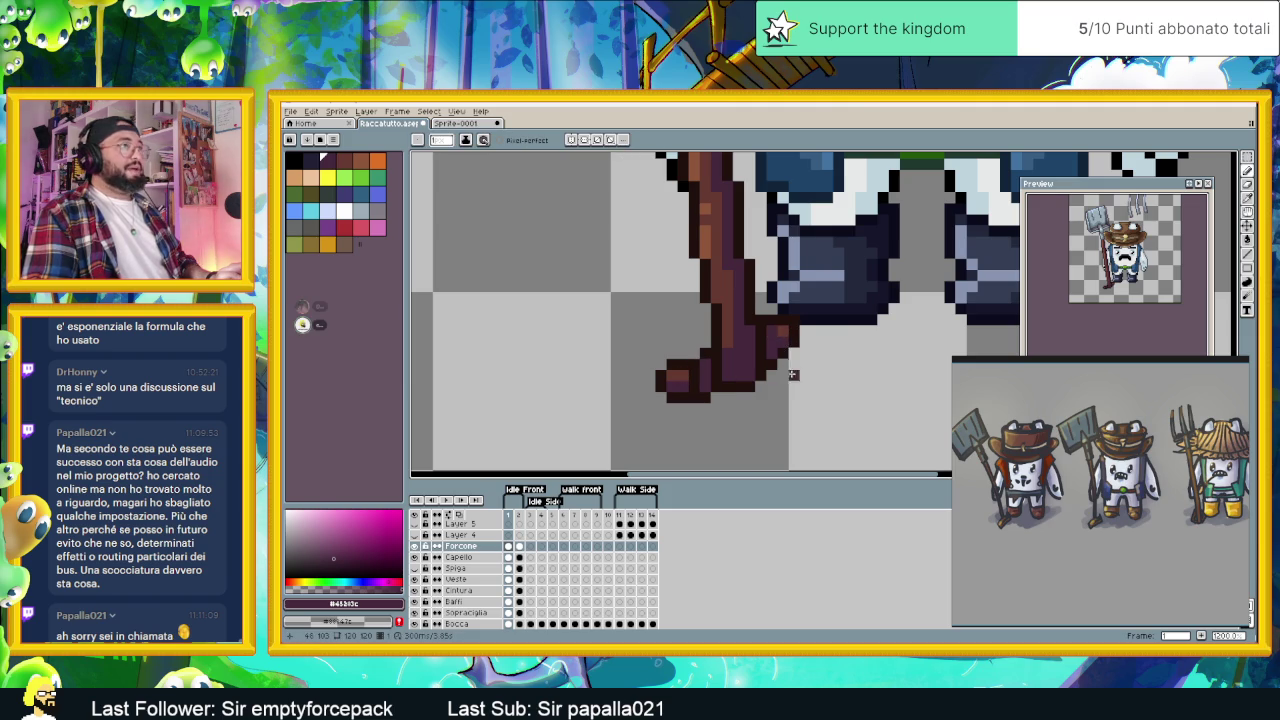
pyautogui.scroll(-3, 774, 333)
pyautogui.scroll(2, 754, 407)
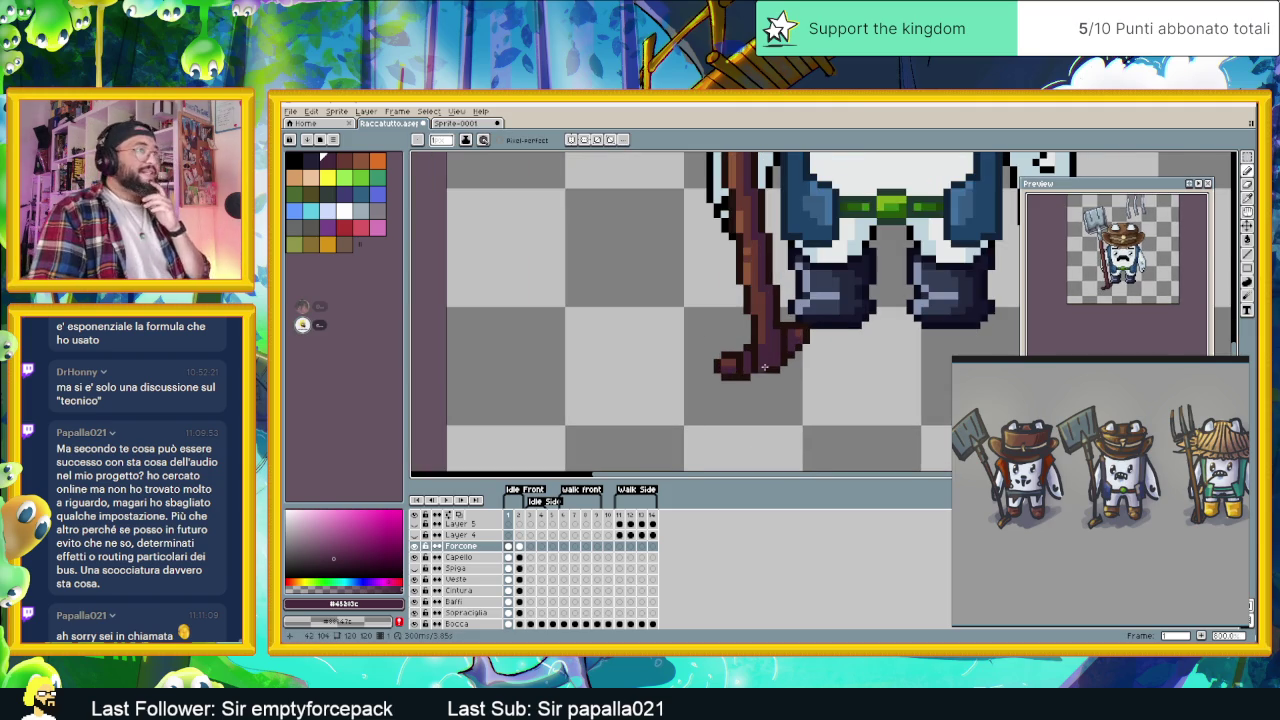
pyautogui.scroll(1, 754, 407)
pyautogui.scroll(1, 757, 351)
pyautogui.keyDown('alt'); pyautogui.click(750, 338); pyautogui.keyUp('alt')
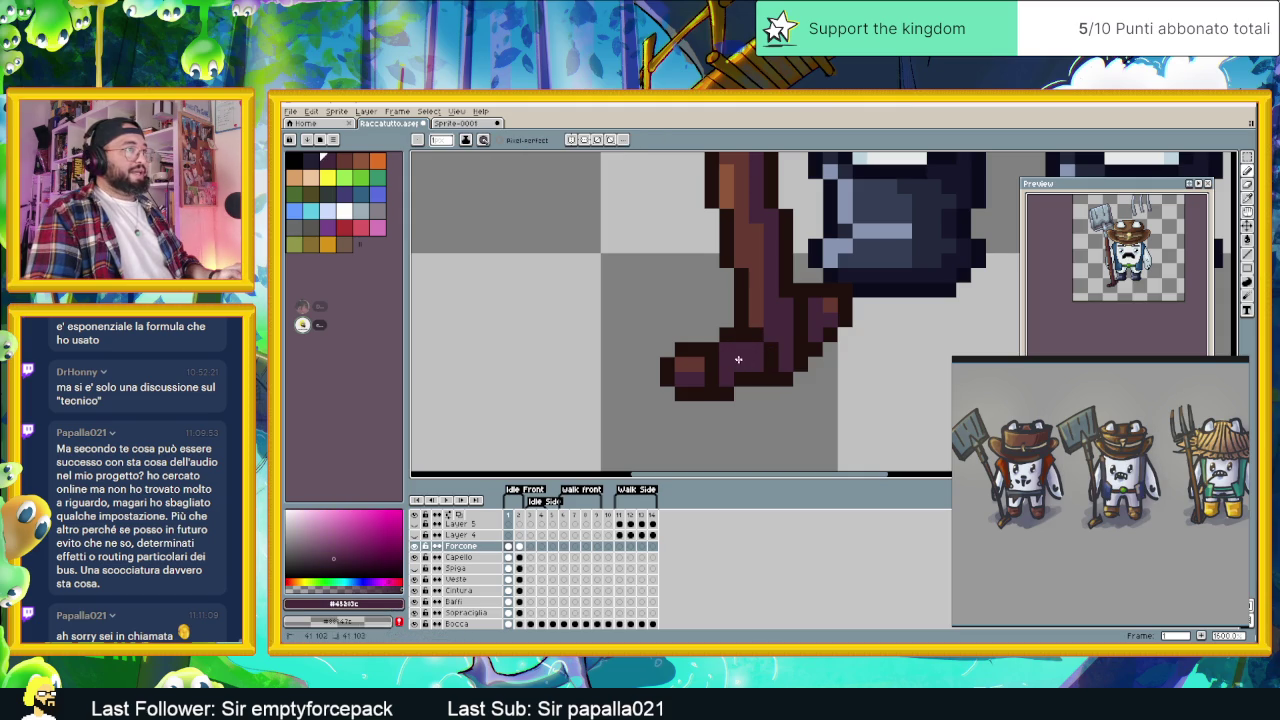
pyautogui.keyDown('alt'); pyautogui.click(742, 371); pyautogui.keyUp('alt')
pyautogui.scroll(-1, 729, 371)
pyautogui.scroll(-1, 783, 405)
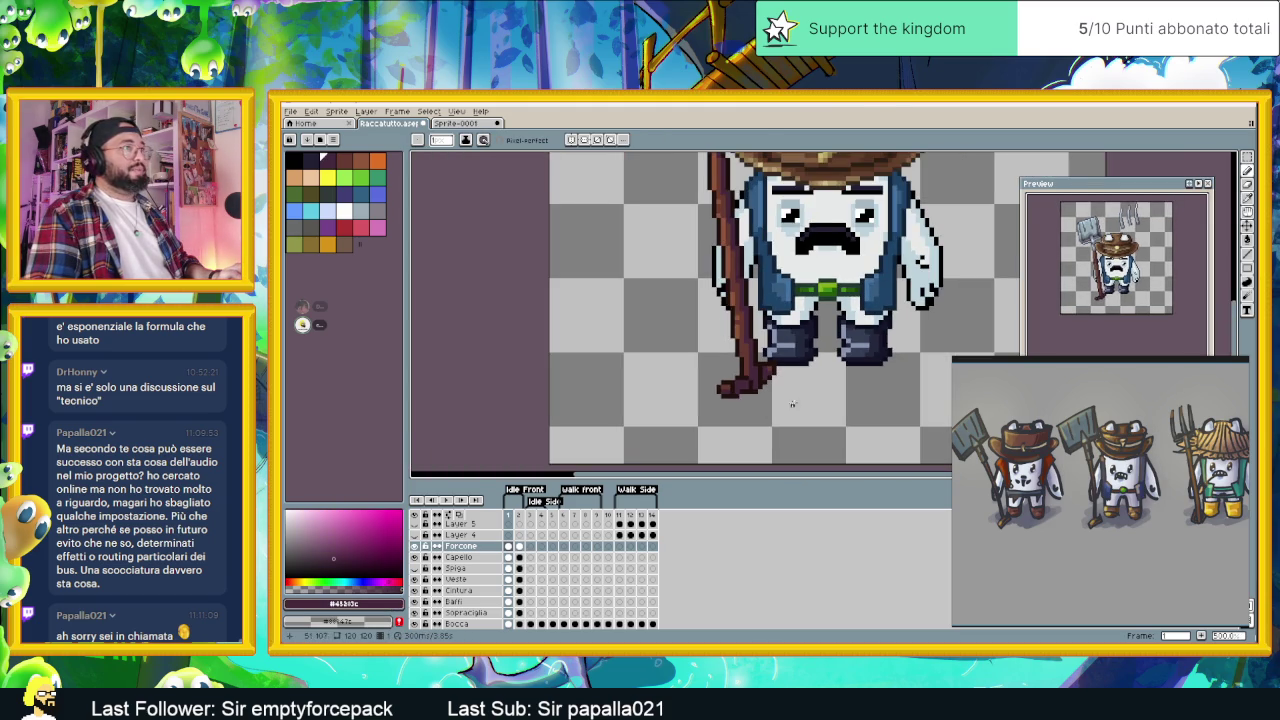
pyautogui.scroll(2, 746, 390)
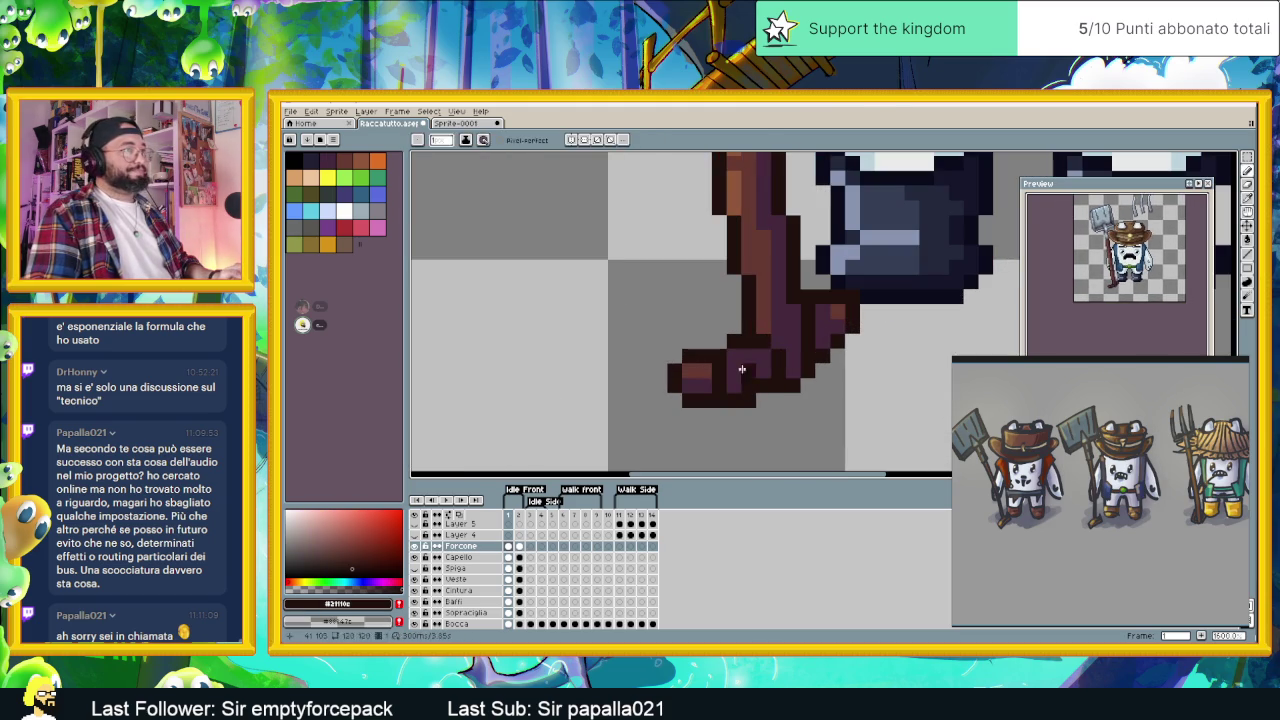
pyautogui.scroll(-1, 744, 382)
pyautogui.scroll(-1, 765, 380)
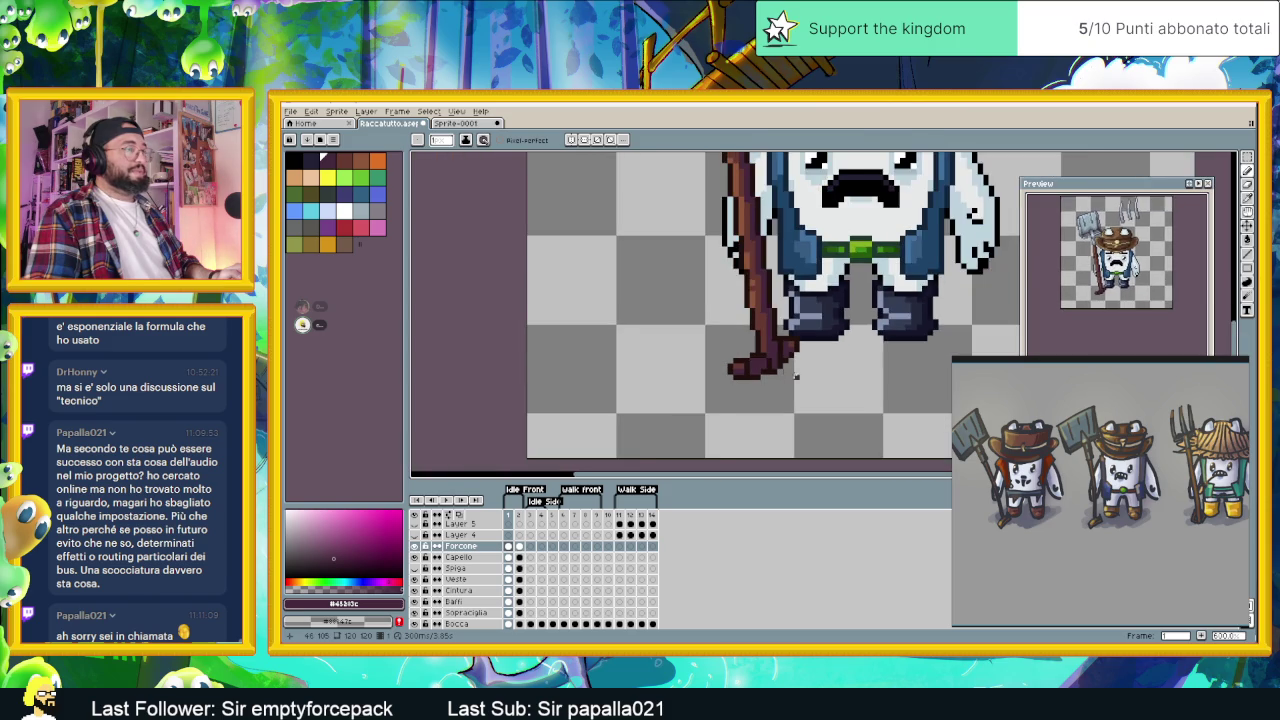
pyautogui.scroll(-1, 790, 378)
pyautogui.scroll(-2, 805, 377)
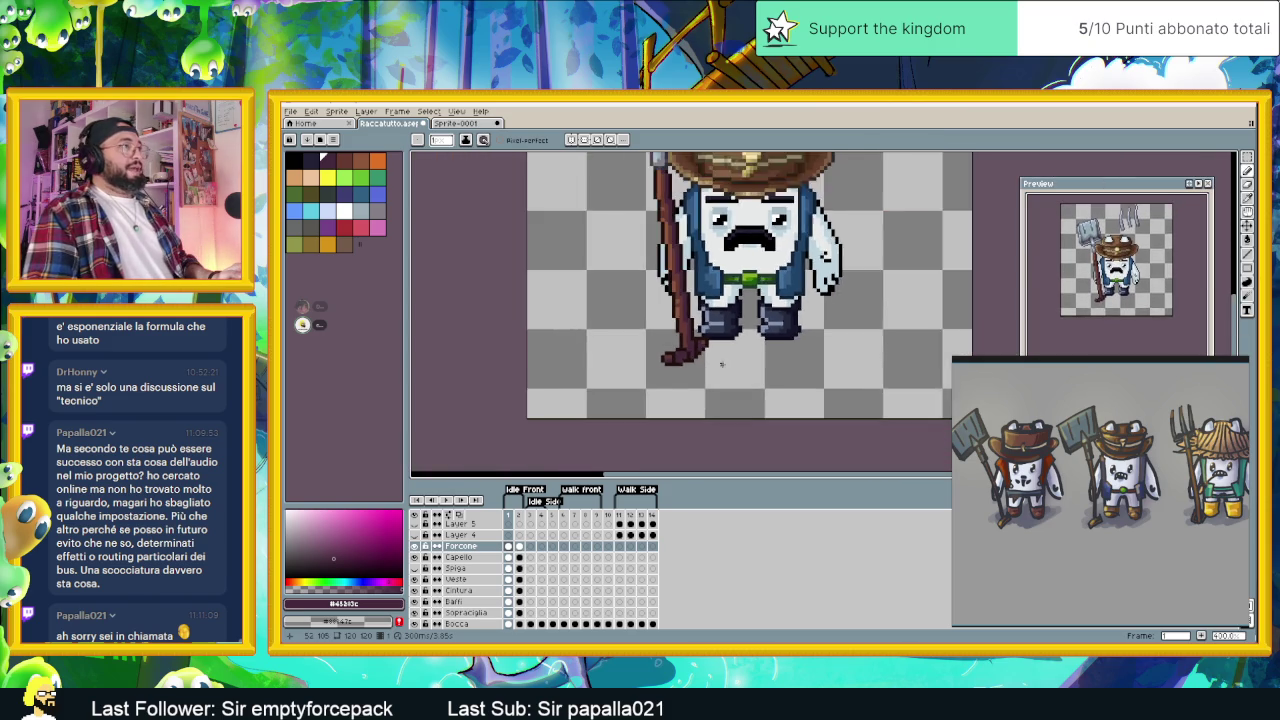
pyautogui.scroll(-1, 760, 368)
pyautogui.scroll(3, 686, 354)
pyautogui.scroll(2, 686, 354)
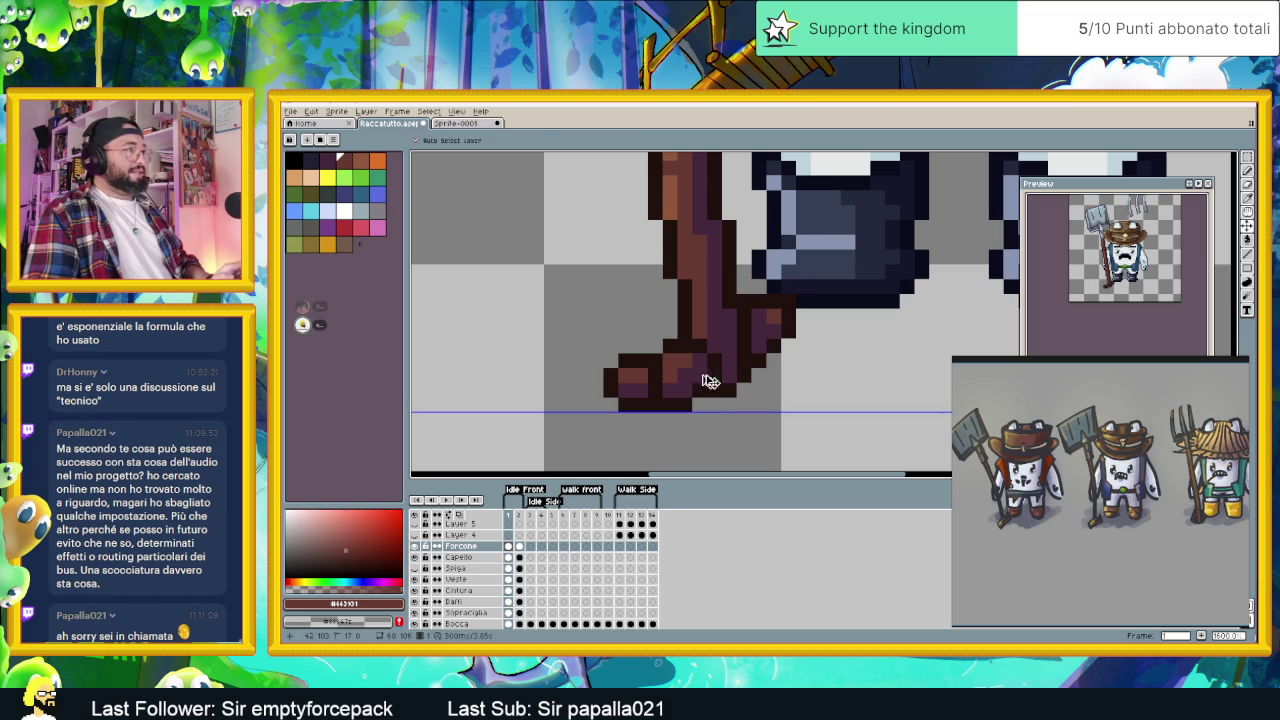
pyautogui.hotkey('ctrl', 's')
# - Sample a dark shading colour and the handle's brown while inspecting the shovel
pyautogui.scroll(1, 783, 362)
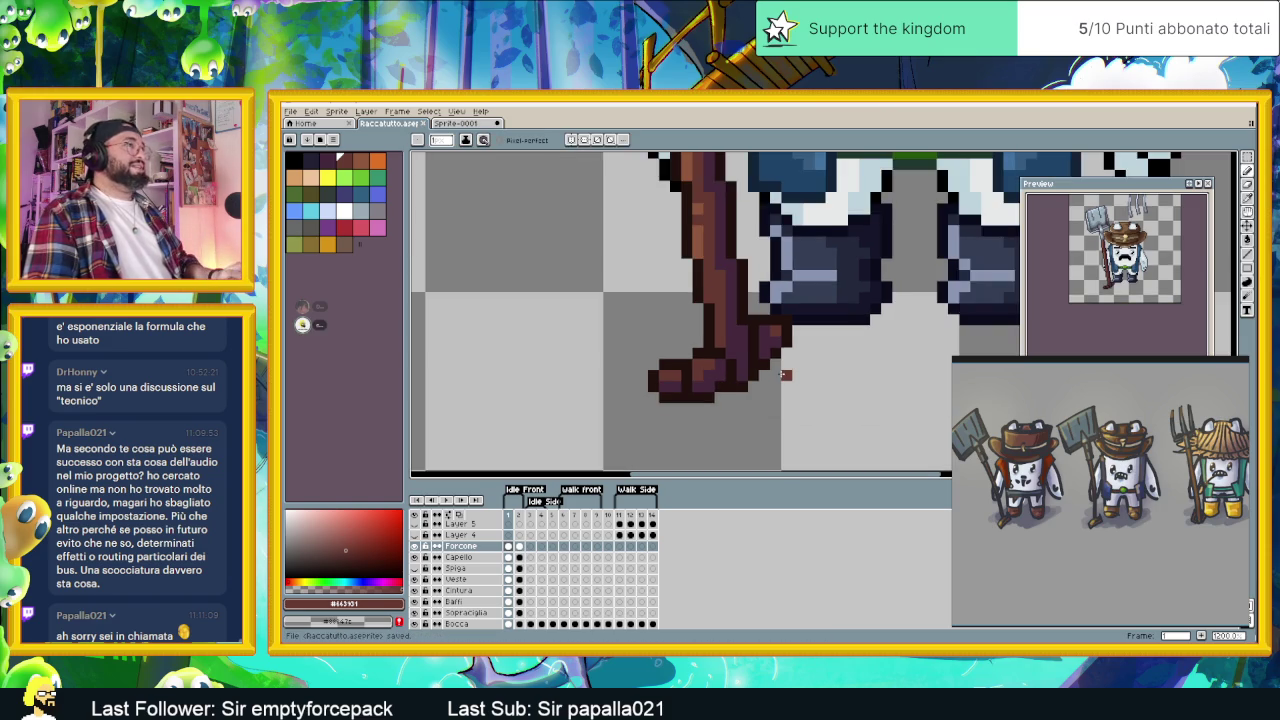
pyautogui.scroll(1, 768, 316)
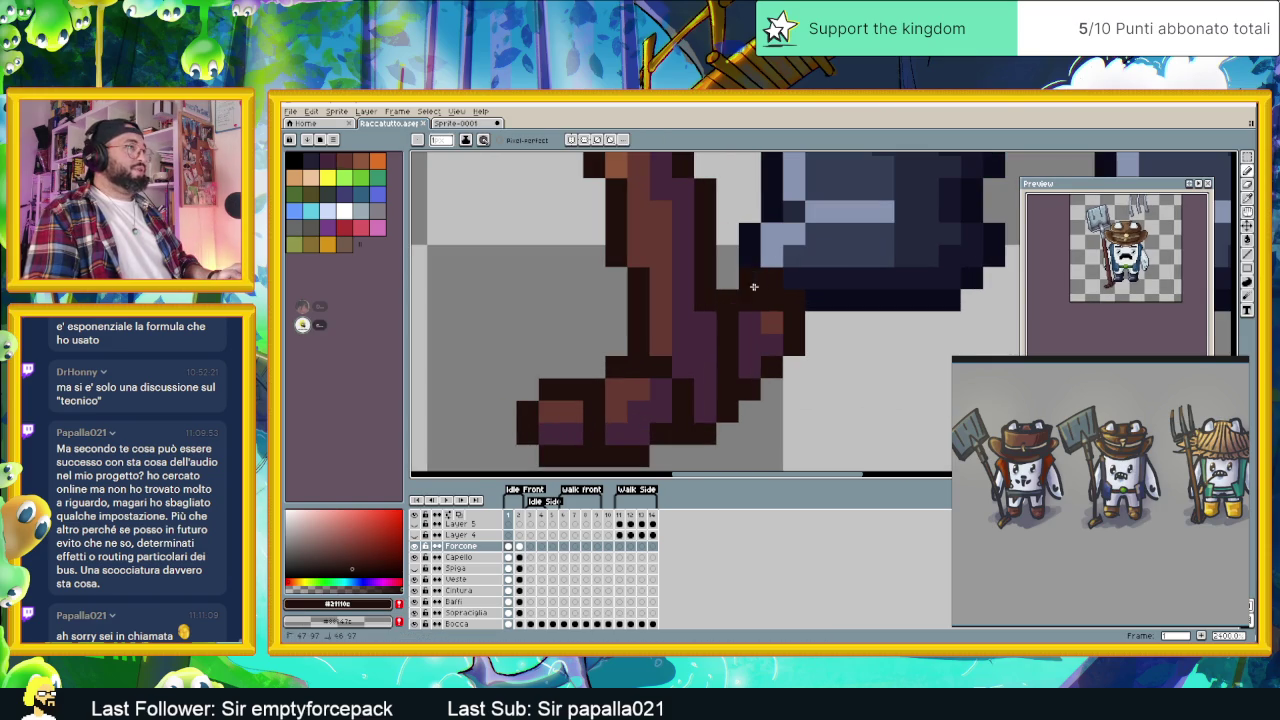
pyautogui.keyDown('alt'); pyautogui.click(757, 298); pyautogui.keyUp('alt')
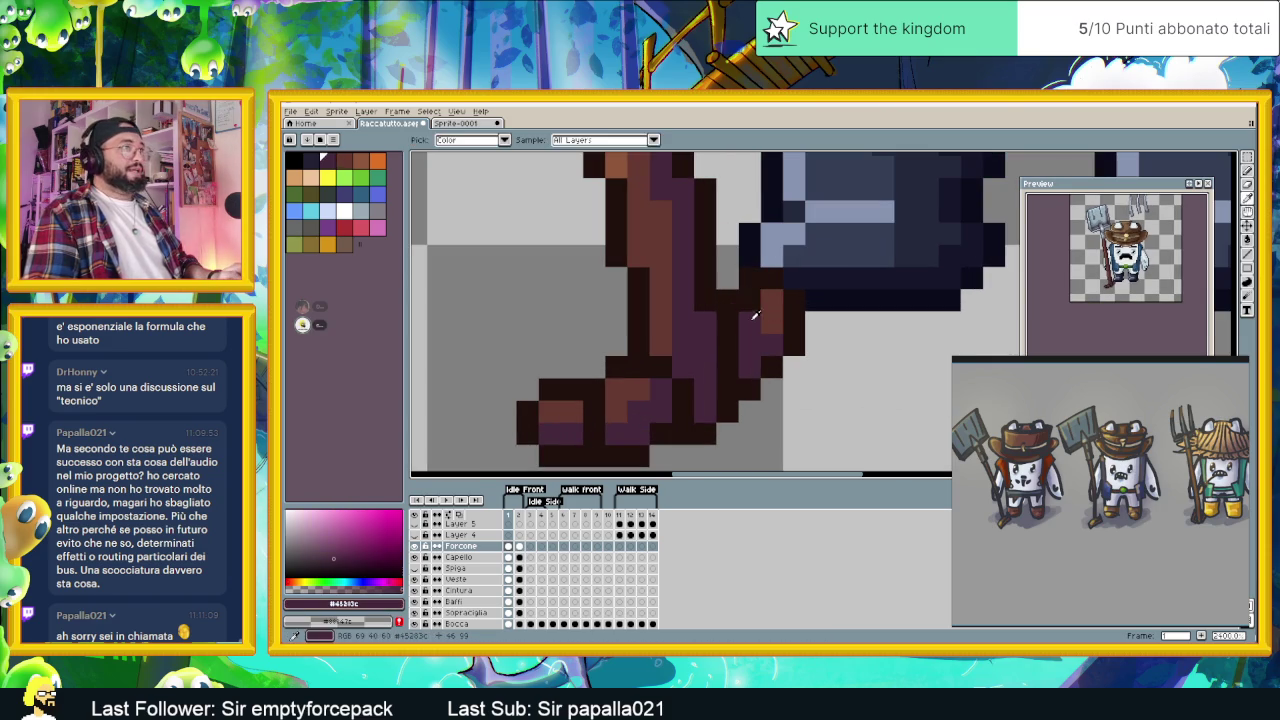
pyautogui.scroll(-3, 746, 297)
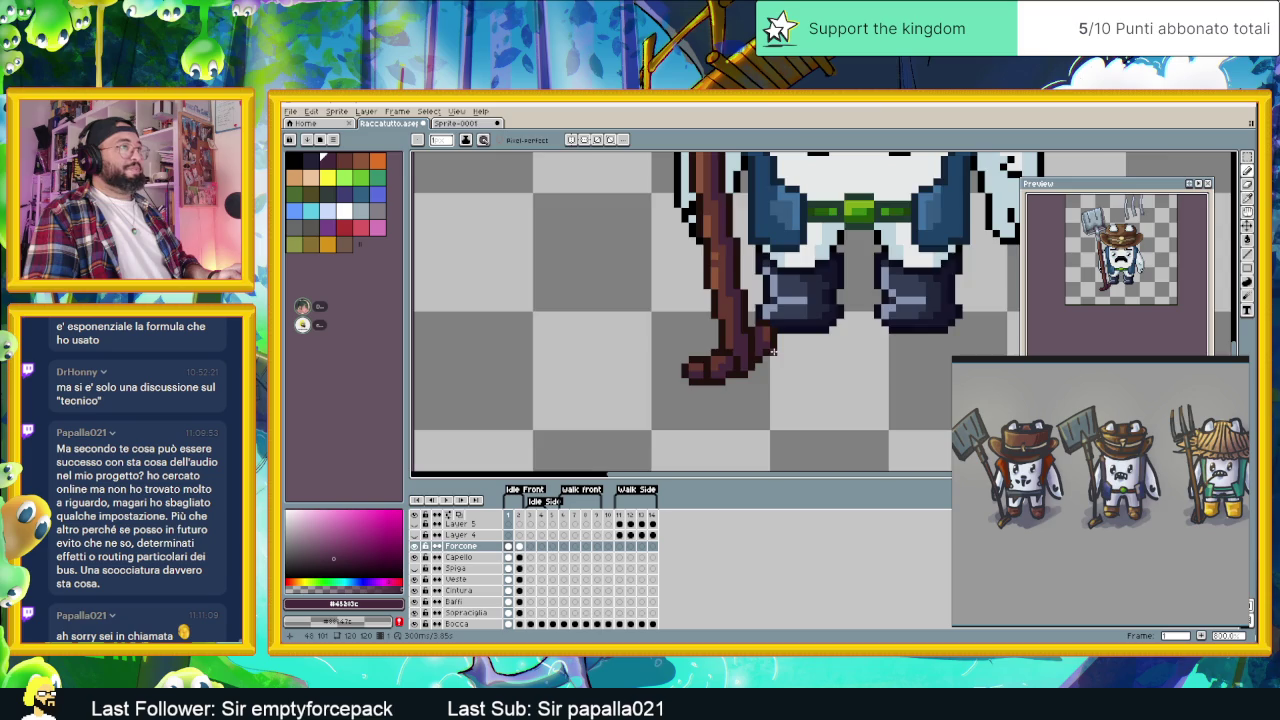
pyautogui.scroll(-2, 773, 352)
pyautogui.scroll(-1, 745, 368)
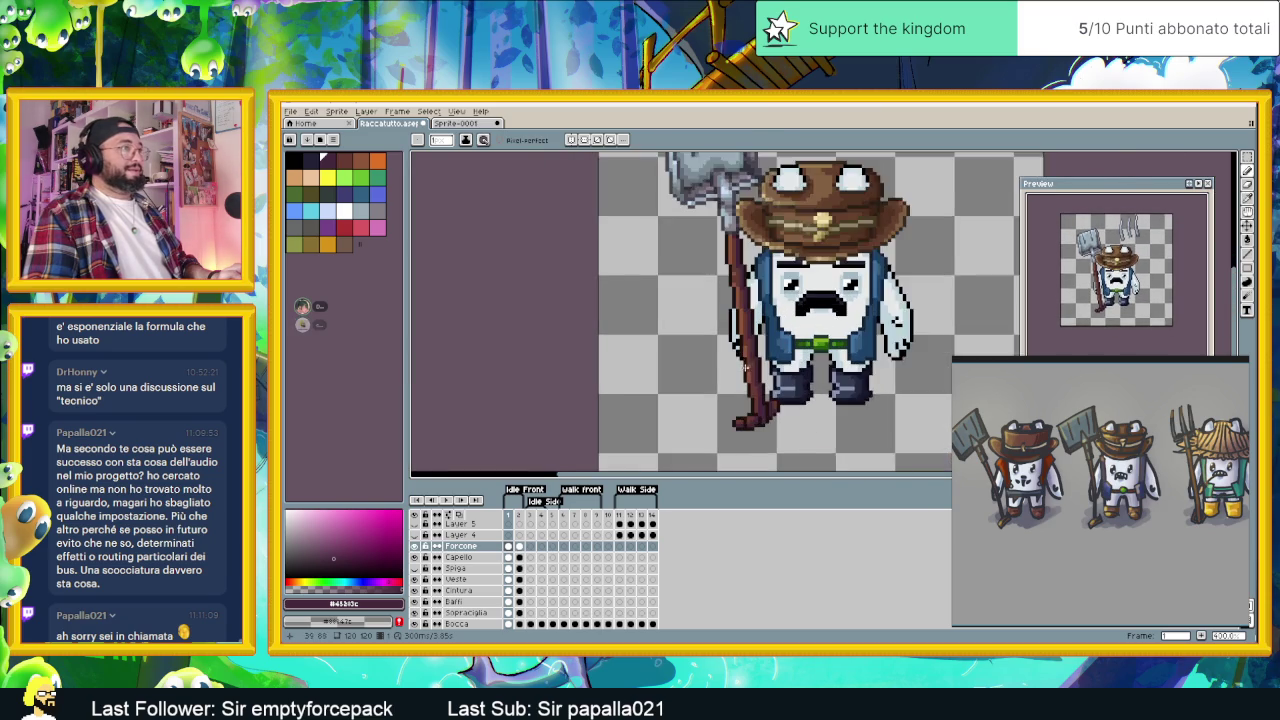
pyautogui.scroll(1, 745, 368)
pyautogui.keyDown('alt'); pyautogui.click(743, 309); pyautogui.keyUp('alt')
pyautogui.scroll(2, 758, 424)
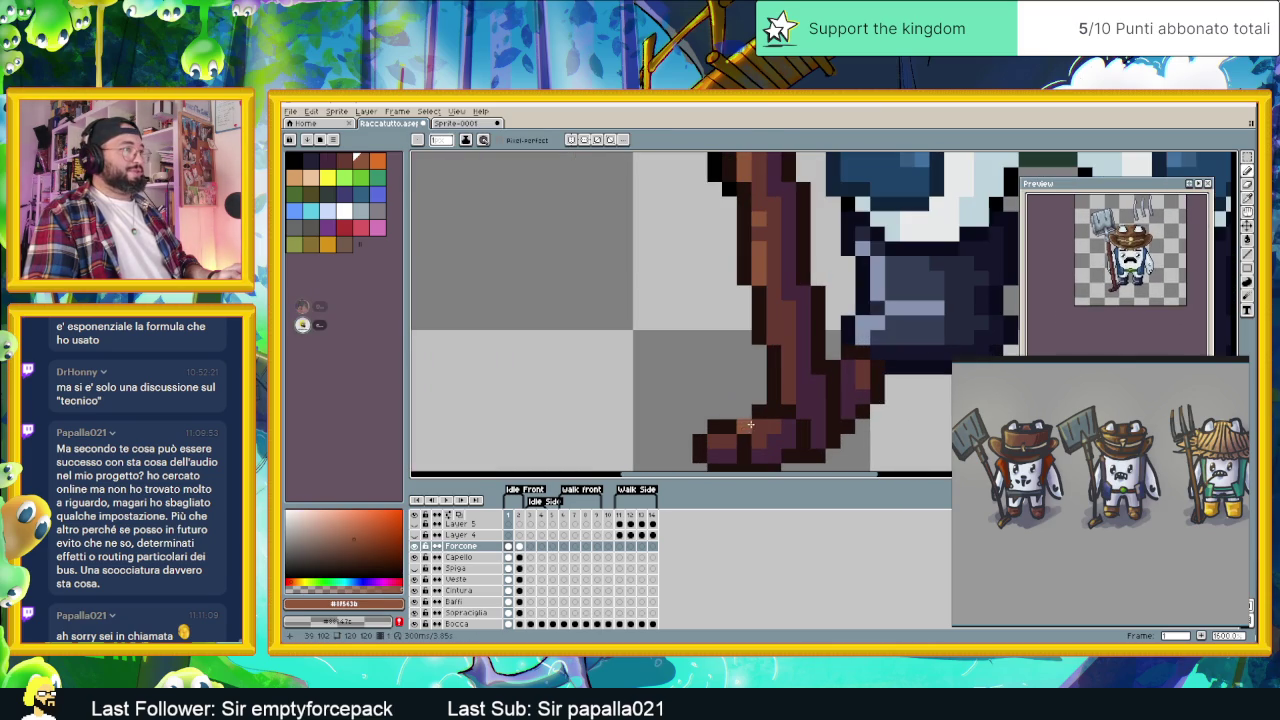
pyautogui.scroll(-2, 710, 436)
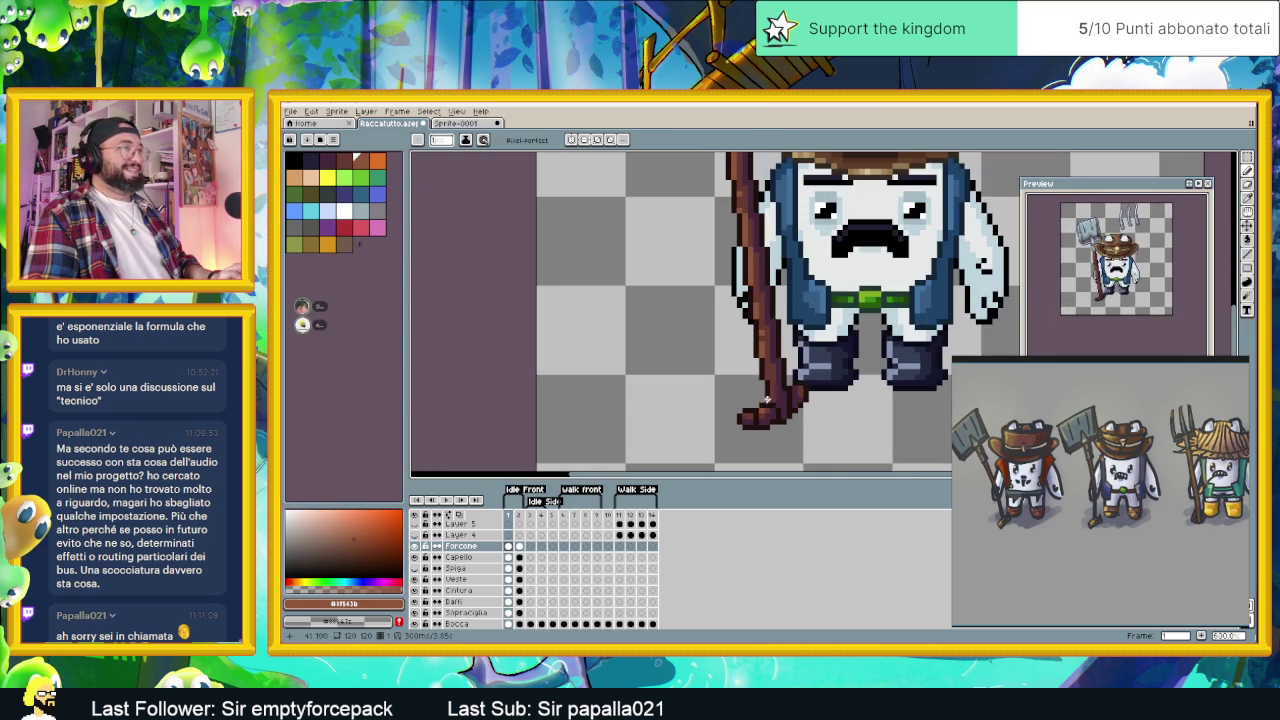
pyautogui.scroll(-1, 791, 403)
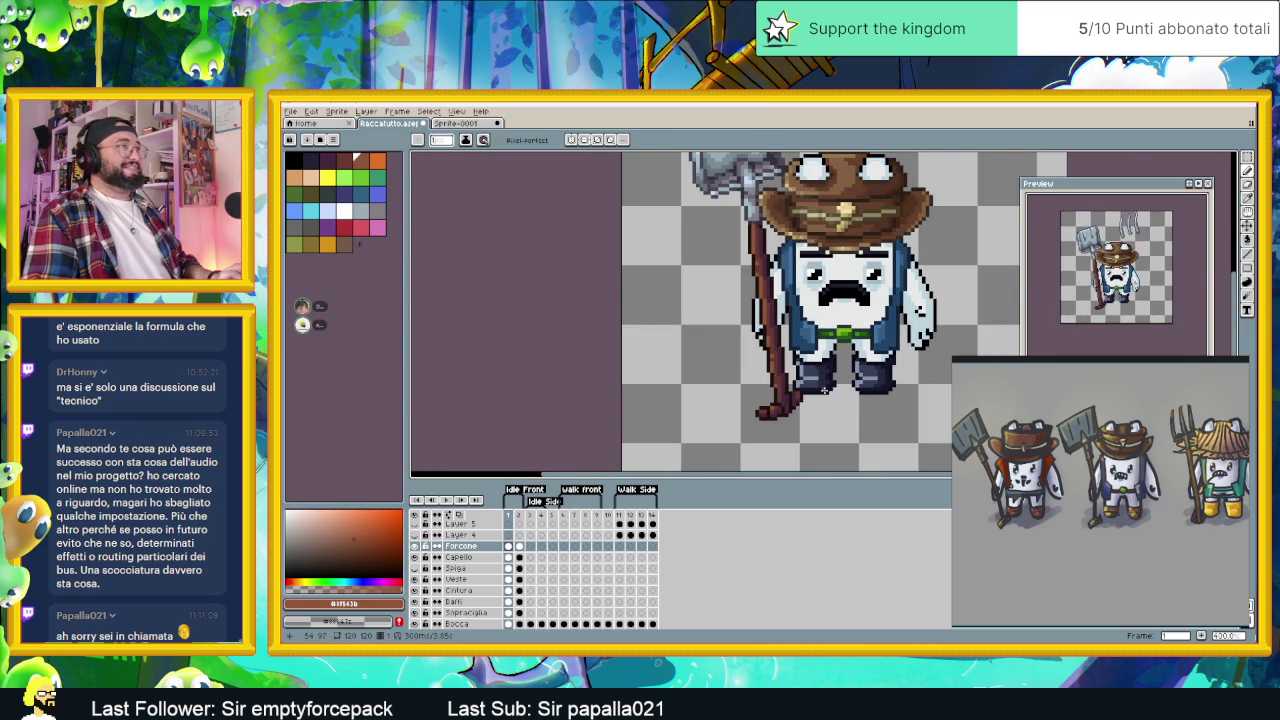
pyautogui.scroll(-1, 826, 390)
pyautogui.scroll(-1, 826, 390)
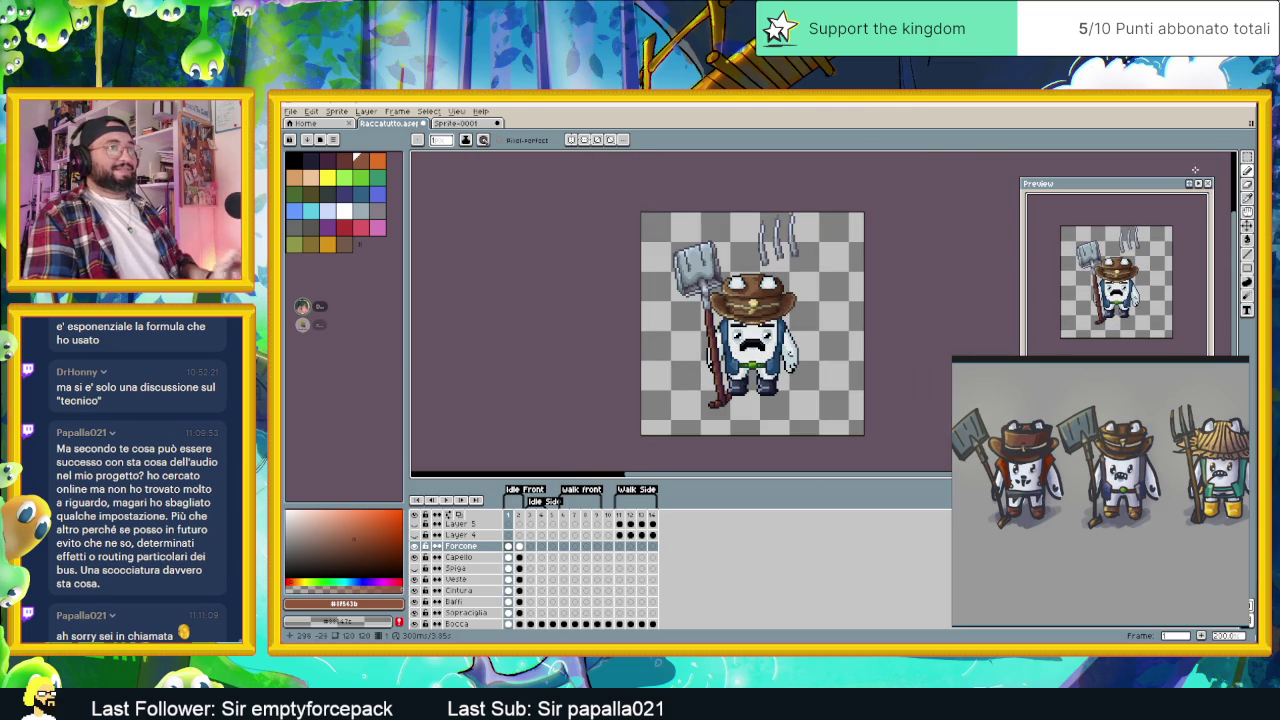
# - Switch to the marquee tool, recentre the sprite, and save the file
pyautogui.press('m')
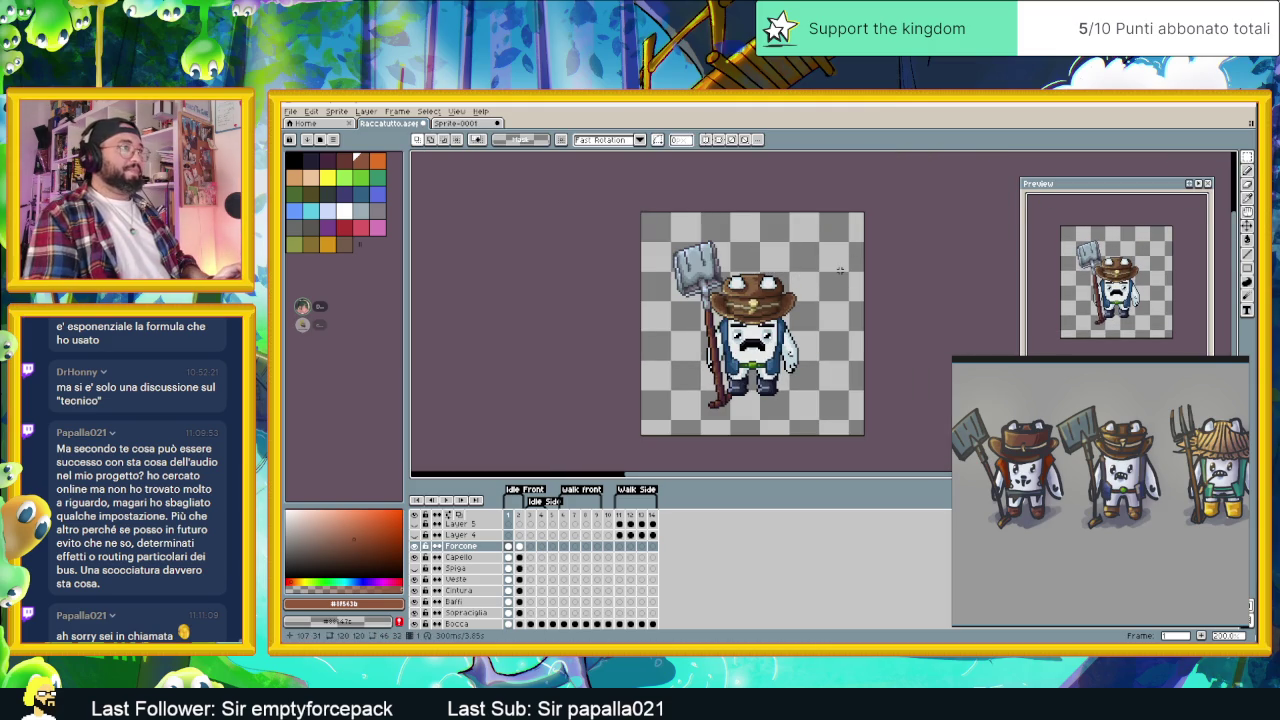
pyautogui.scroll(-1, 840, 370)
pyautogui.moveTo(840, 370); pyautogui.dragTo(742, 361)
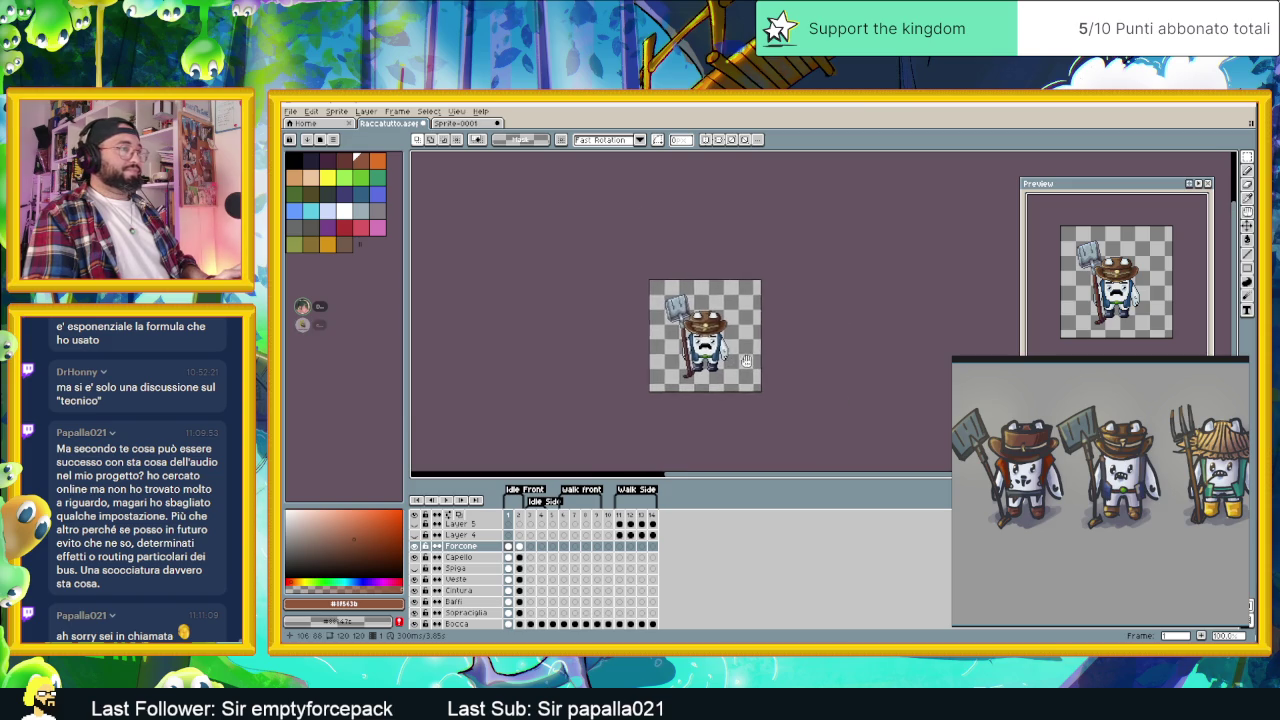
pyautogui.scroll(1, 742, 361)
pyautogui.hotkey('ctrl', 's')
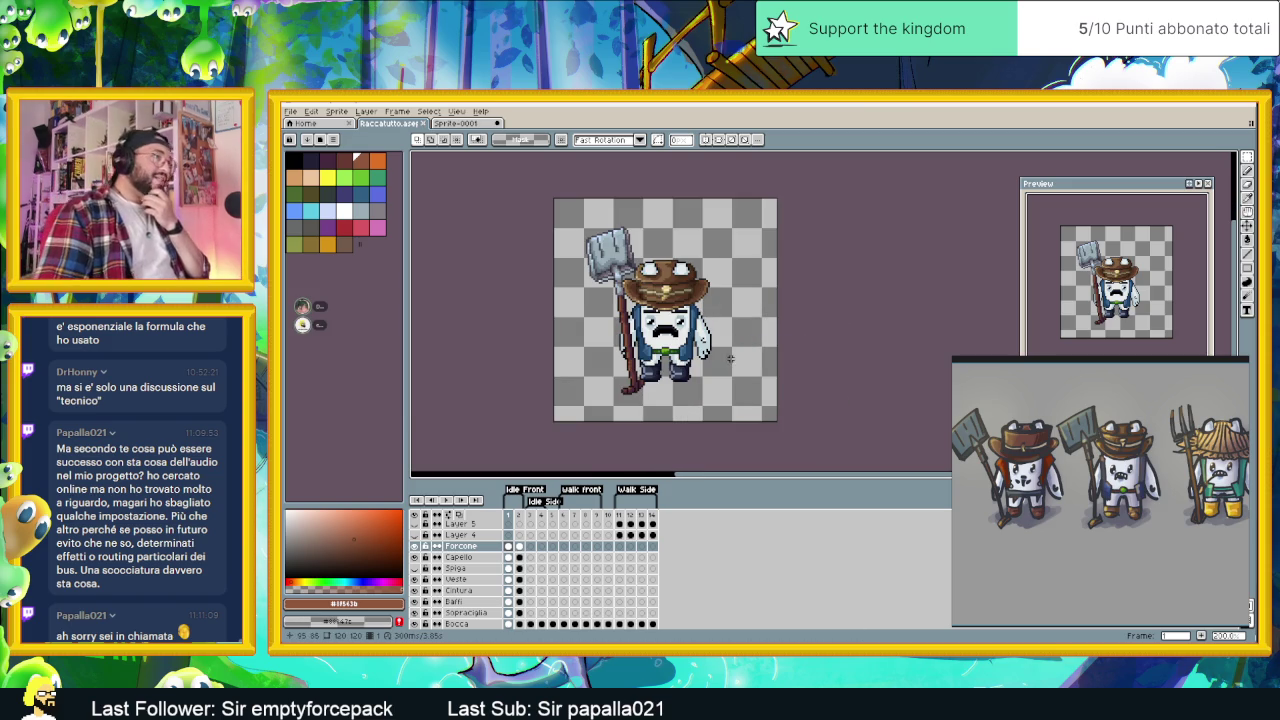
pyautogui.moveTo(715, 368); pyautogui.dragTo(747, 358)
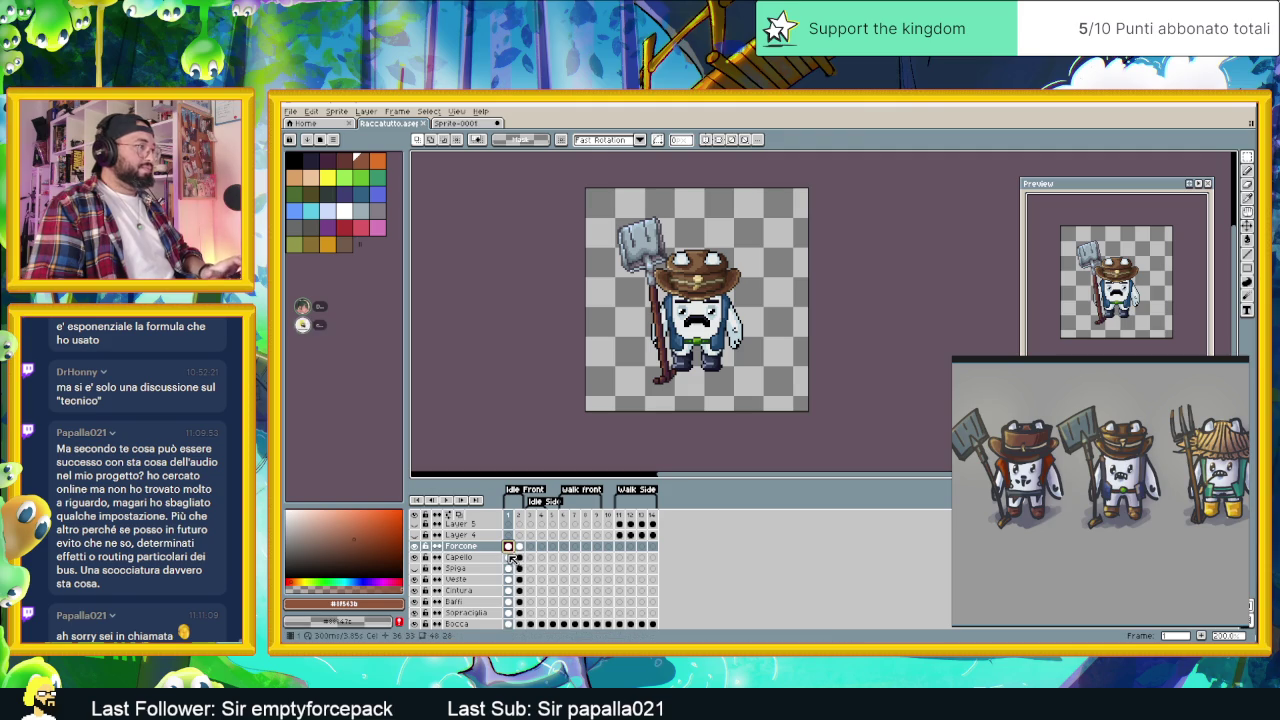
# - Hide the Sfiga layer and select the Capello and Occhi first-frame cels
pyautogui.click(415, 570)
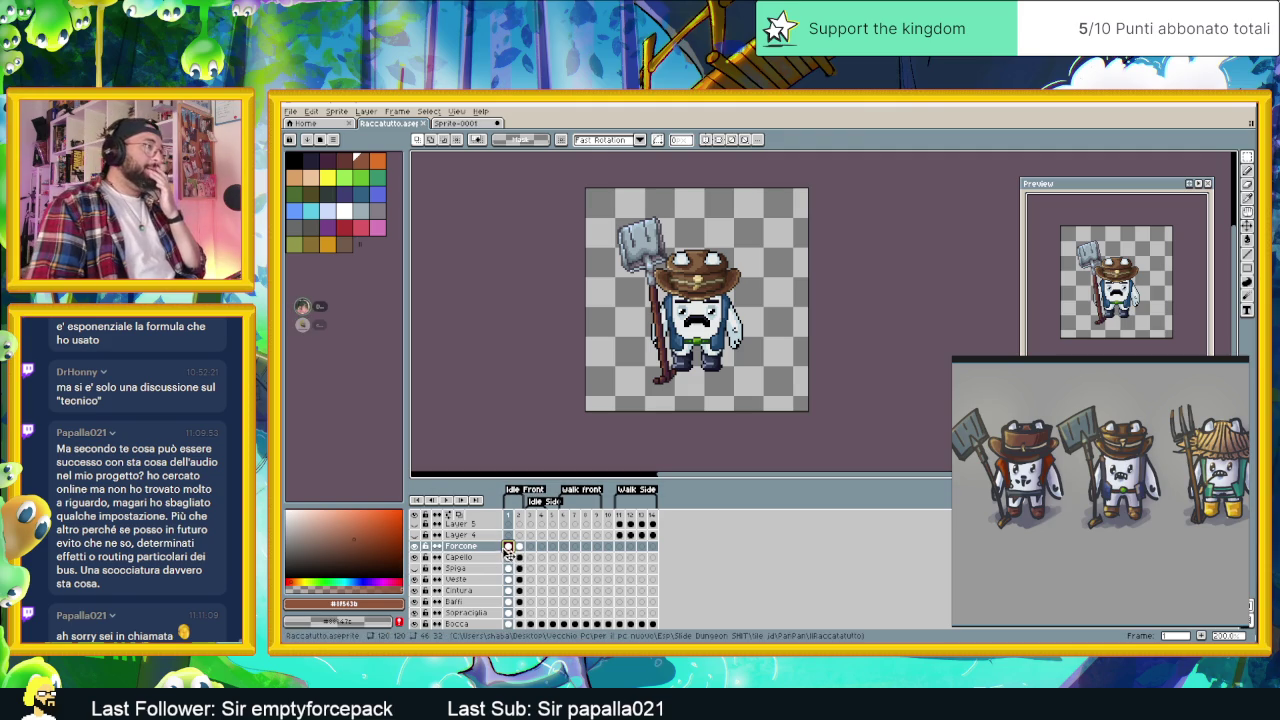
pyautogui.click(510, 557)
pyautogui.scroll(-3, 513, 580)
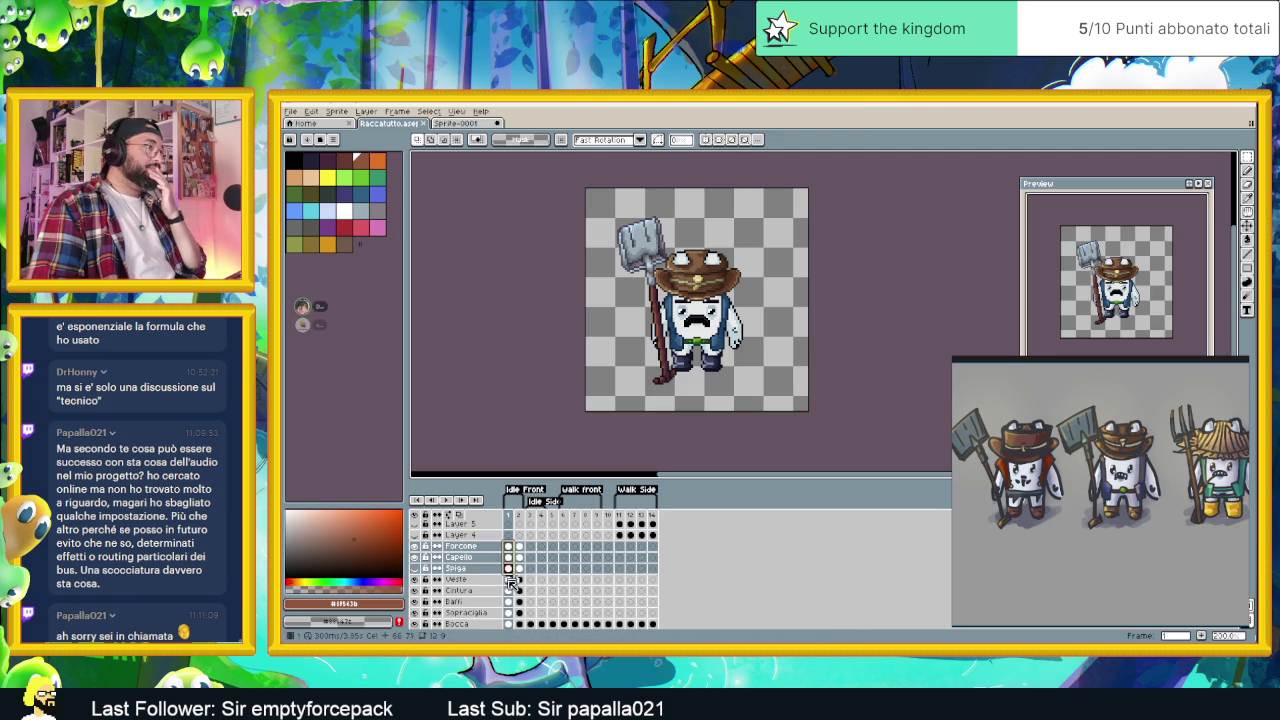
pyautogui.click(517, 601)
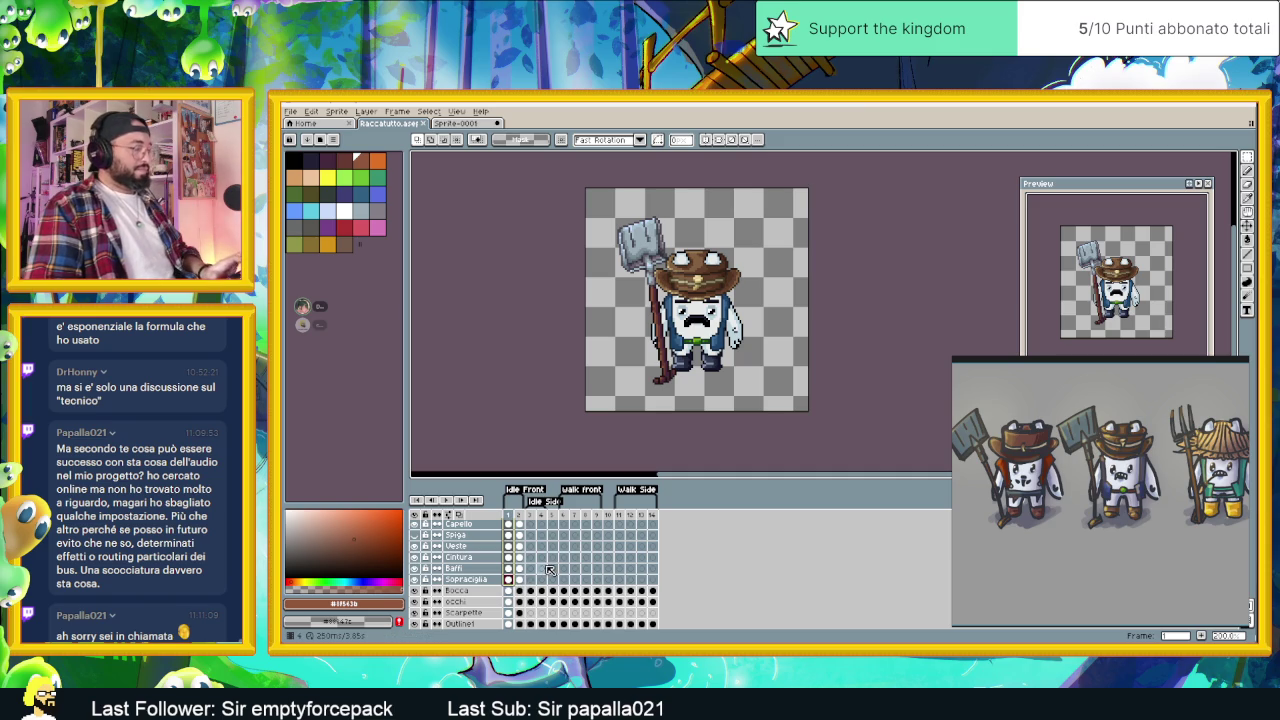
pyautogui.scroll(3, 529, 548)
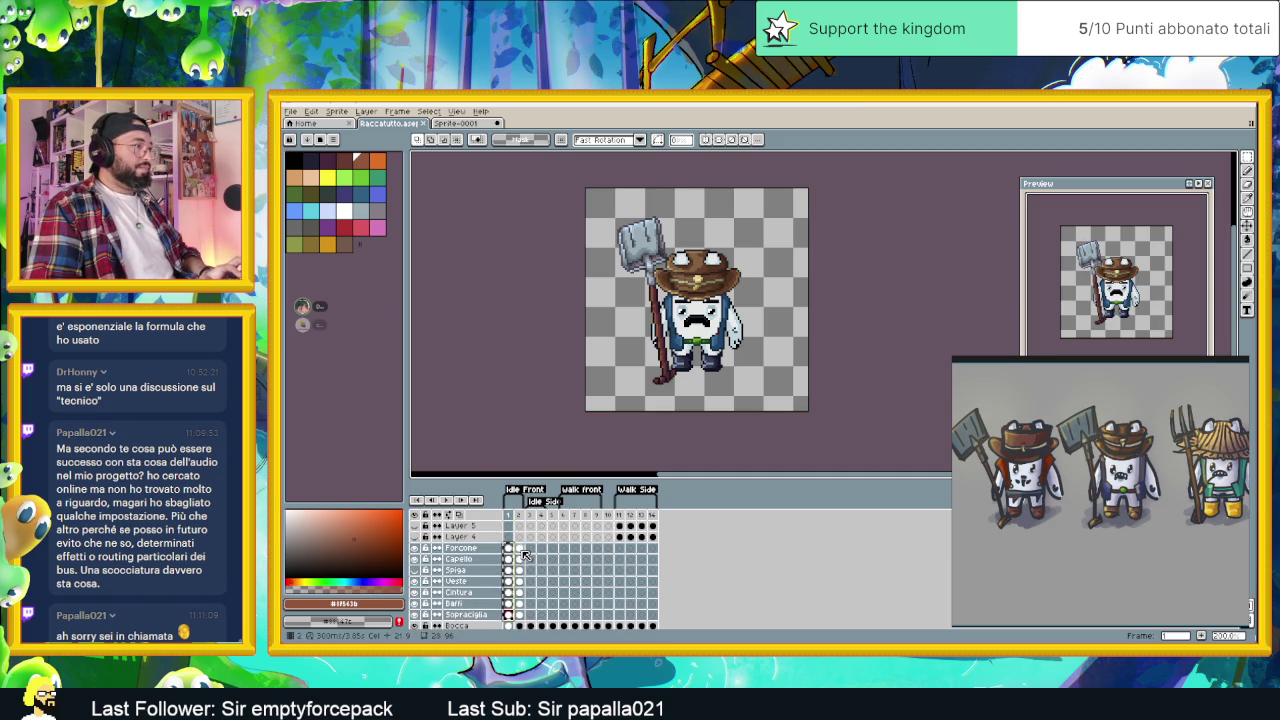
# - Flip between frames 1 and 2 on the Forcone, Scarpette and Sopracciglia cels
pyautogui.click(519, 548)
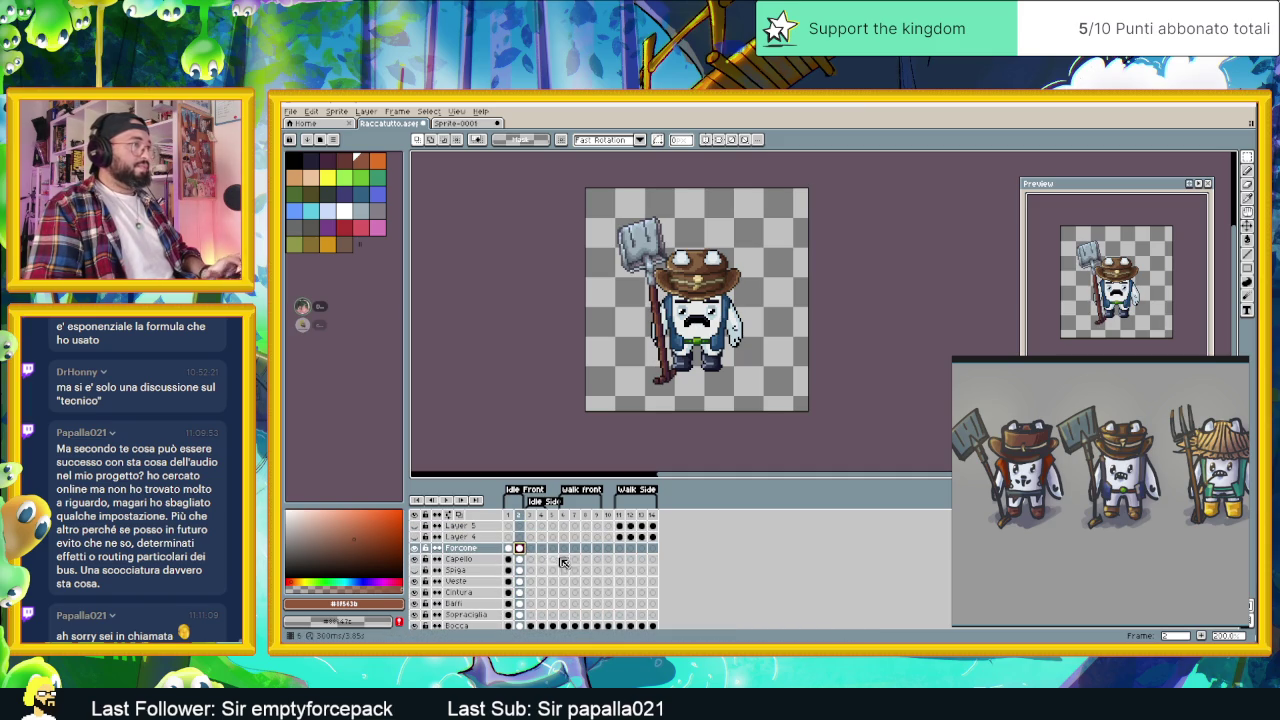
pyautogui.scroll(-4, 559, 563)
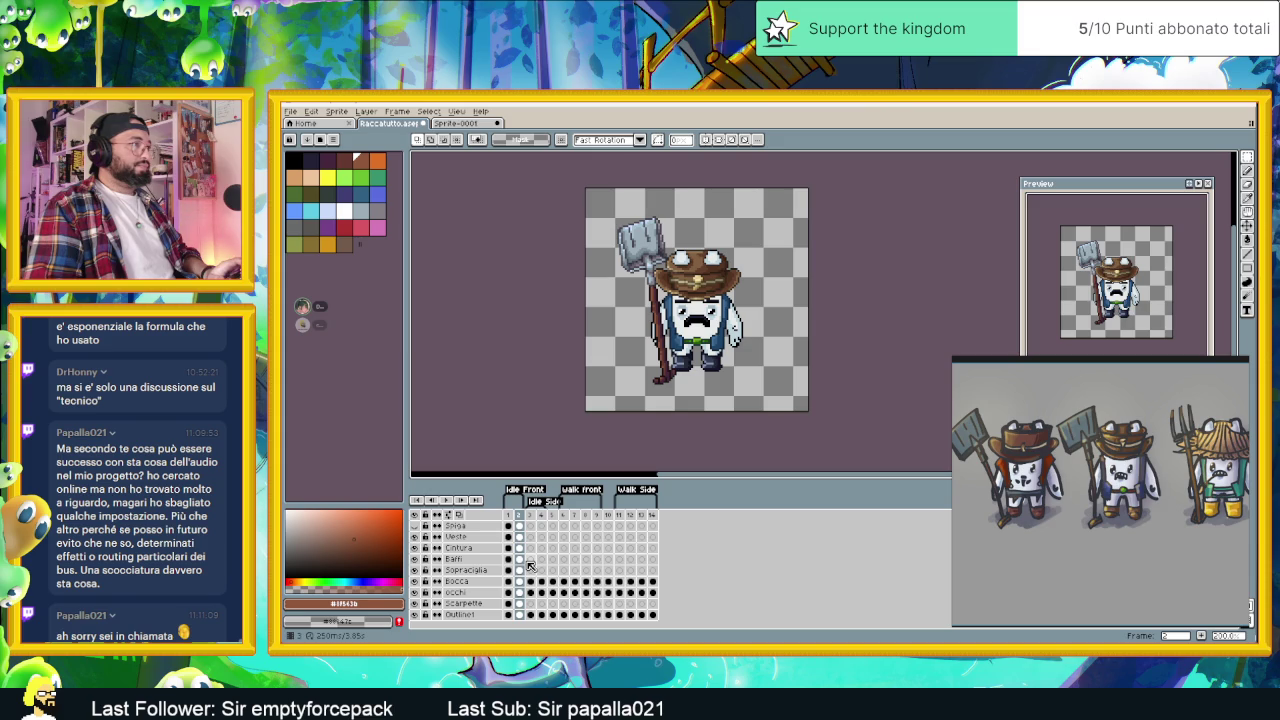
pyautogui.scroll(-1, 530, 566)
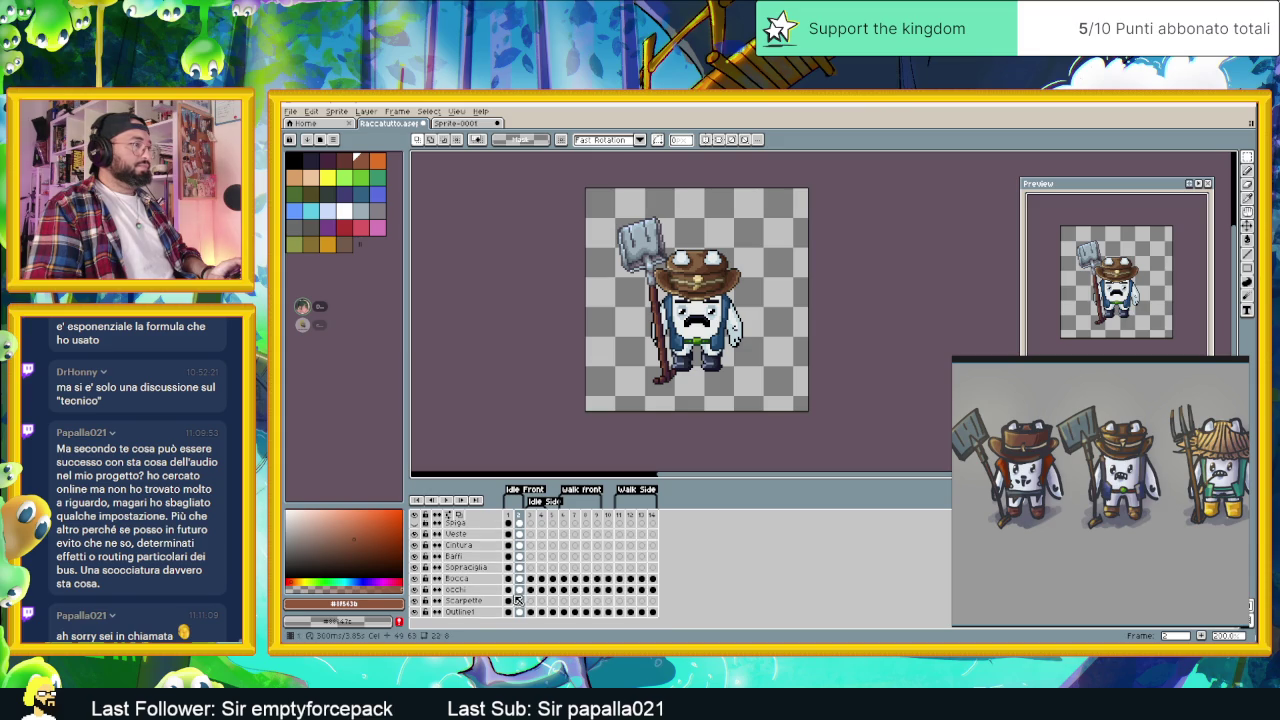
pyautogui.click(519, 601)
pyautogui.click(508, 601)
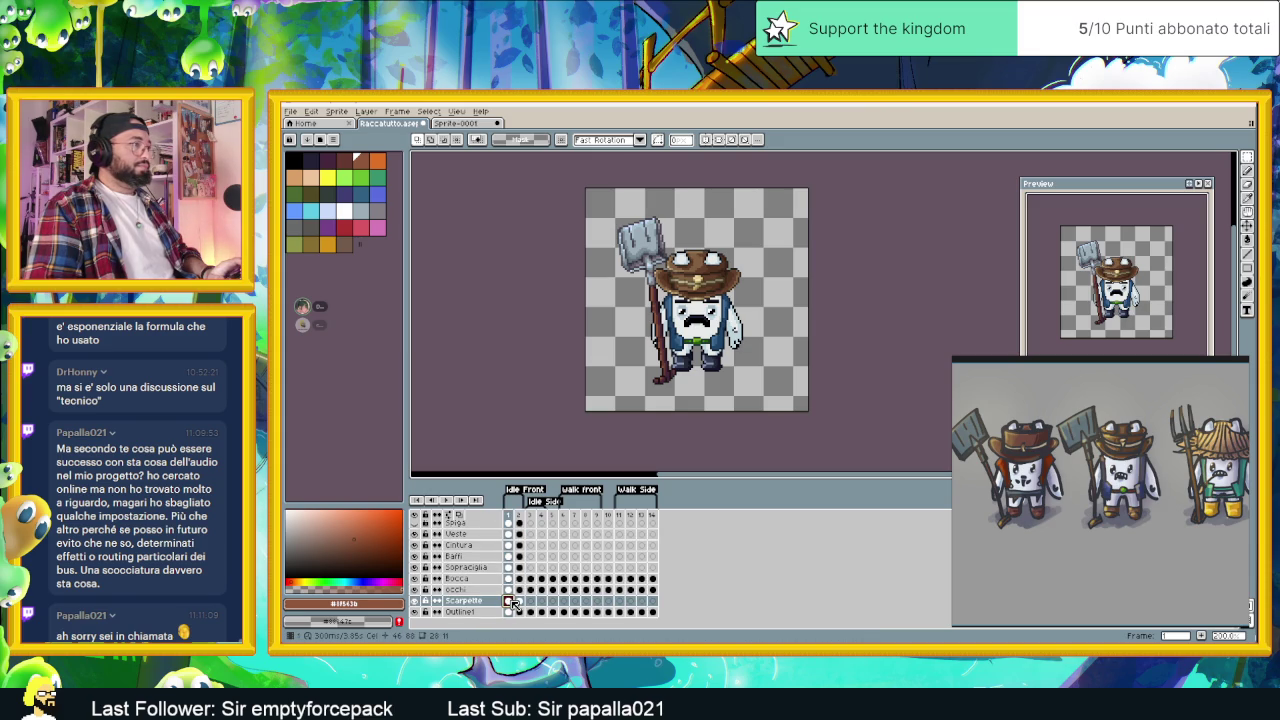
pyautogui.click(519, 601)
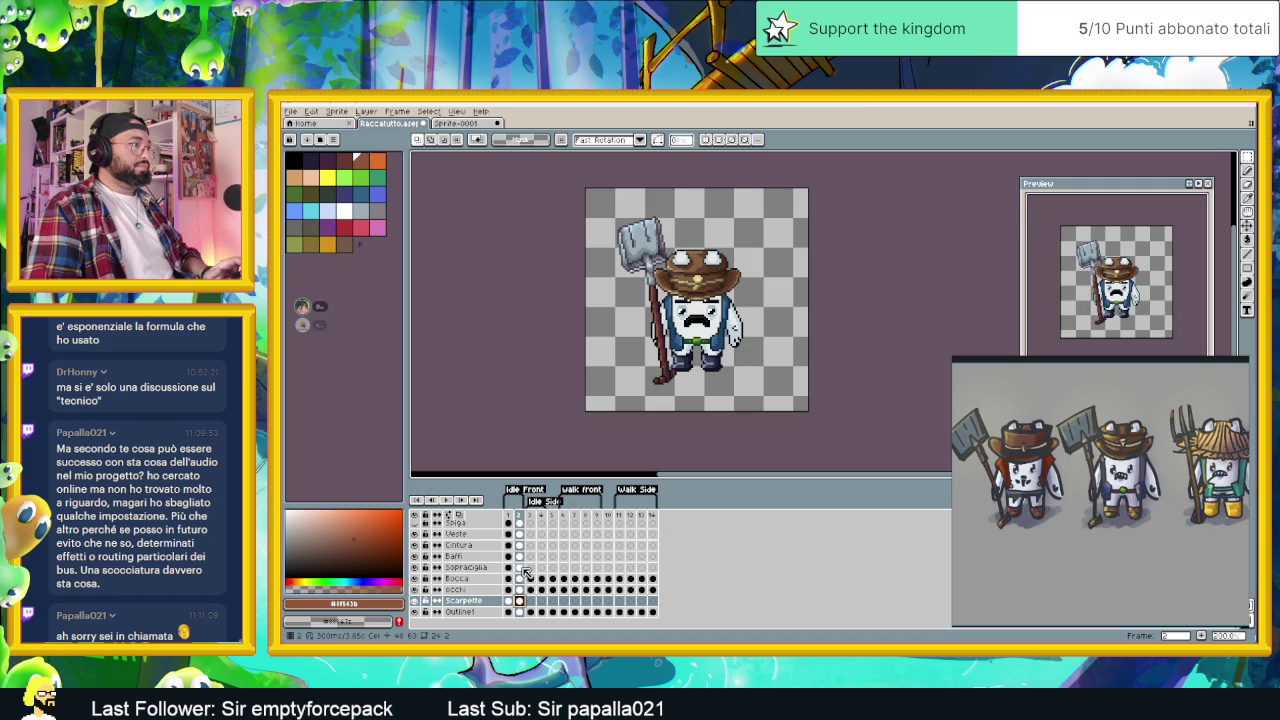
pyautogui.press('Left')
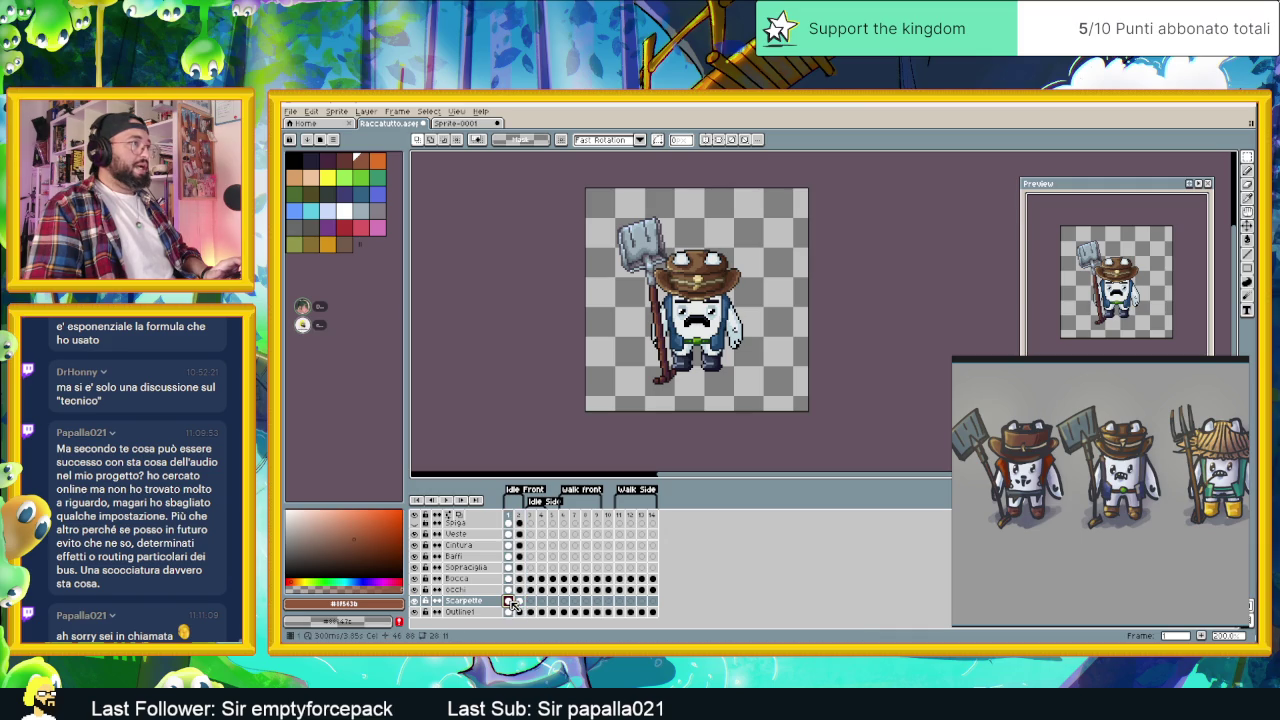
pyautogui.click(520, 601)
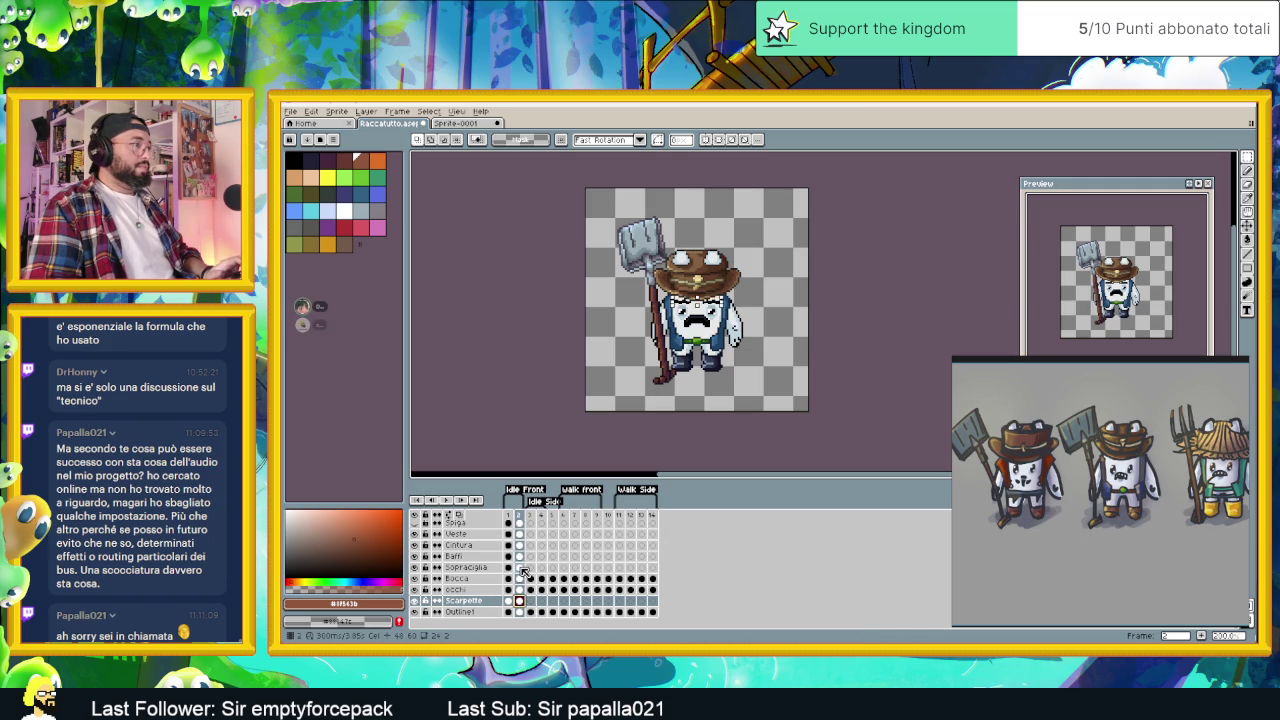
pyautogui.click(521, 567)
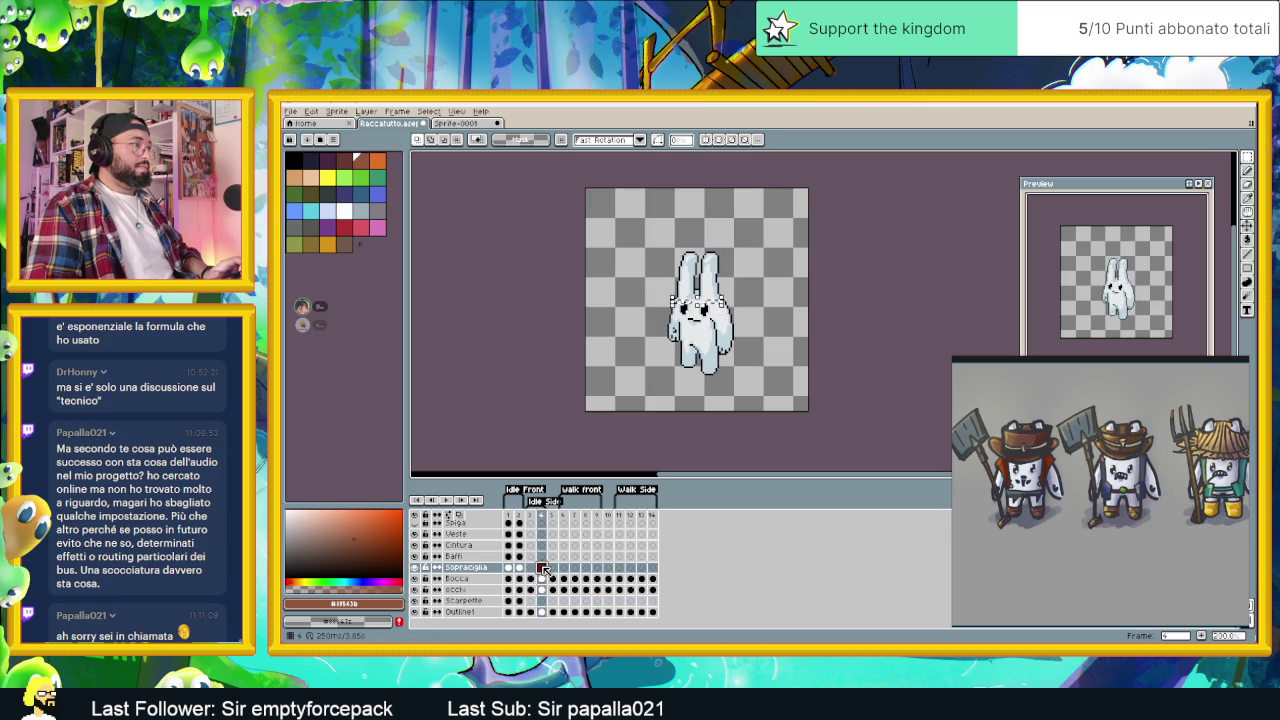
pyautogui.click(519, 600)
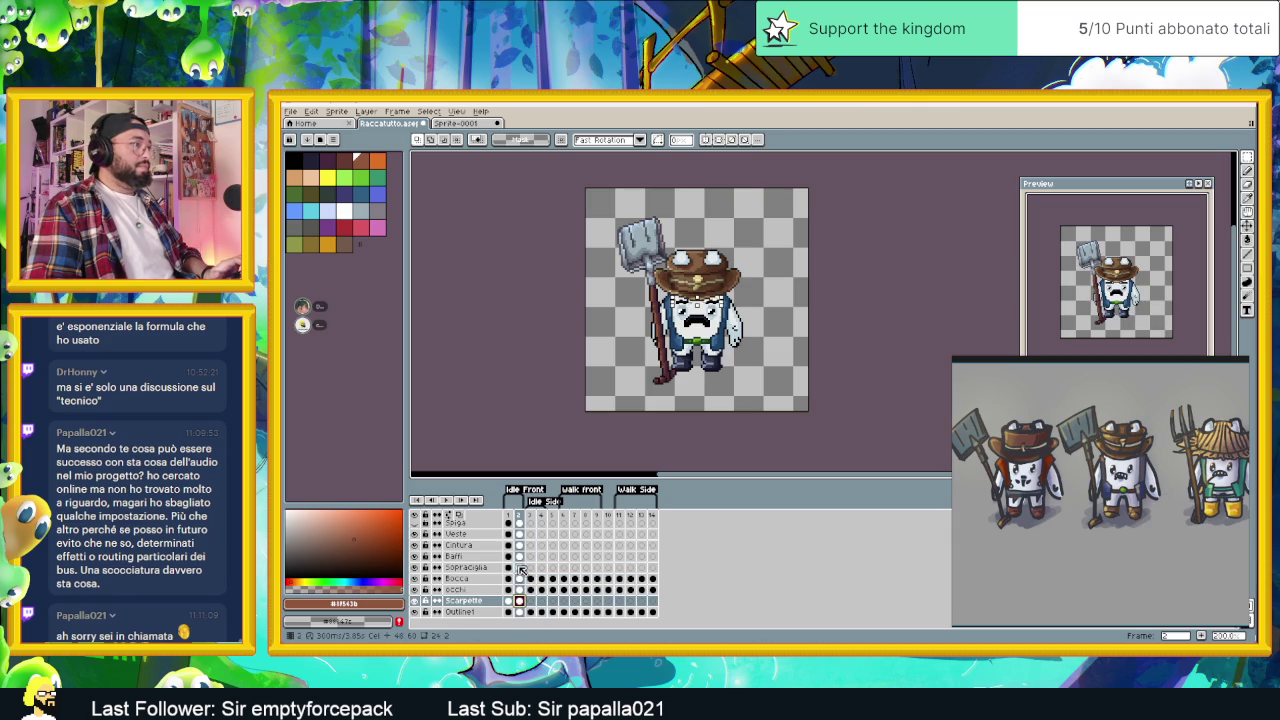
# - Select the Veste–Sopracciglia cels in frames 1–2 and shift them slightly
pyautogui.moveTo(521, 571)
pyautogui.mouseDown()
pyautogui.moveTo(521, 536)
pyautogui.moveTo(533, 538)
pyautogui.mouseUp()
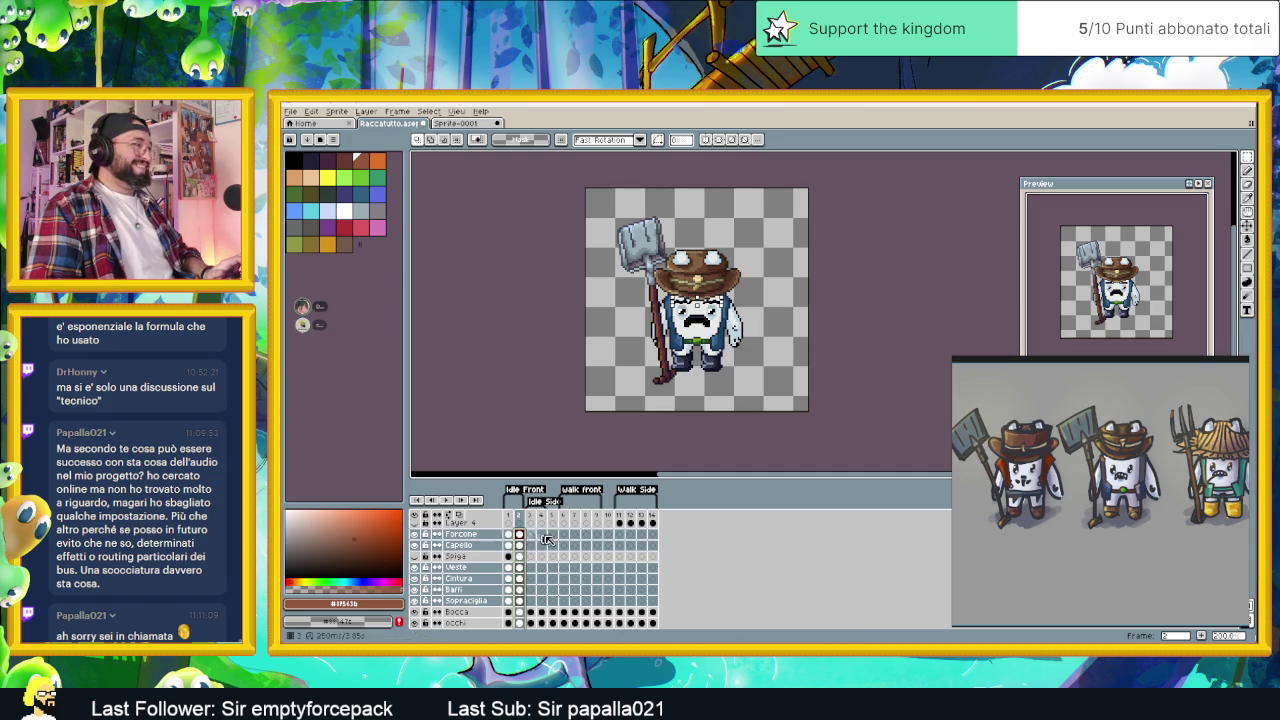
pyautogui.click(1248, 226)
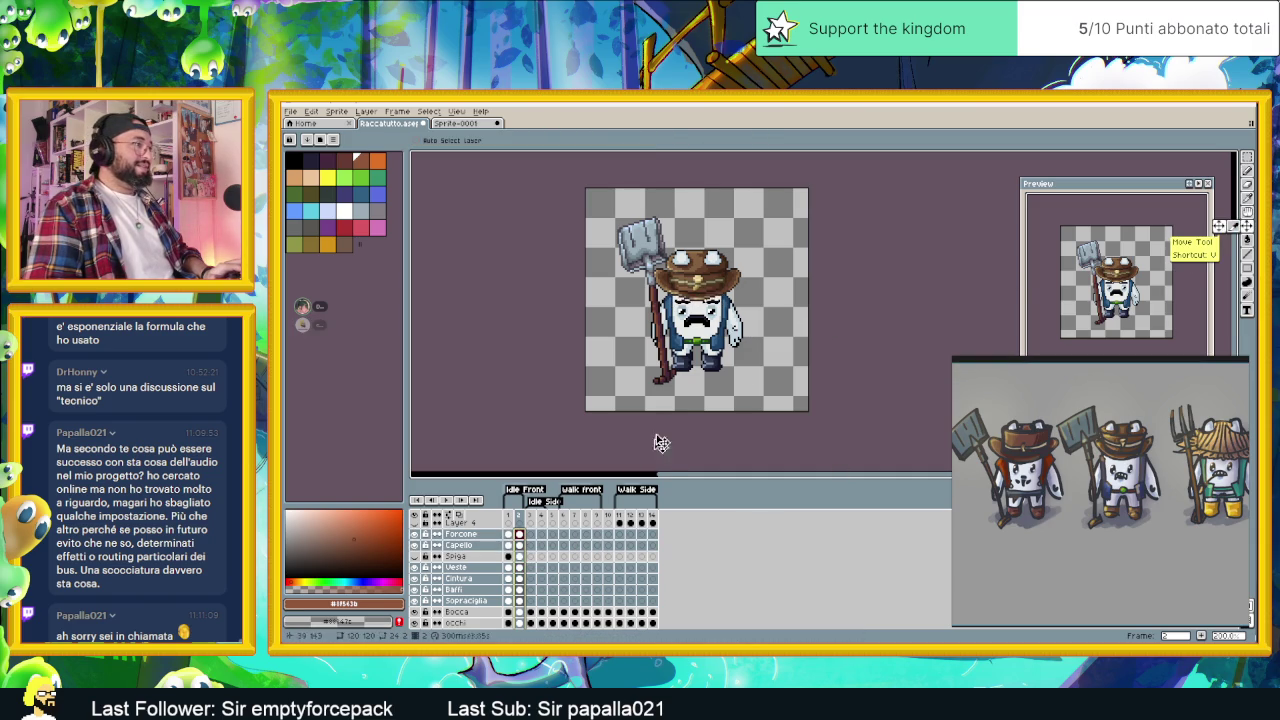
pyautogui.moveTo(707, 369); pyautogui.dragTo(701, 368)
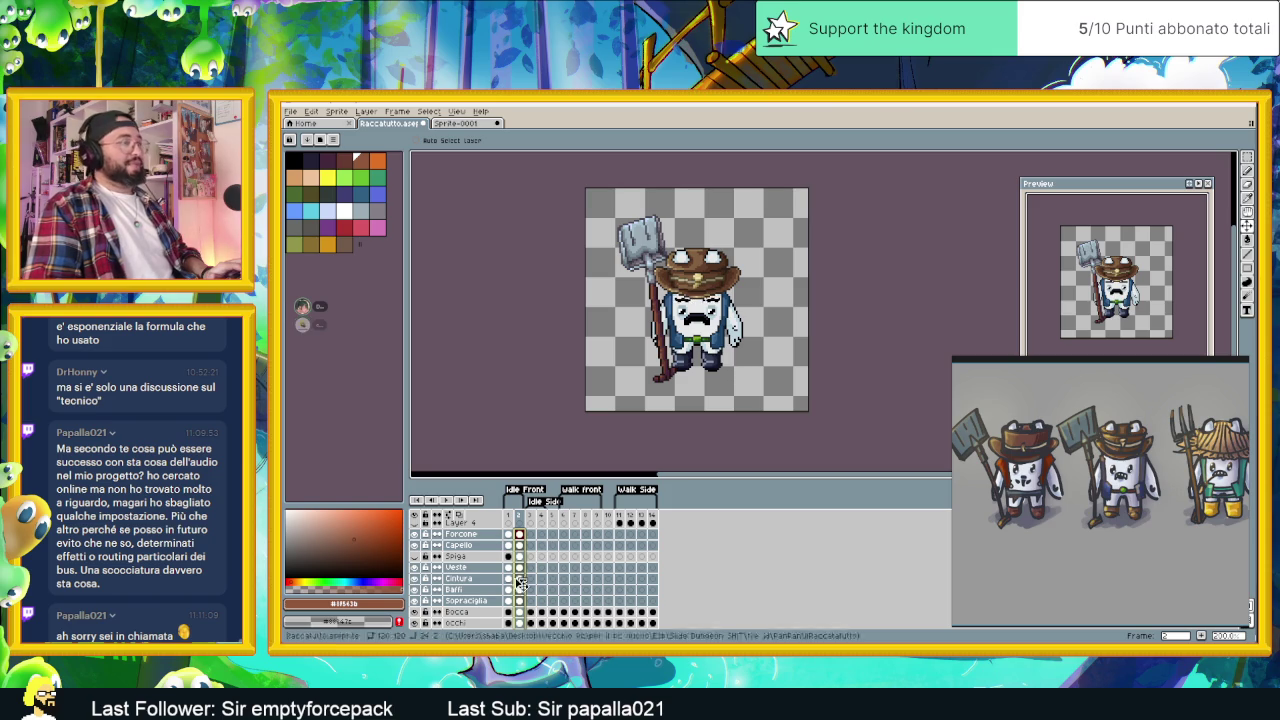
# - Compare the frame 1 and frame 2 poses and select the Forcone pitchfork
pyautogui.click(519, 517)
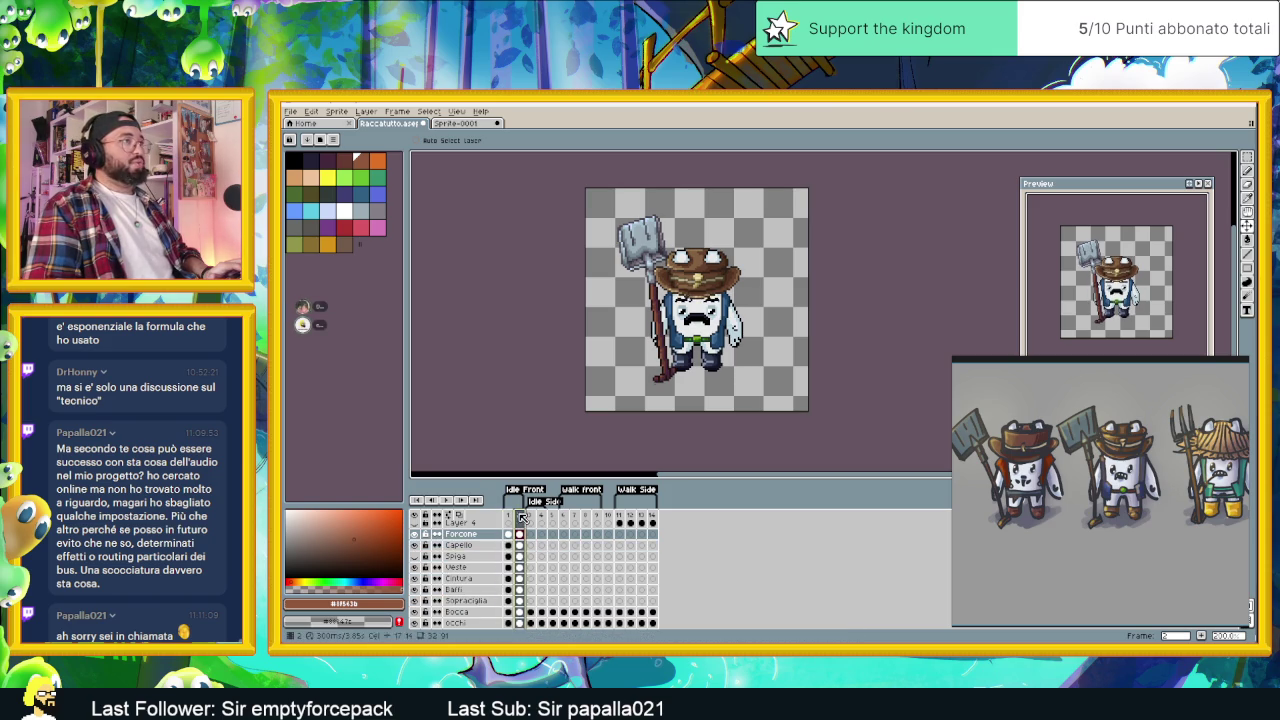
pyautogui.click(507, 517)
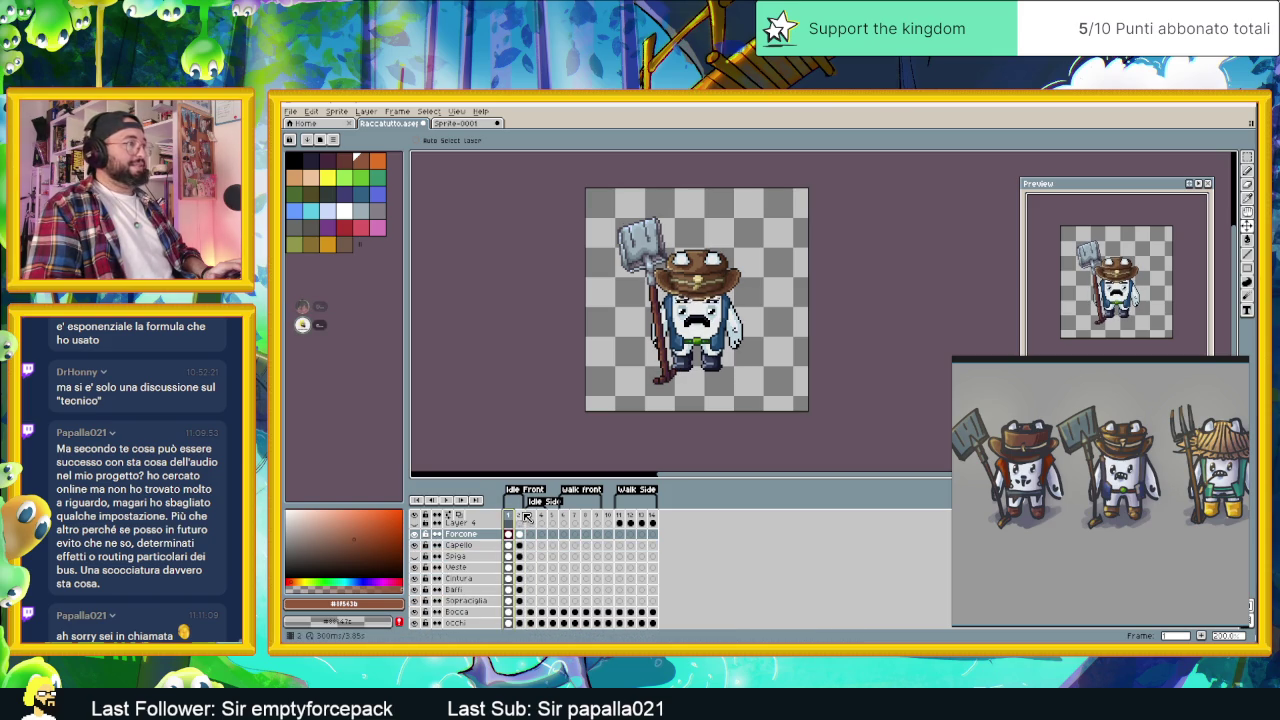
pyautogui.click(523, 519)
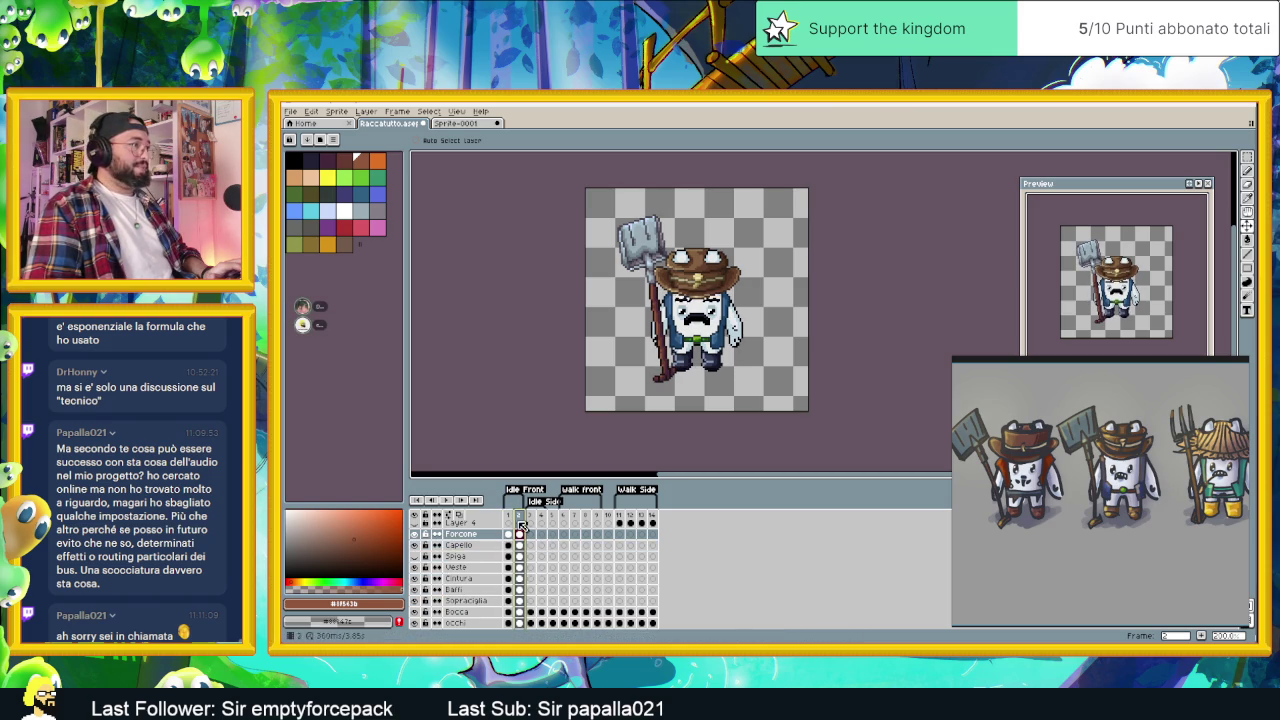
pyautogui.click(509, 516)
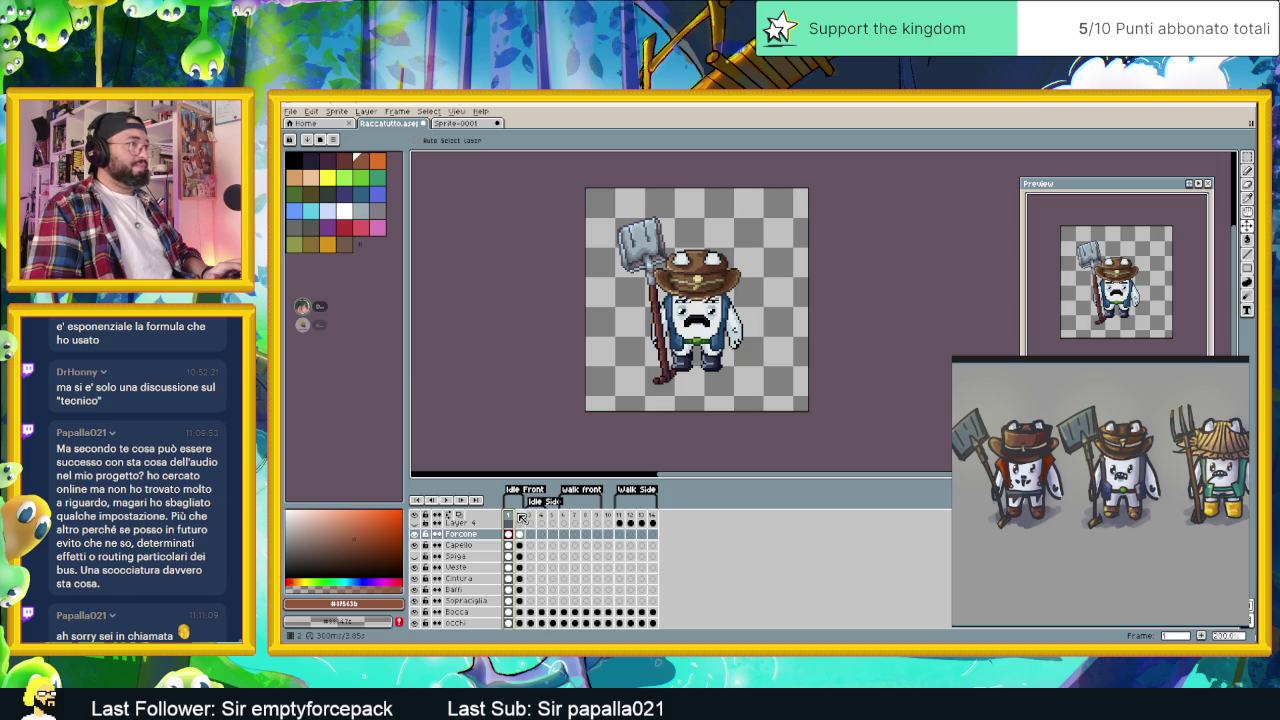
pyautogui.click(521, 517)
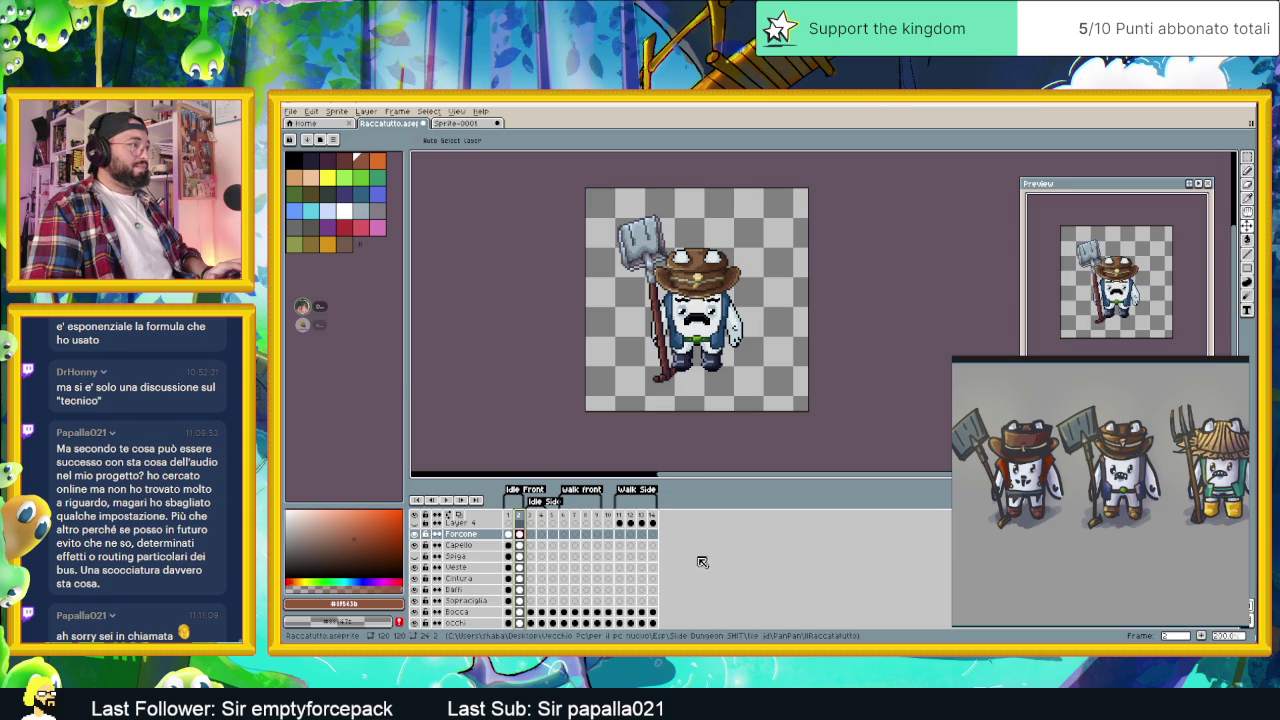
pyautogui.scroll(-2, 600, 590)
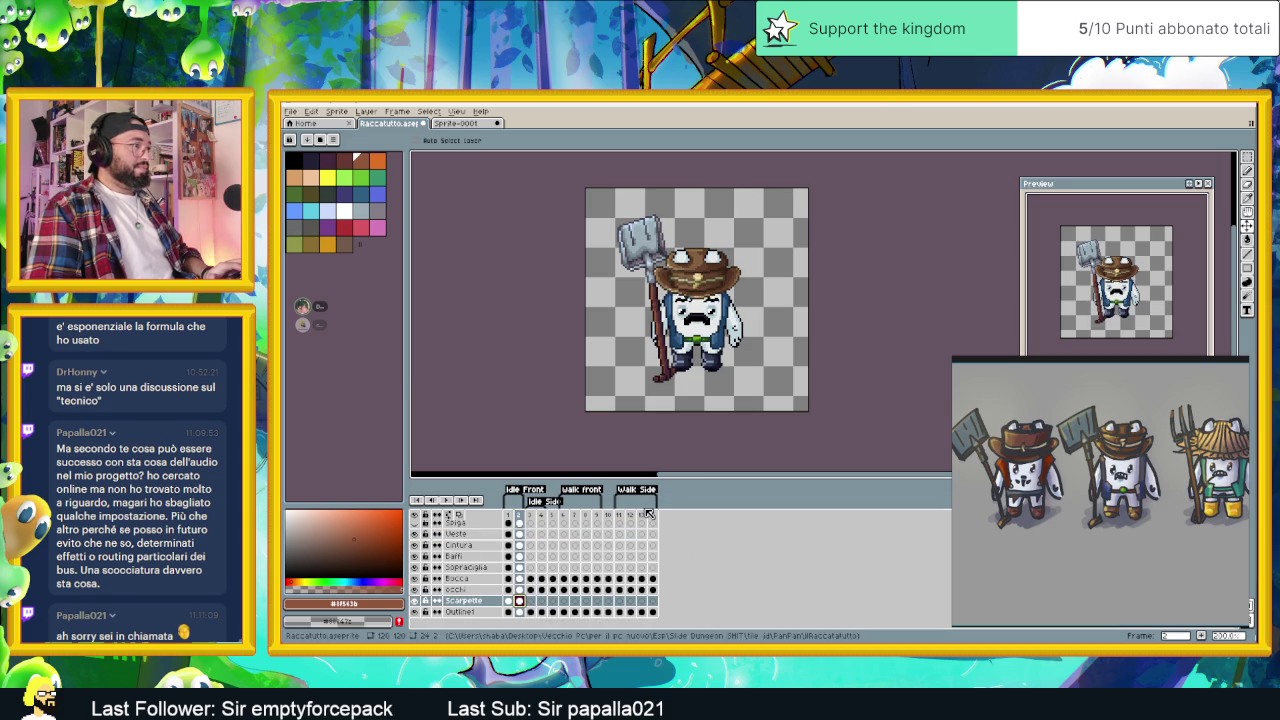
pyautogui.click(645, 250)
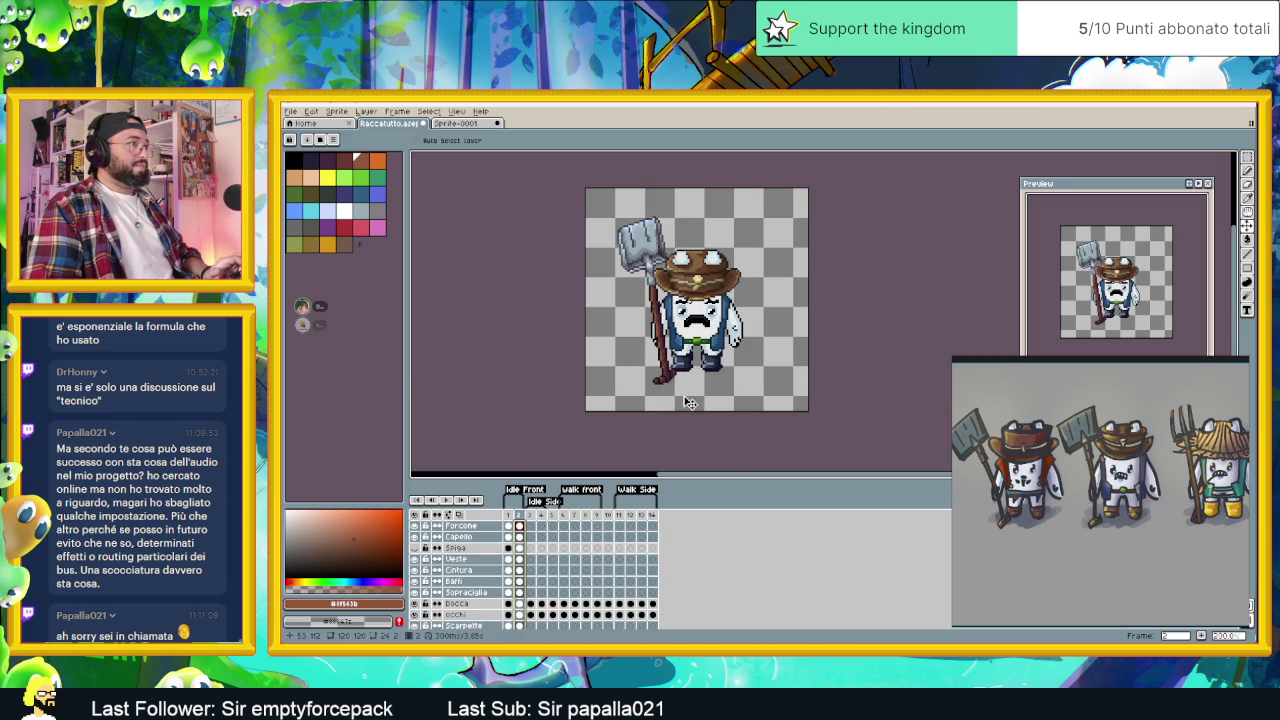
pyautogui.click(509, 522)
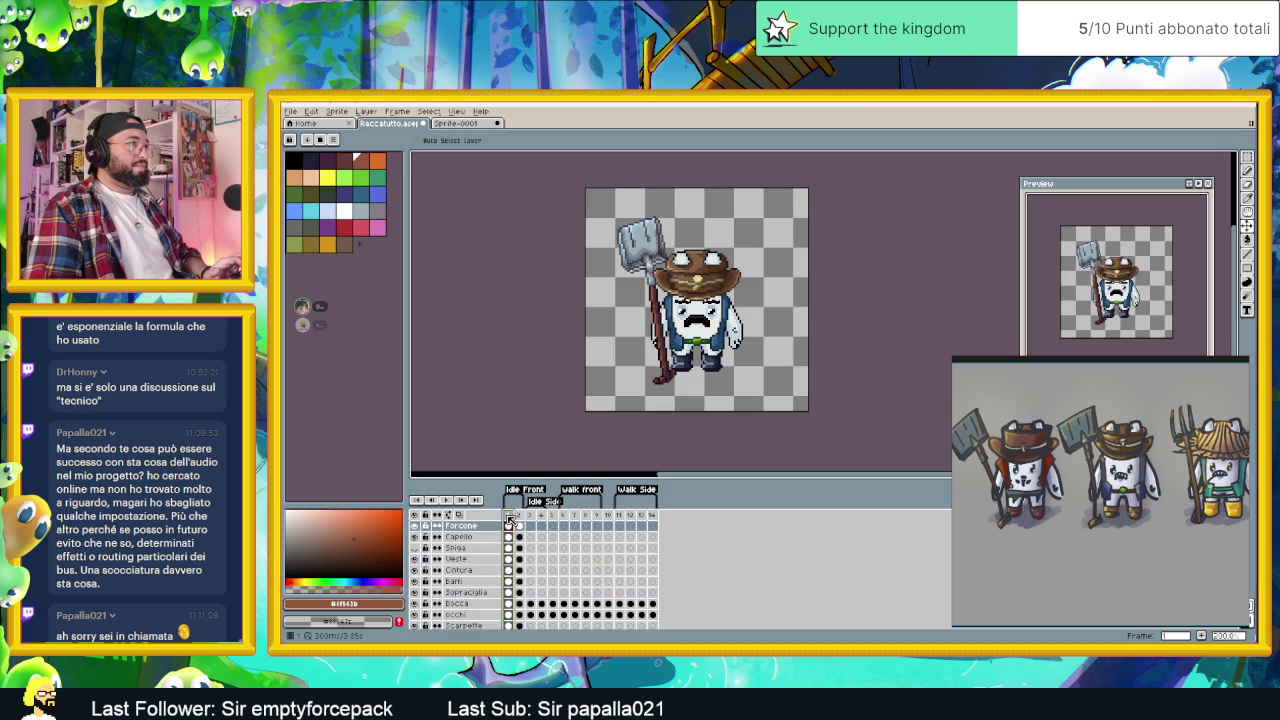
pyautogui.click(519, 515)
# - Nudge the frame-2 Veste–Sopracciglia cels up, then undo to restore Layer 4, Layer 5 and frame-2 cels
pyautogui.click(520, 537)
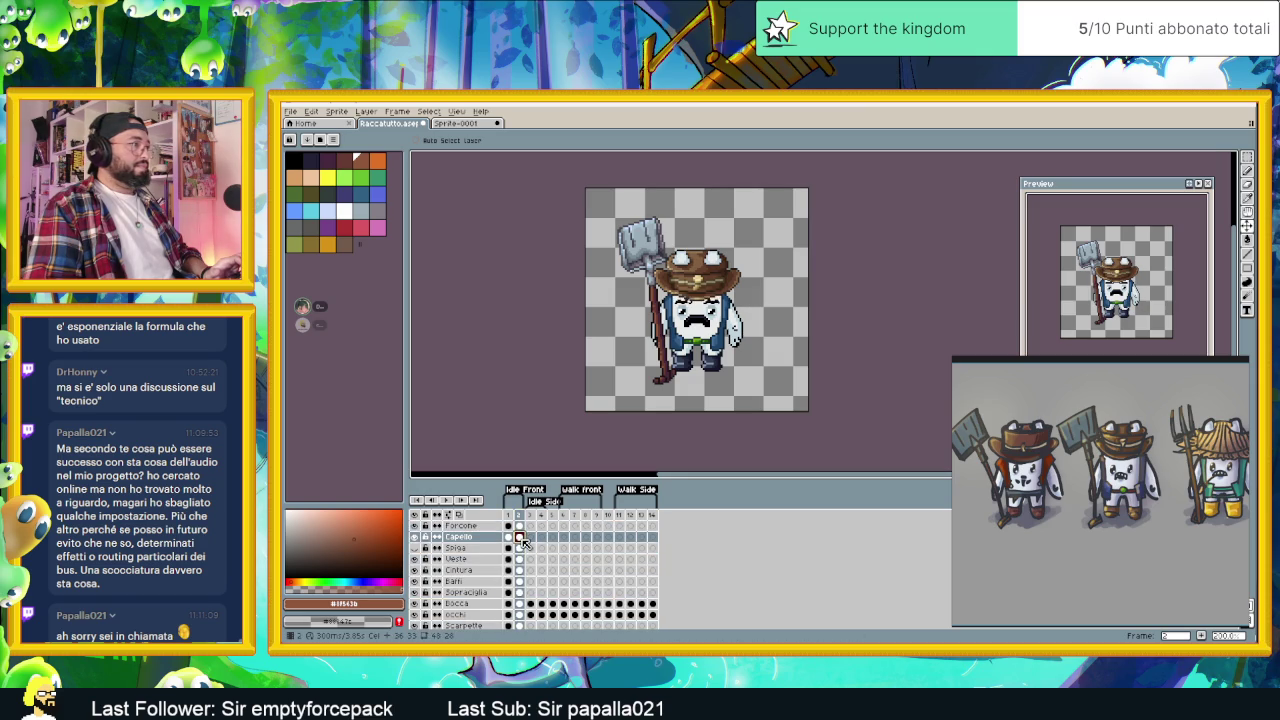
pyautogui.moveTo(520, 559); pyautogui.dragTo(520, 593)
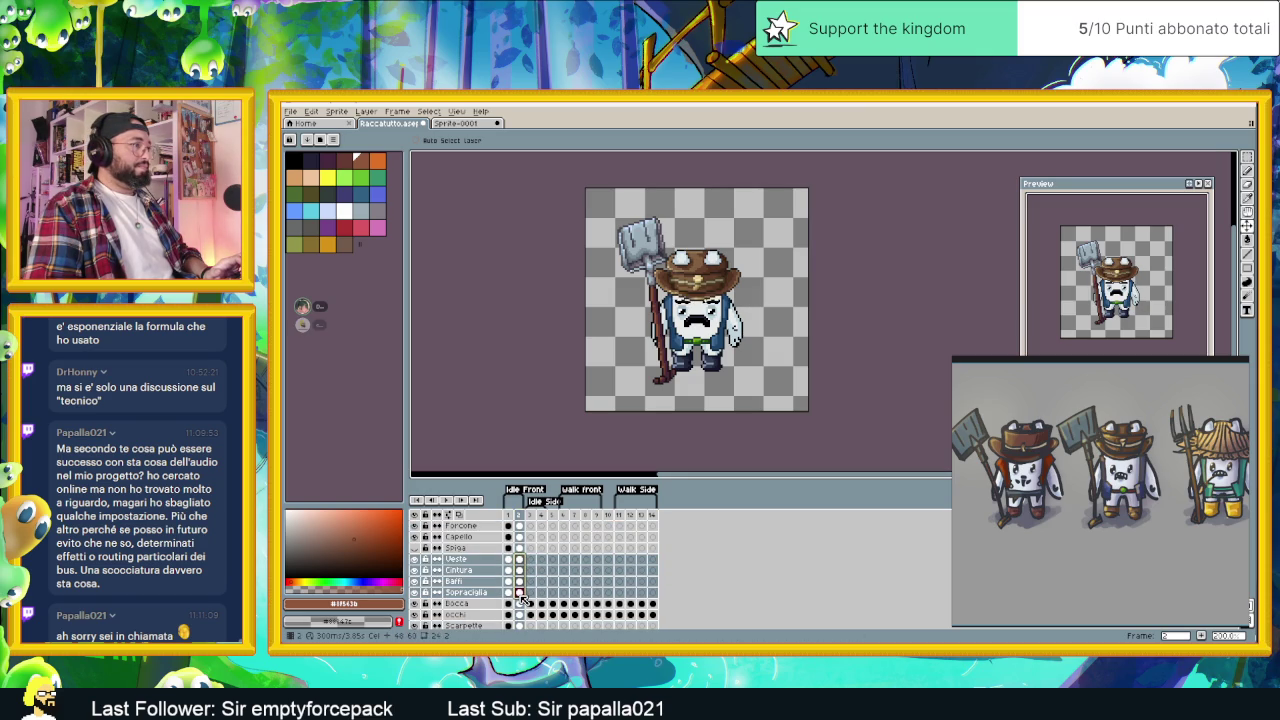
pyautogui.scroll(1, 713, 326)
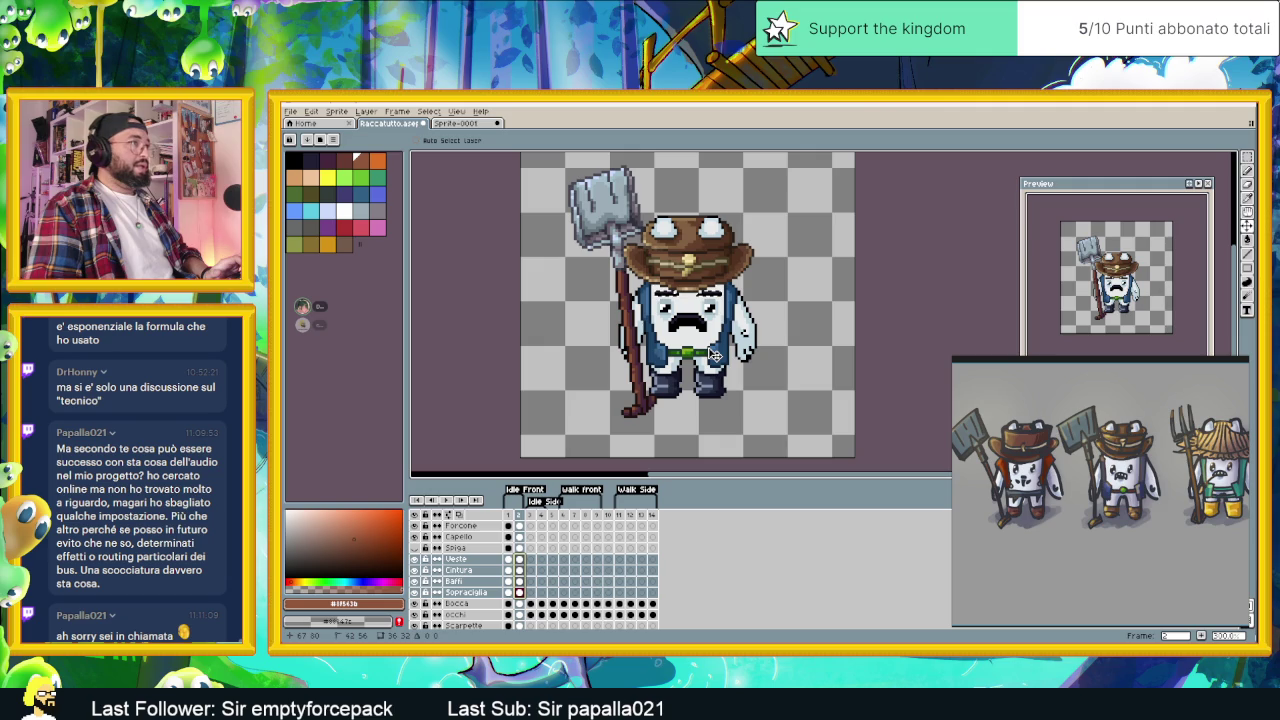
pyautogui.press('Up')
pyautogui.hotkey('ctrl', 'z')
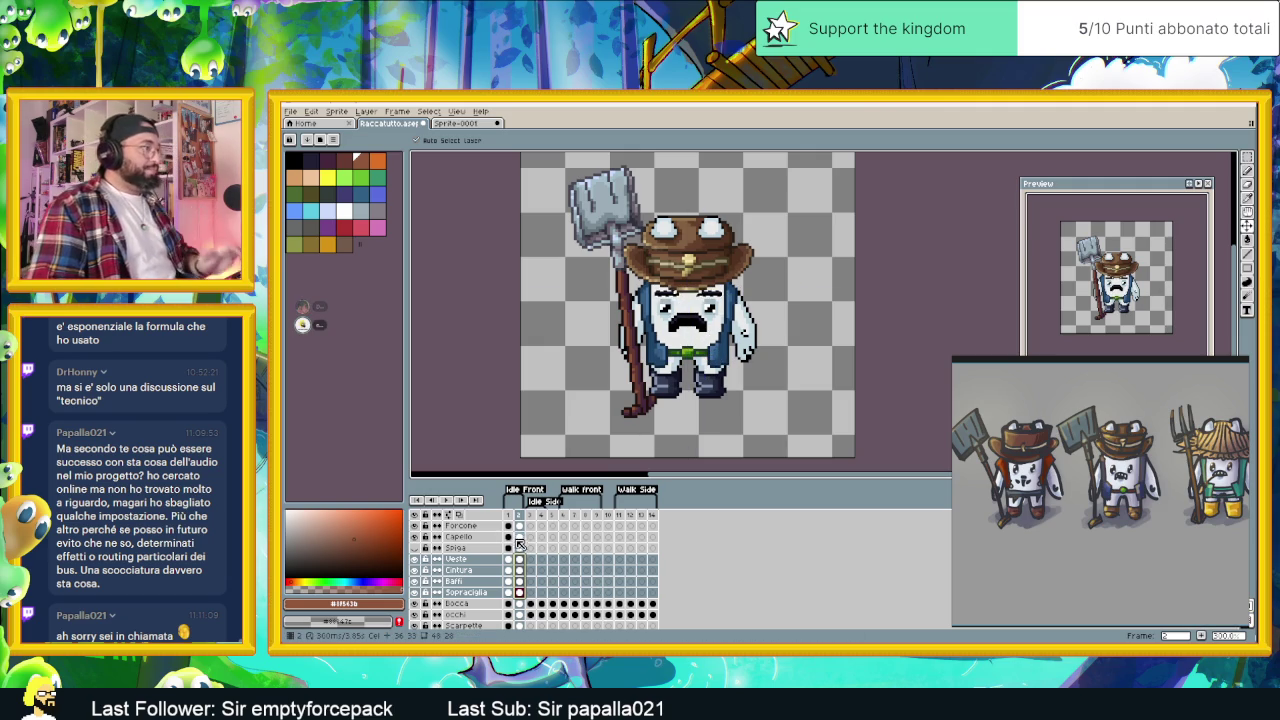
pyautogui.hotkey('ctrl', 'z')
pyautogui.hotkey('ctrl', 'z')
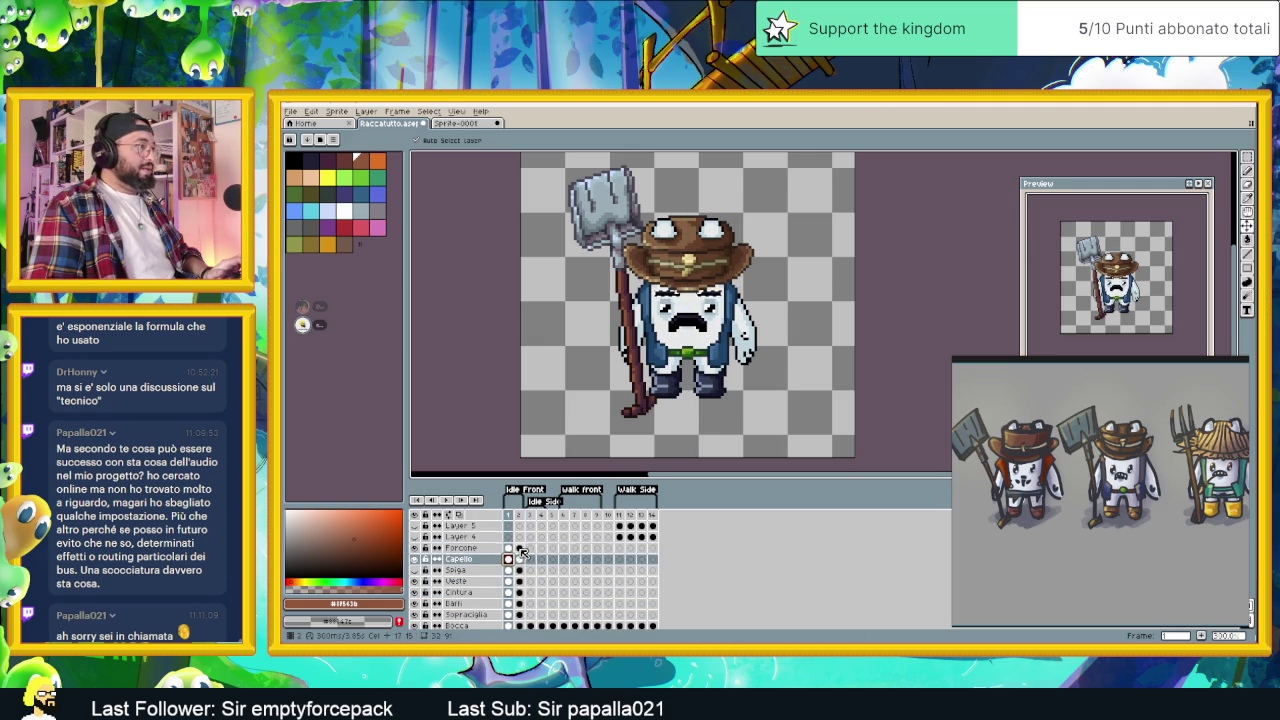
pyautogui.hotkey('ctrl', 'z')
pyautogui.hotkey('ctrl', 'z')
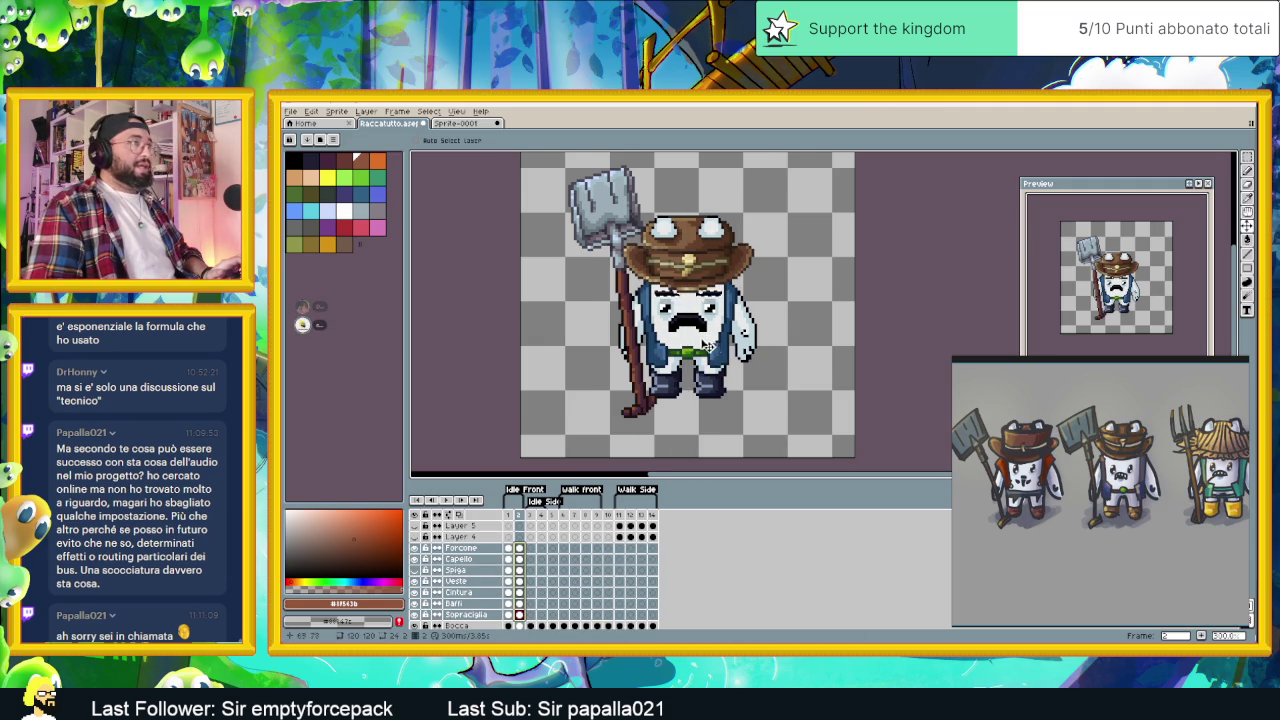
pyautogui.scroll(1, 697, 346)
pyautogui.click(1248, 158)
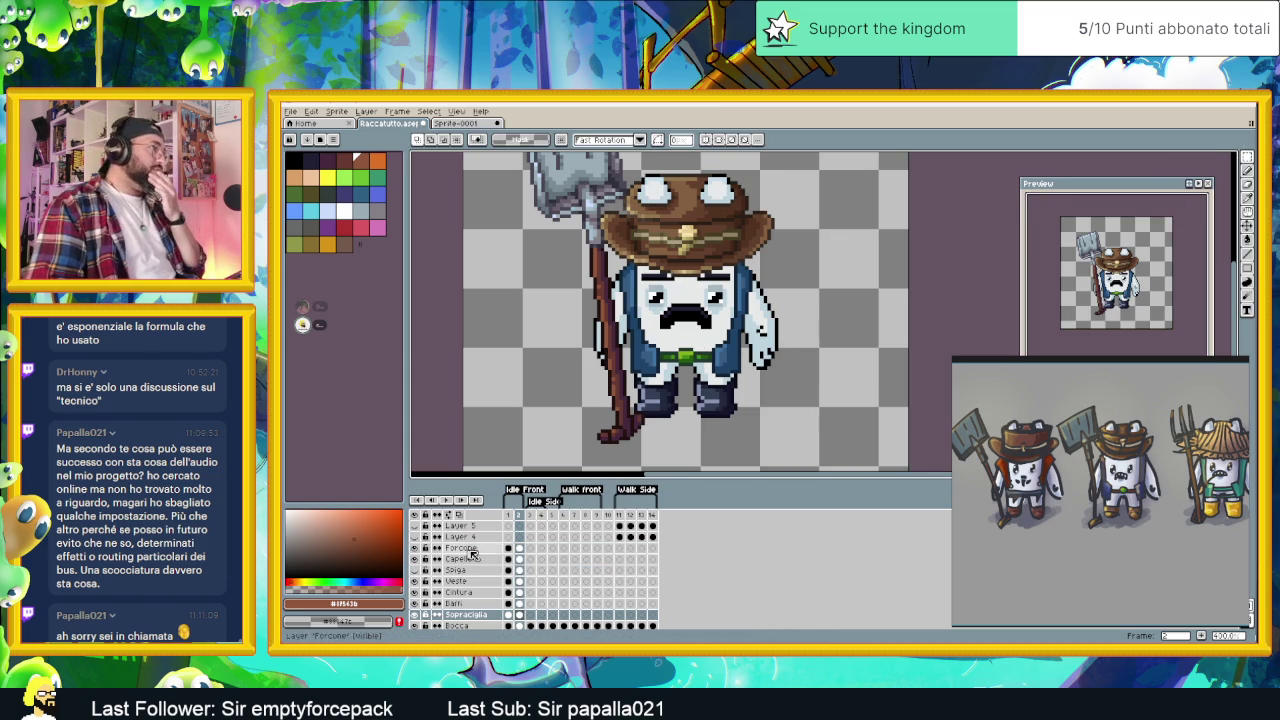
# - Select frame-2 cels Forcone to Sopracciglia and nudge them one pixel
pyautogui.moveTo(521, 555); pyautogui.dragTo(521, 613)
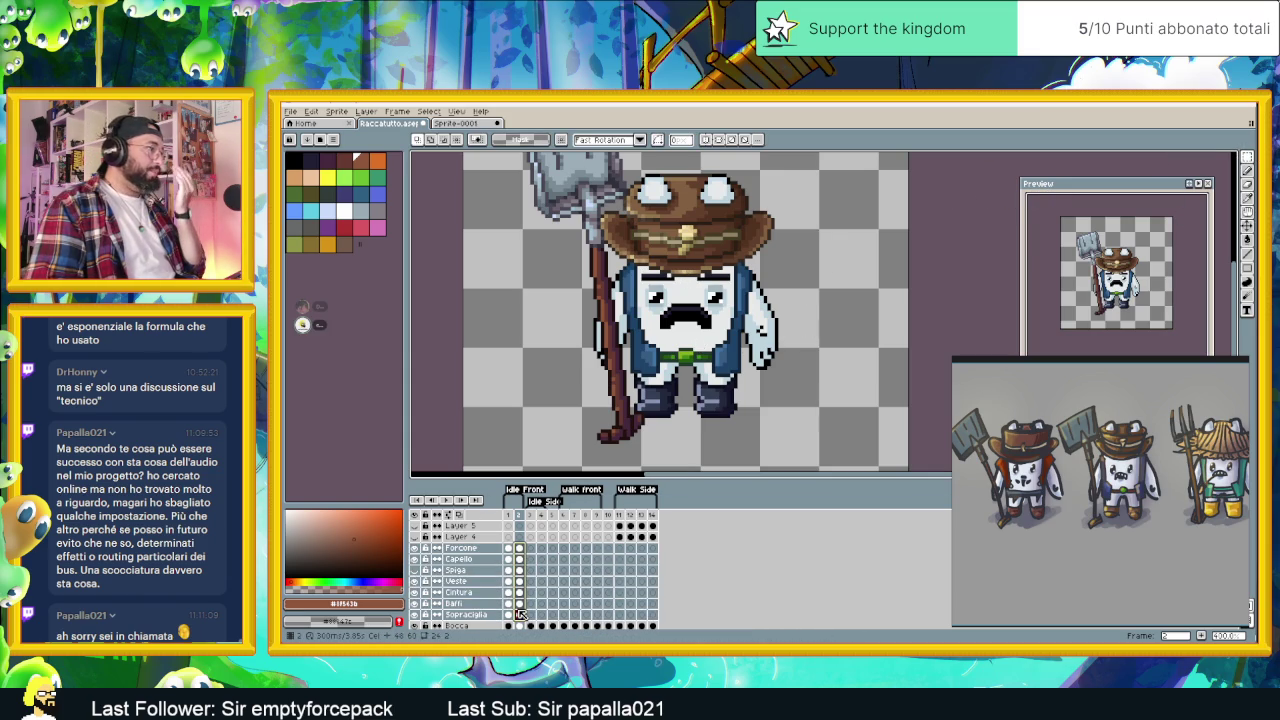
pyautogui.moveTo(724, 364); pyautogui.dragTo(765, 354)
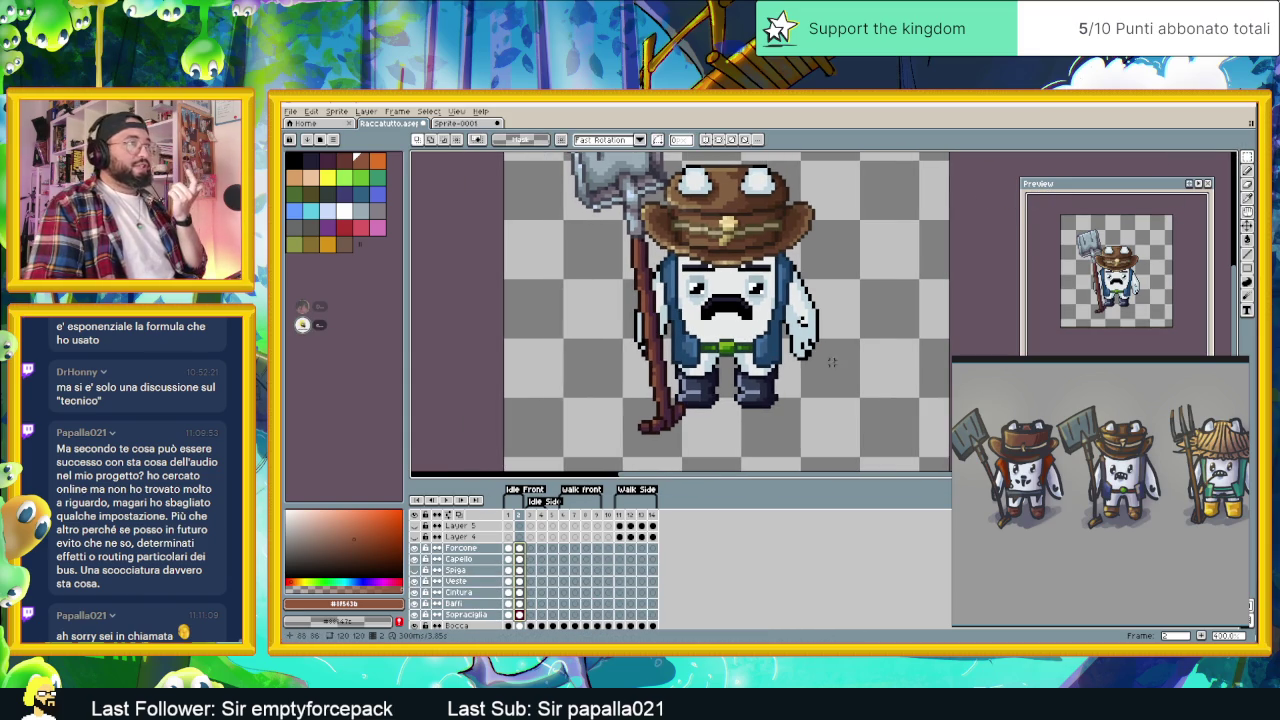
pyautogui.click(1247, 226)
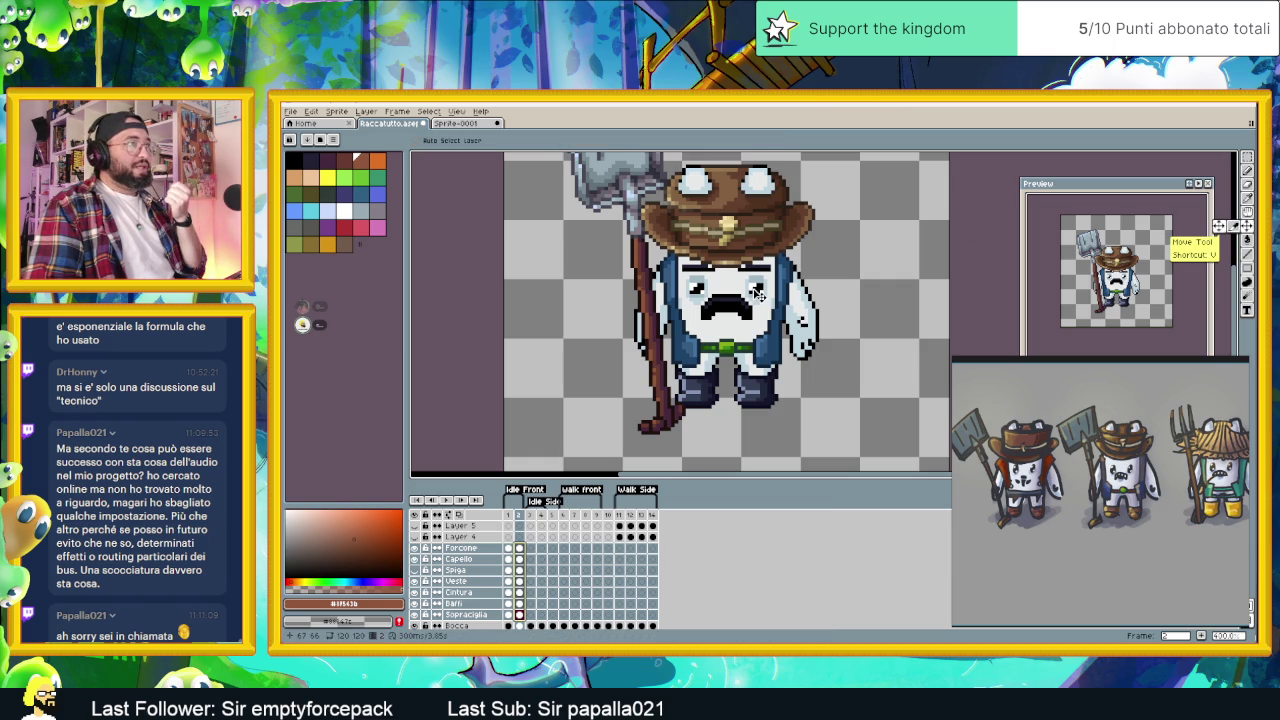
pyautogui.moveTo(756, 293); pyautogui.dragTo(761, 290)
pyautogui.press('Left')
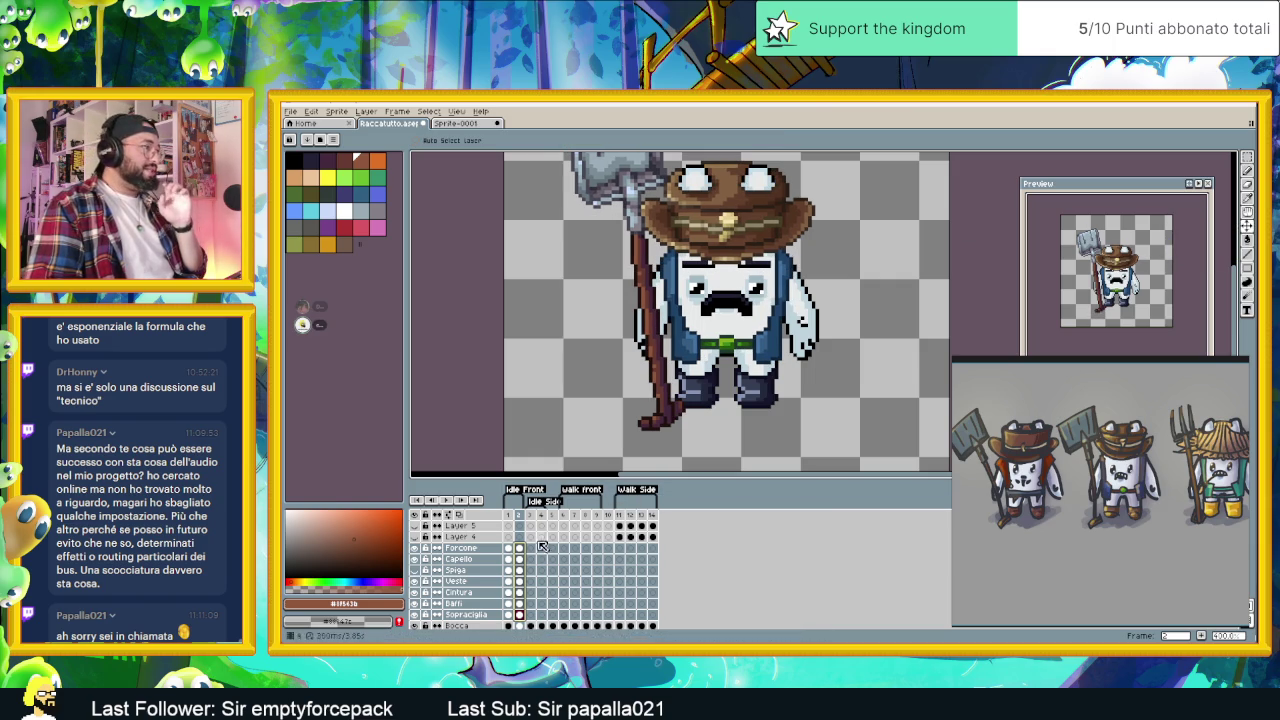
# - Compare frames 1 and 2, check the Occhi and Scarpette cels, and stop playback
pyautogui.click(509, 549)
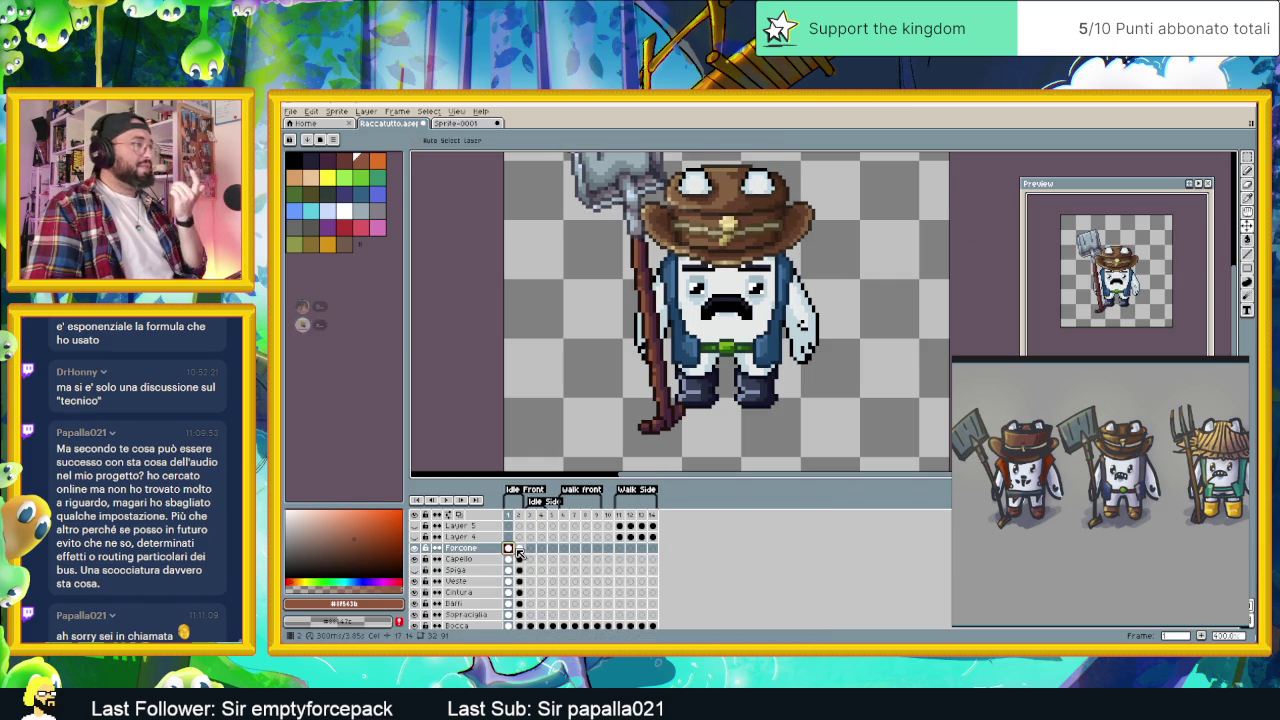
pyautogui.click(519, 549)
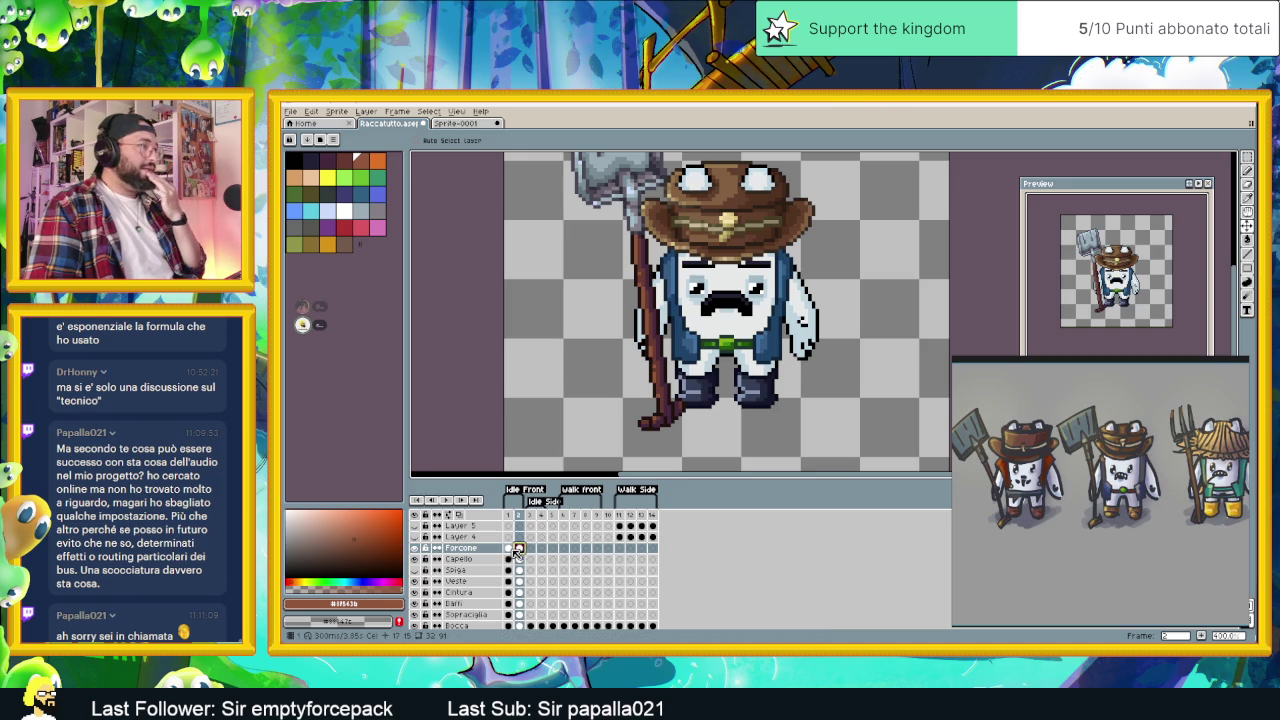
pyautogui.click(510, 549)
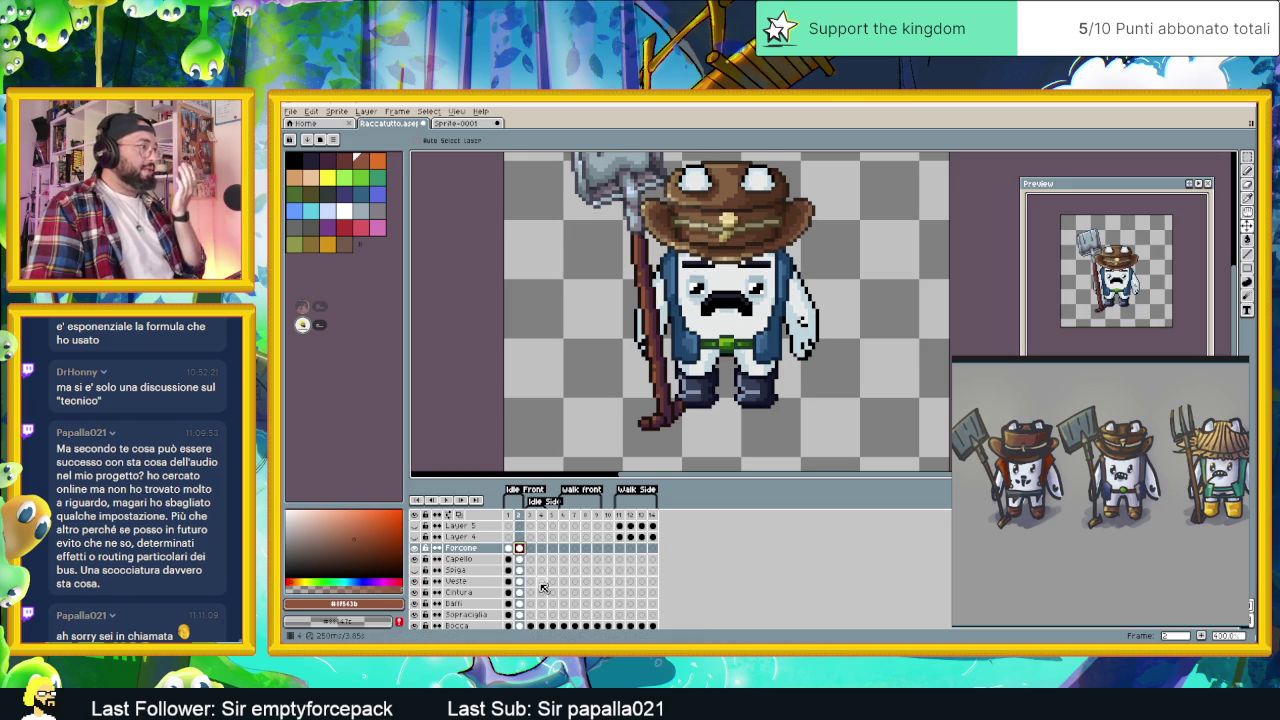
pyautogui.scroll(-3, 543, 588)
pyautogui.click(517, 605)
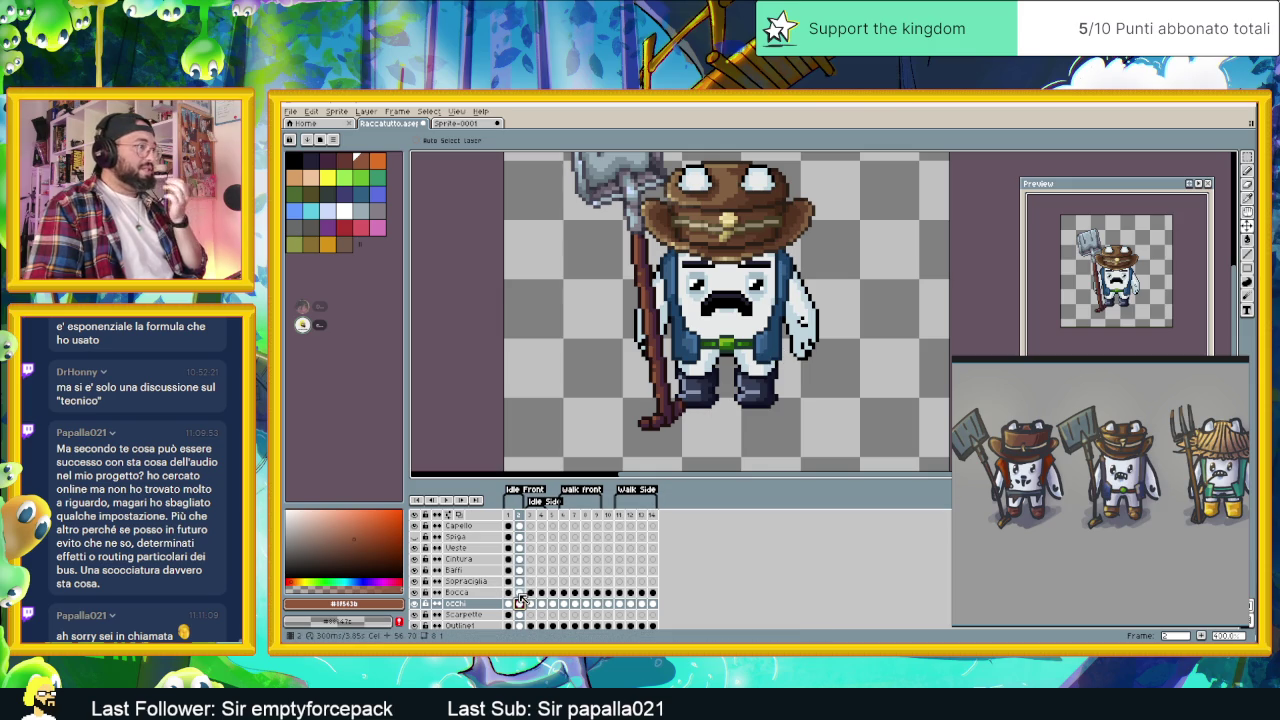
pyautogui.click(518, 614)
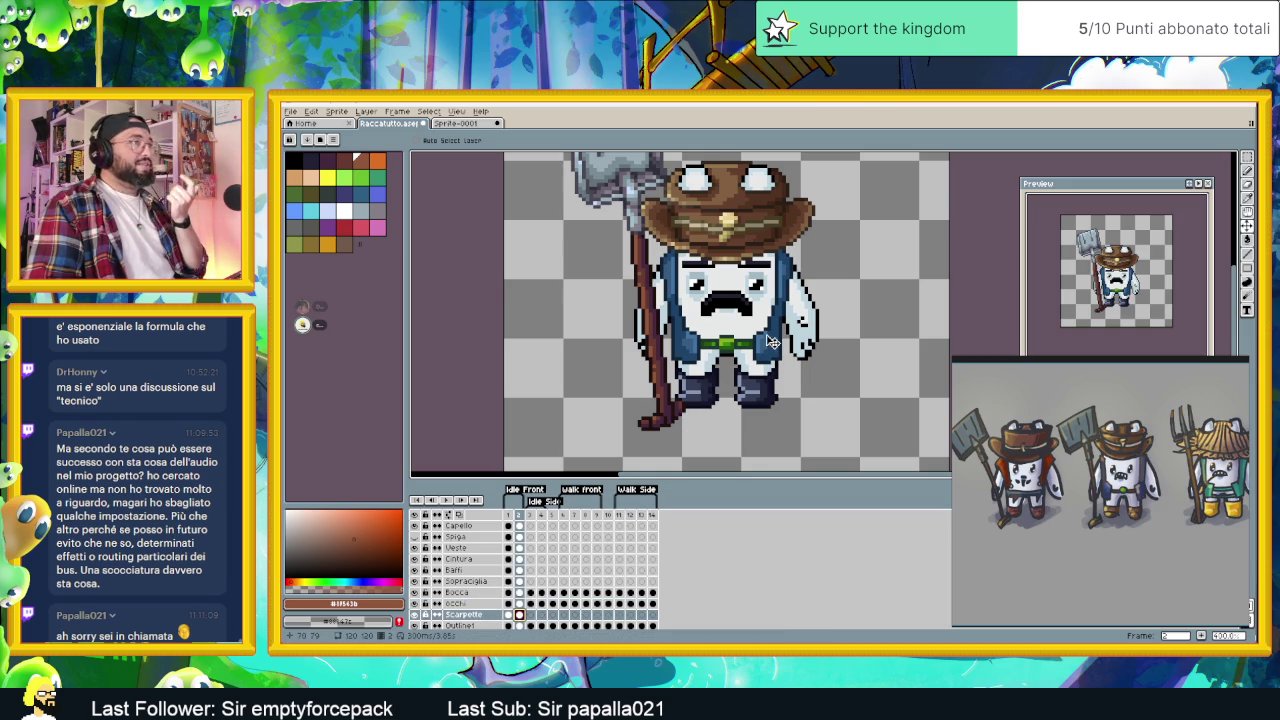
pyautogui.scroll(-1, 751, 392)
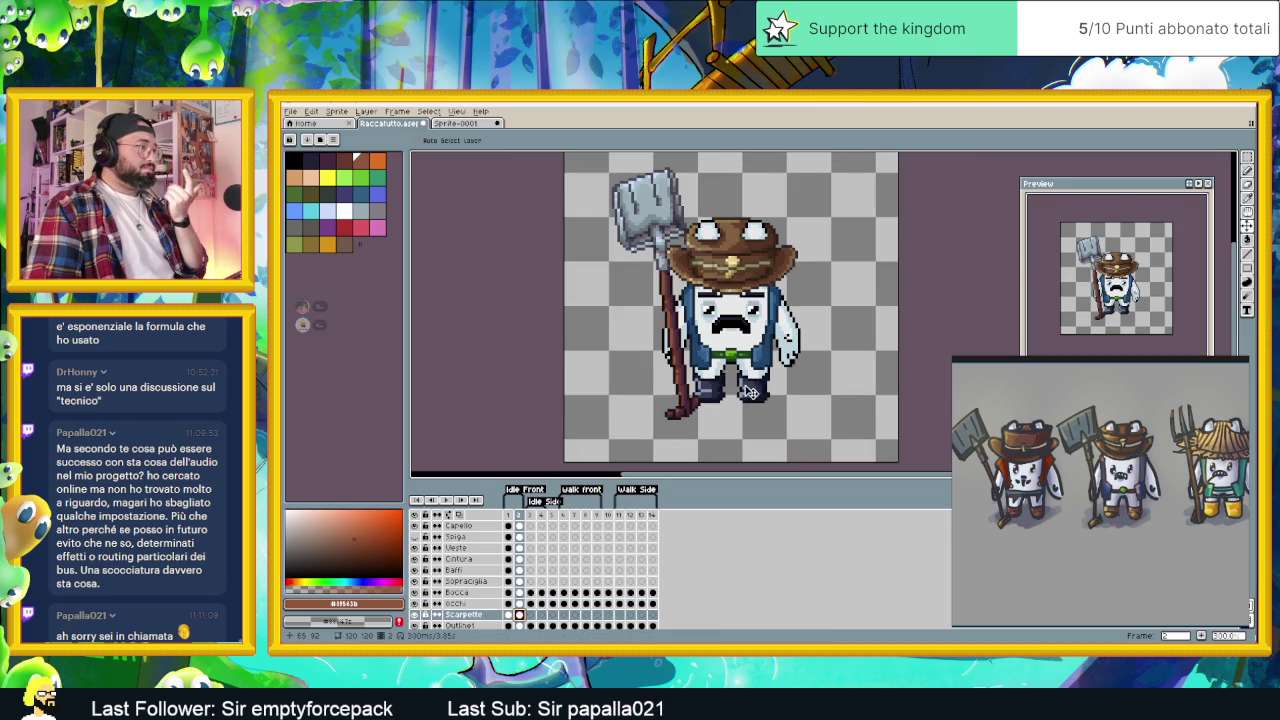
pyautogui.scroll(1, 765, 300)
pyautogui.scroll(-1, 775, 295)
pyautogui.scroll(1, 780, 318)
pyautogui.scroll(-1, 780, 318)
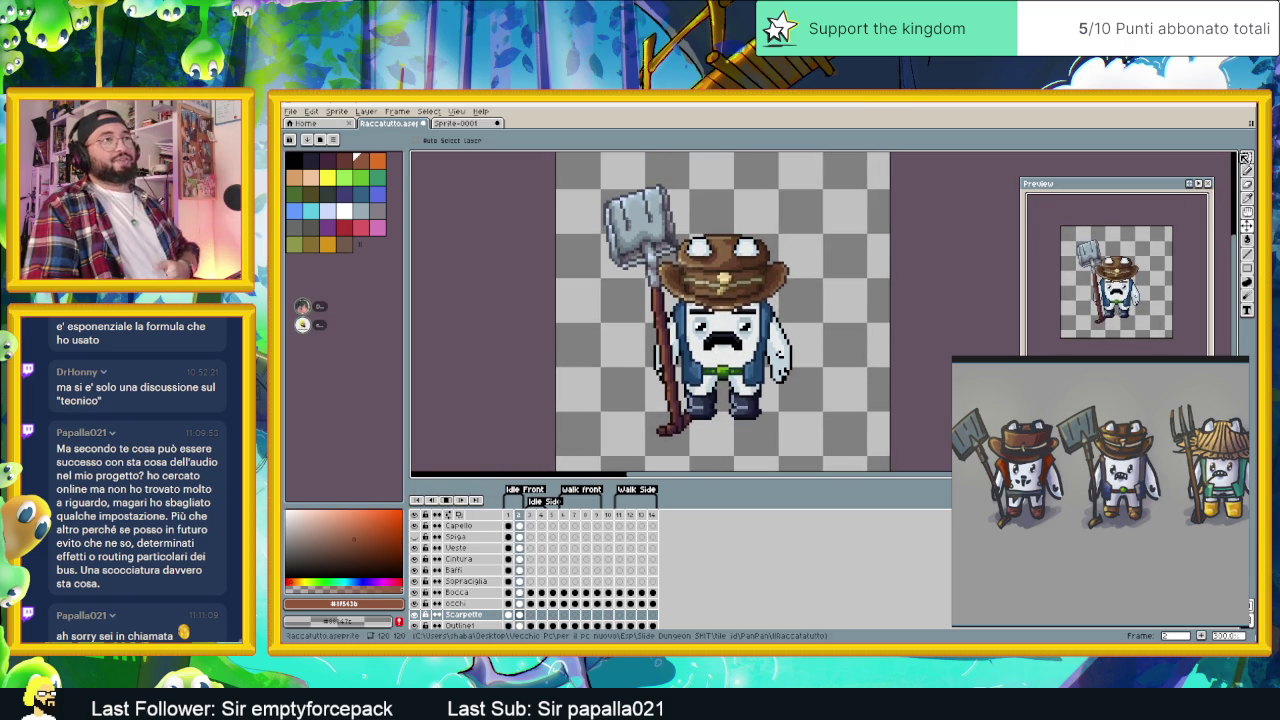
pyautogui.click(449, 500)
# - Save the sprite, then shrink and zoom out the guardie reference window before hiding it
pyautogui.hotkey('ctrl', 's')
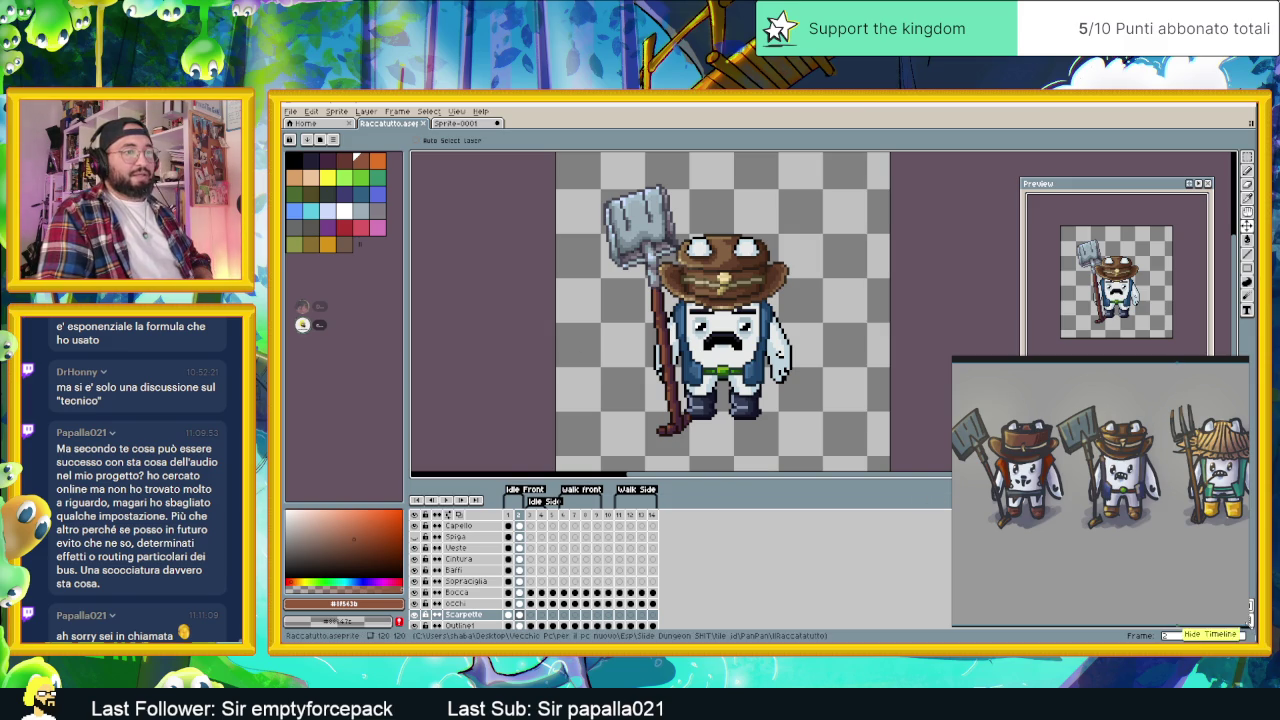
pyautogui.moveTo(1253, 629); pyautogui.dragTo(1233, 618)
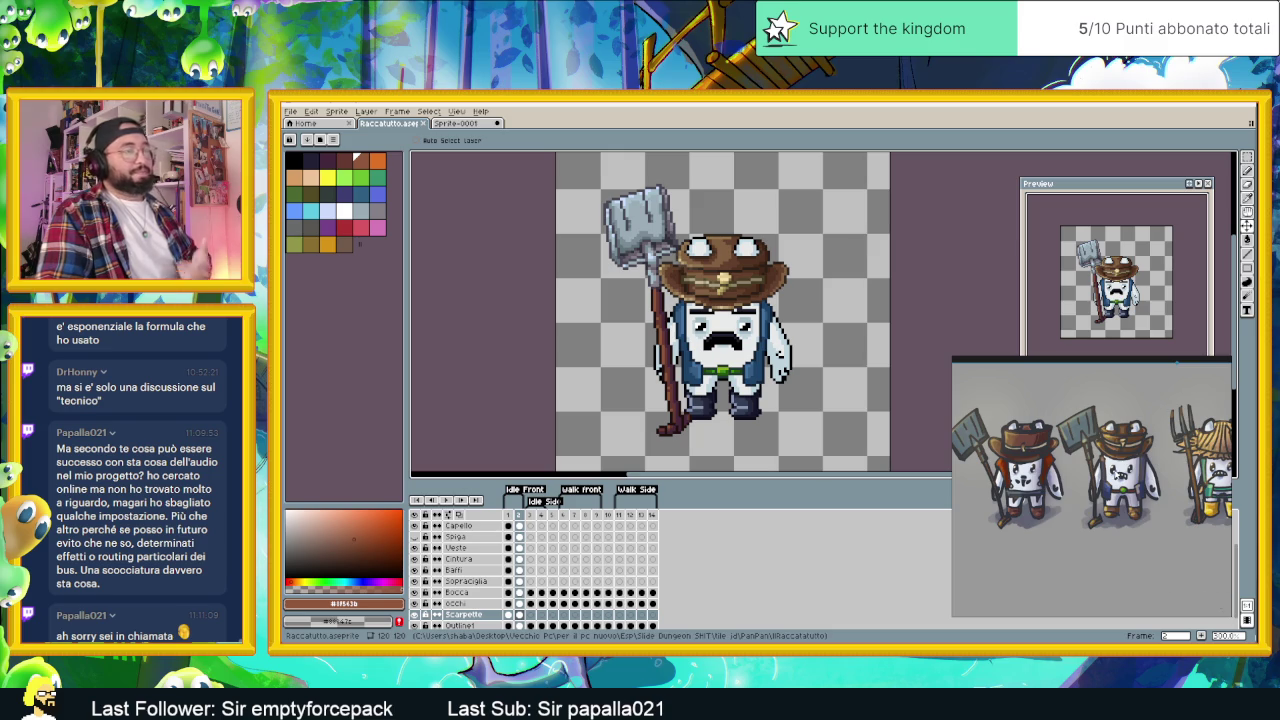
pyautogui.scroll(-3, 1092, 488)
pyautogui.scroll(-1, 1135, 384)
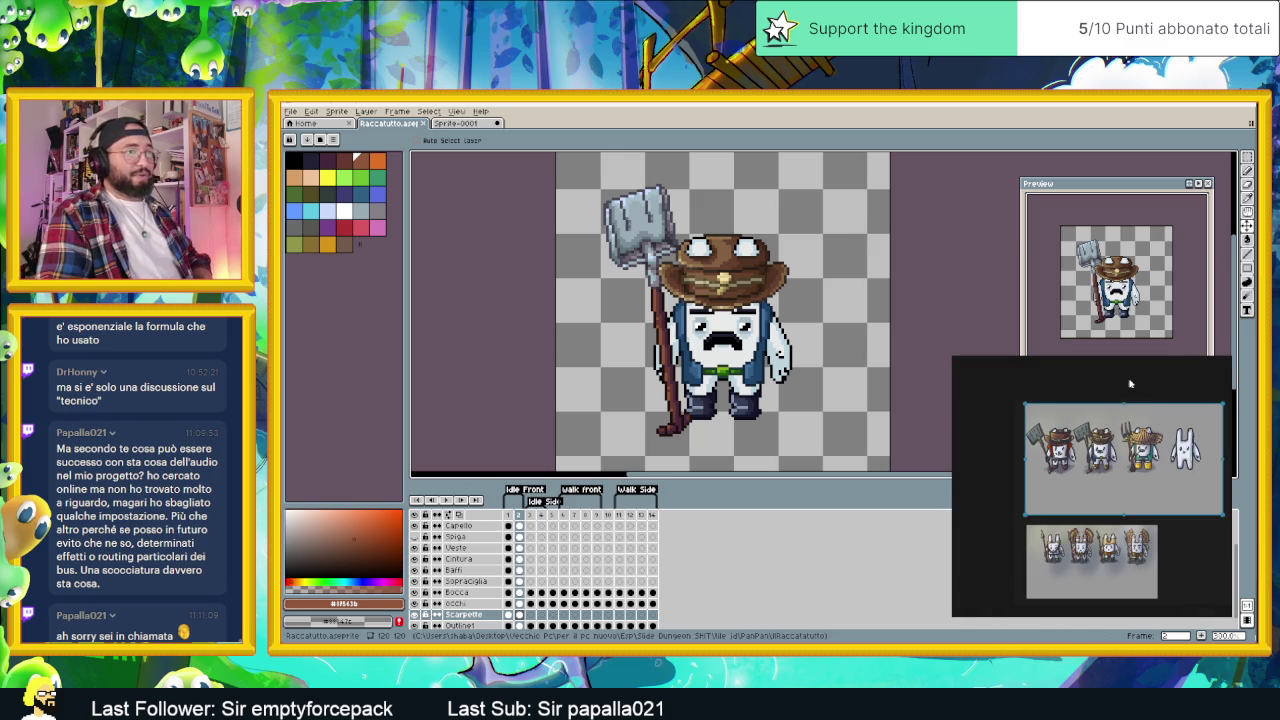
pyautogui.moveTo(1168, 386); pyautogui.dragTo(1150, 388)
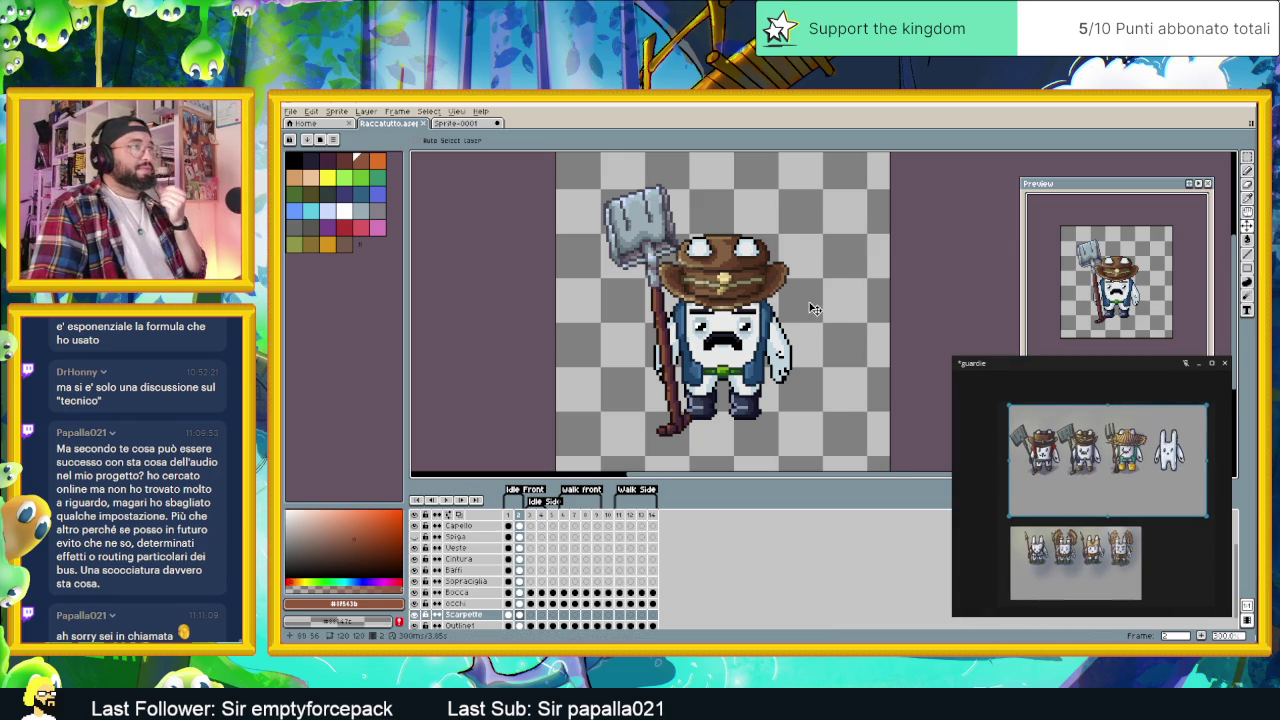
pyautogui.scroll(-1, 808, 306)
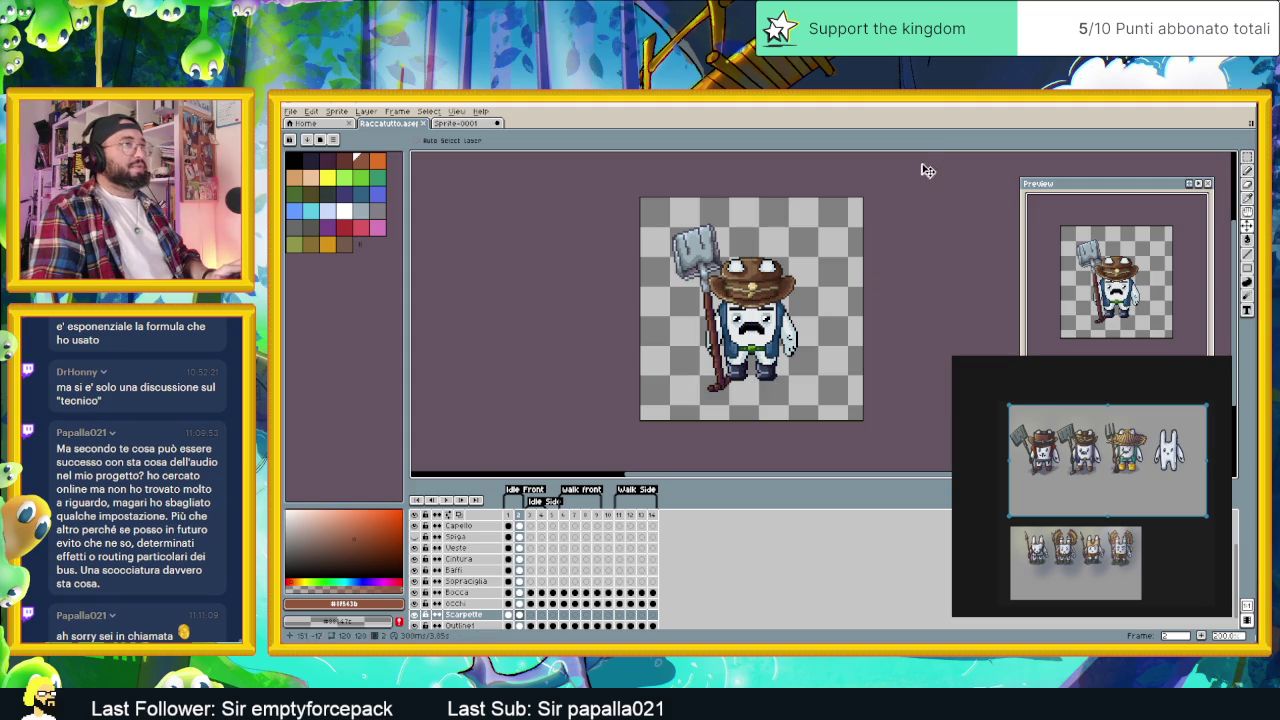
pyautogui.press('m')
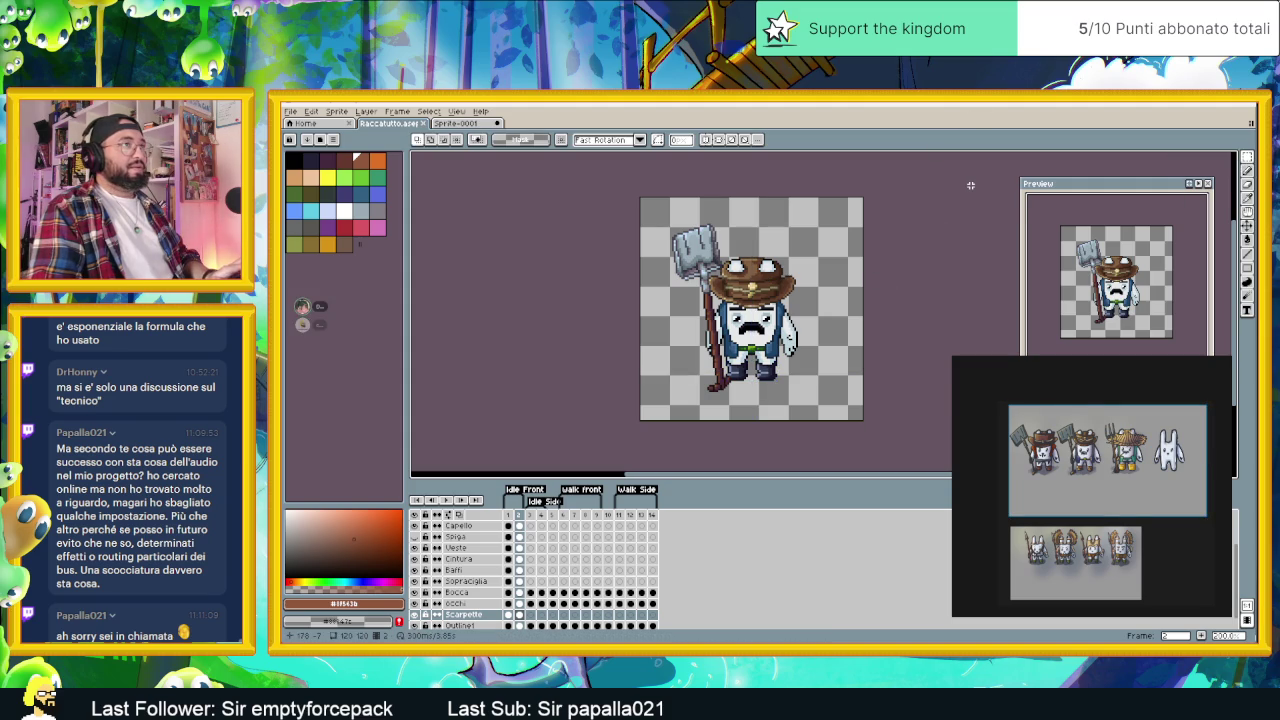
pyautogui.moveTo(1092, 362)
pyautogui.click(1200, 364)
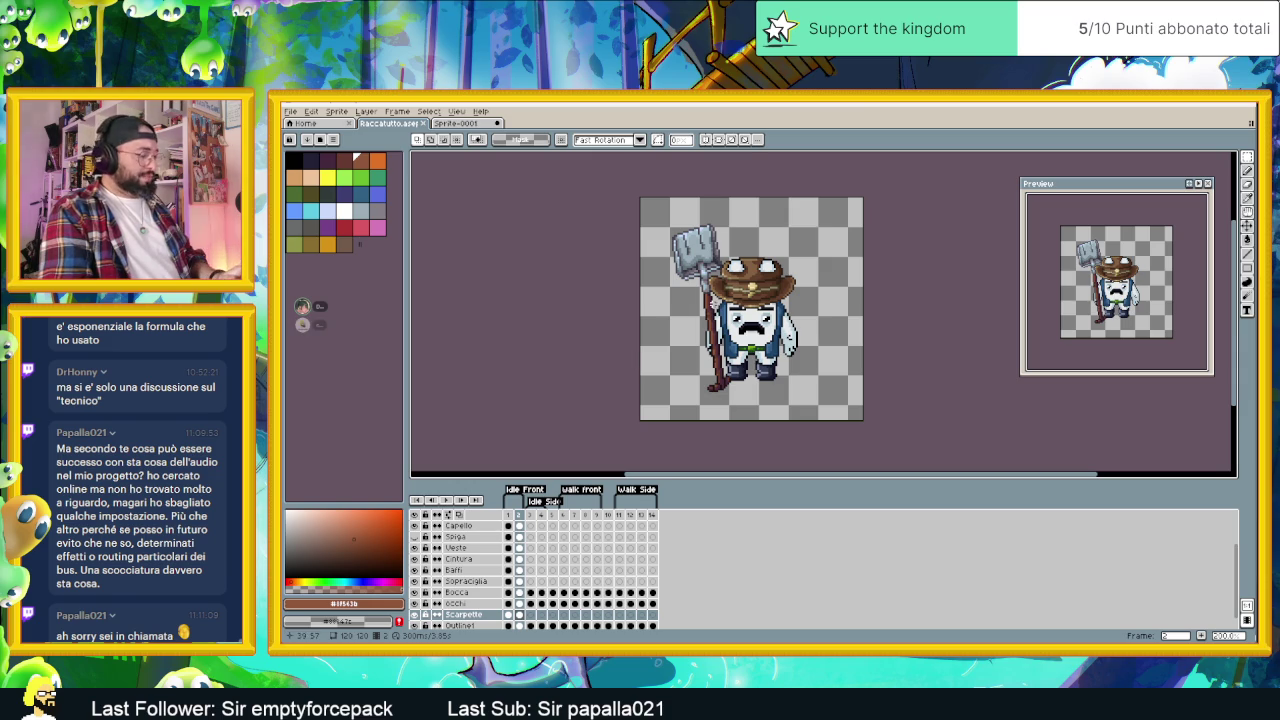
# - Close the Sprite-0001 document without saving its changes
pyautogui.click(290, 111)
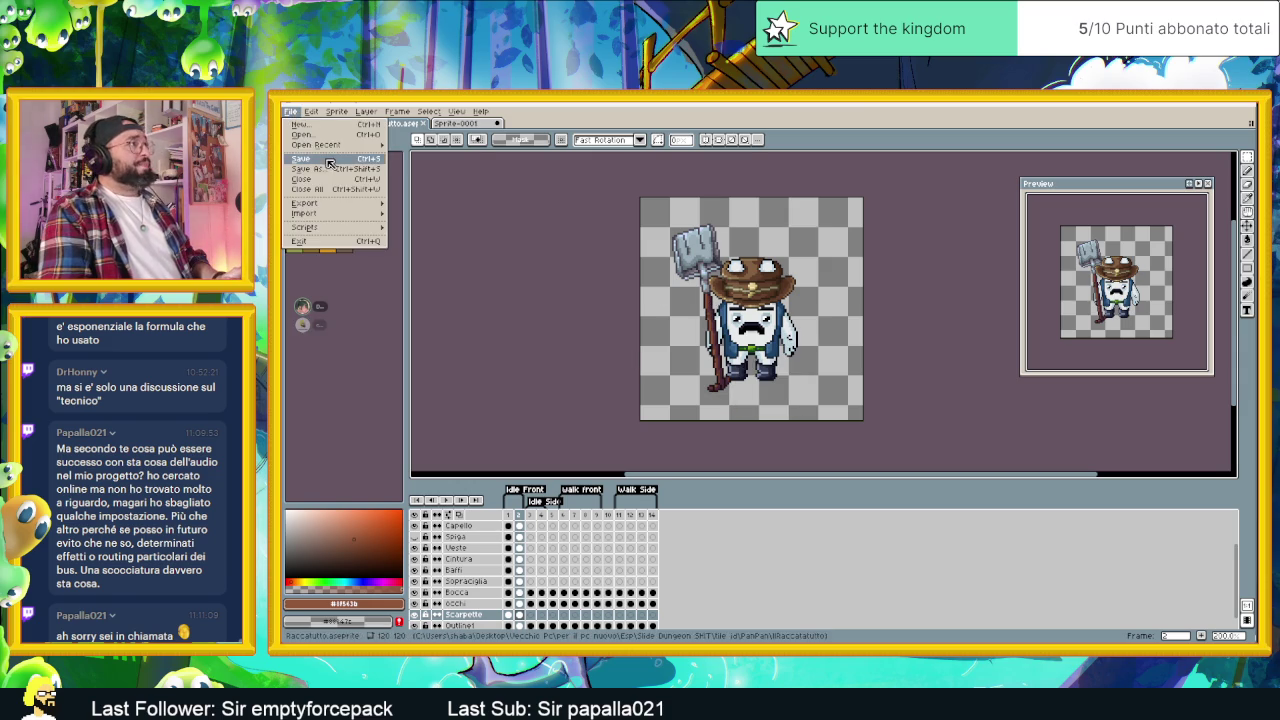
pyautogui.click(500, 124)
pyautogui.click(498, 124)
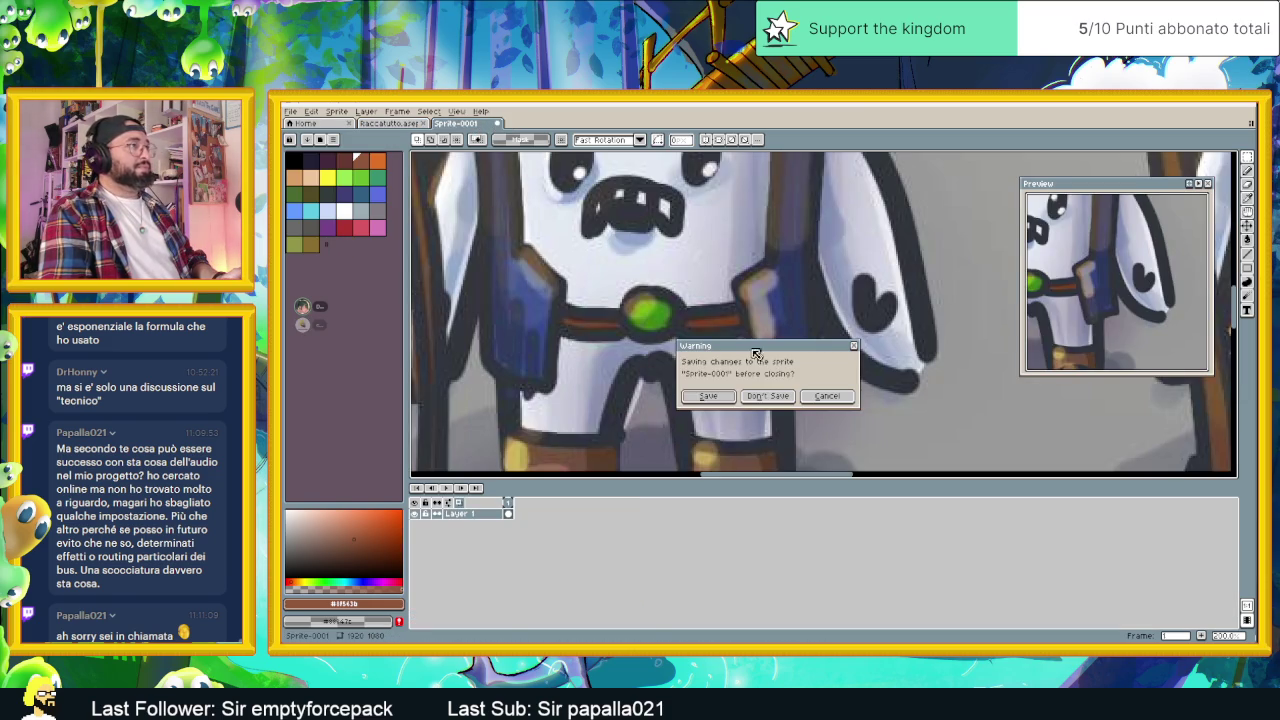
pyautogui.click(768, 400)
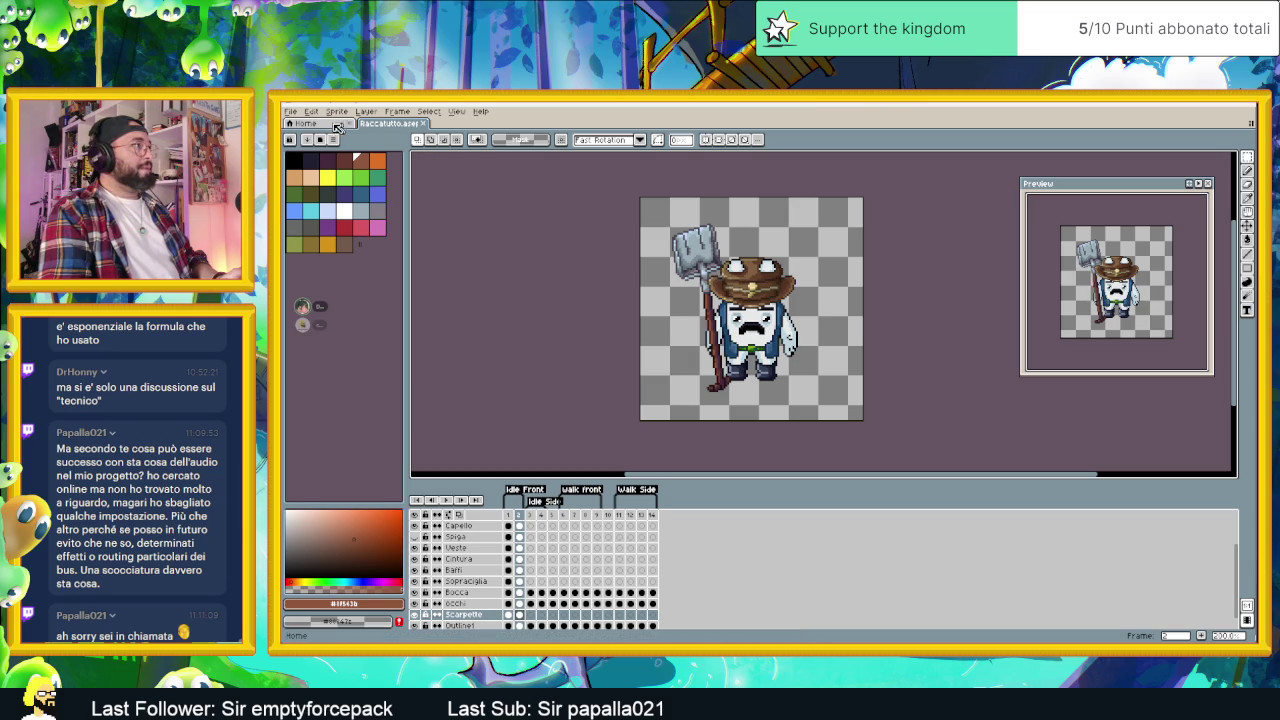
pyautogui.click(290, 111)
pyautogui.moveTo(305, 203)
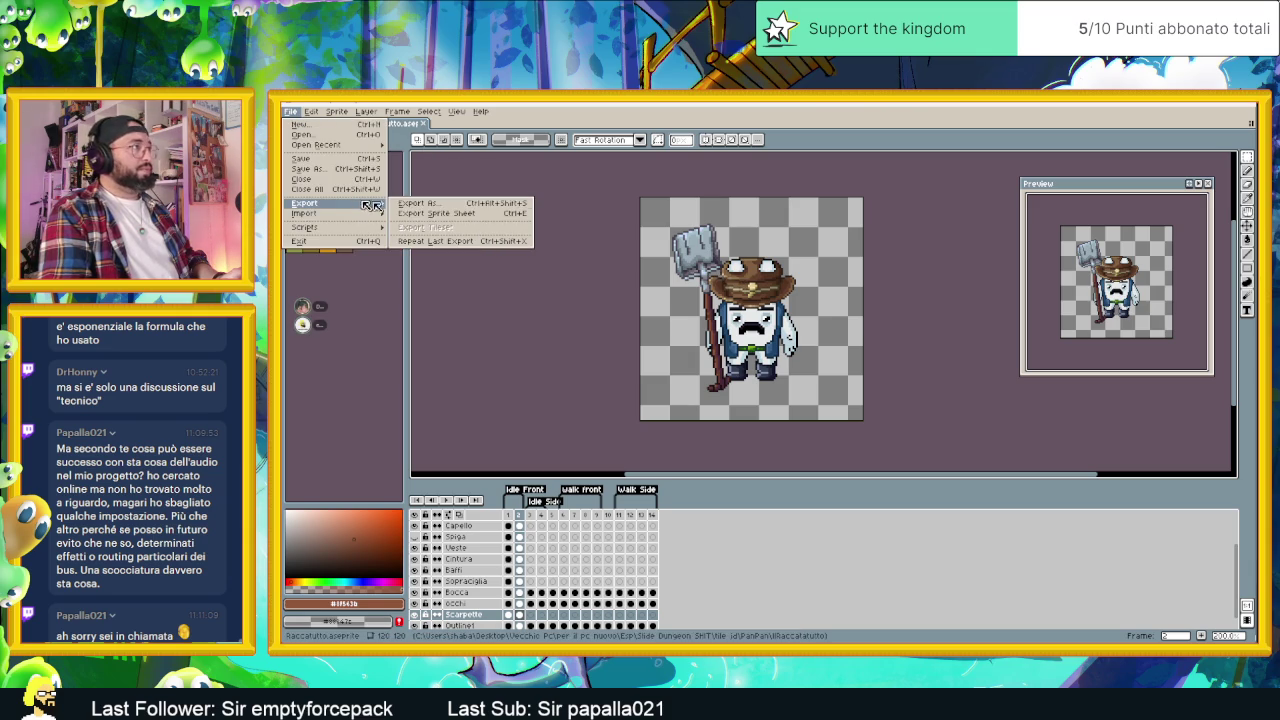
# - Open the Export As settings and select the Raccattuto.png output file field
pyautogui.click(448, 204)
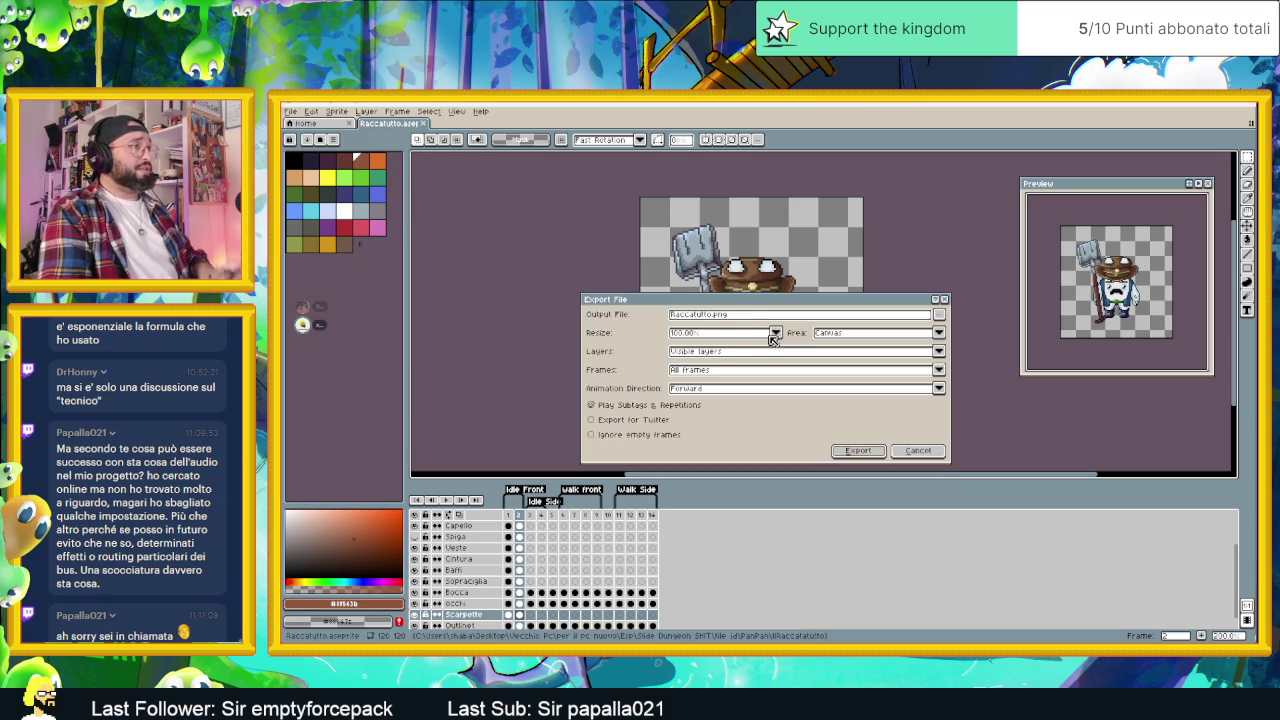
pyautogui.click(705, 315)
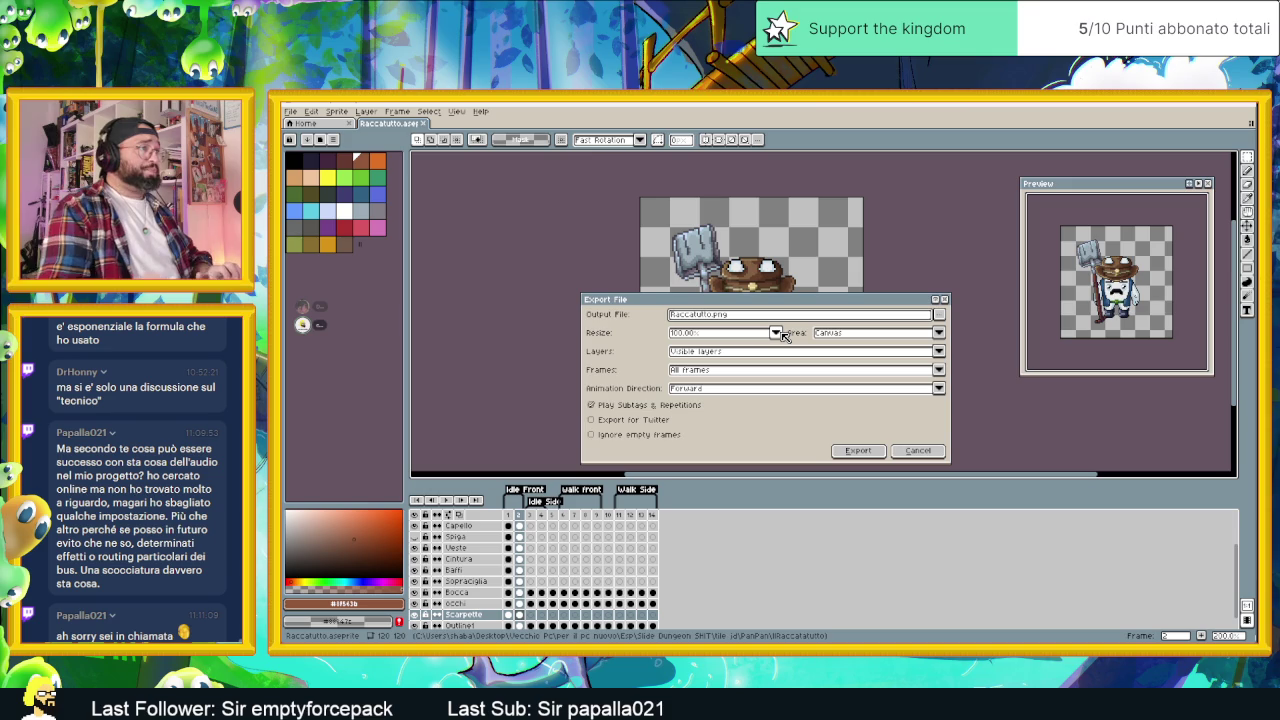
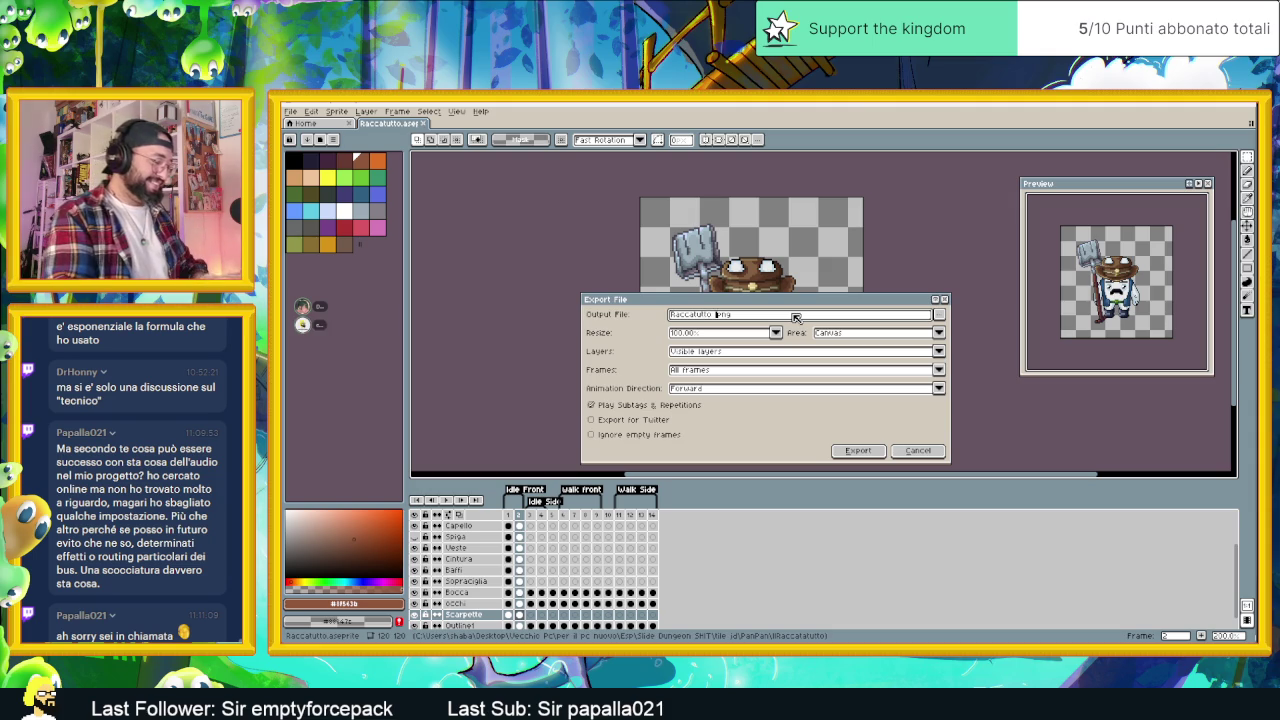
# - Export the Aseprite frames as 'Raccatutto Idle Front' and minimize Aseprite
pyautogui.write('Idle Front')
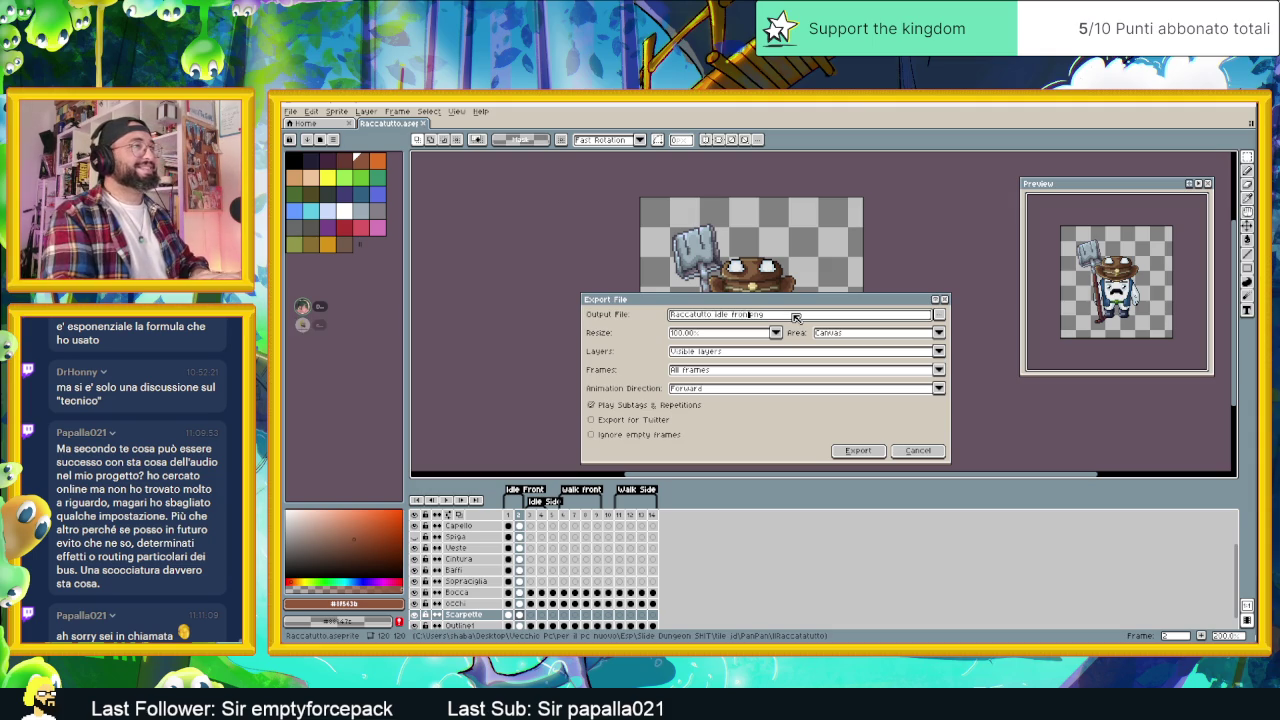
pyautogui.click(876, 452)
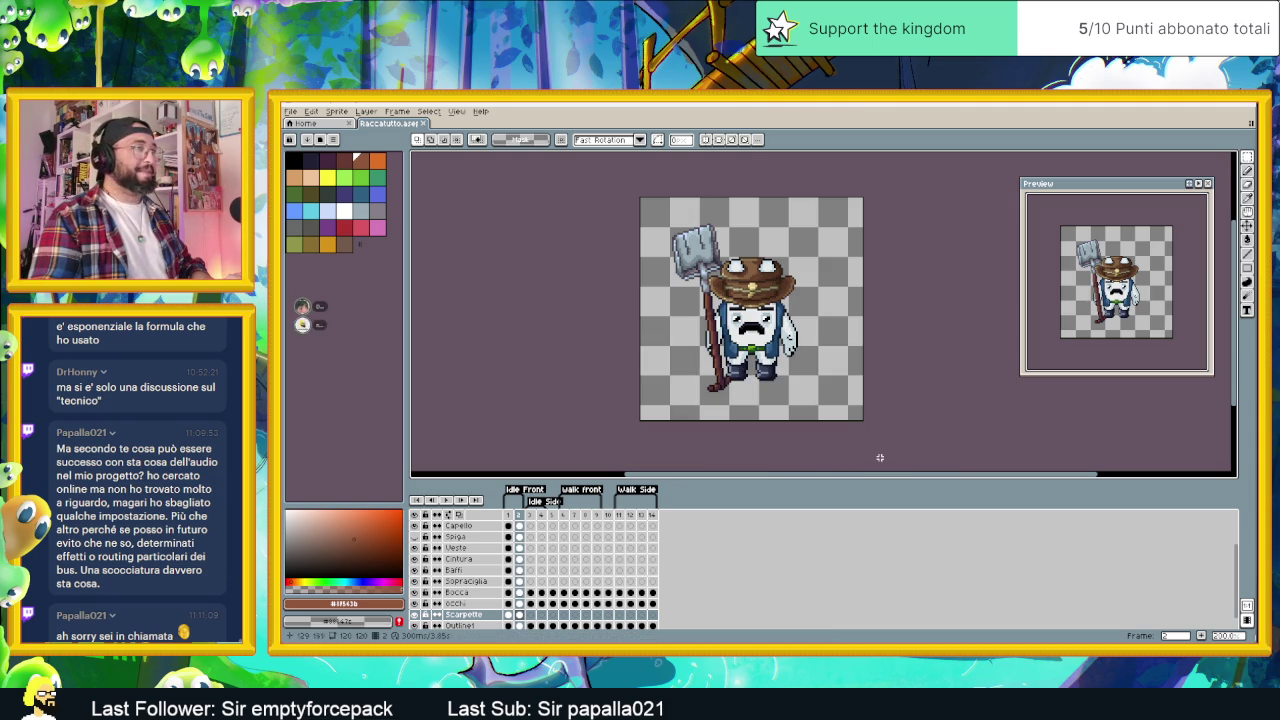
pyautogui.click(1202, 107)
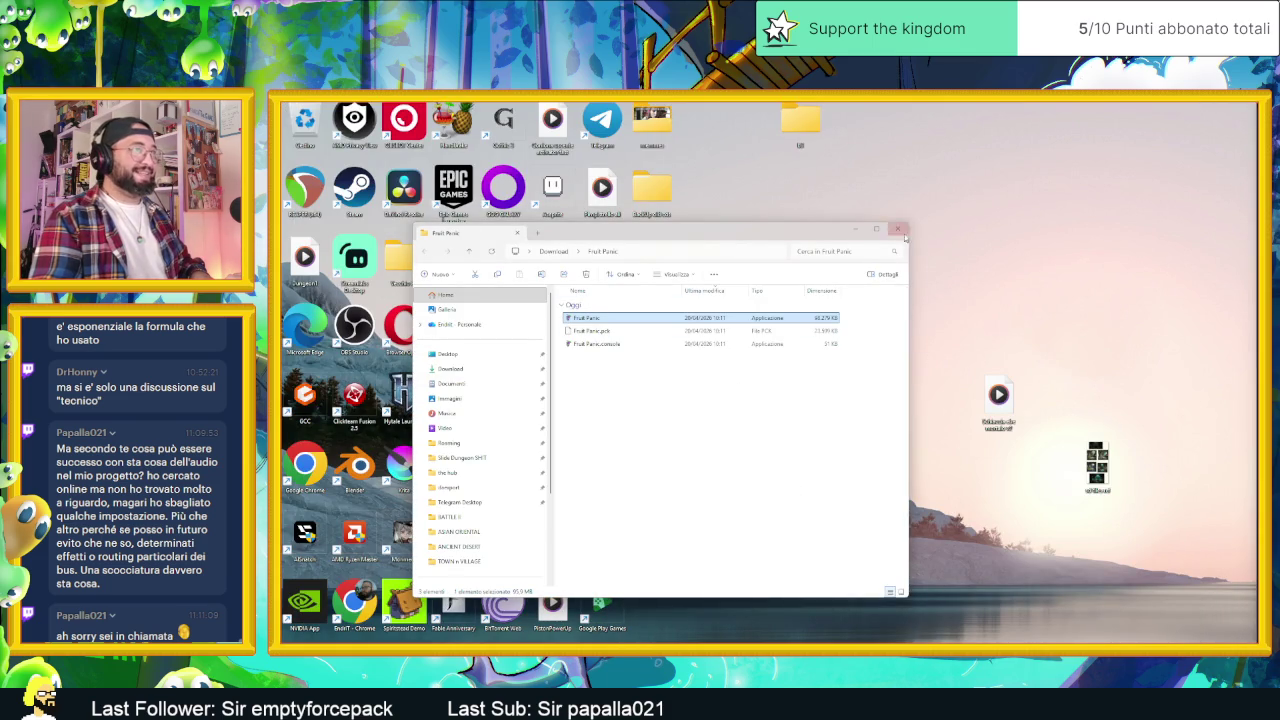
# - Close the Fruit Panic window and browse to Slide Dungeon SHIT > tile jd > PanPan > IlRaccatutto
pyautogui.click(898, 230)
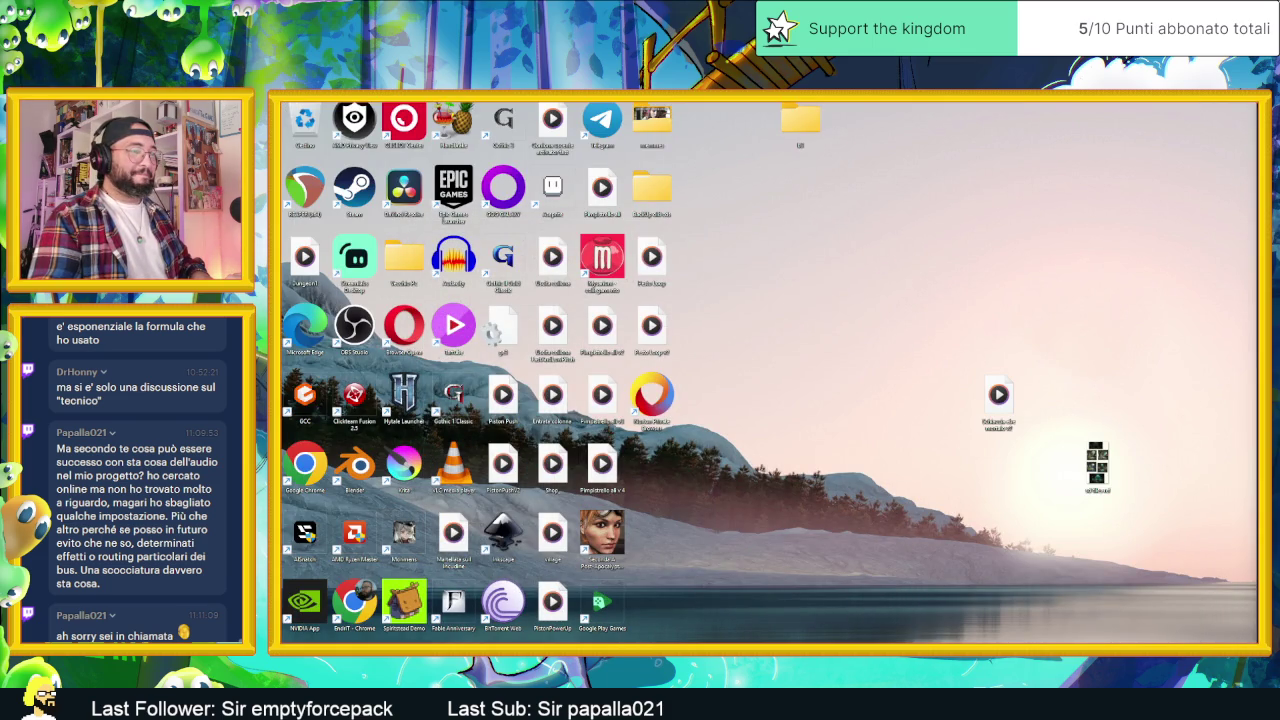
pyautogui.scroll(10, 820, 472)
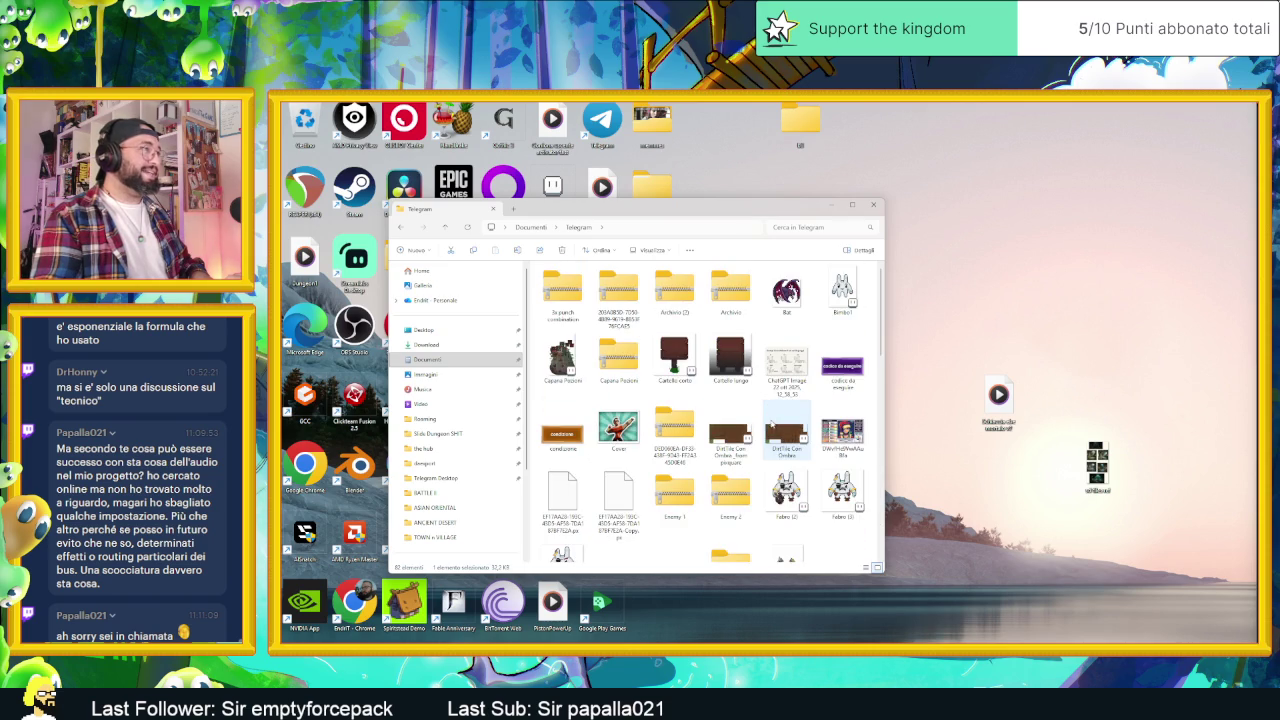
pyautogui.click(440, 433)
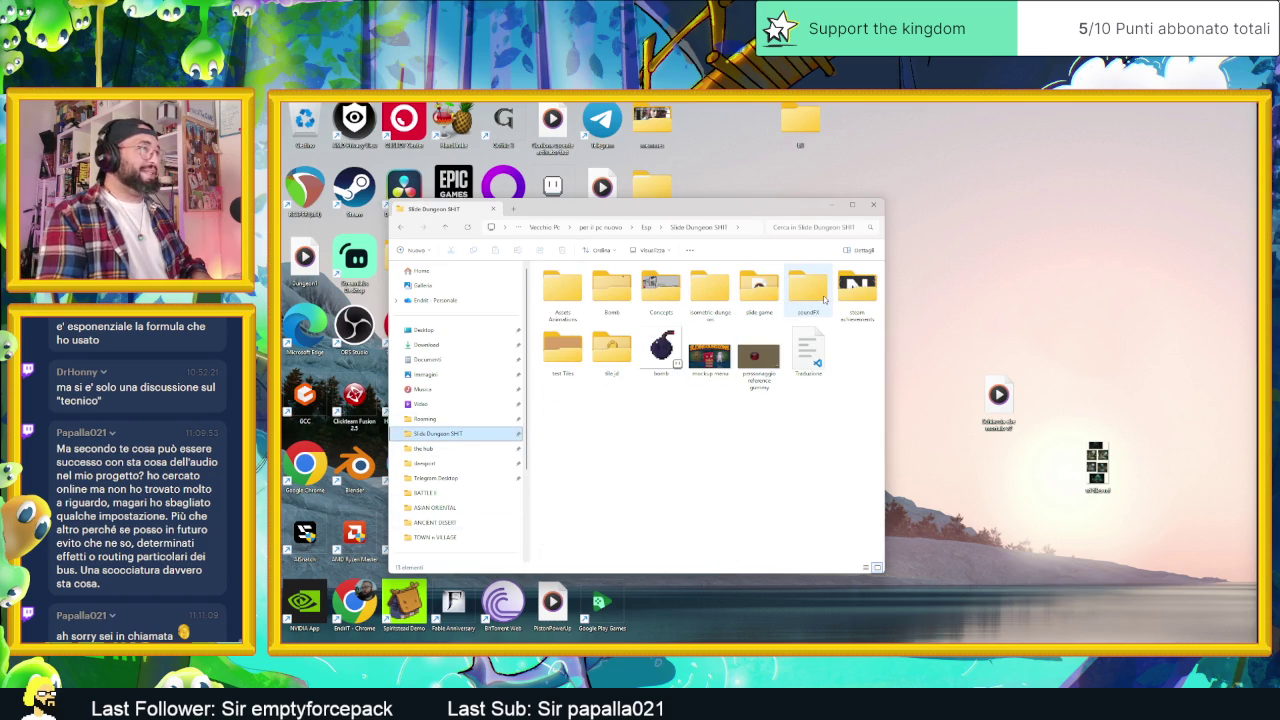
pyautogui.doubleClick(613, 347)
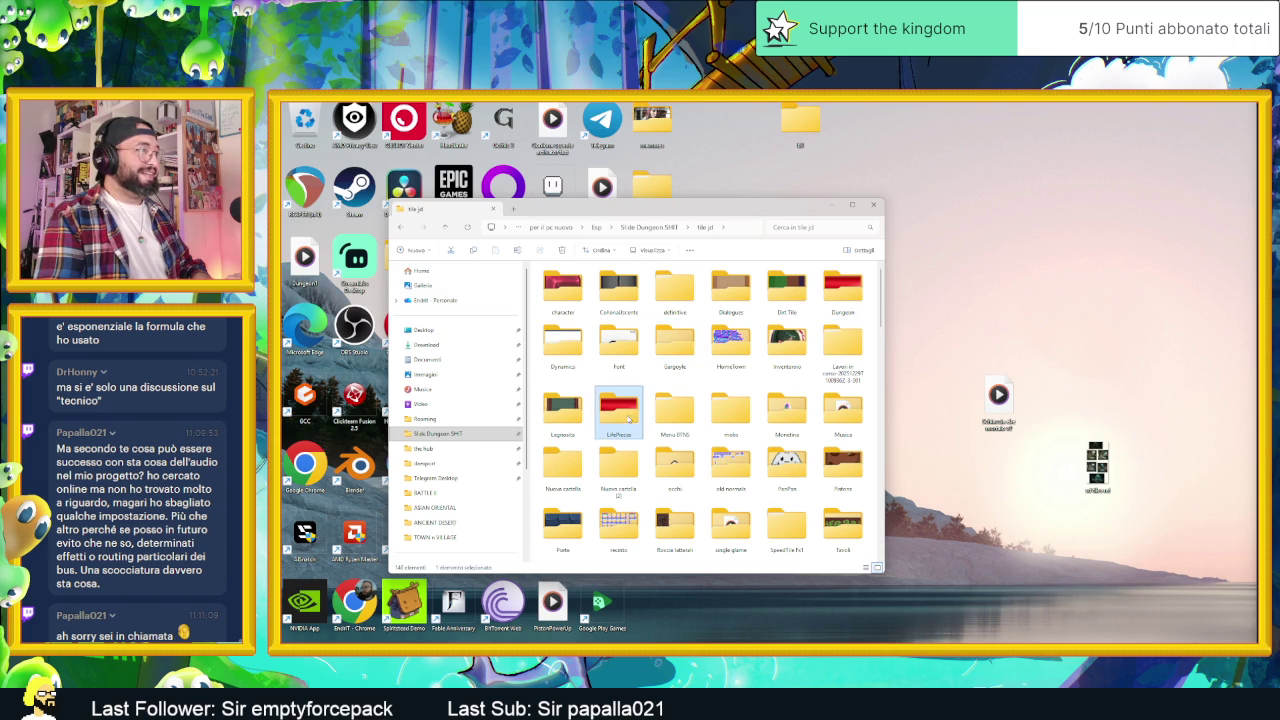
pyautogui.click(799, 480)
pyautogui.doubleClick(799, 480)
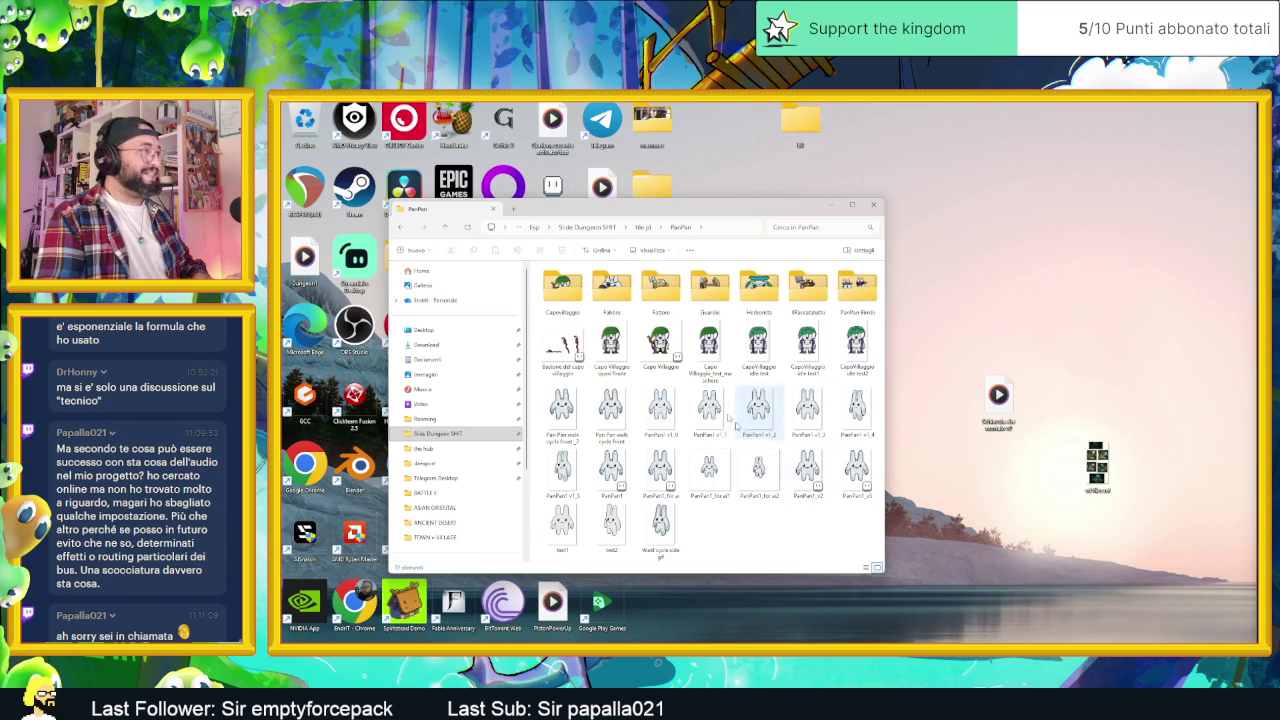
pyautogui.doubleClick(805, 287)
# - Delete Raccatutto idle front3 through front14, keeping only front1 and front2
pyautogui.click(611, 290)
pyautogui.keyDown('ctrl'); pyautogui.click(561, 290); pyautogui.keyUp('ctrl')
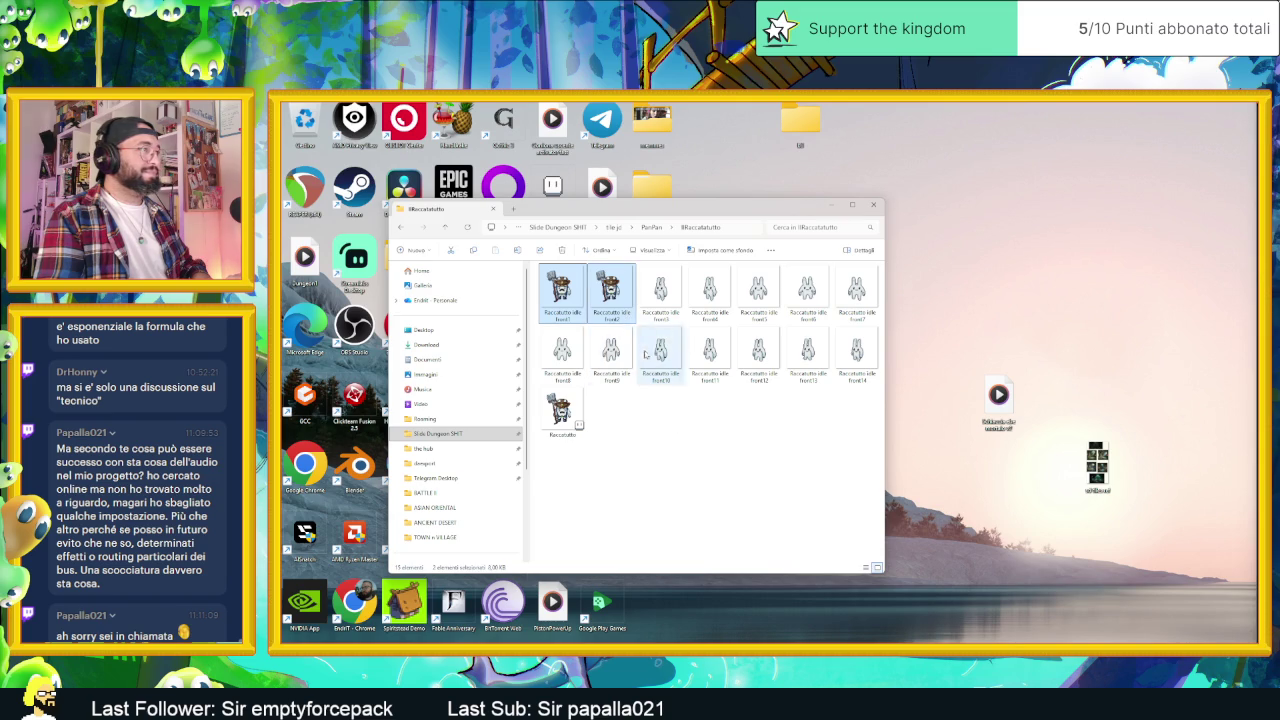
pyautogui.click(660, 290)
pyautogui.keyDown('shift'); pyautogui.click(854, 352); pyautogui.keyUp('shift')
pyautogui.rightClick(855, 355)
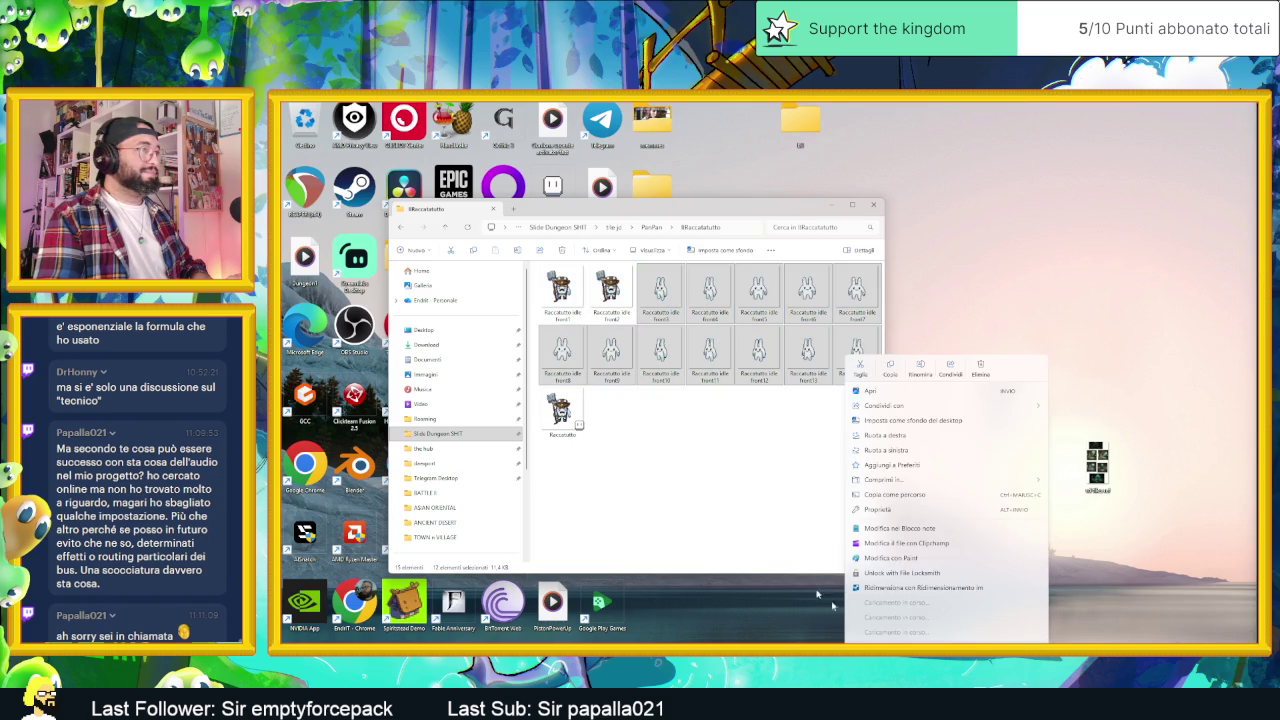
pyautogui.click(975, 370)
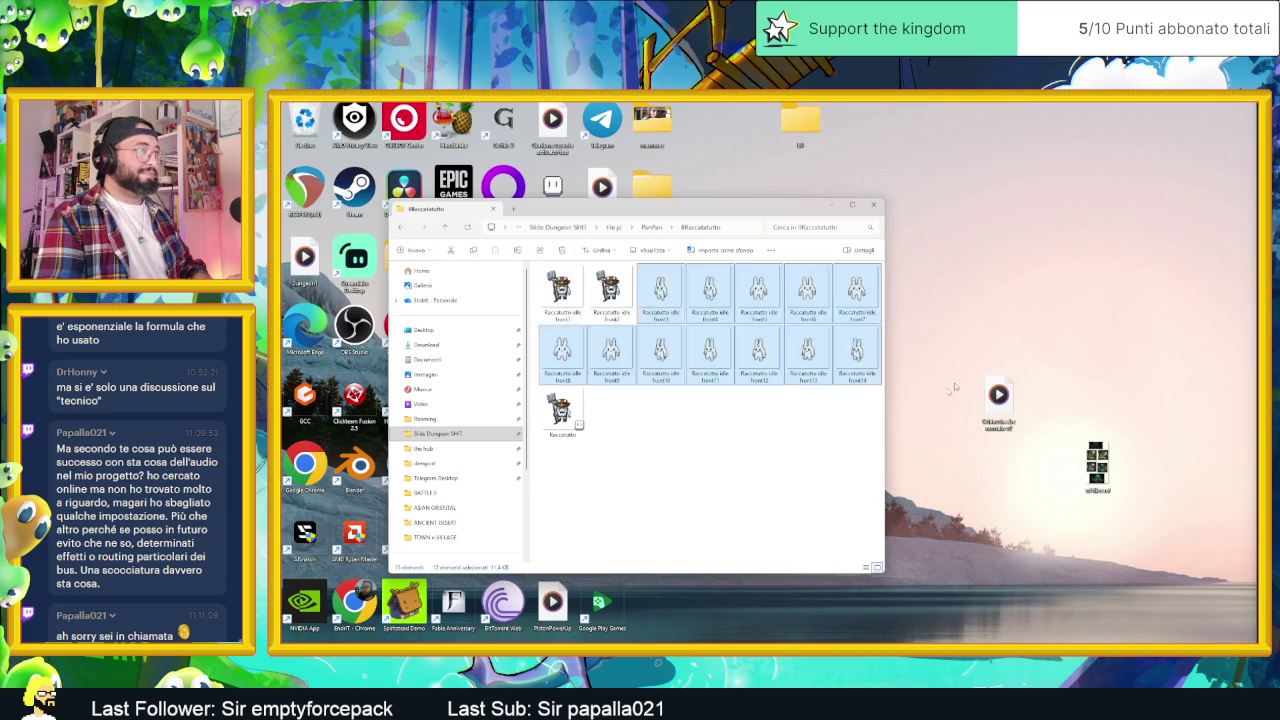
pyautogui.keyDown('ctrl'); pyautogui.click(602, 307); pyautogui.keyUp('ctrl')
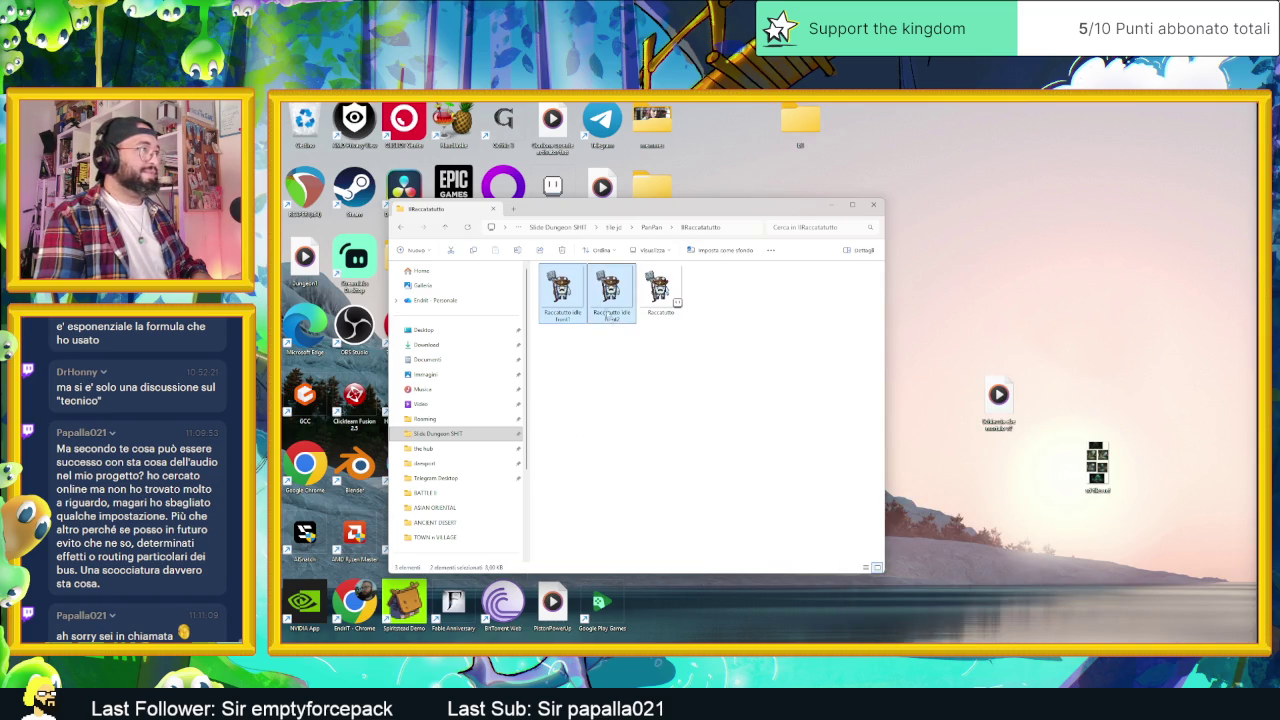
pyautogui.click(698, 415)
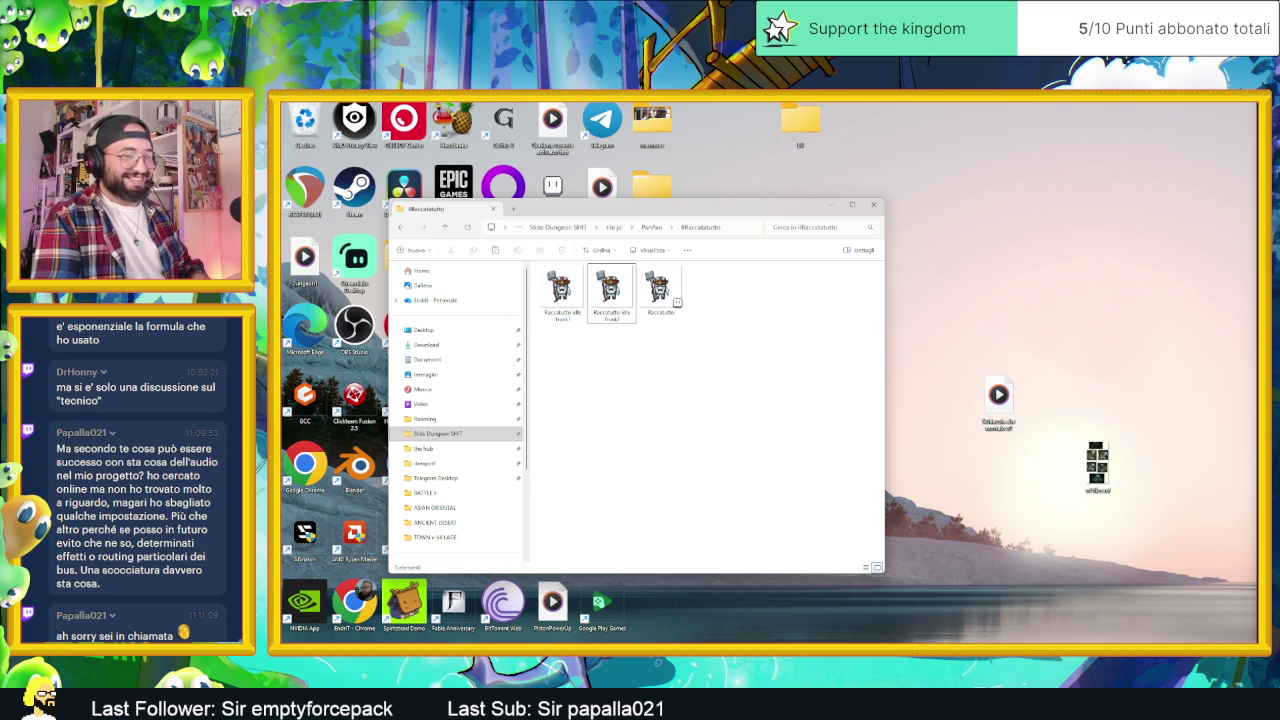
pyautogui.hotkey('alt', 'Tab')
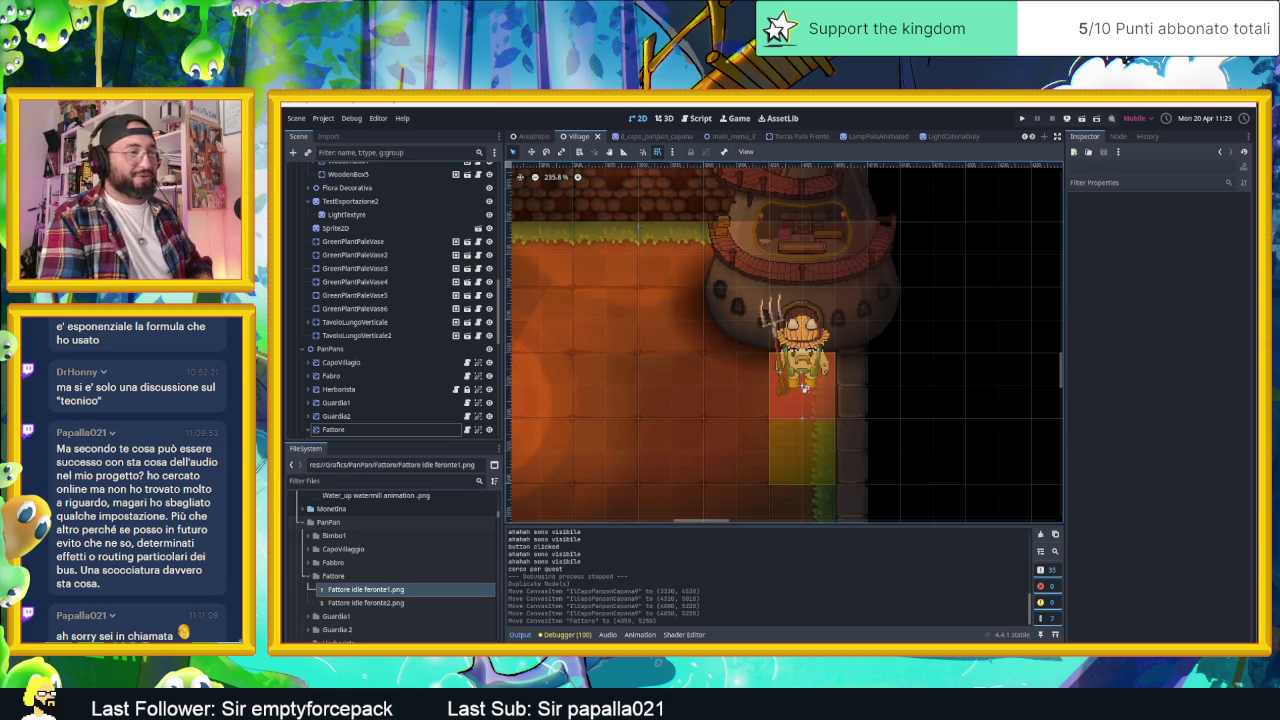
# - Look over the Village scene in Godot, then bring up the Discord call window
pyautogui.hotkey('alt', 'Tab')
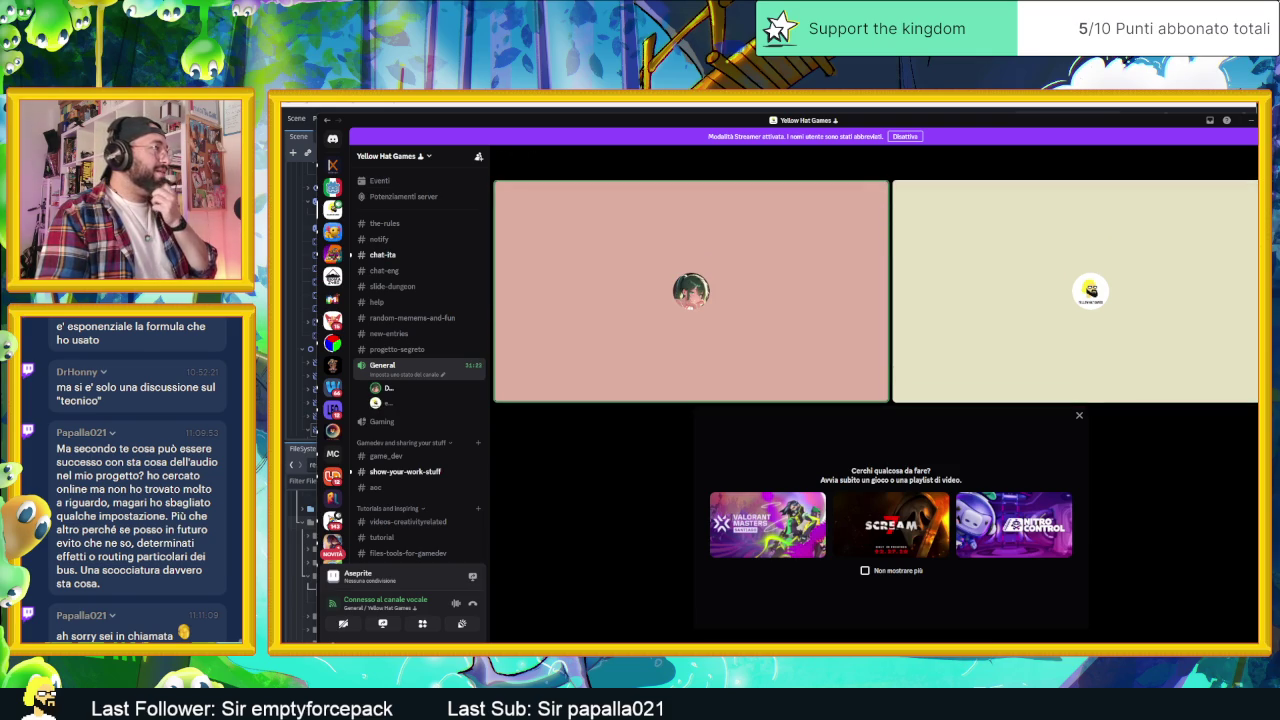
pyautogui.moveTo(967, 640)
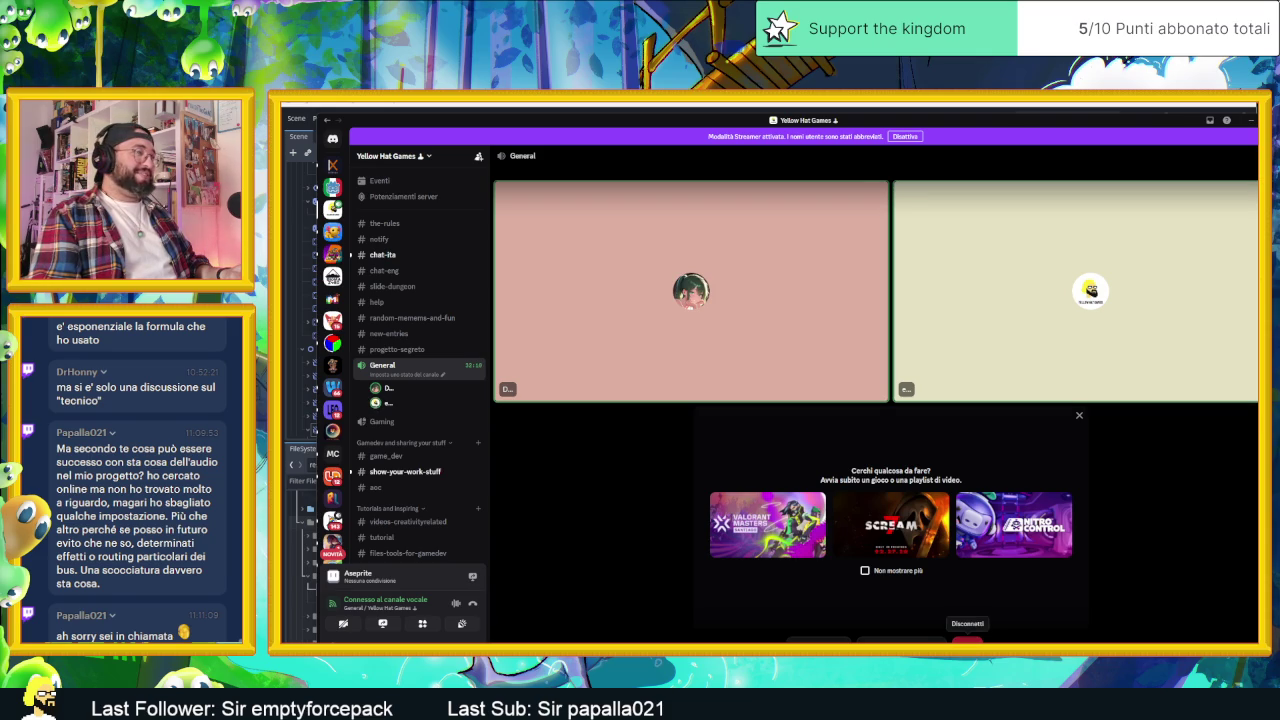
# - Leave the General voice call, dismiss the rating prompt, and close Discord
pyautogui.click(967, 641)
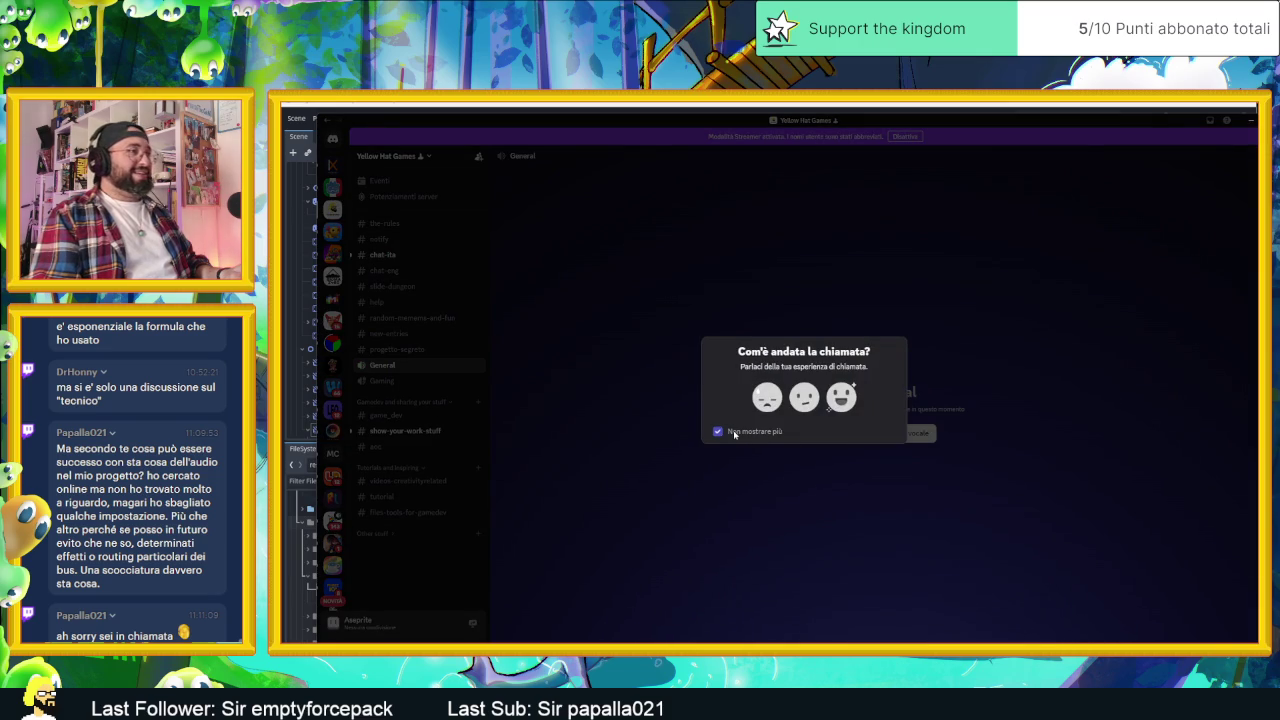
pyautogui.click(807, 470)
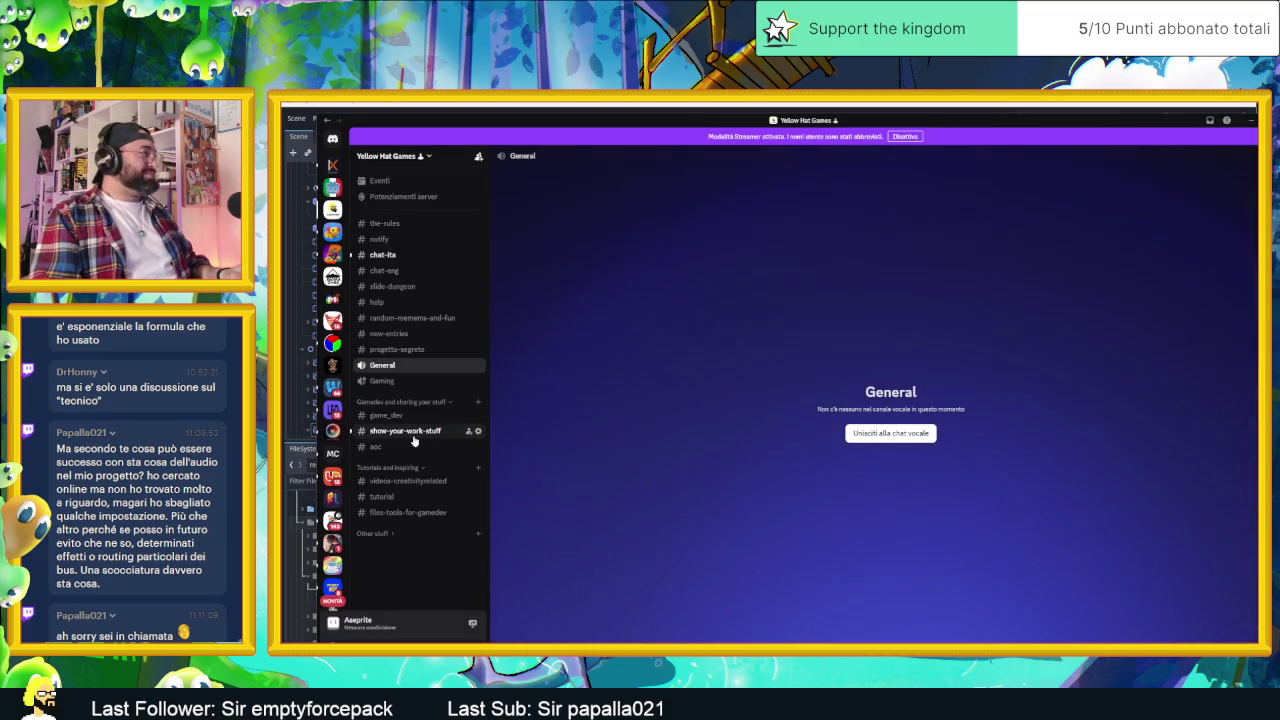
pyautogui.click(413, 435)
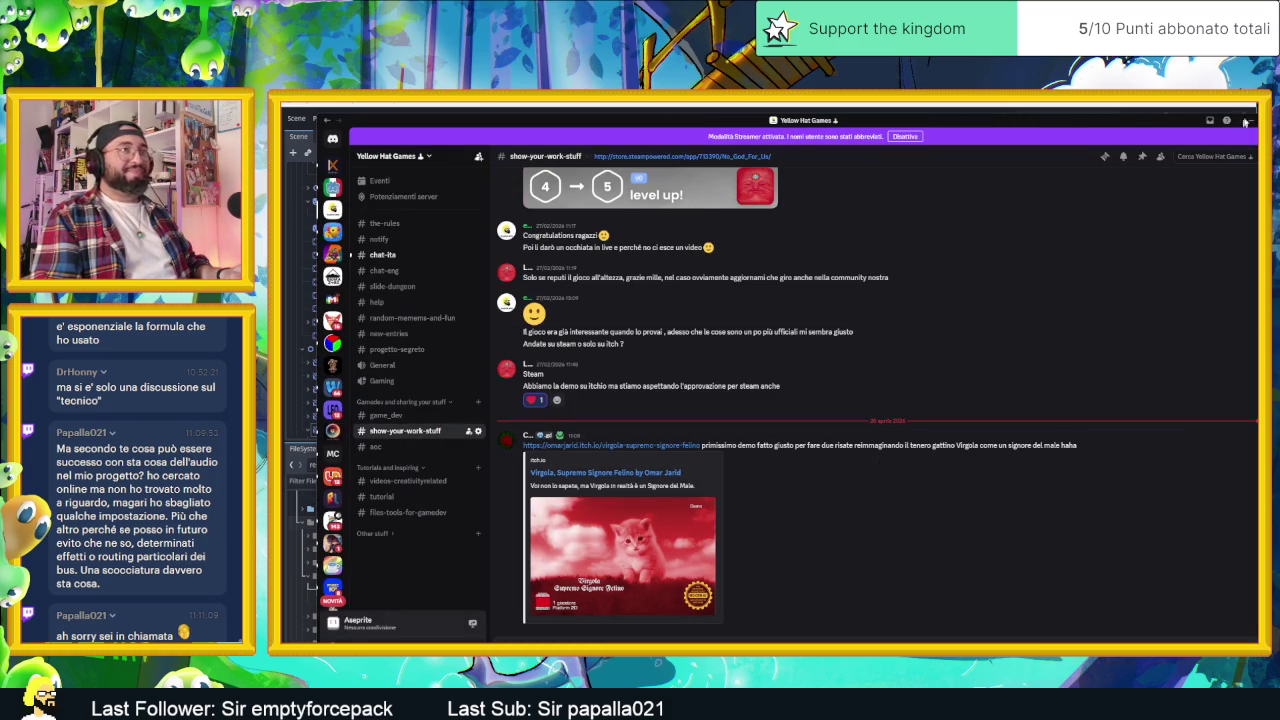
pyautogui.click(1251, 120)
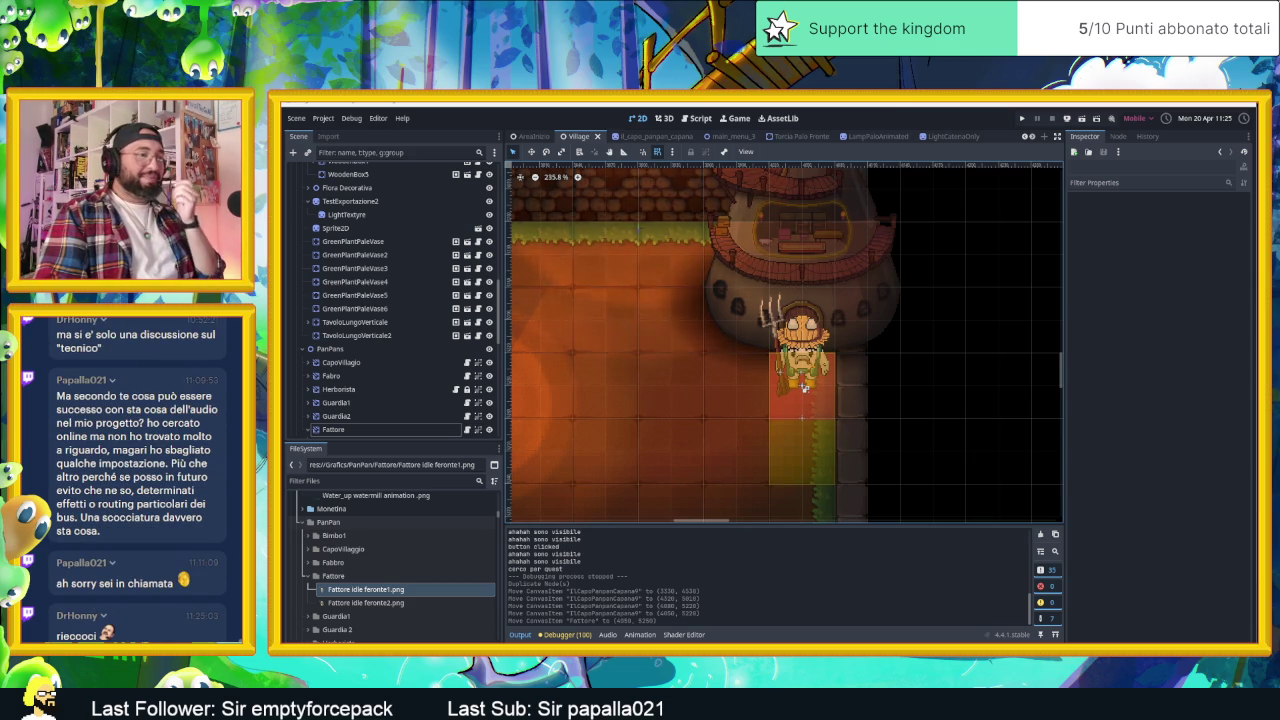
# - Collapse the Fattore folder and start a new folder inside PanPan in the FileSystem dock
pyautogui.hotkey('alt', 'Tab')
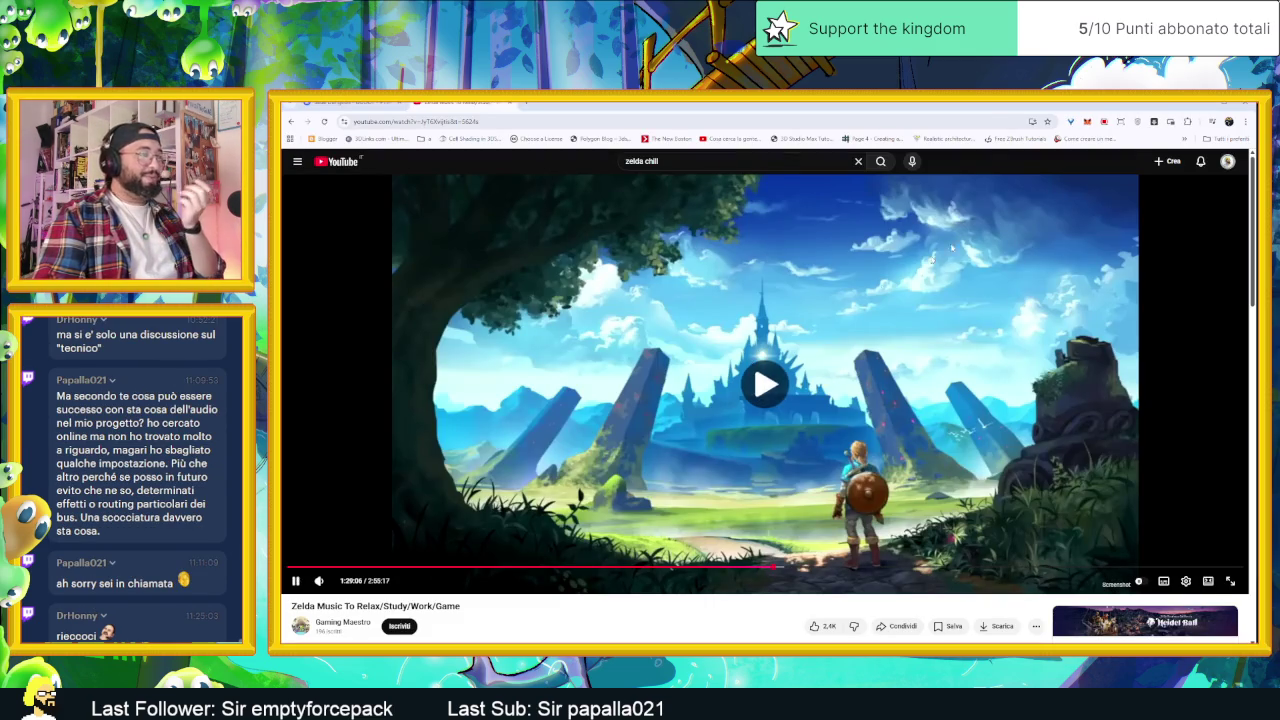
pyautogui.click(1204, 107)
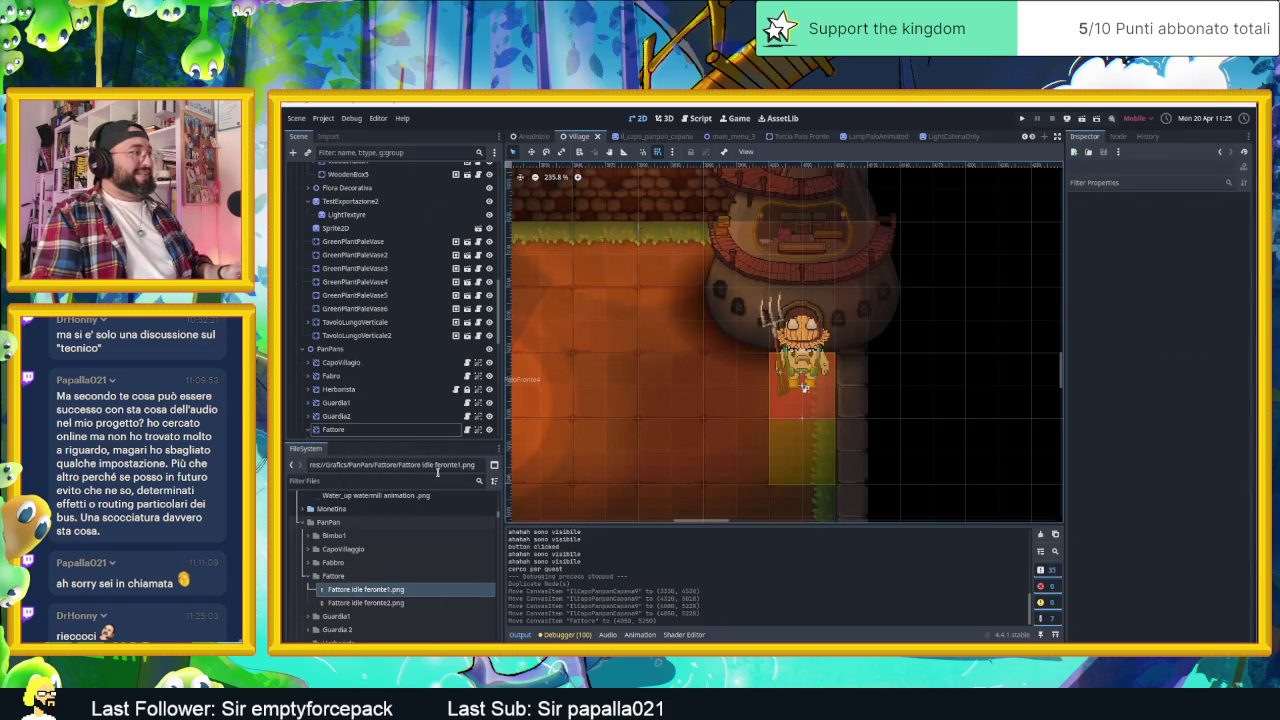
pyautogui.click(308, 576)
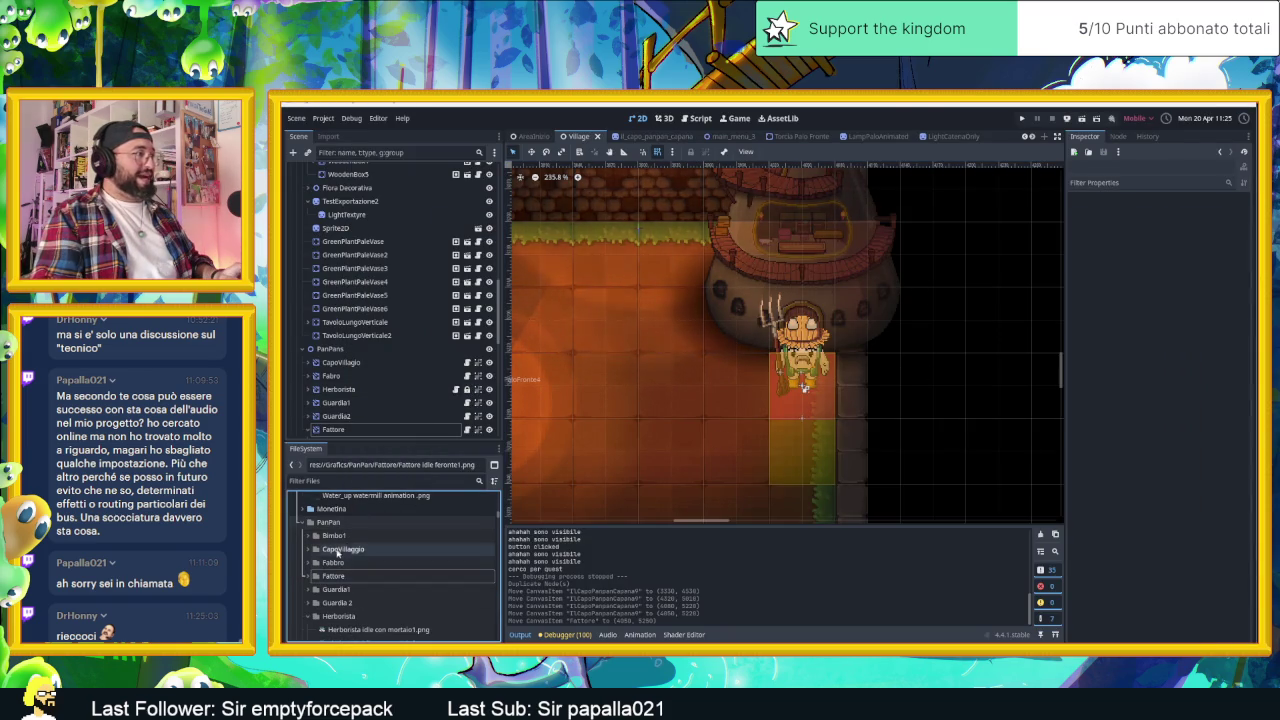
pyautogui.rightClick(338, 524)
pyautogui.moveTo(366, 532)
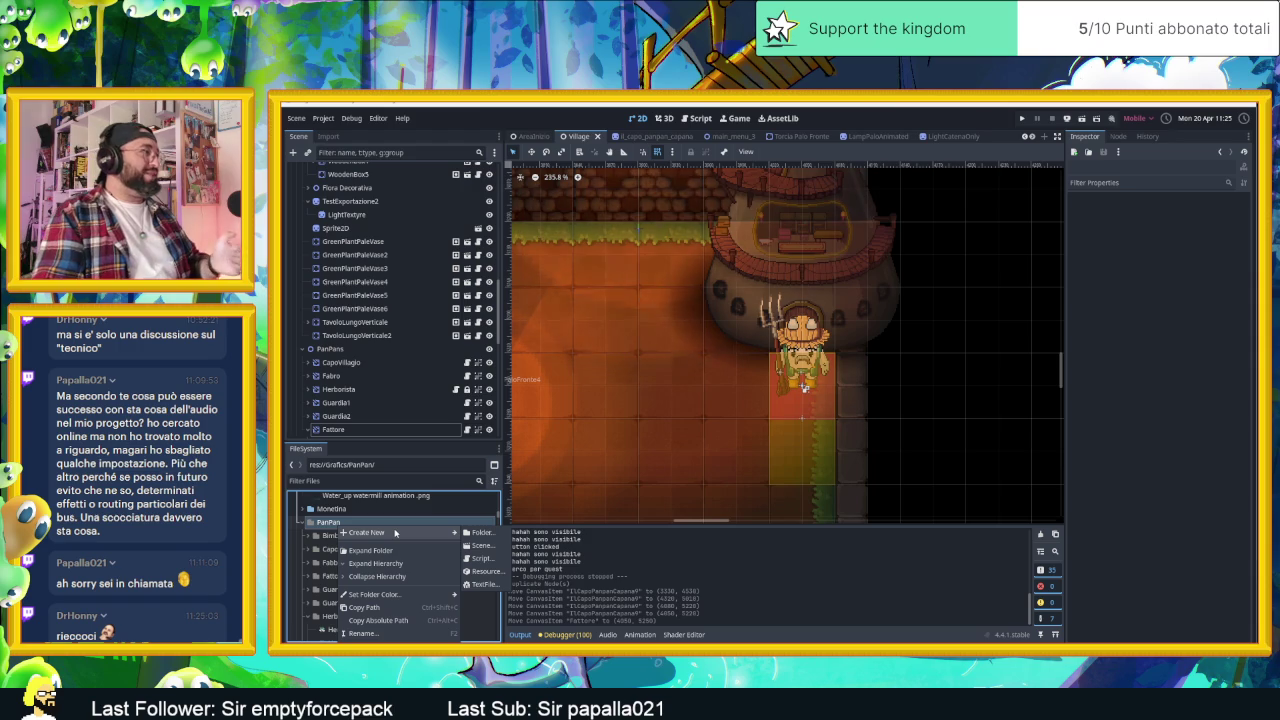
pyautogui.click(481, 532)
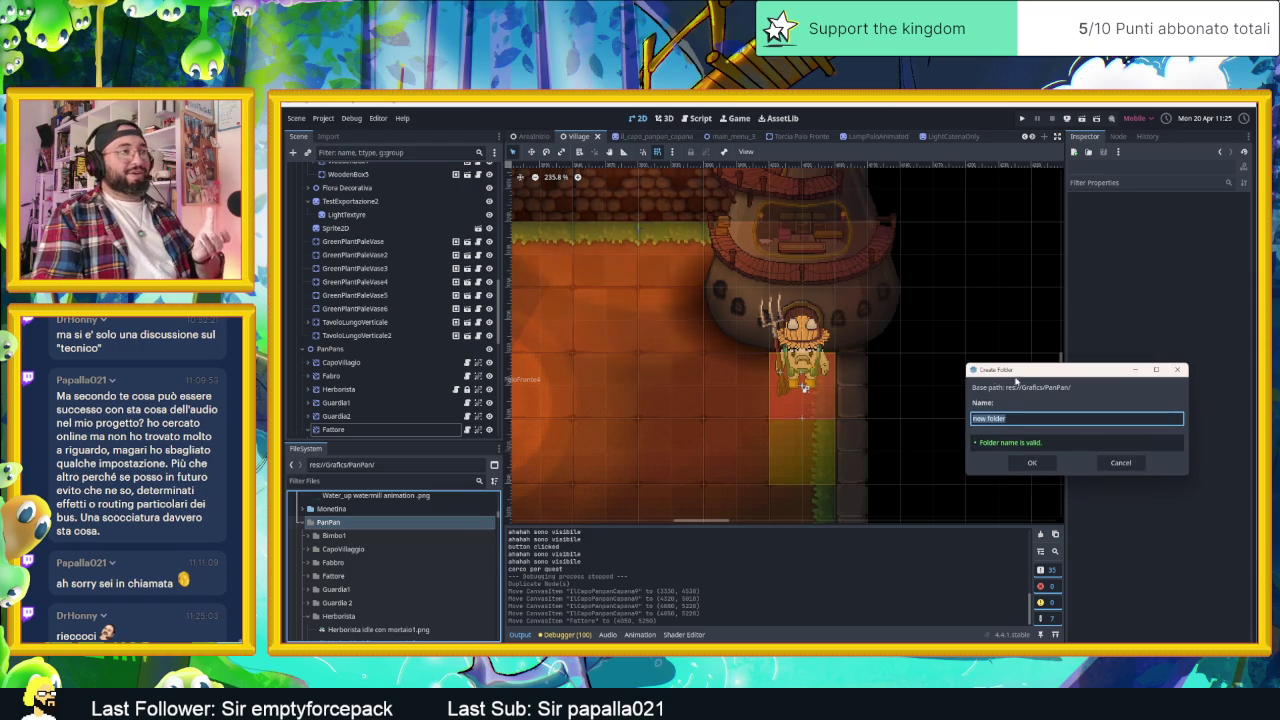
# - Name the new PanPan folder 'Raccattutto', confirm it, and open it
pyautogui.moveTo(1015, 380); pyautogui.dragTo(813, 383)
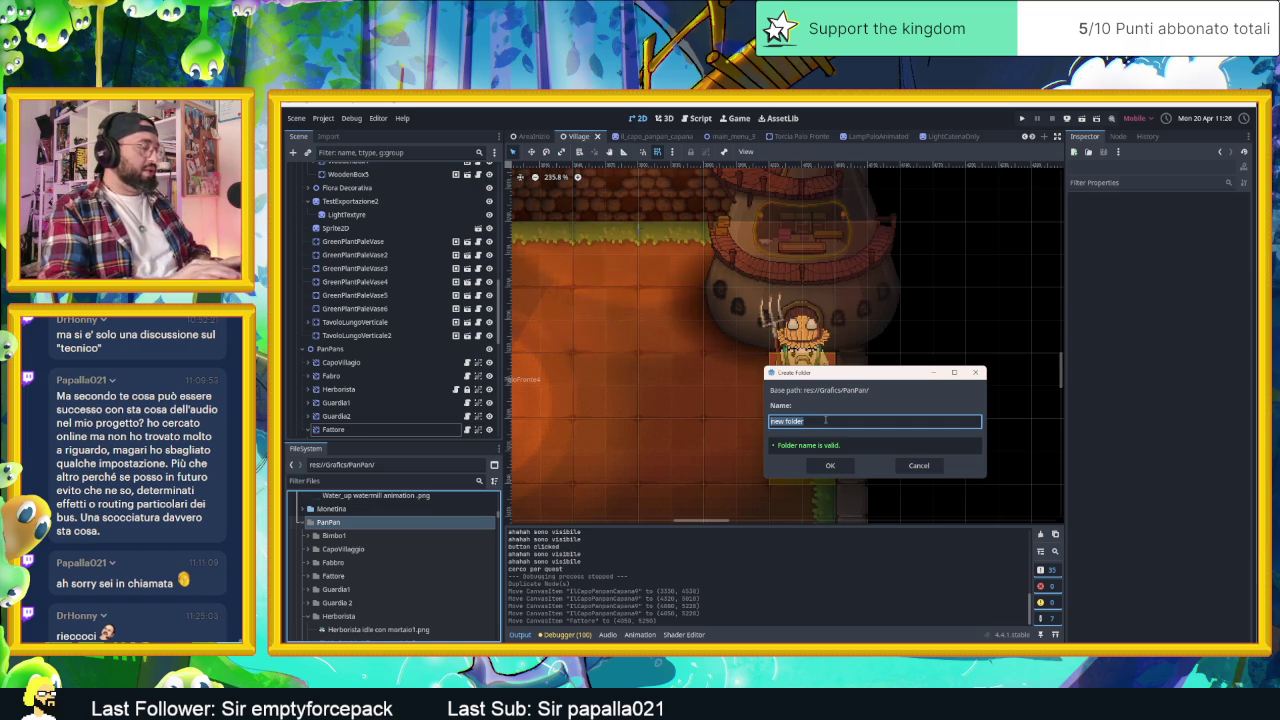
pyautogui.write('Raccattutt')
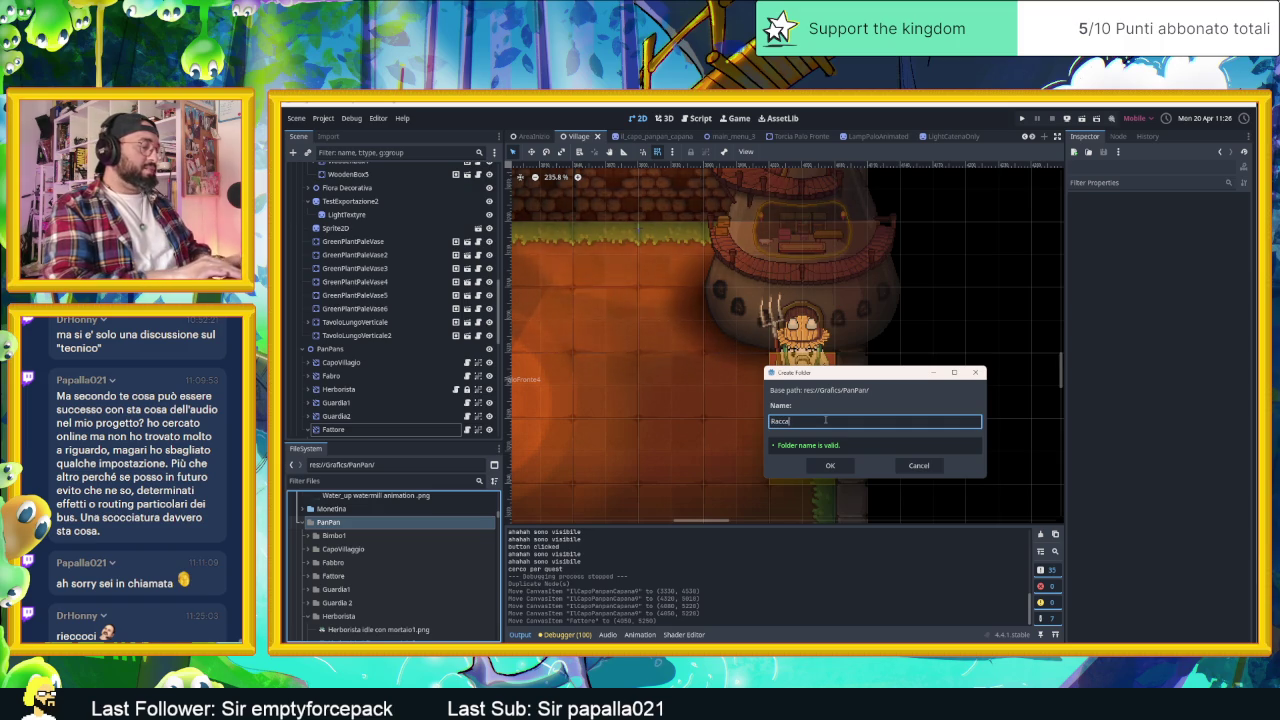
pyautogui.write('o')
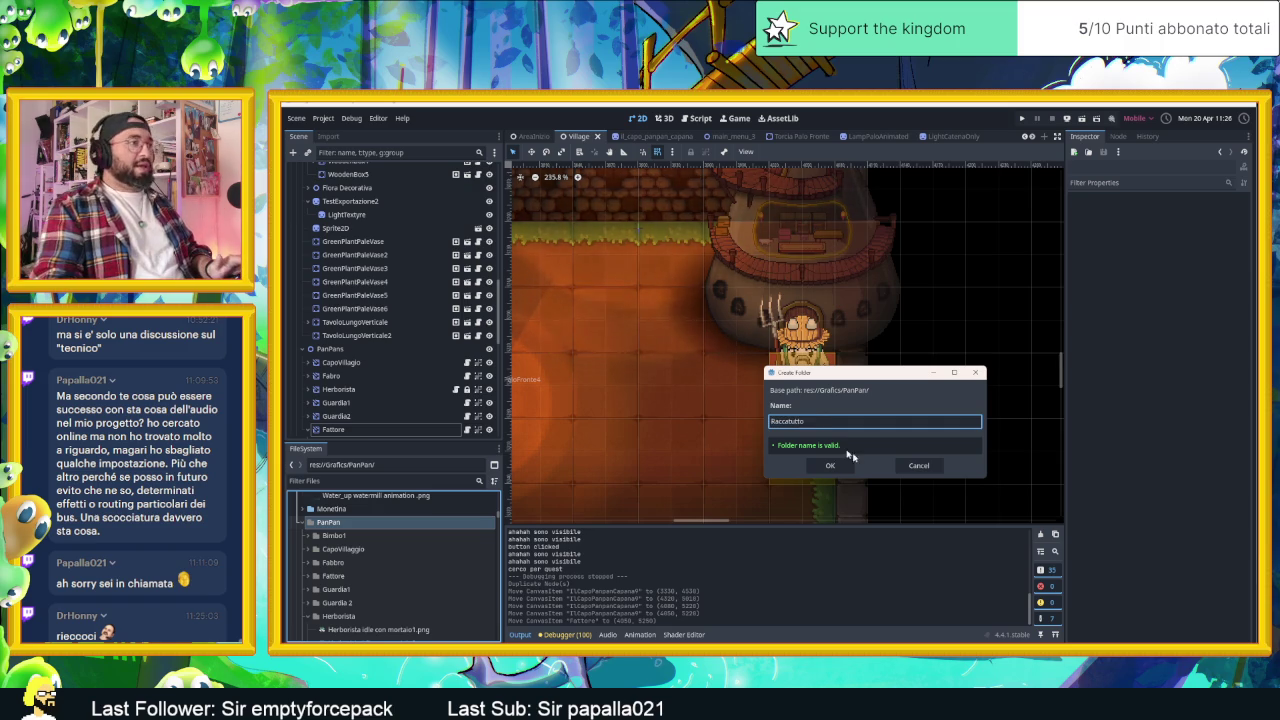
pyautogui.click(830, 465)
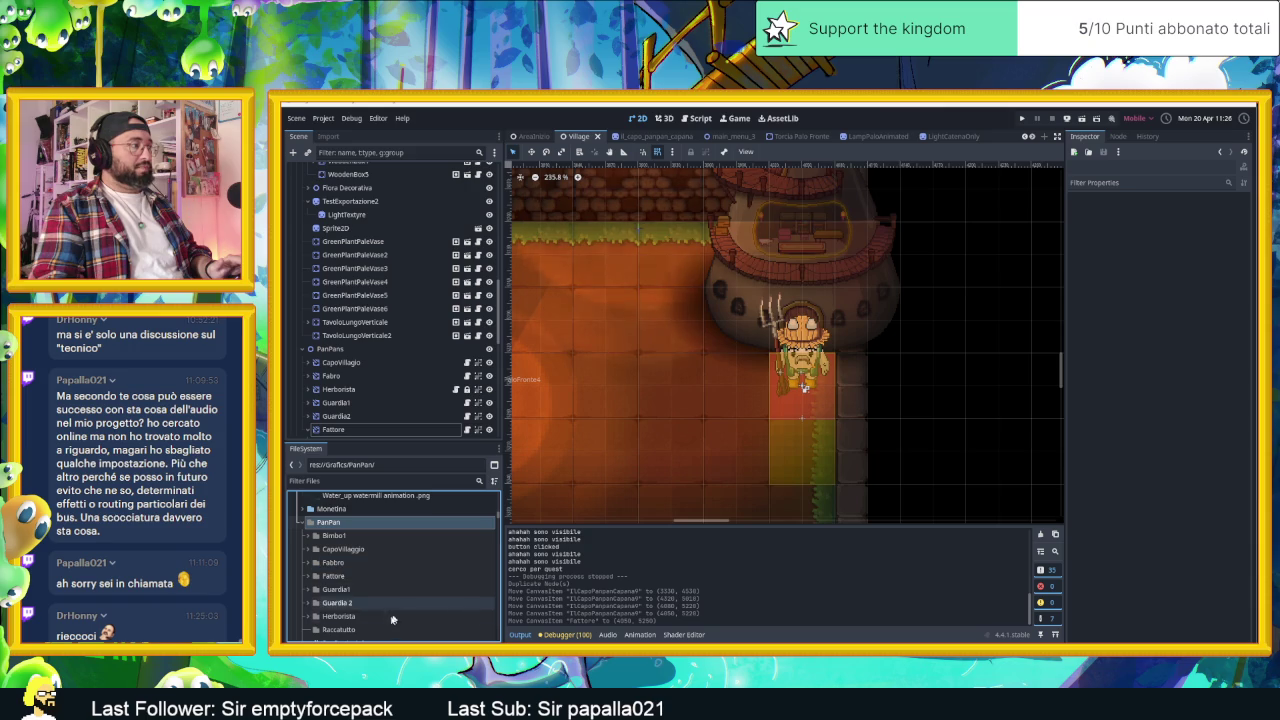
pyautogui.click(400, 627)
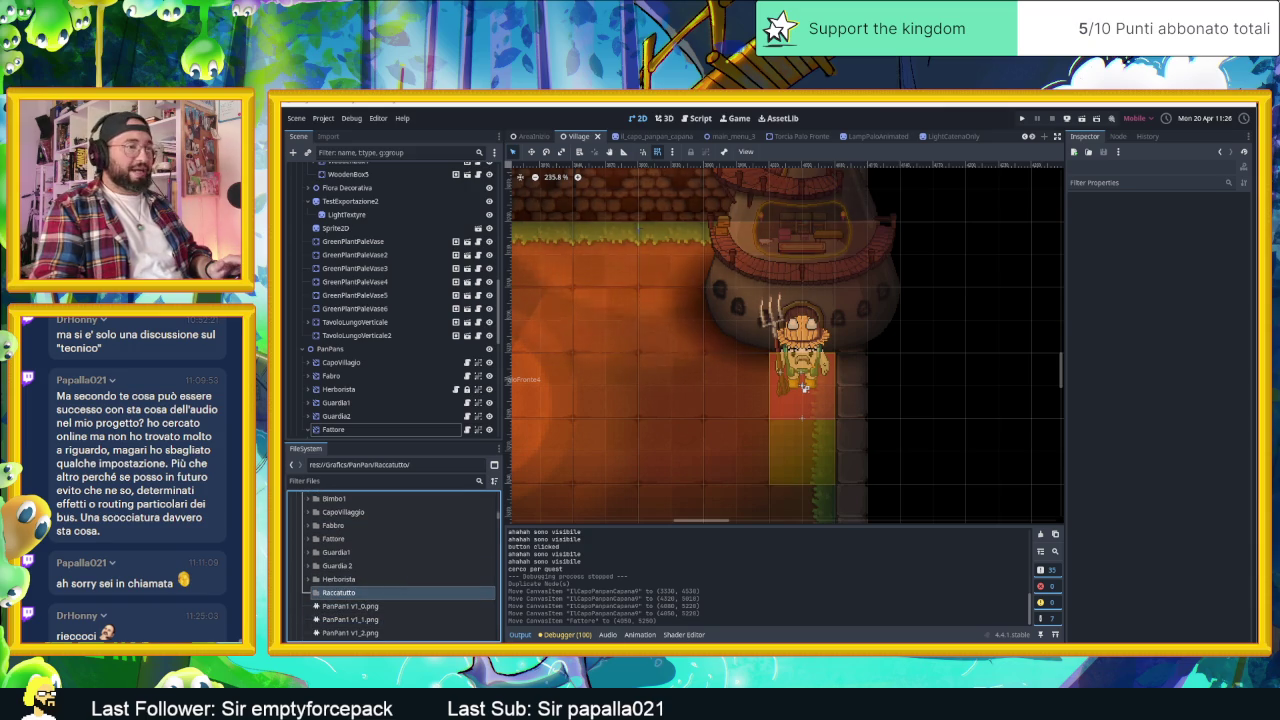
pyautogui.hotkey('alt', 'Tab')
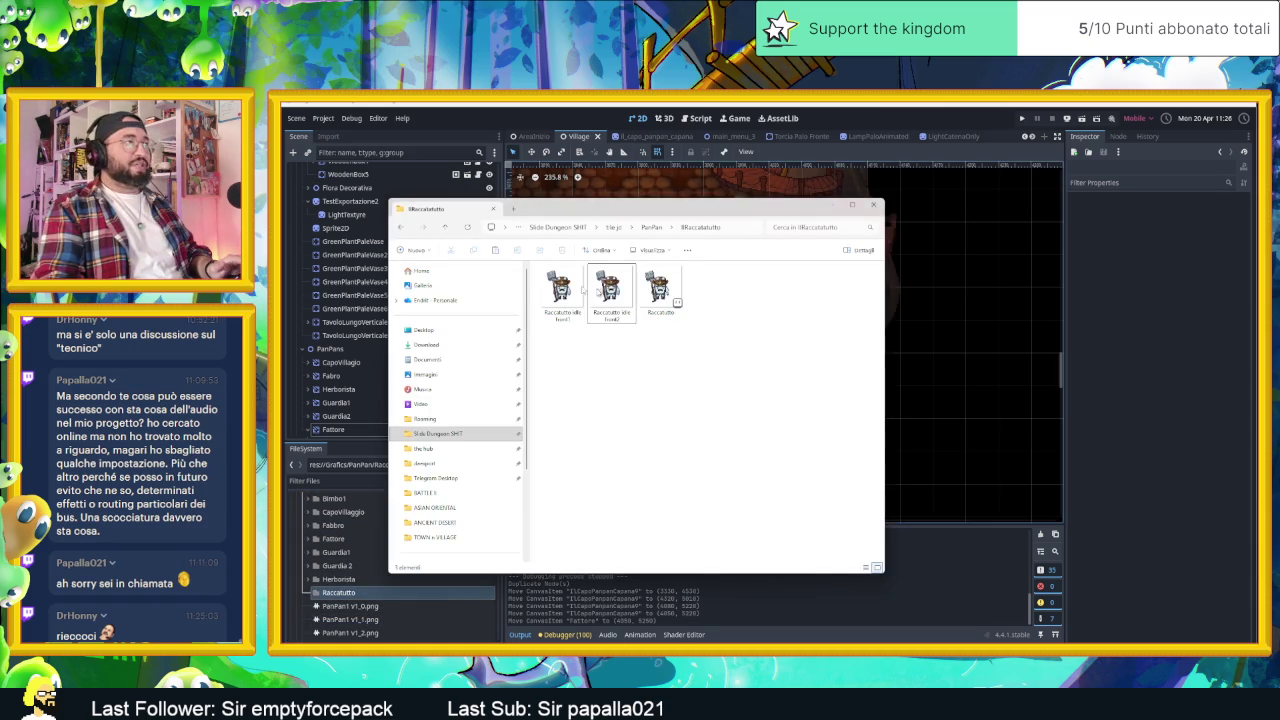
pyautogui.moveTo(545, 330)
pyautogui.mouseDown()
pyautogui.moveTo(632, 246)
pyautogui.moveTo(855, 228)
pyautogui.mouseUp()
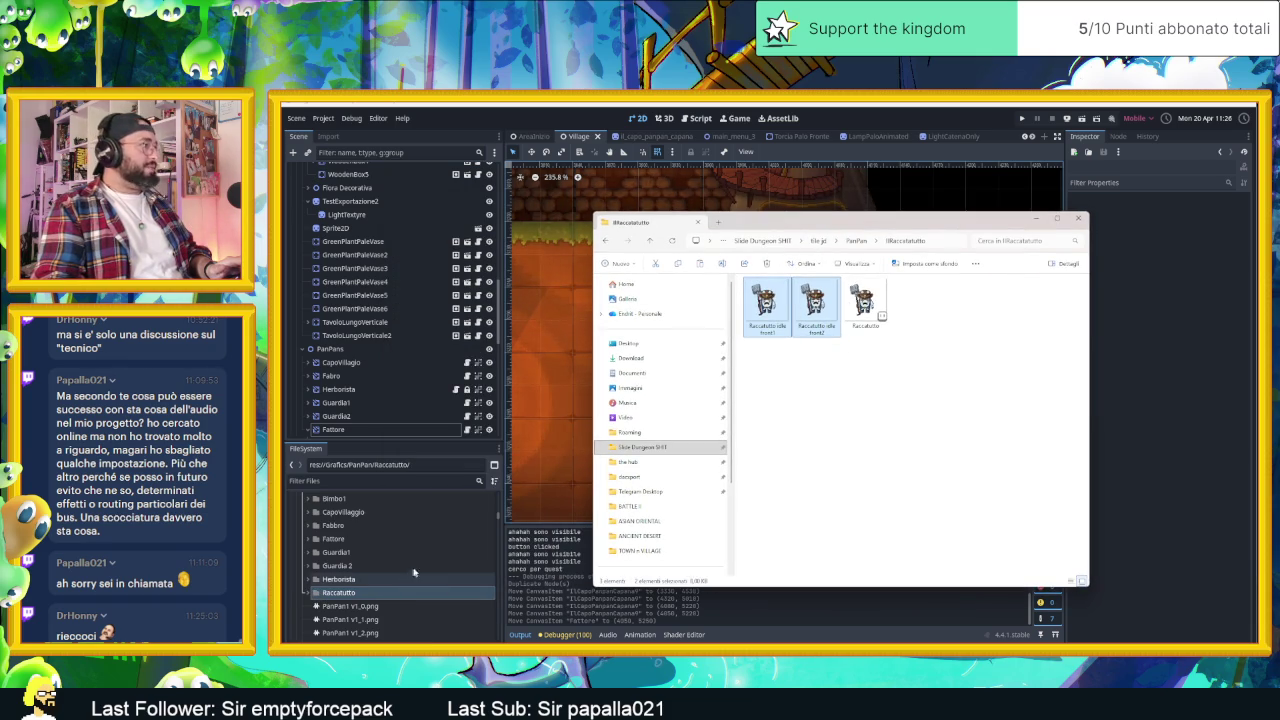
pyautogui.click(1036, 220)
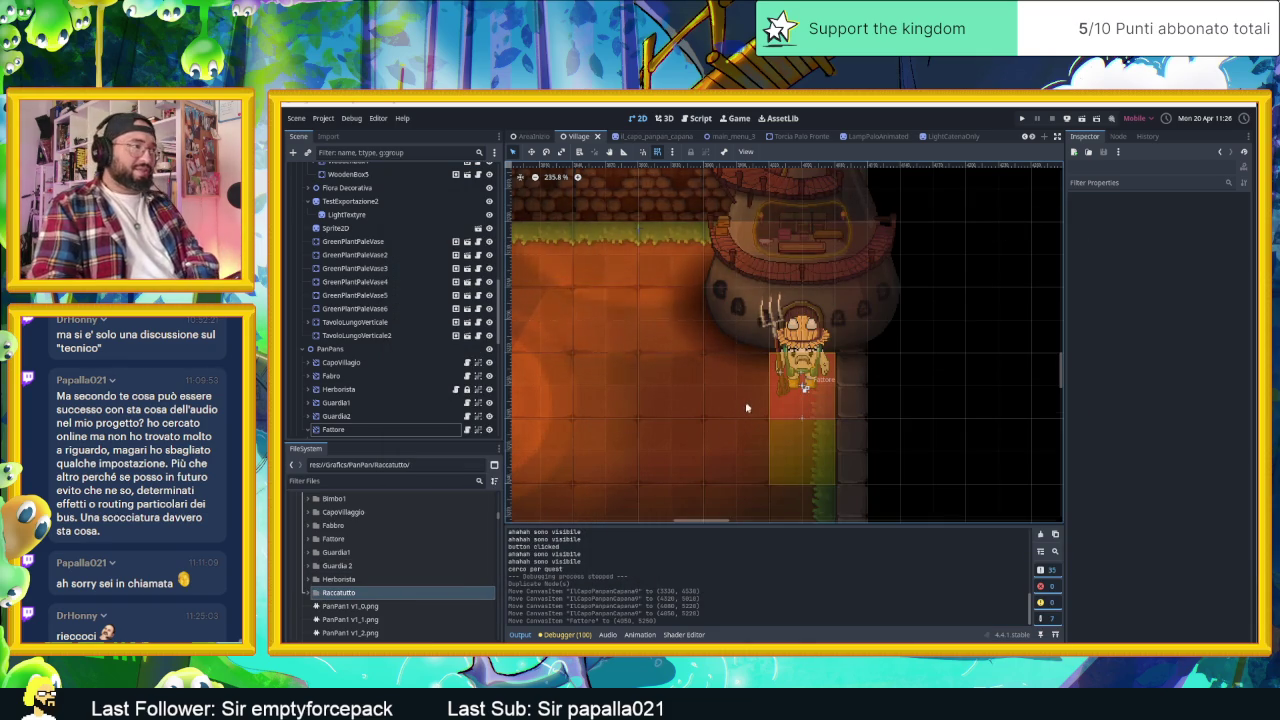
# - Duplicate the Fattore node and rename the copy Raccatatutto
pyautogui.scroll(-3, 746, 404)
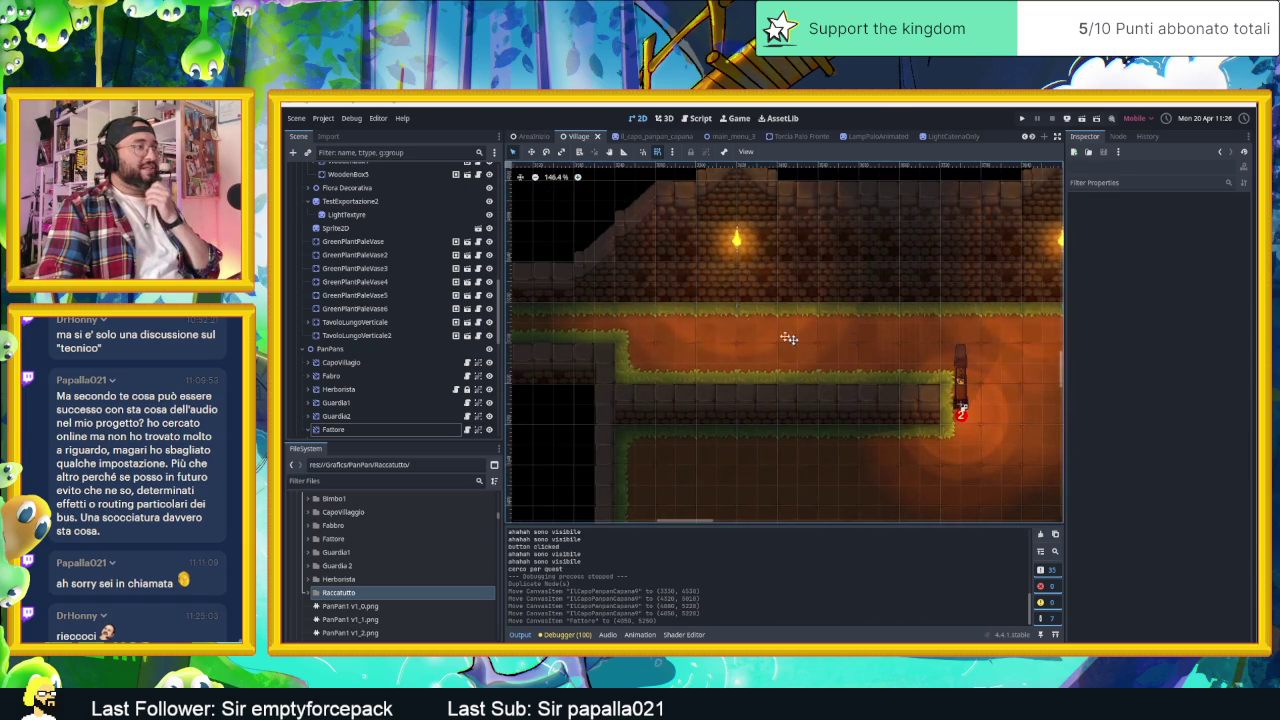
pyautogui.moveTo(676, 308); pyautogui.dragTo(776, 268)
pyautogui.doubleClick(347, 428)
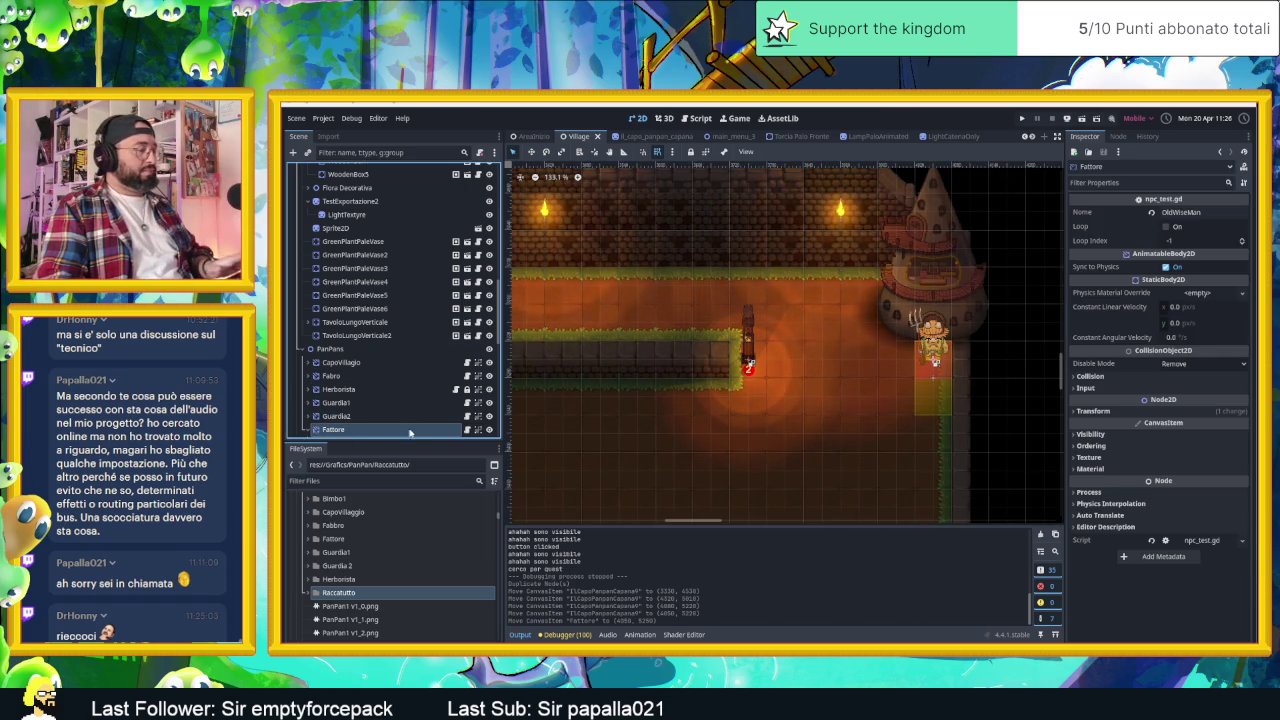
pyautogui.hotkey('ctrl', 'd')
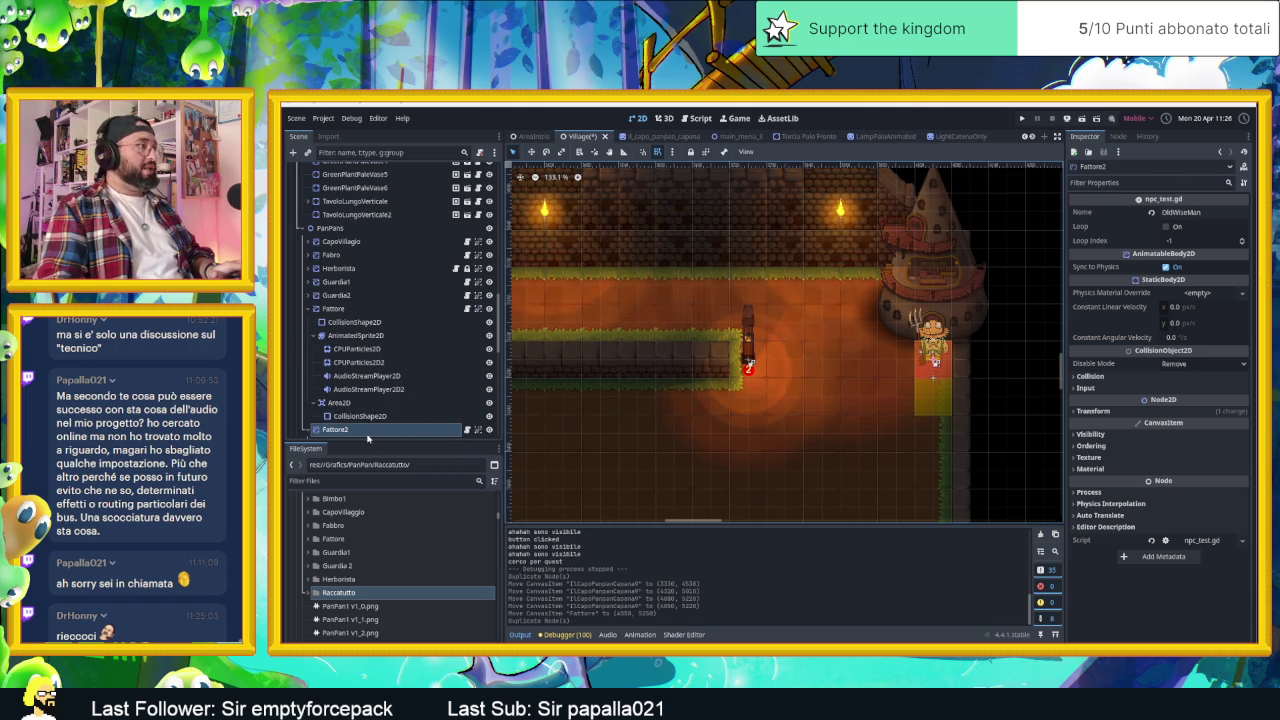
pyautogui.doubleClick(367, 430)
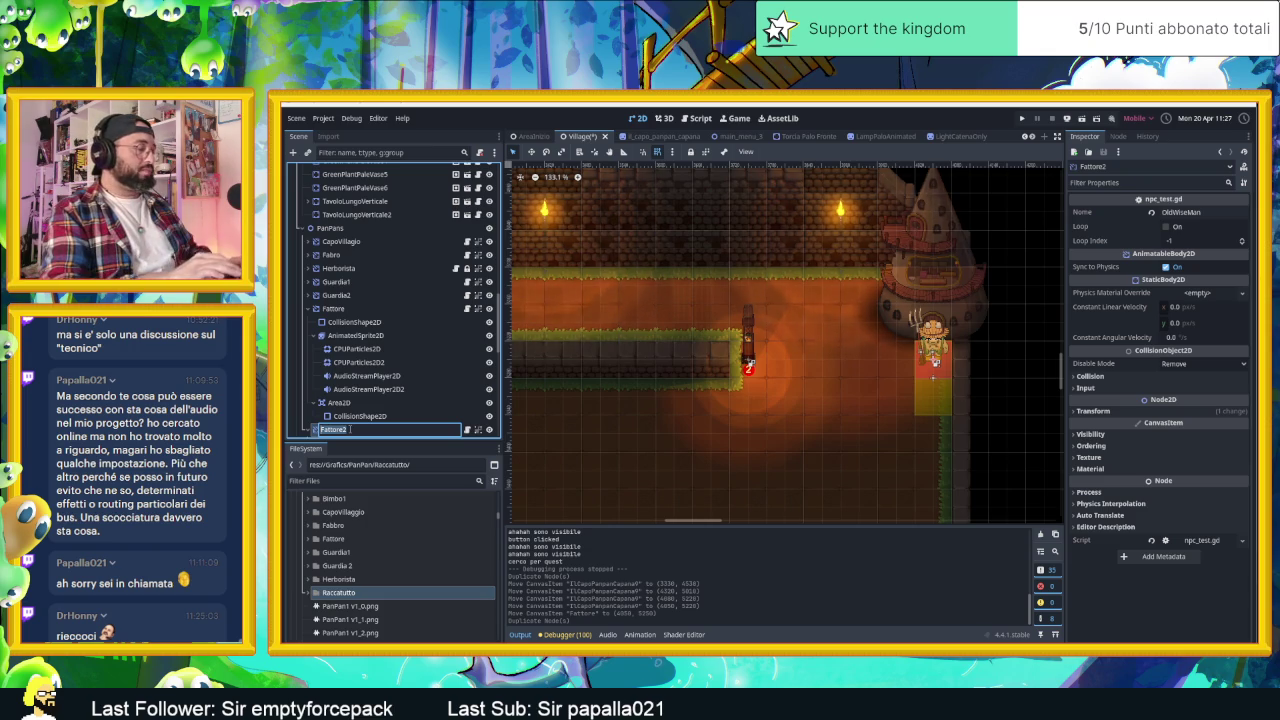
pyautogui.write('Raccat')
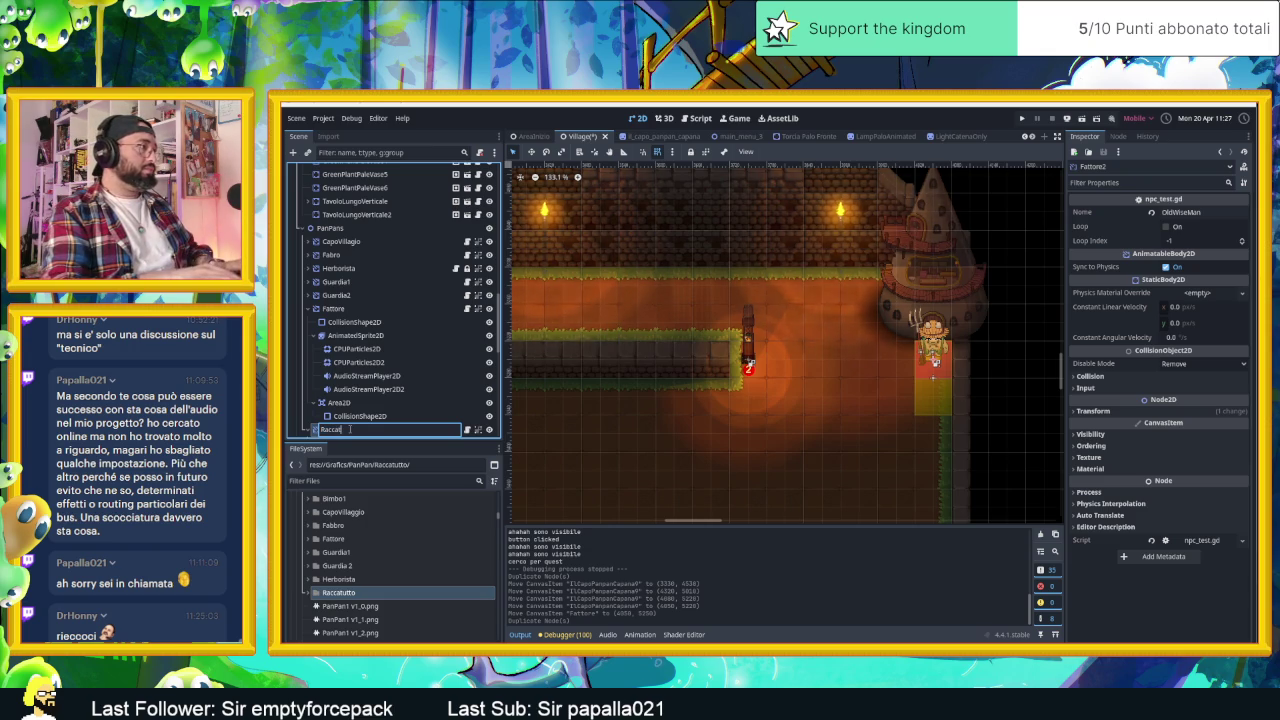
pyautogui.write('tutto')
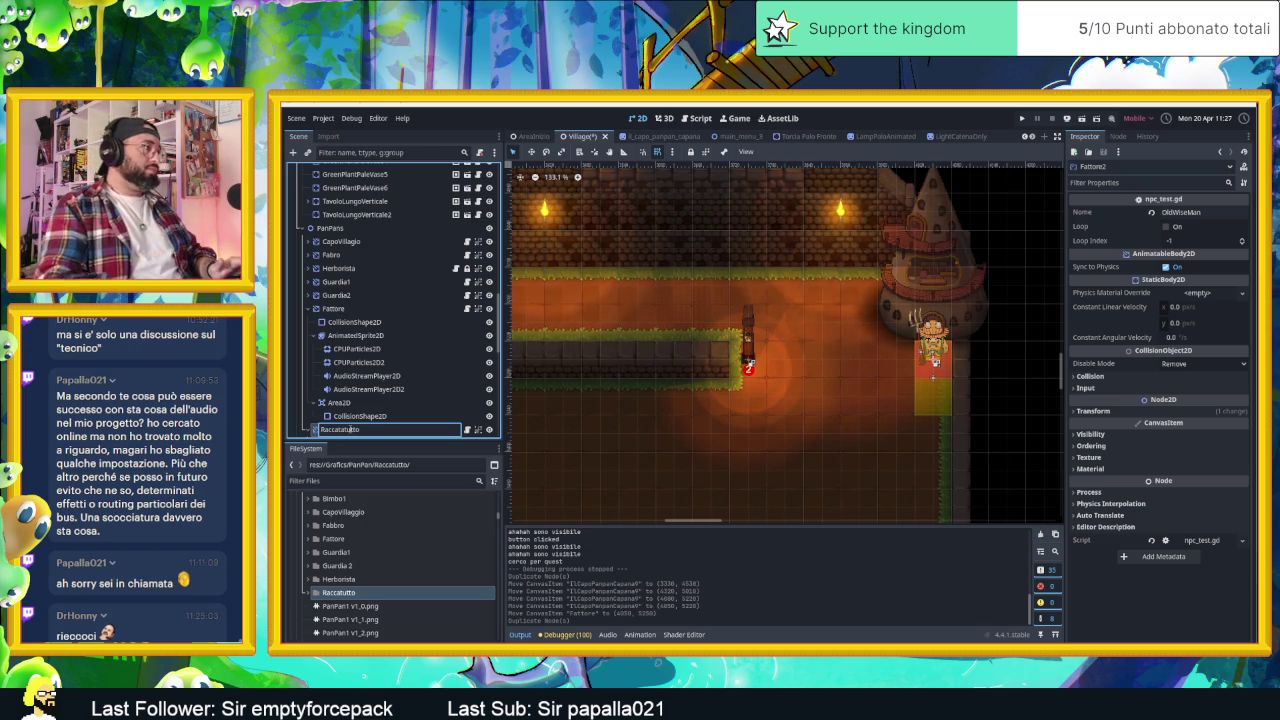
pyautogui.press('Return')
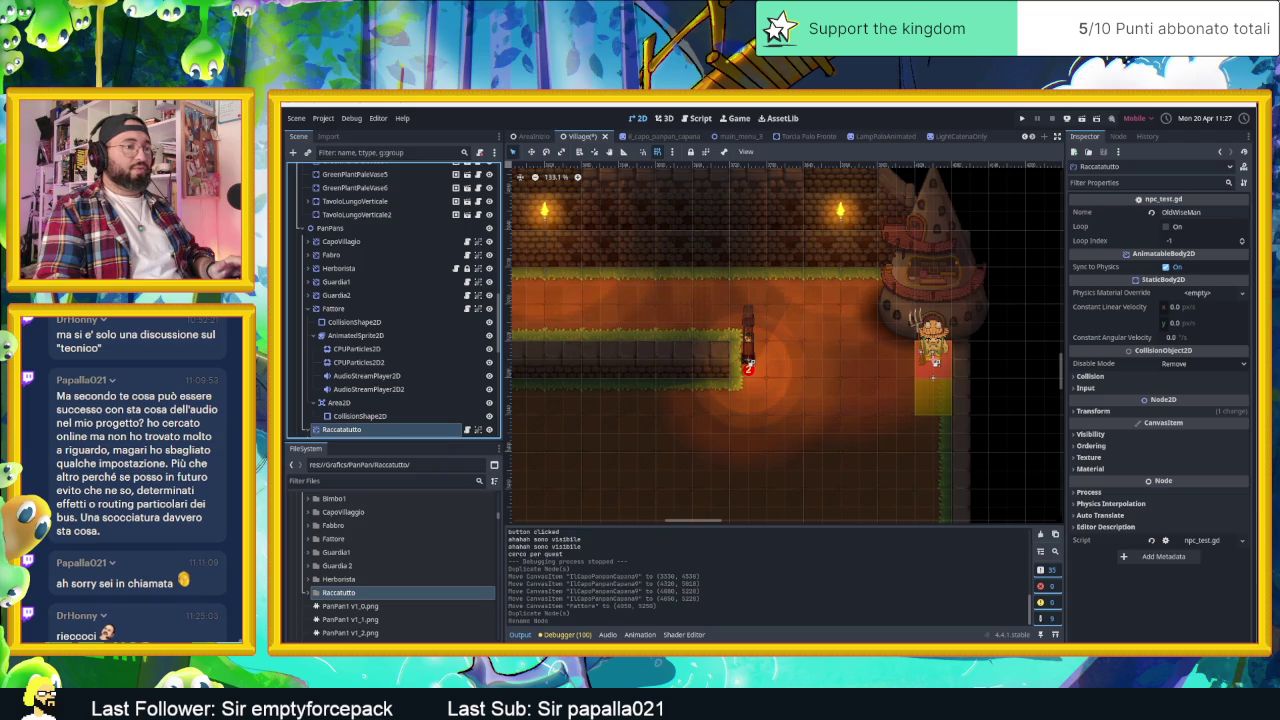
pyautogui.hotkey('alt', 'Tab')
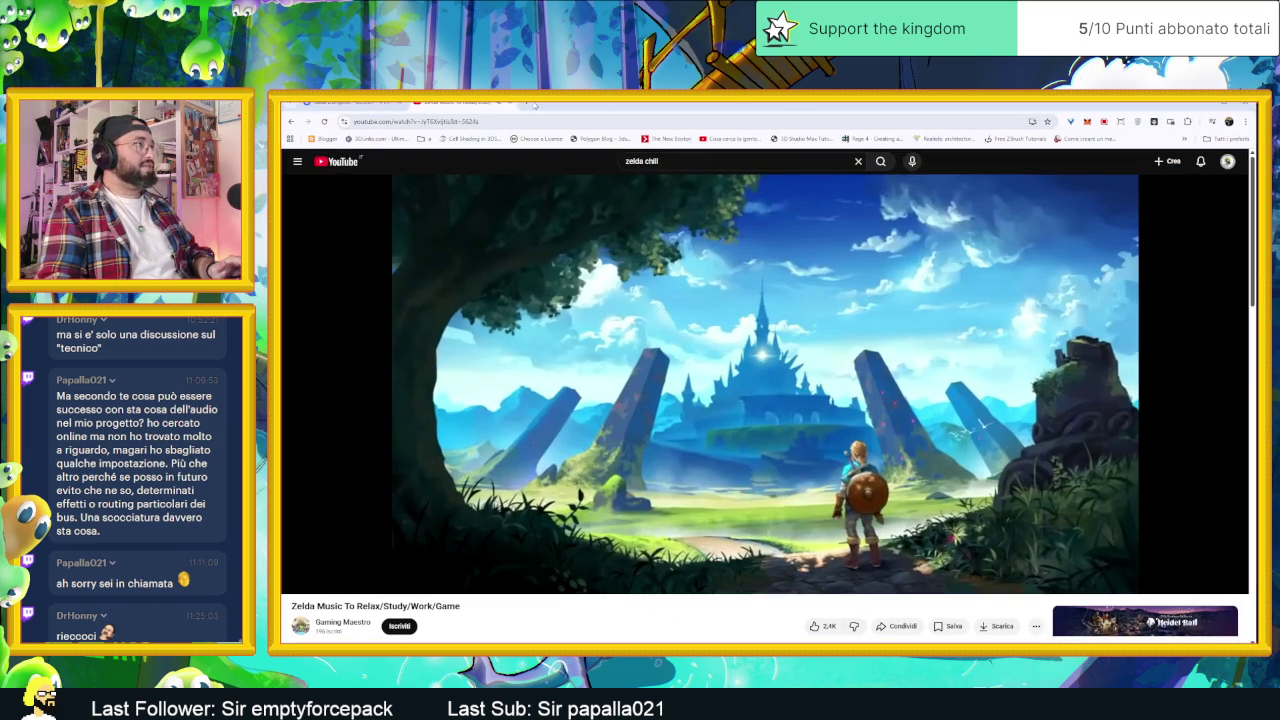
# - Google 'racatutto' and a respelled variant in a new Chrome tab
pyautogui.click(531, 106)
pyautogui.write('racat')
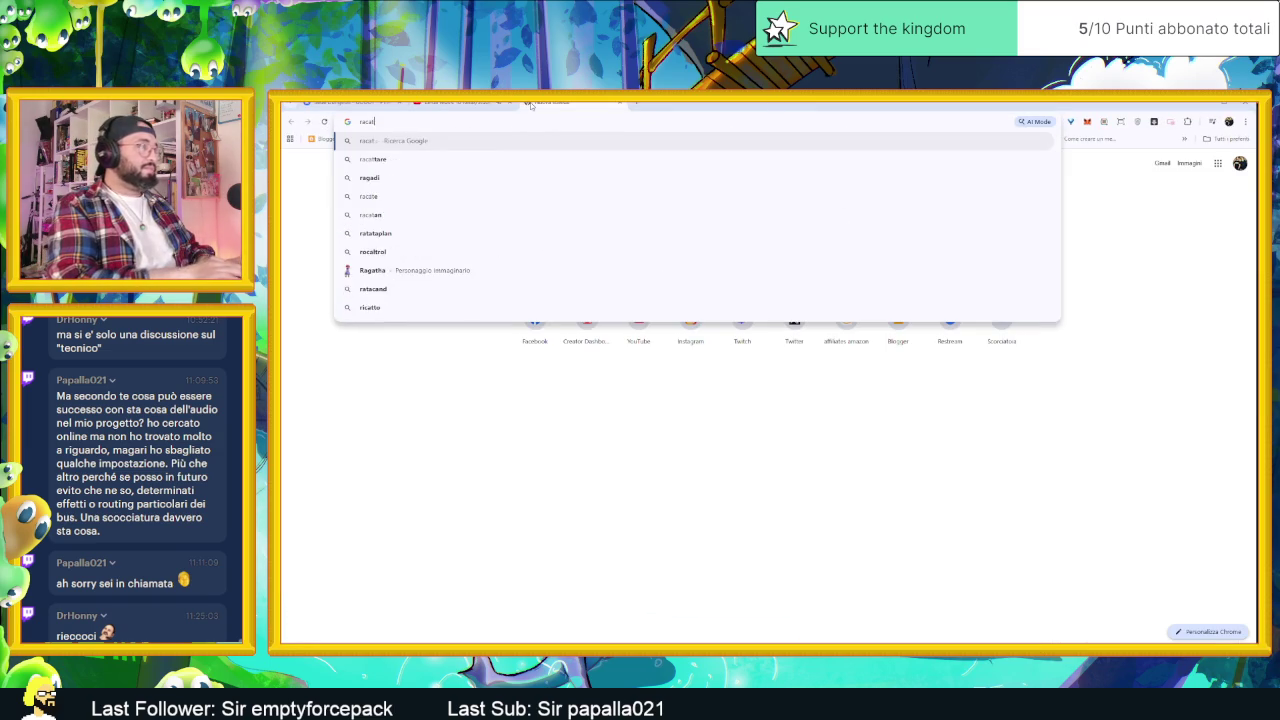
pyautogui.write('utto')
pyautogui.press('Return')
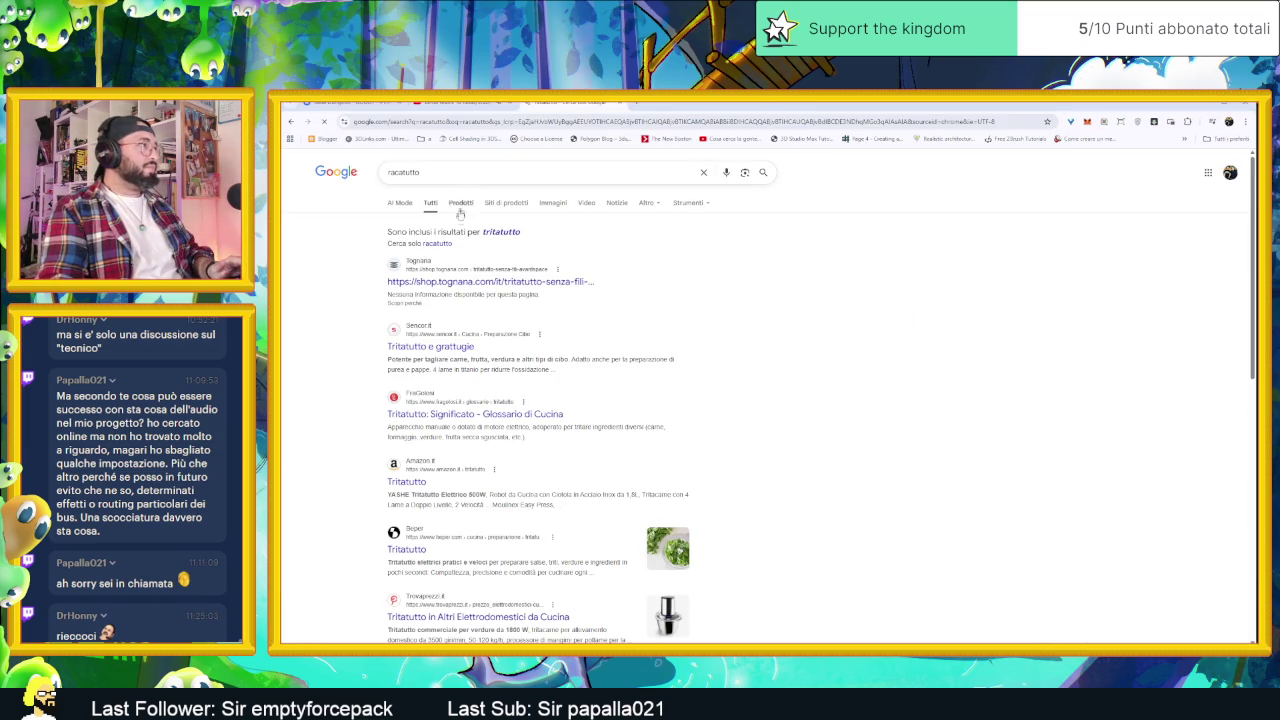
pyautogui.click(403, 172)
pyautogui.write('c')
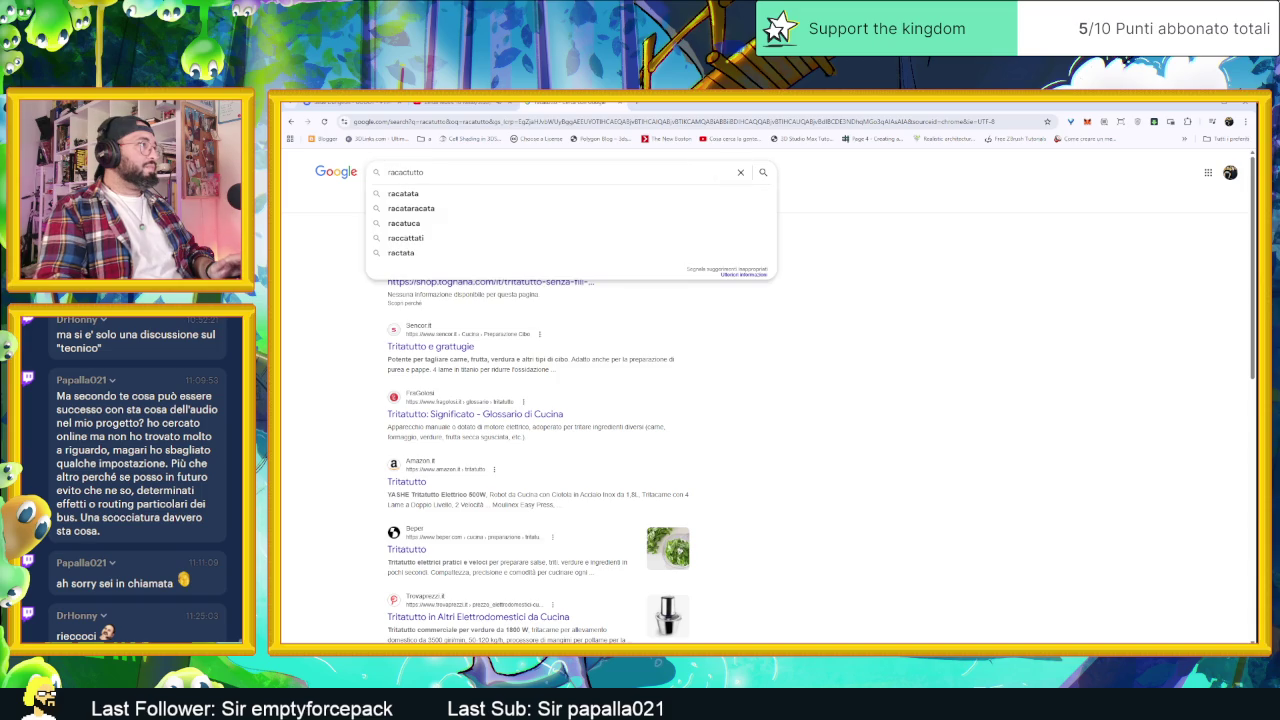
pyautogui.press('BackSpace')
pyautogui.press('BackSpace')
pyautogui.press('BackSpace')
pyautogui.write('a')
pyautogui.press('Return')
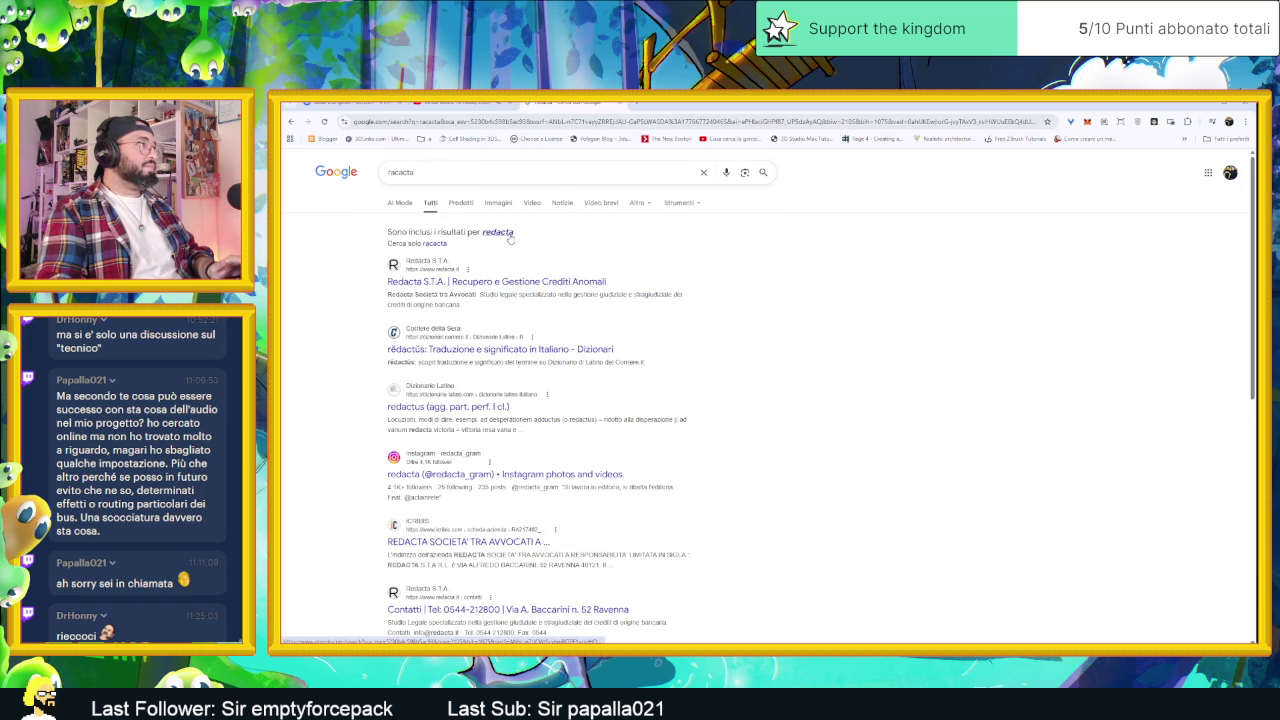
# - Search 'Racattatutto' and suggested spellings like 'raccatta raccatta tutto tennis', then minimize Chrome
pyautogui.doubleClick(400, 172)
pyautogui.write('Racata')
pyautogui.press('BackSpace')
pyautogui.write('t')
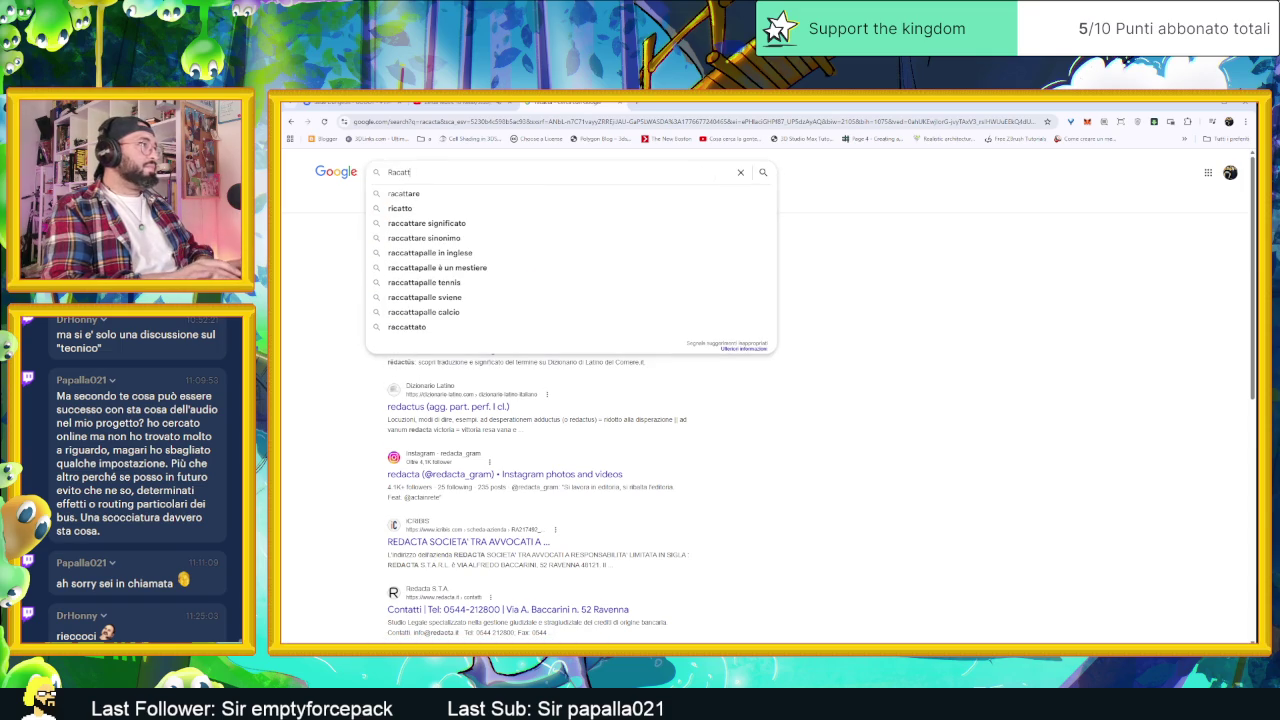
pyautogui.write('atu')
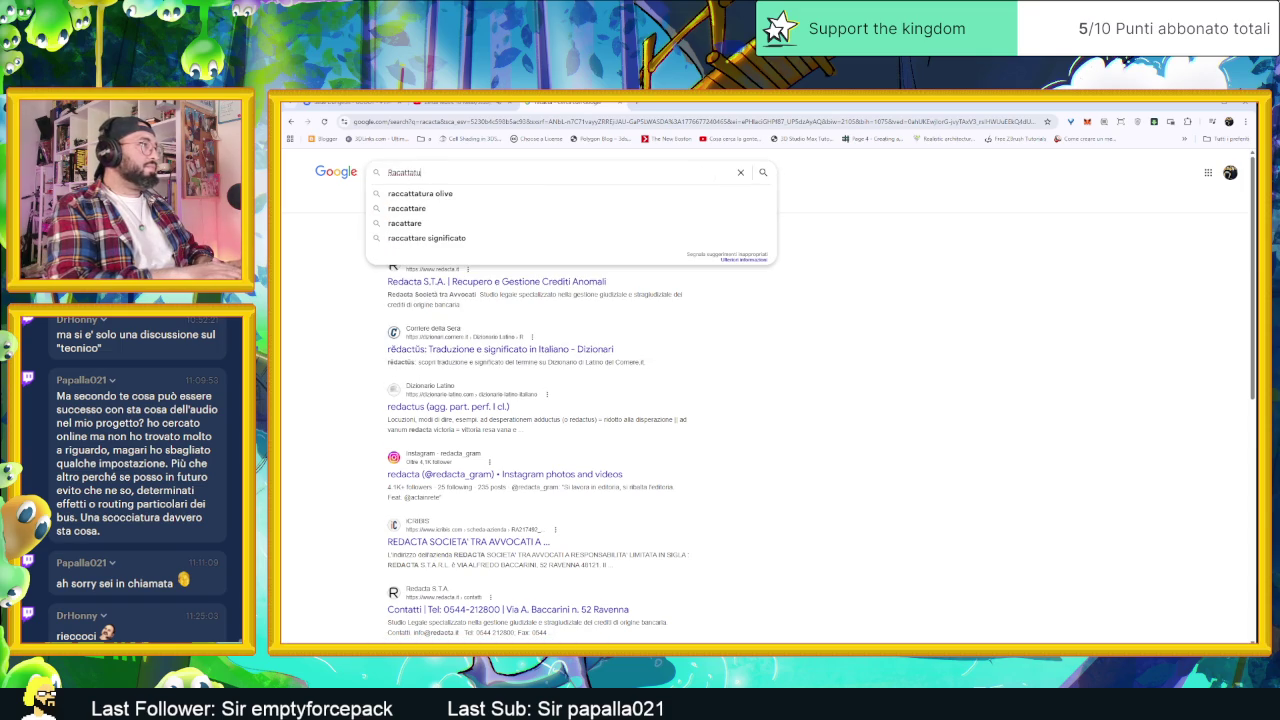
pyautogui.write('t')
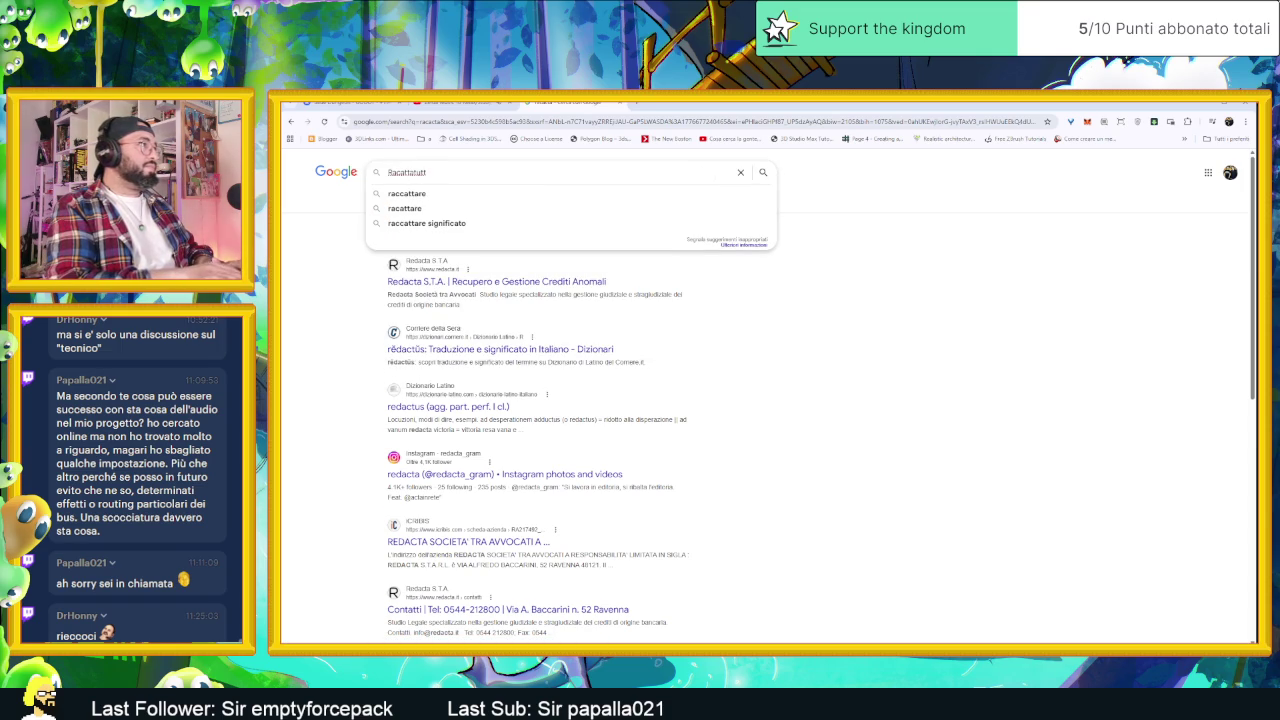
pyautogui.write('to')
pyautogui.press('Return')
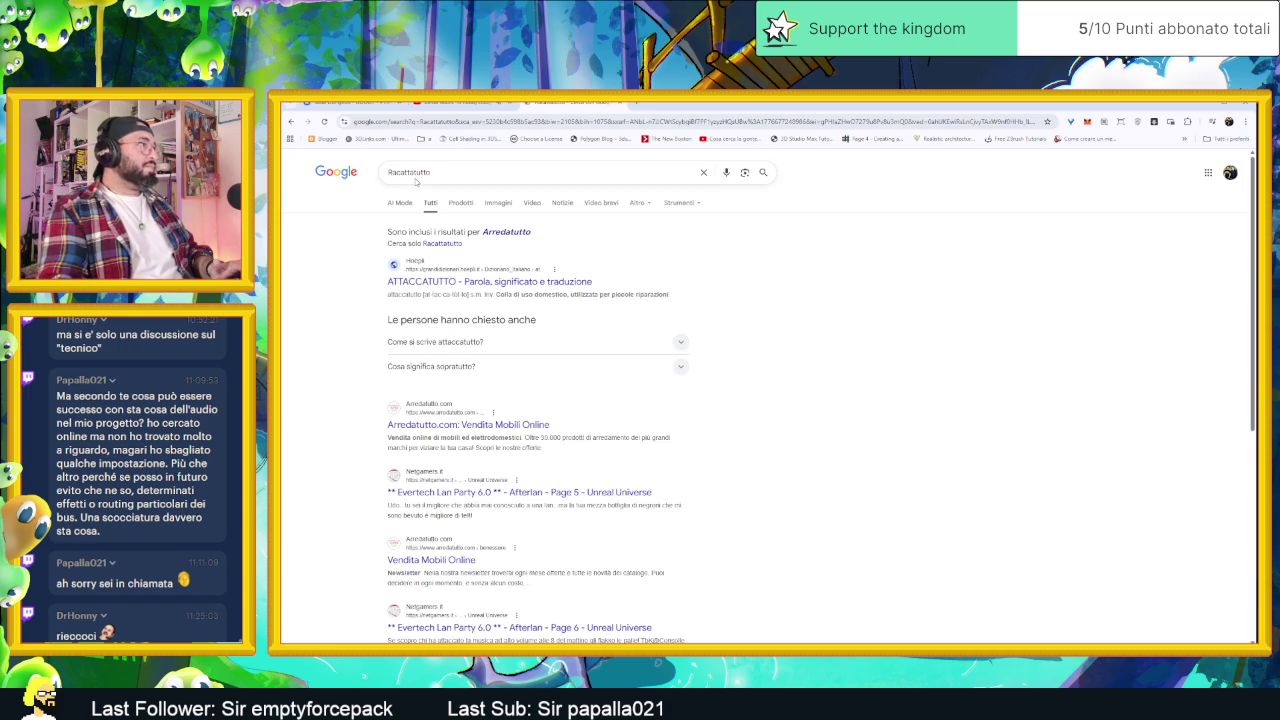
pyautogui.click(412, 172)
pyautogui.write('.')
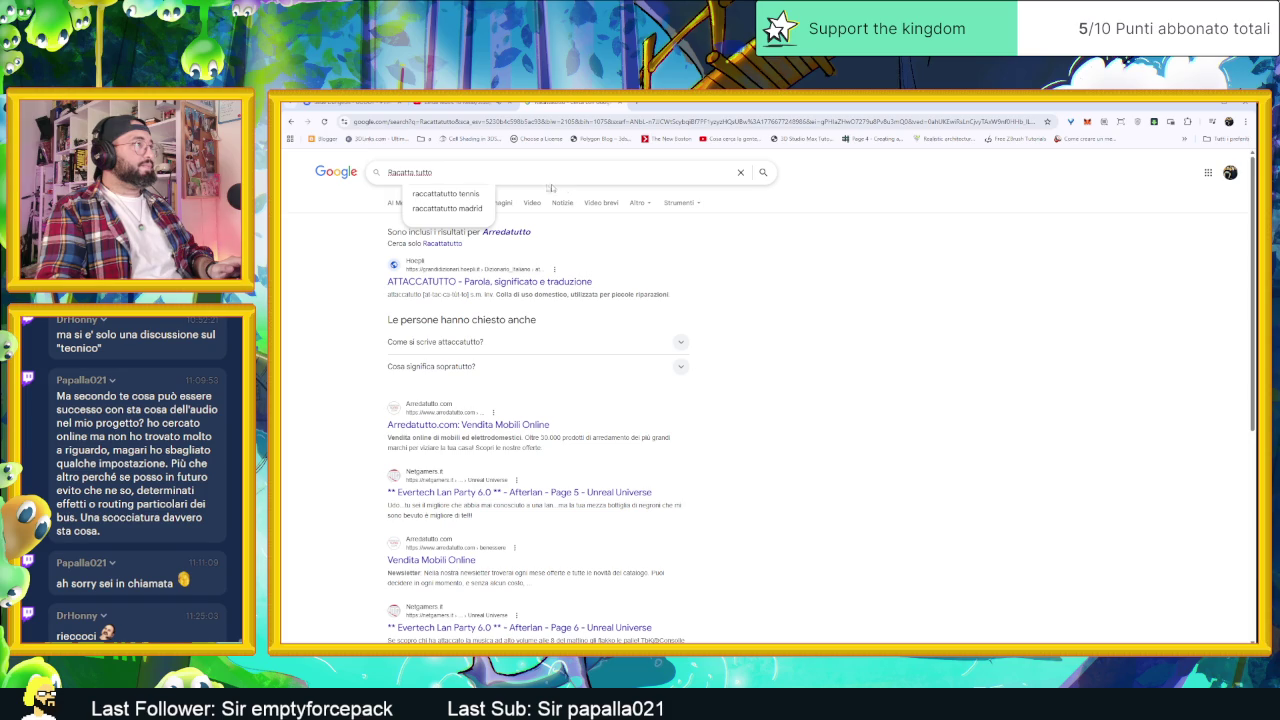
pyautogui.click(447, 195)
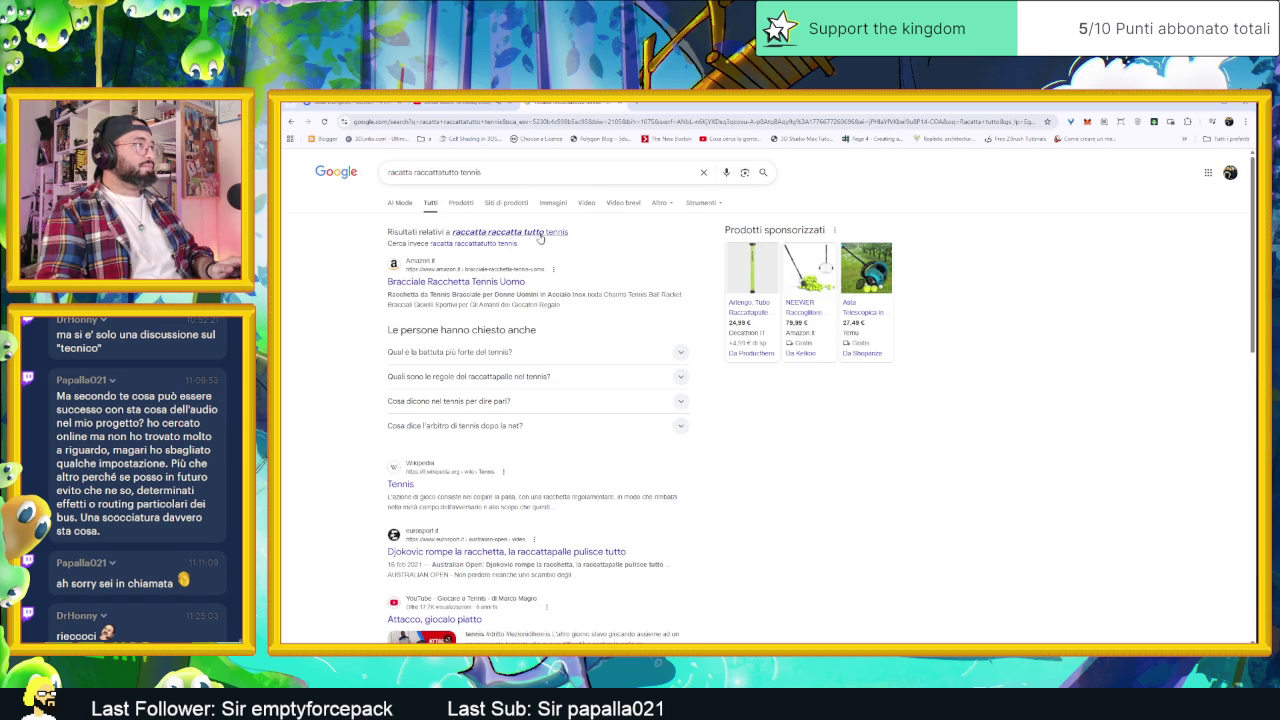
pyautogui.click(539, 233)
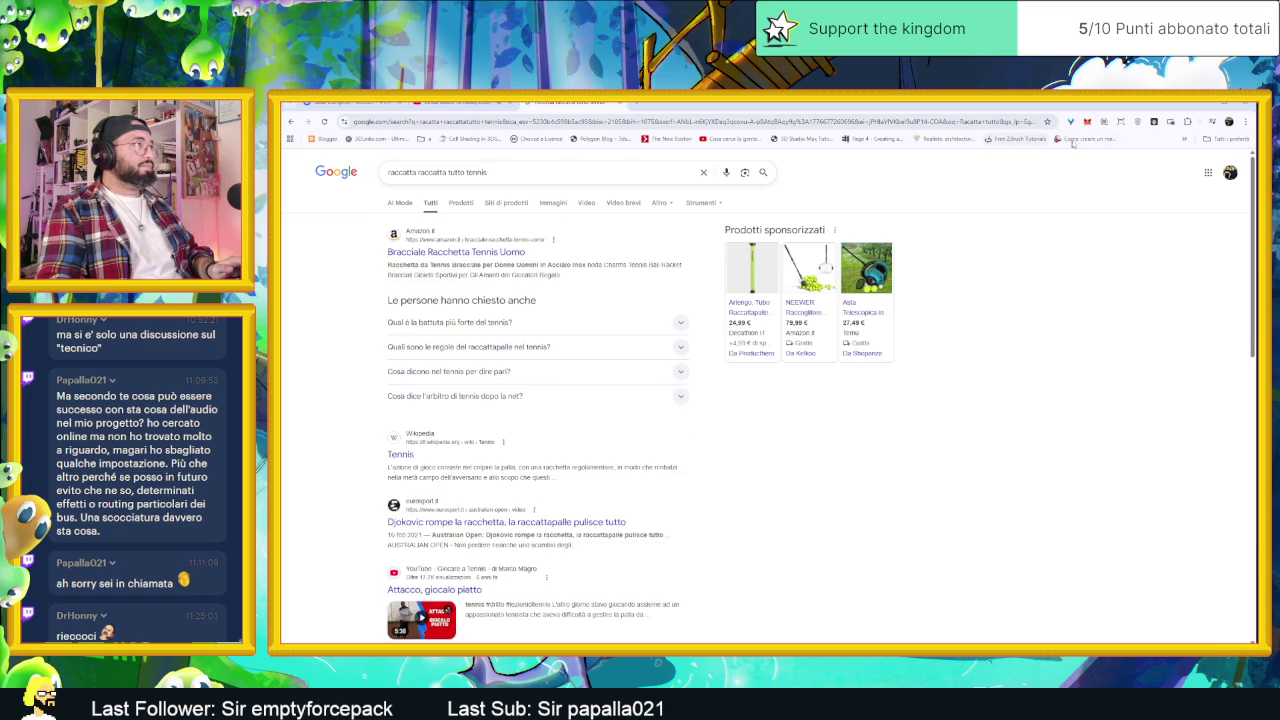
pyautogui.click(1207, 107)
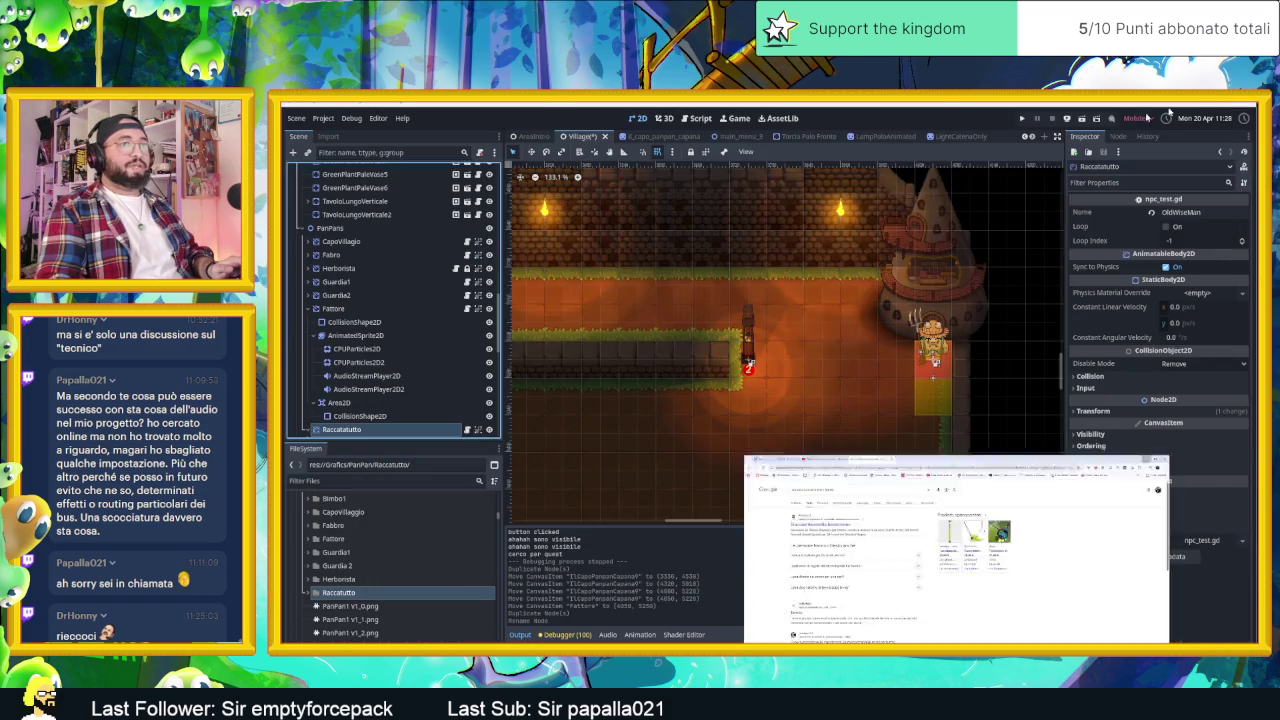
# - Correct the node name to Raccattutto and drag the character to another village area
pyautogui.doubleClick(340, 429)
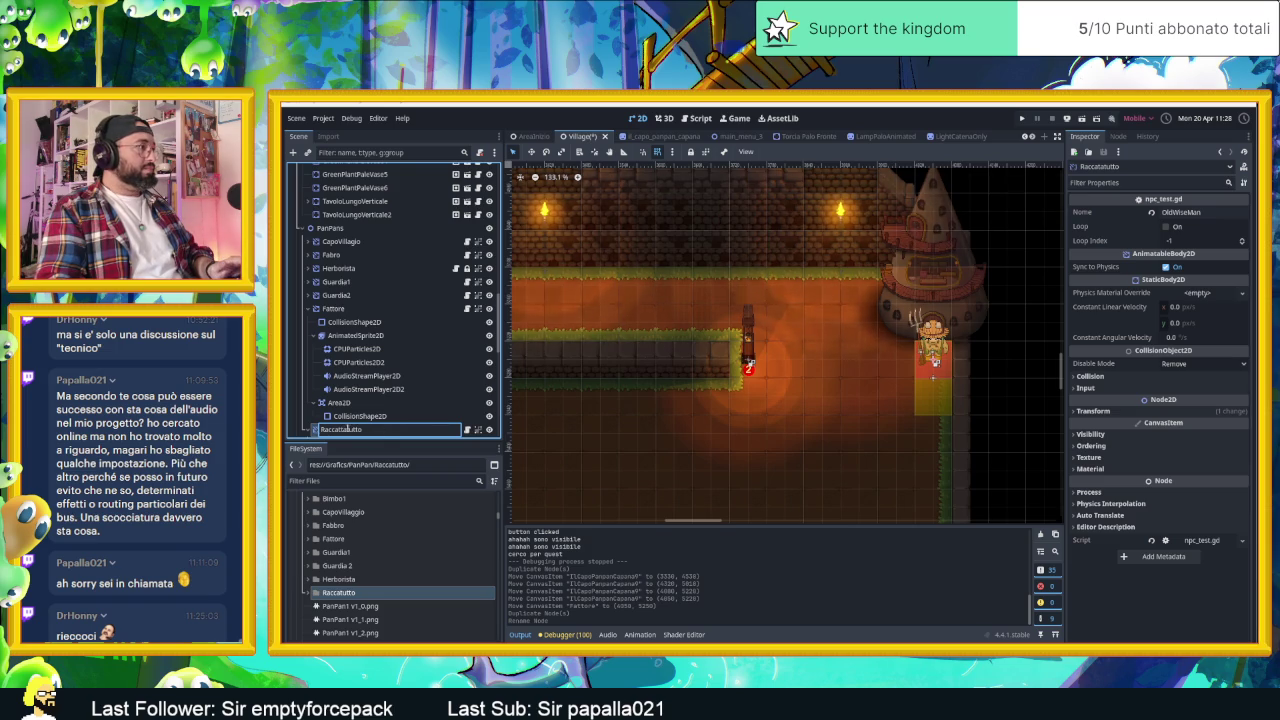
pyautogui.write('t')
pyautogui.press('Return')
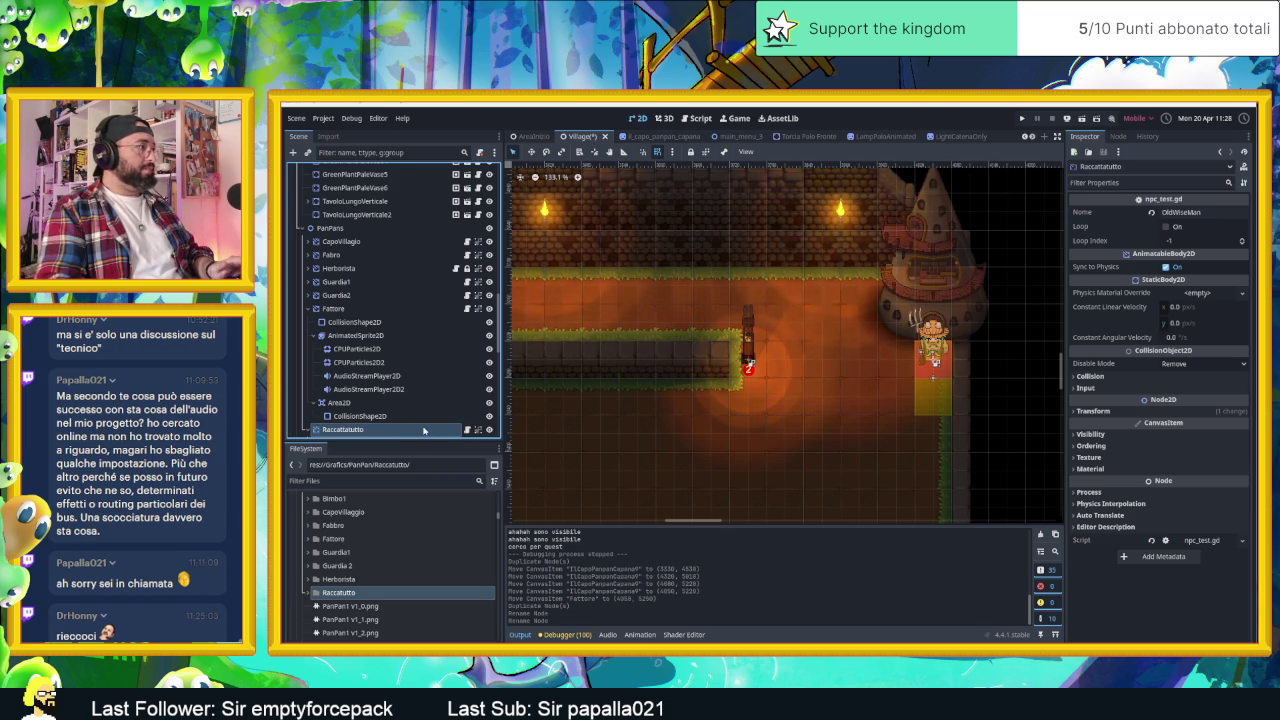
pyautogui.scroll(-2, 677, 331)
pyautogui.scroll(-1, 697, 331)
pyautogui.scroll(-1, 927, 335)
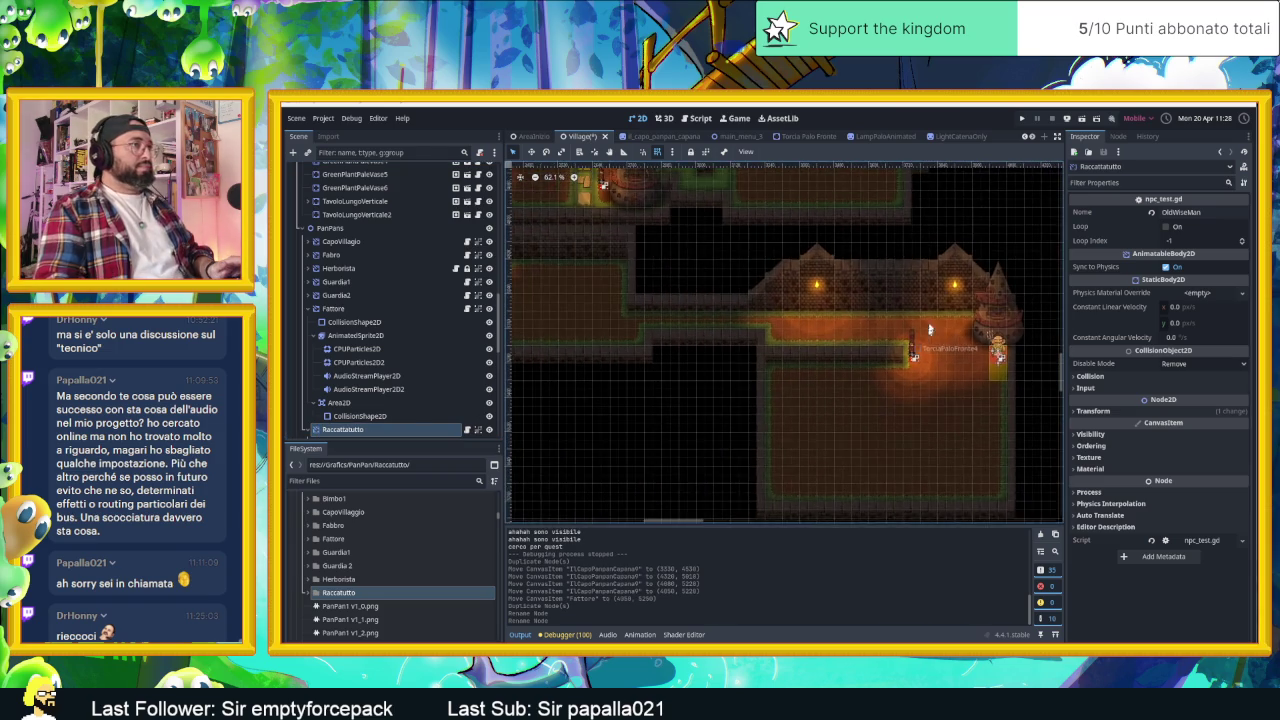
pyautogui.scroll(-1, 927, 335)
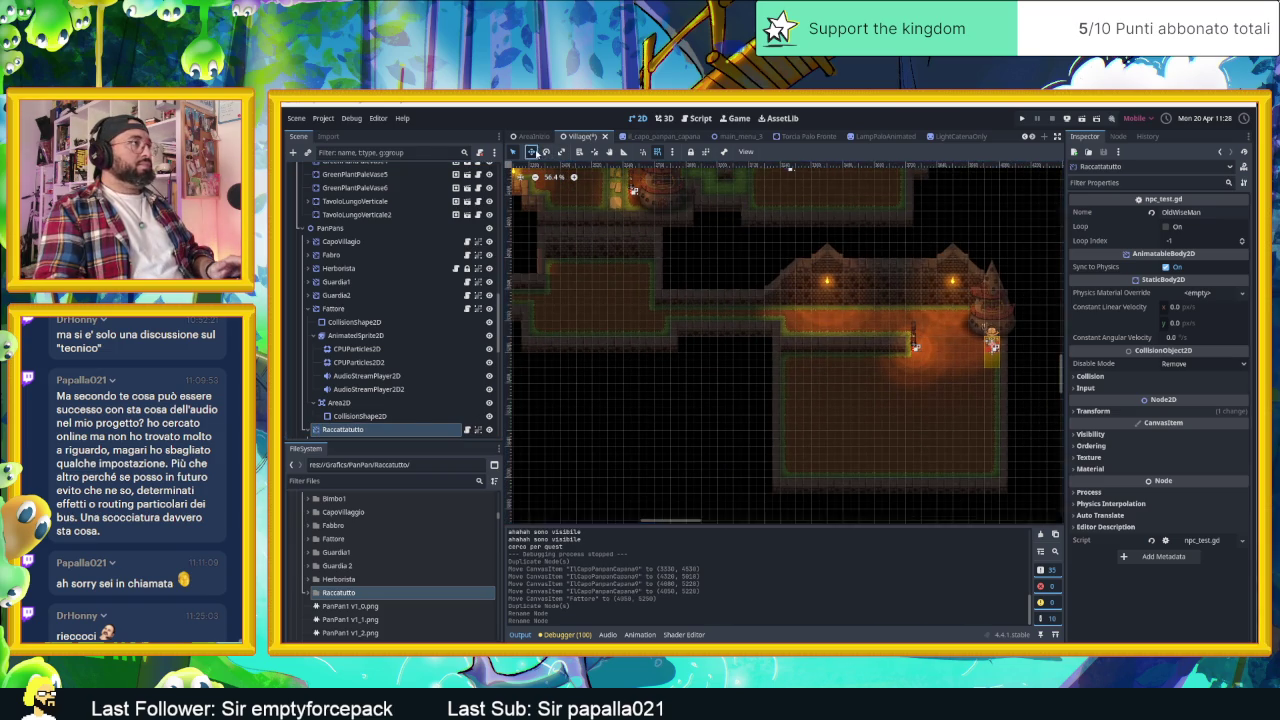
pyautogui.moveTo(991, 345)
pyautogui.mouseDown()
pyautogui.moveTo(839, 362)
pyautogui.moveTo(572, 201)
pyautogui.moveTo(624, 222)
pyautogui.mouseUp()
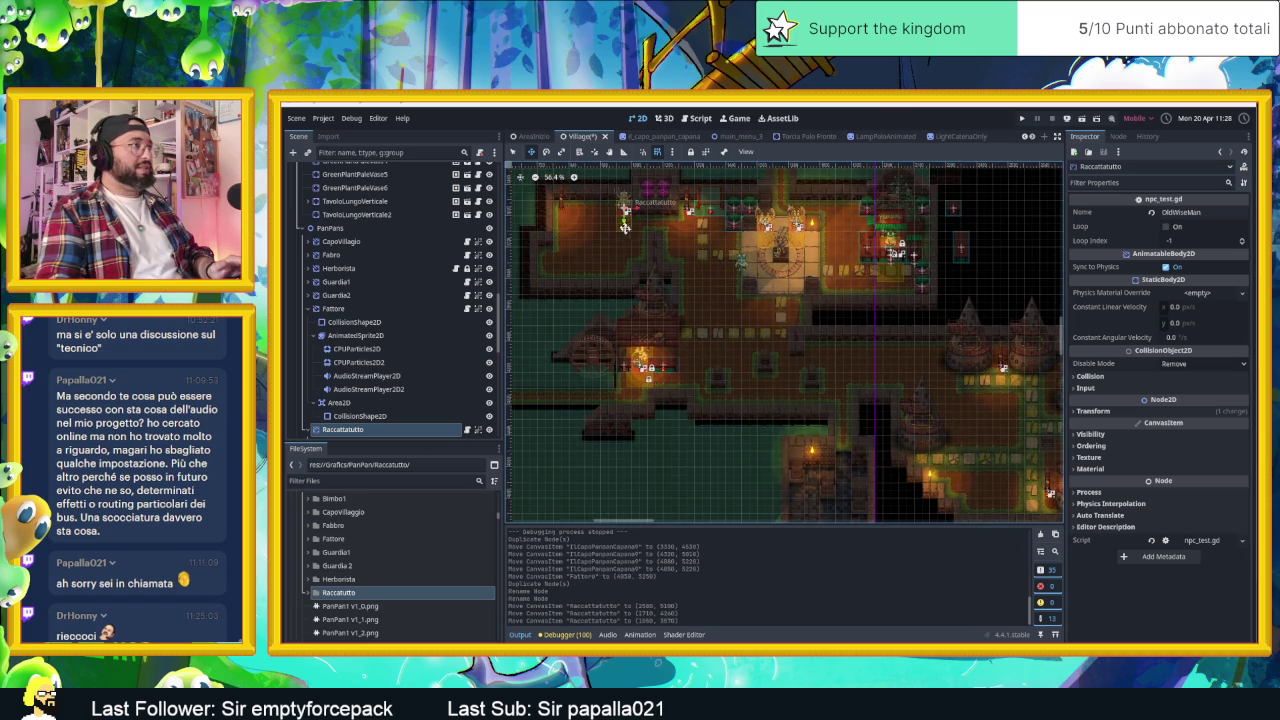
# - Reposition Raccattatutto by the top wall, just left of the purple shrubs
pyautogui.scroll(3, 624, 222)
pyautogui.scroll(3, 720, 290)
pyautogui.scroll(2, 818, 354)
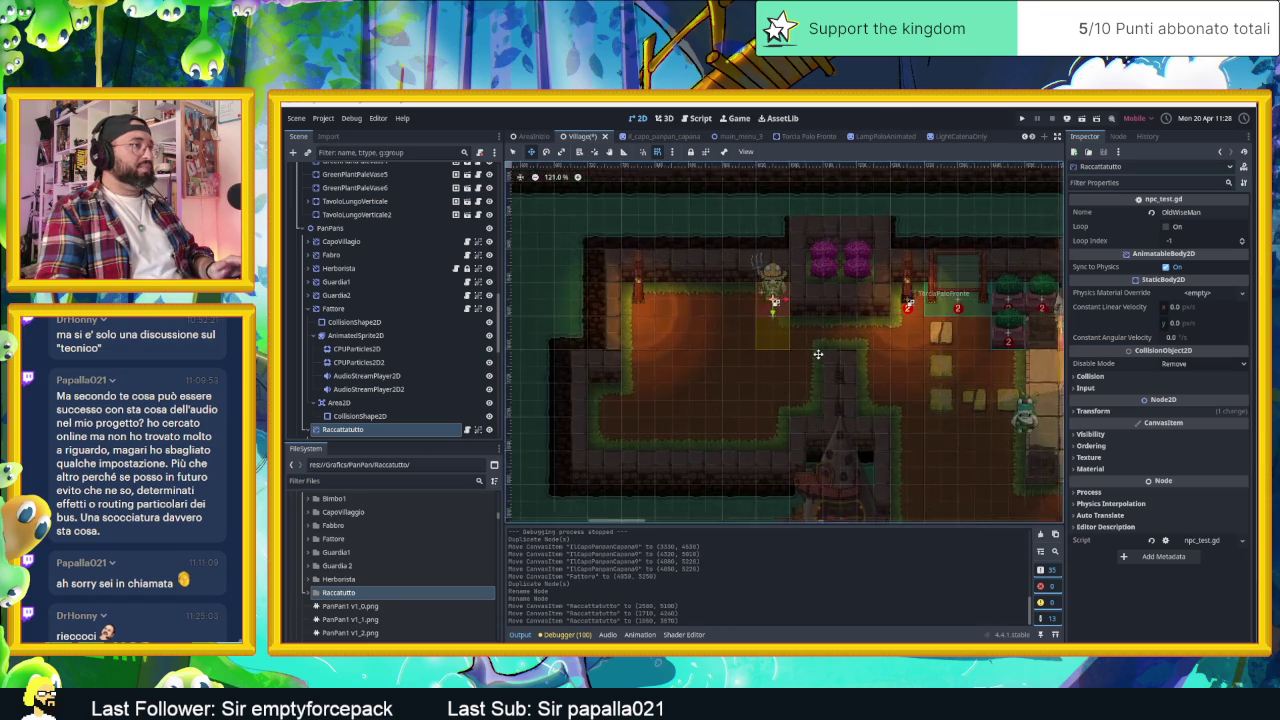
pyautogui.scroll(1, 818, 354)
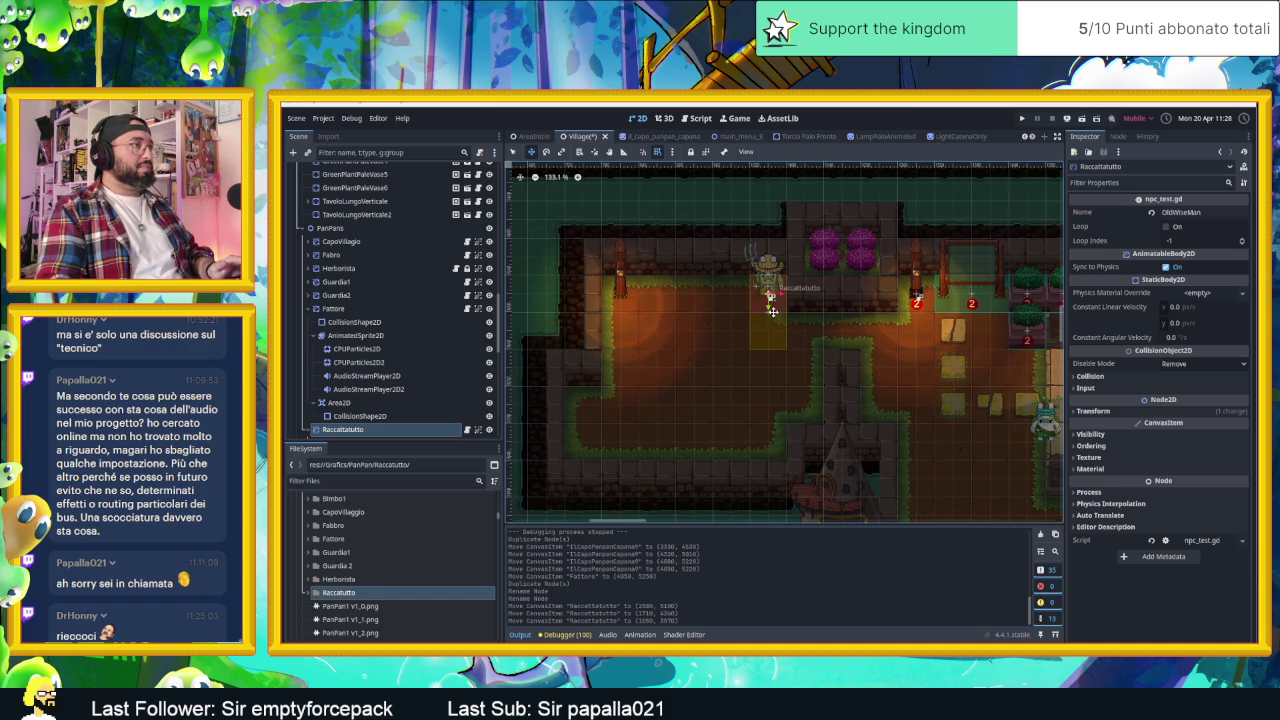
pyautogui.moveTo(772, 311); pyautogui.dragTo(668, 307)
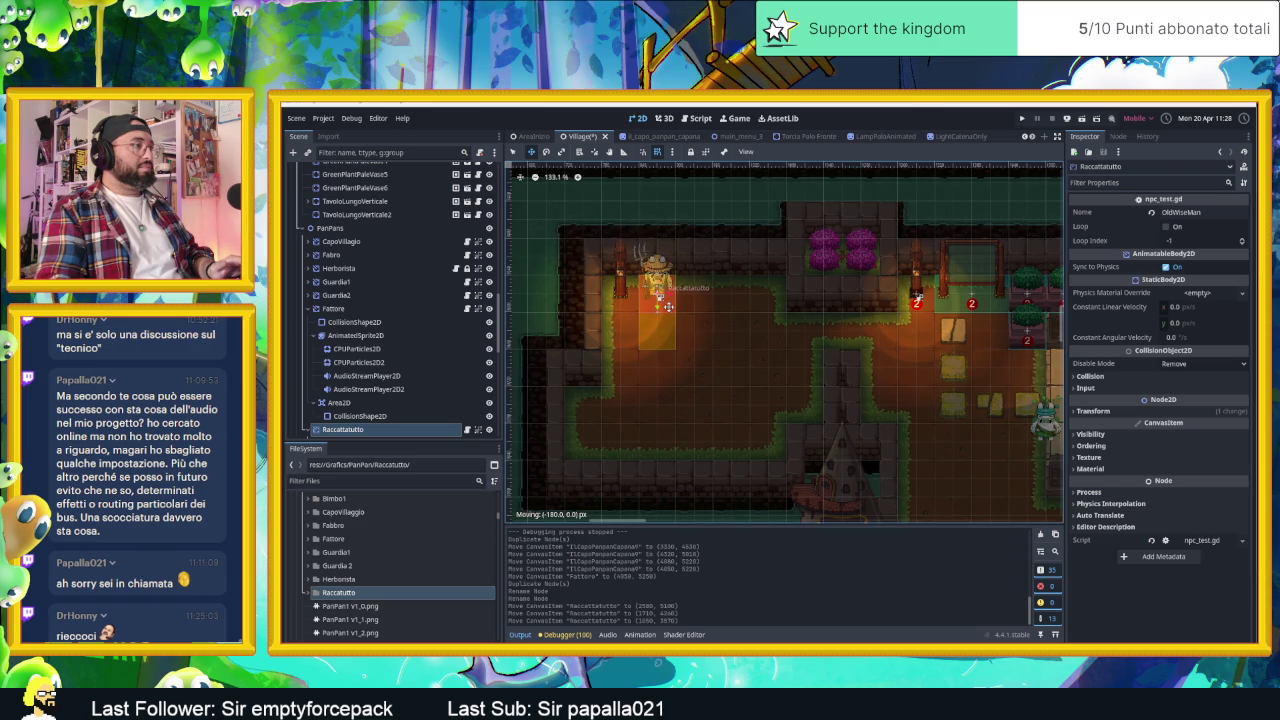
pyautogui.moveTo(668, 307); pyautogui.dragTo(764, 307)
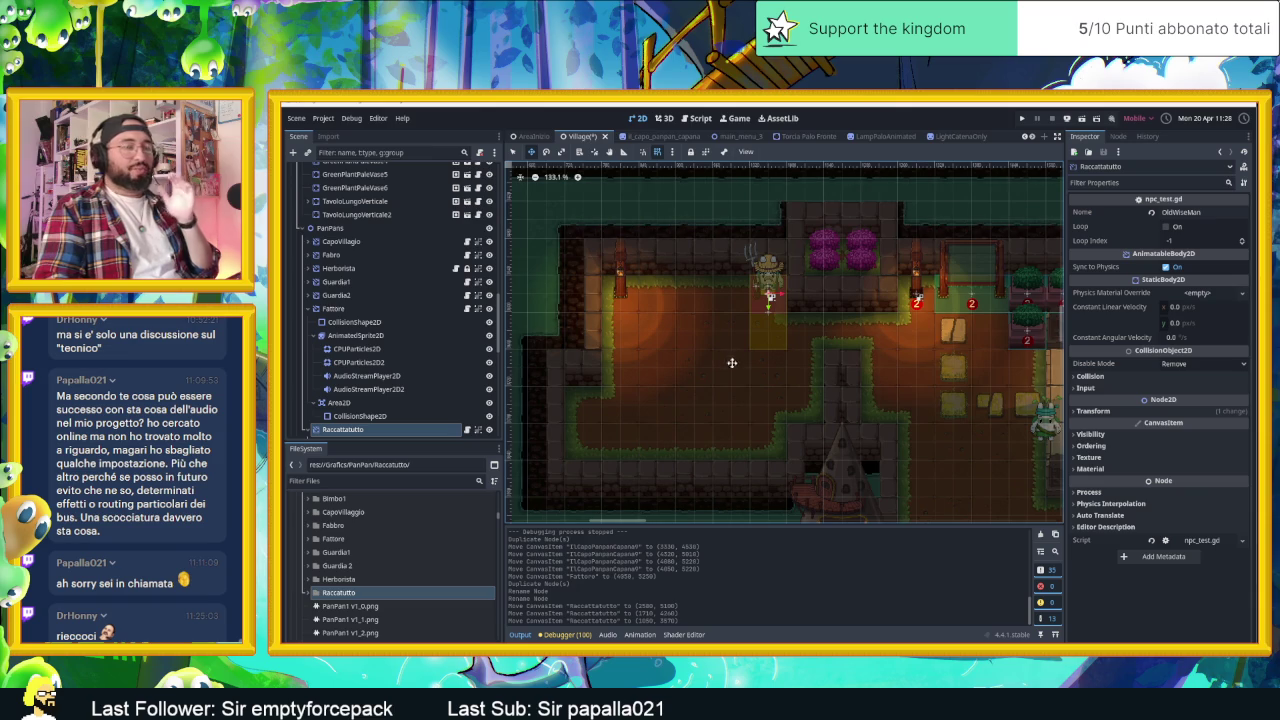
pyautogui.scroll(2, 765, 315)
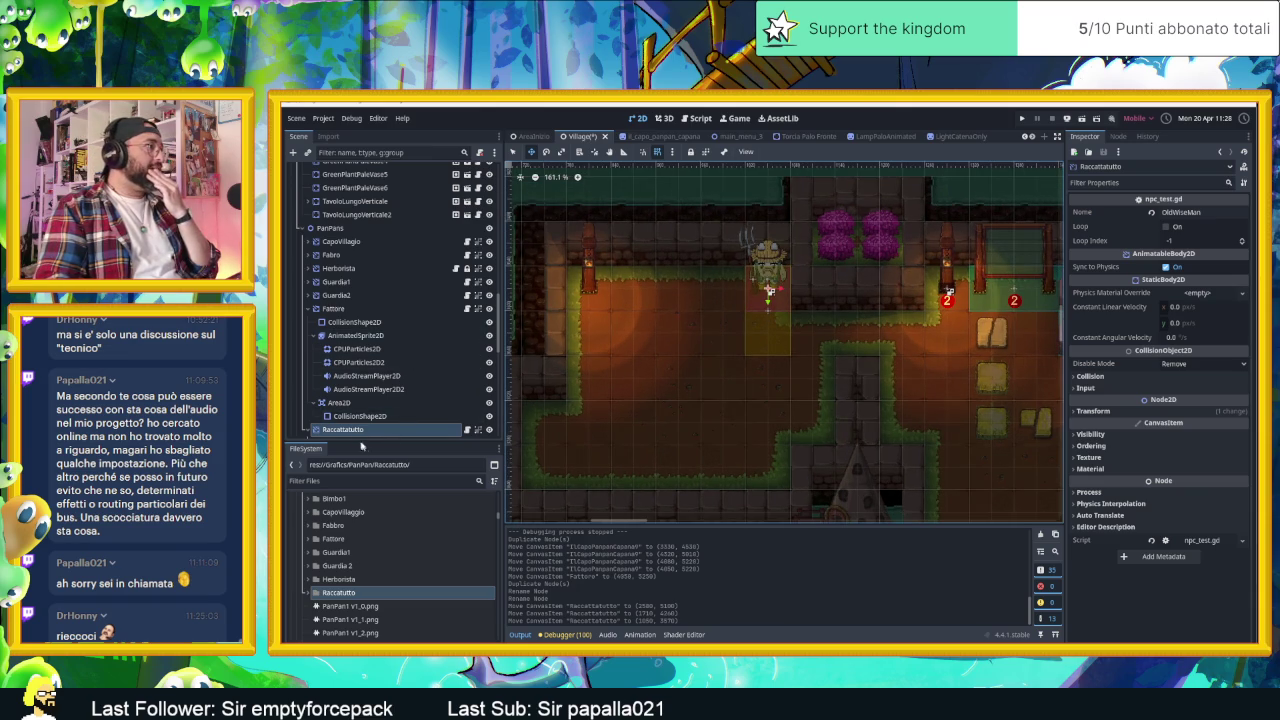
pyautogui.scroll(-3, 427, 339)
# - Replace Raccattatutto's AnimatedSprite2D Sprite Frames with a new SpriteFrames resource
pyautogui.click(427, 355)
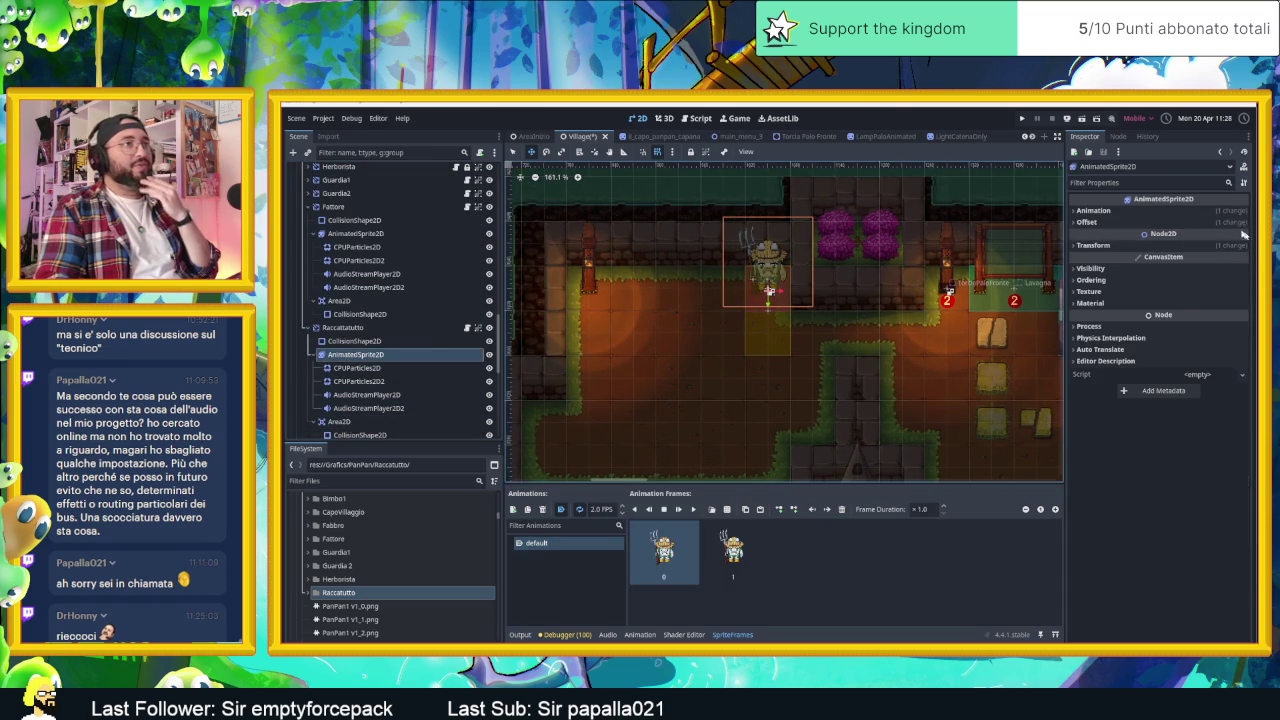
pyautogui.click(1093, 210)
pyautogui.click(1156, 224)
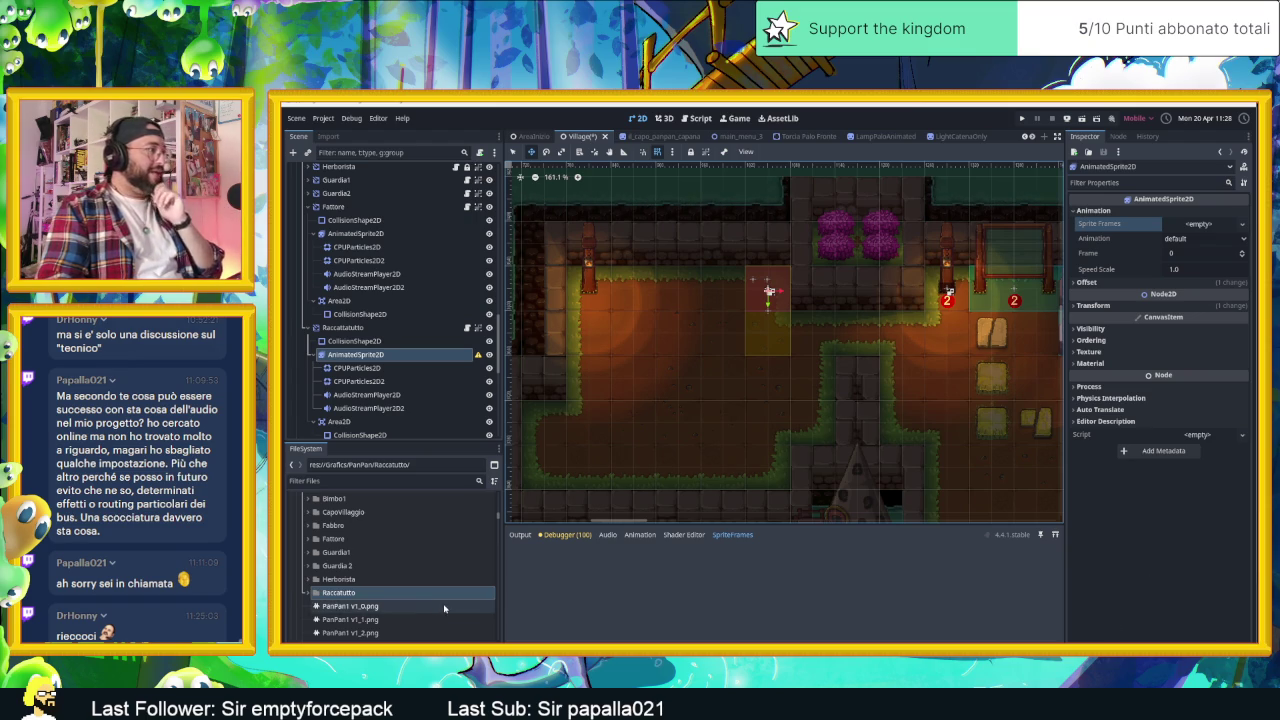
pyautogui.doubleClick(368, 596)
pyautogui.click(366, 606)
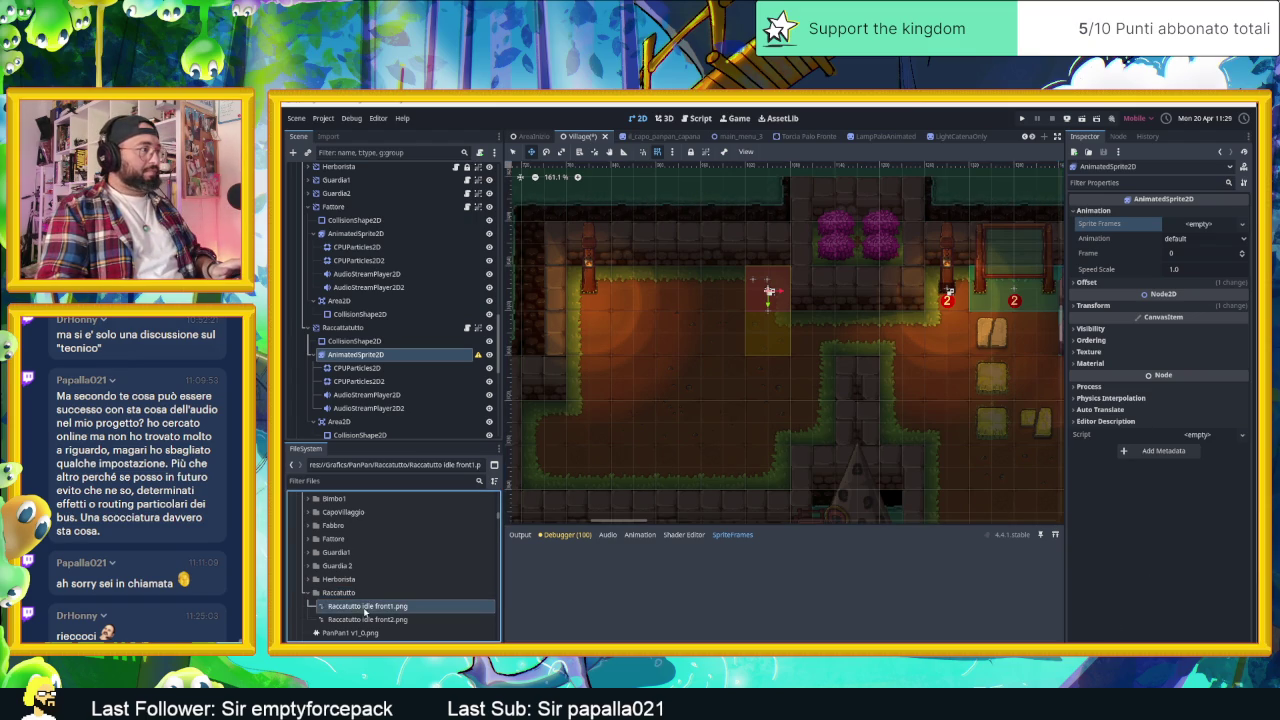
pyautogui.keyDown('shift'); pyautogui.click(365, 619); pyautogui.keyUp('shift')
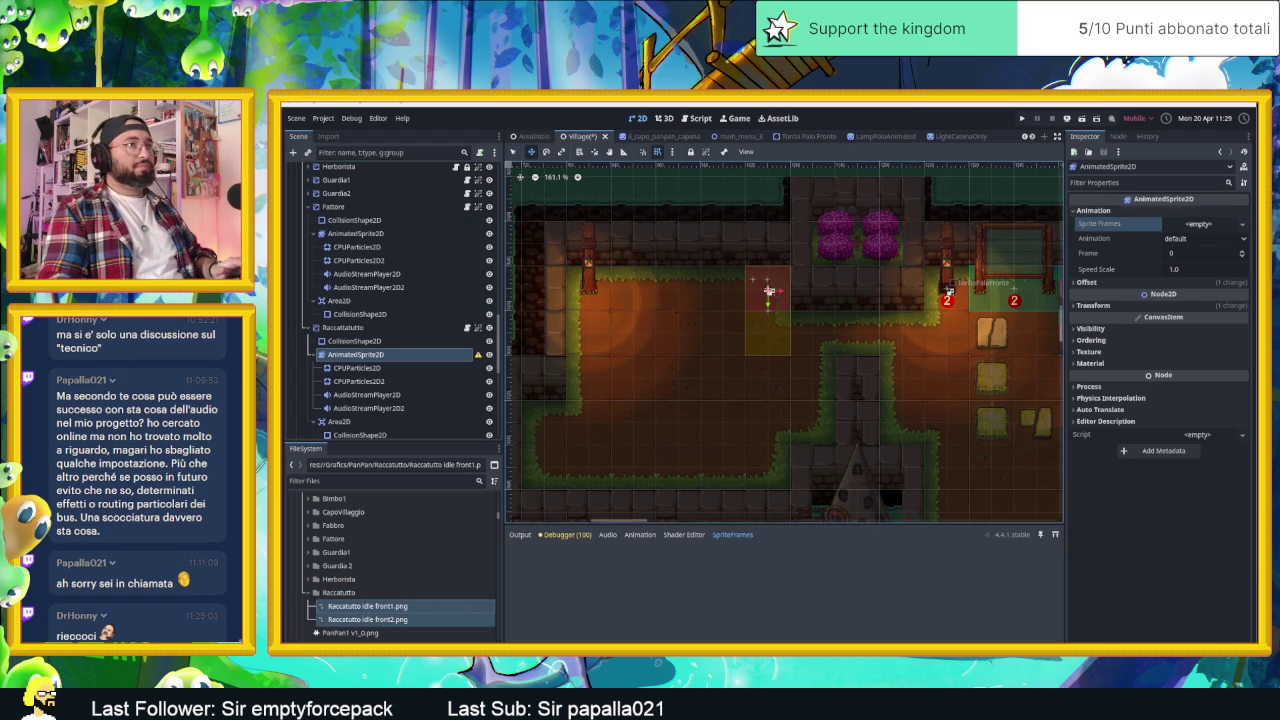
pyautogui.click(1200, 224)
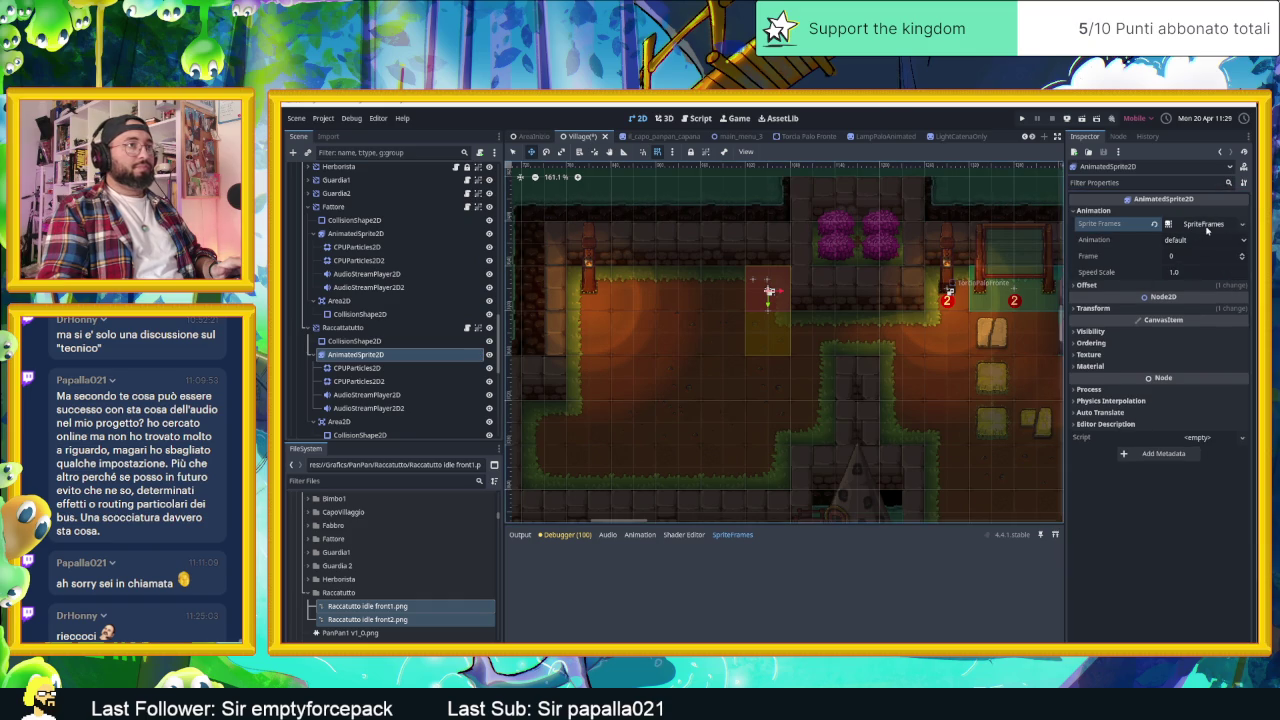
pyautogui.click(1170, 224)
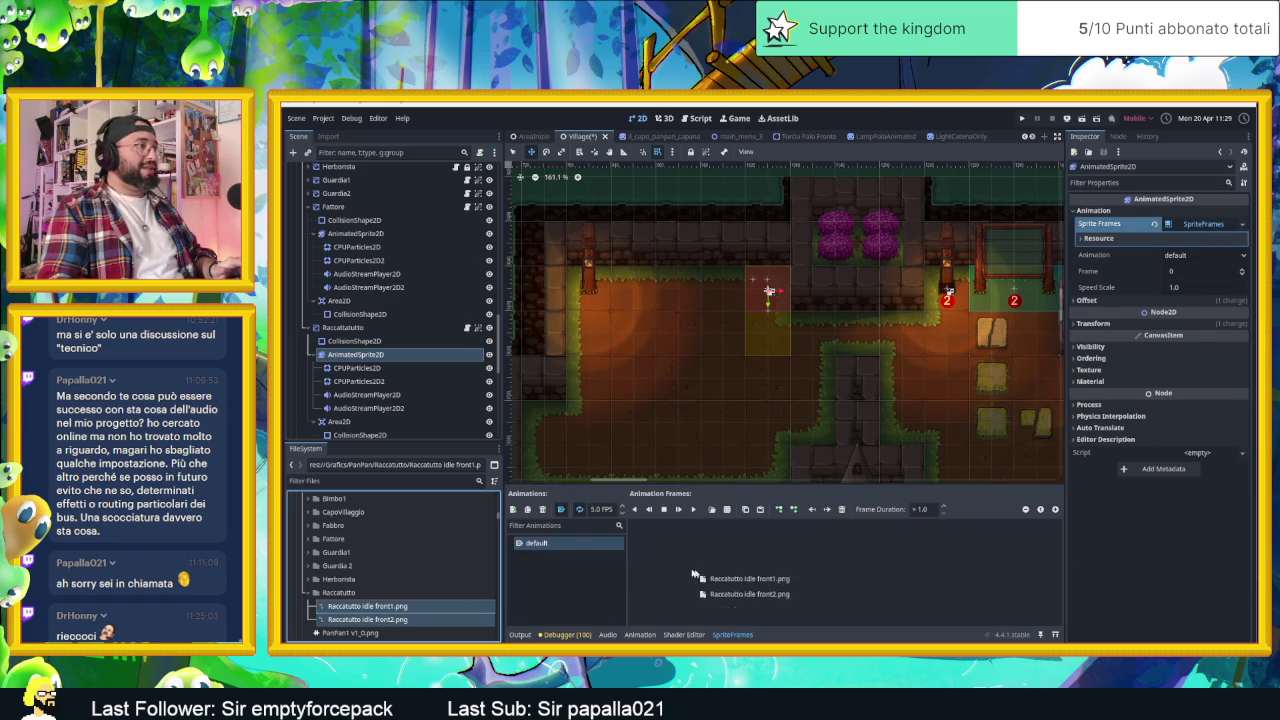
# - Add both idle front images as animation frames at 2 FPS and save the Village scene
pyautogui.moveTo(364, 610); pyautogui.dragTo(690, 560)
pyautogui.click(605, 510)
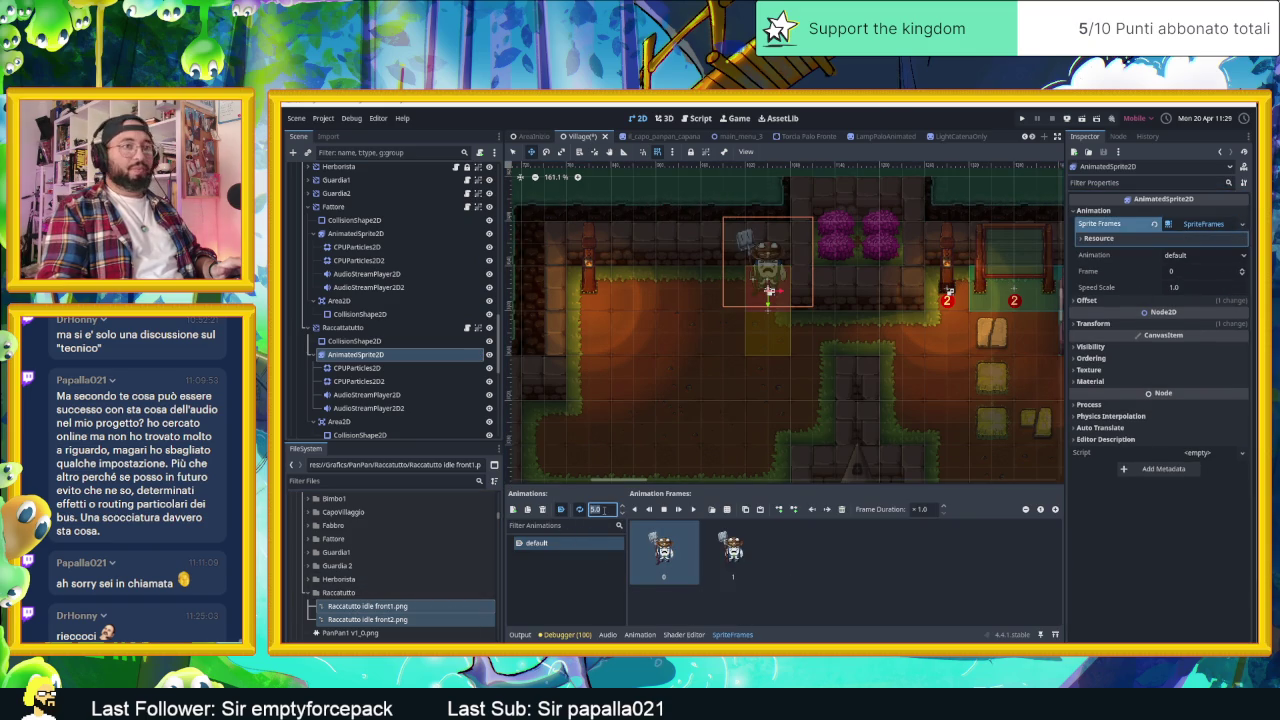
pyautogui.write('2')
pyautogui.press('Return')
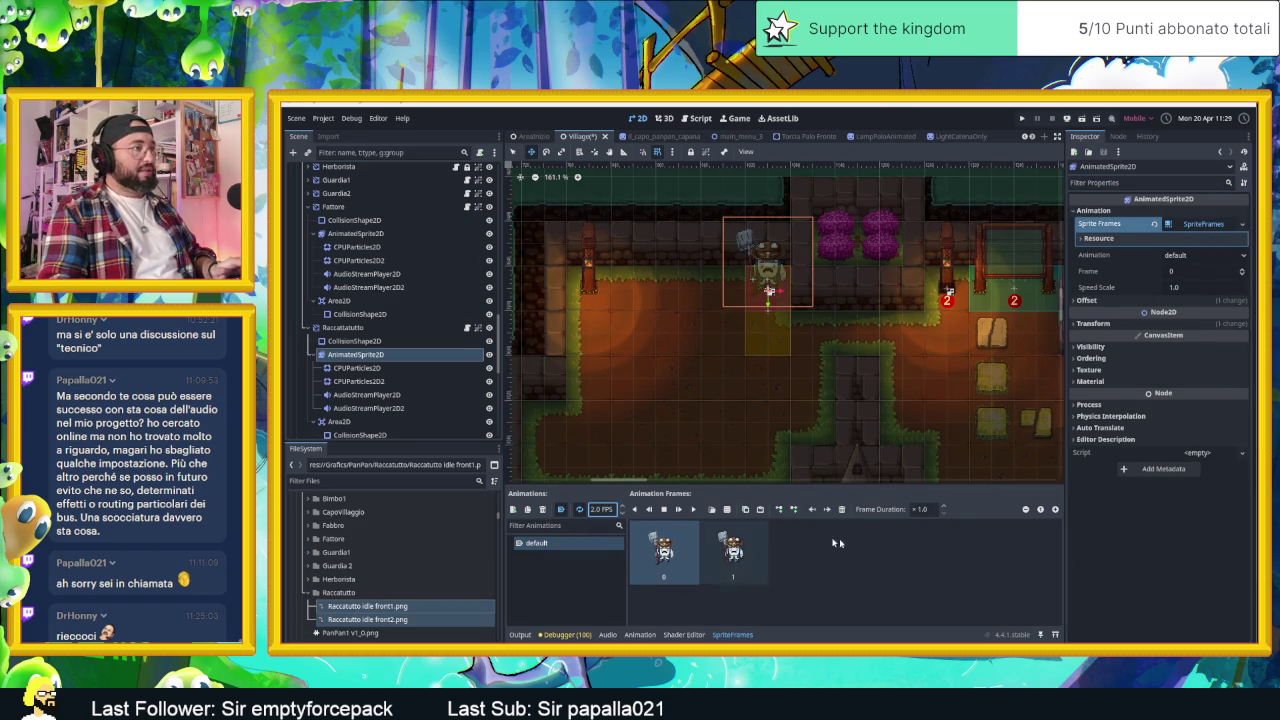
pyautogui.hotkey('ctrl', 's')
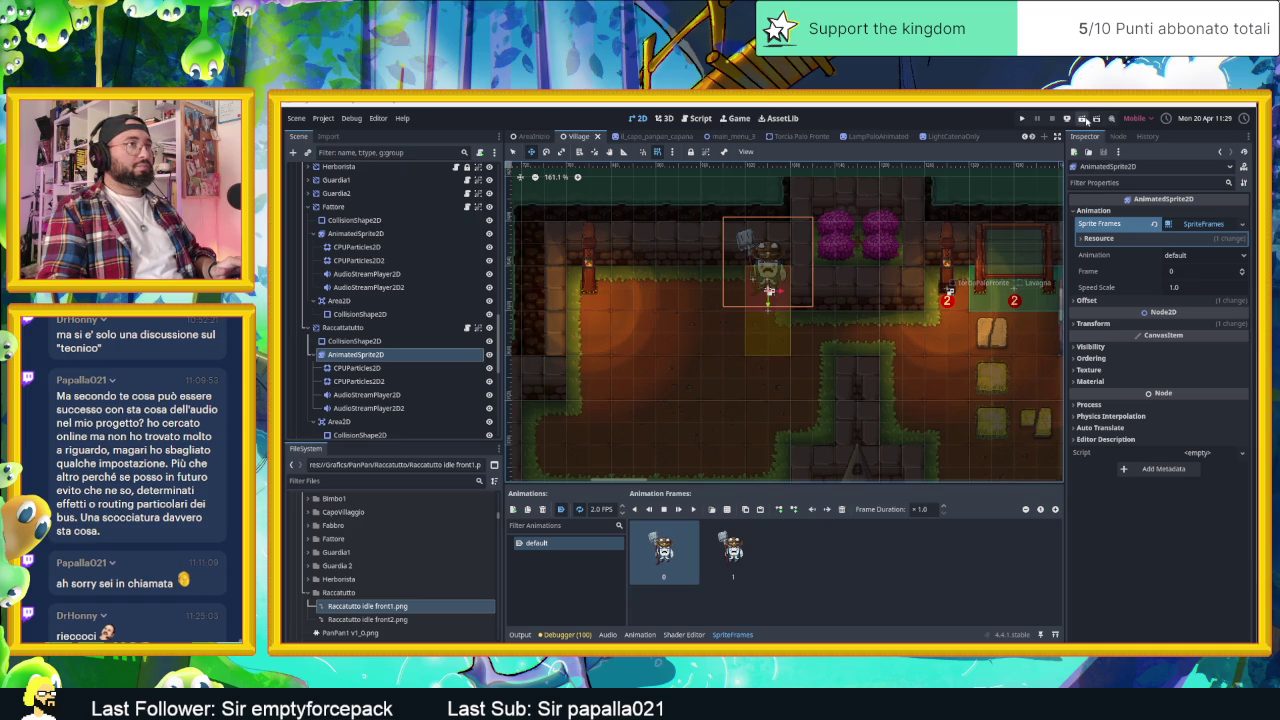
pyautogui.hotkey('ctrl', 's')
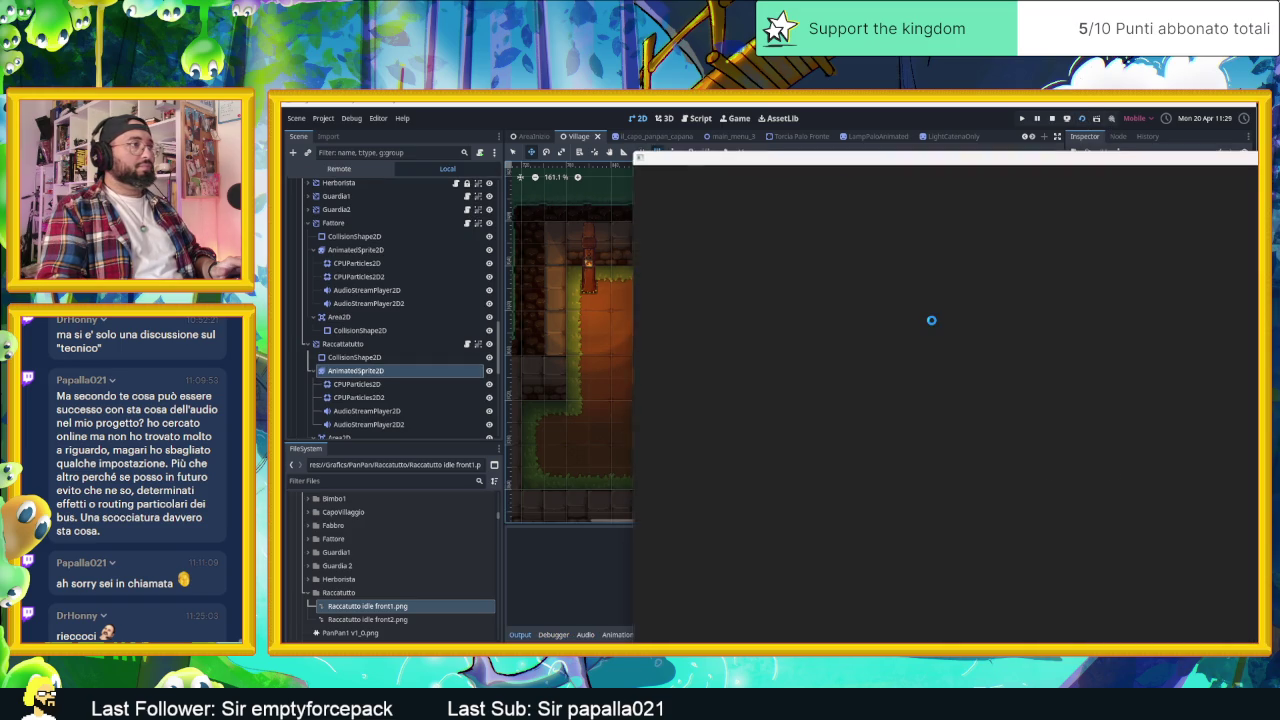
pyautogui.press('Left')
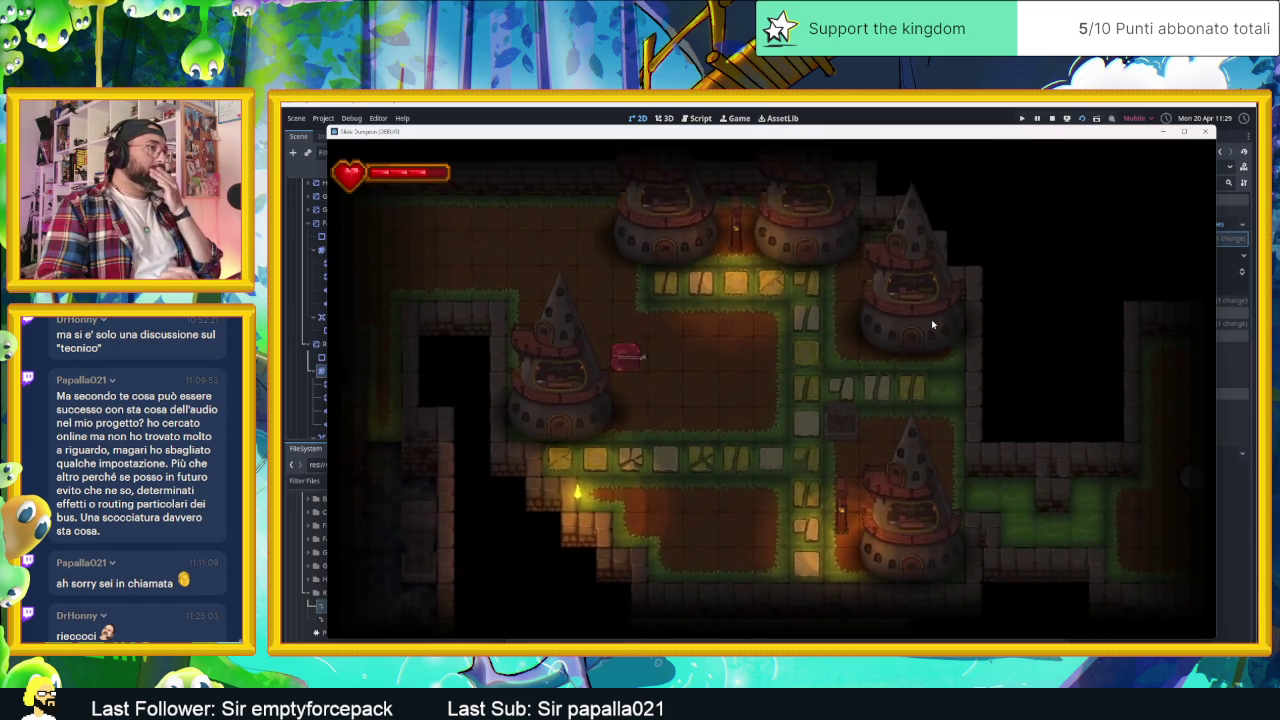
pyautogui.press('Left')
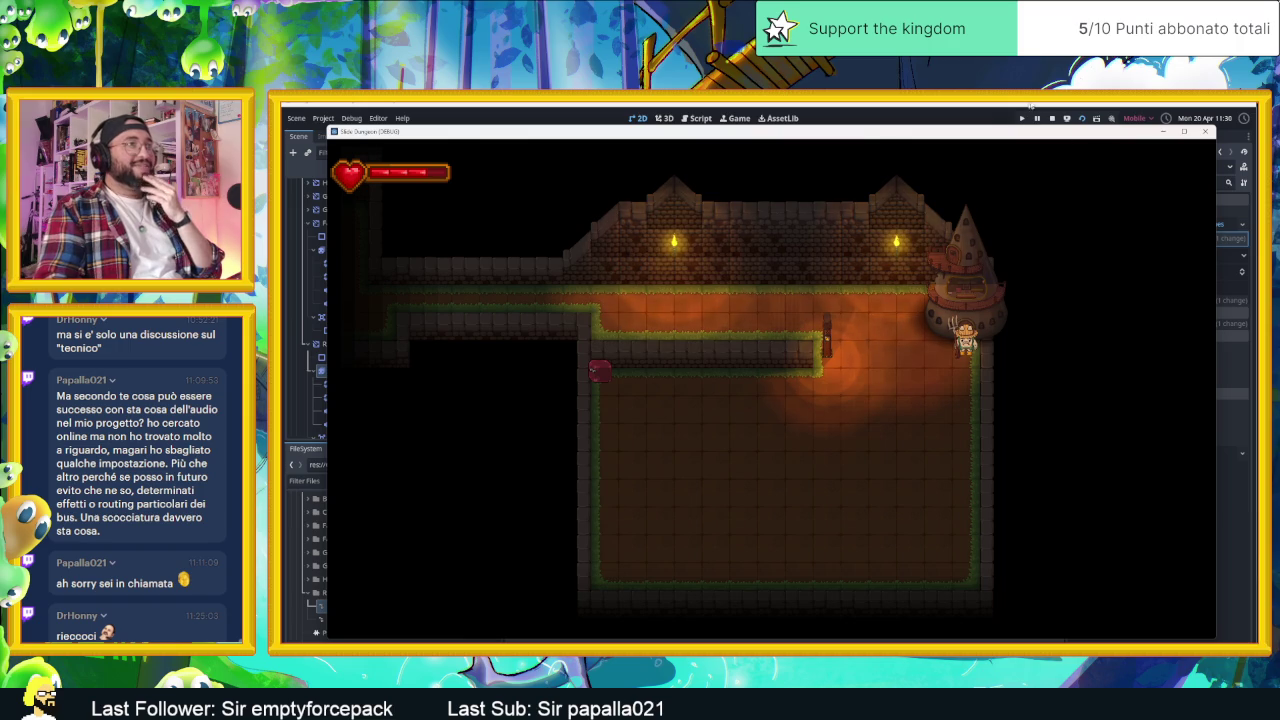
pyautogui.click(1051, 117)
pyautogui.scroll(-6, 960, 320)
pyautogui.scroll(2, 847, 262)
pyautogui.scroll(-3, 847, 262)
pyautogui.scroll(-3, 920, 360)
pyautogui.scroll(-3, 873, 288)
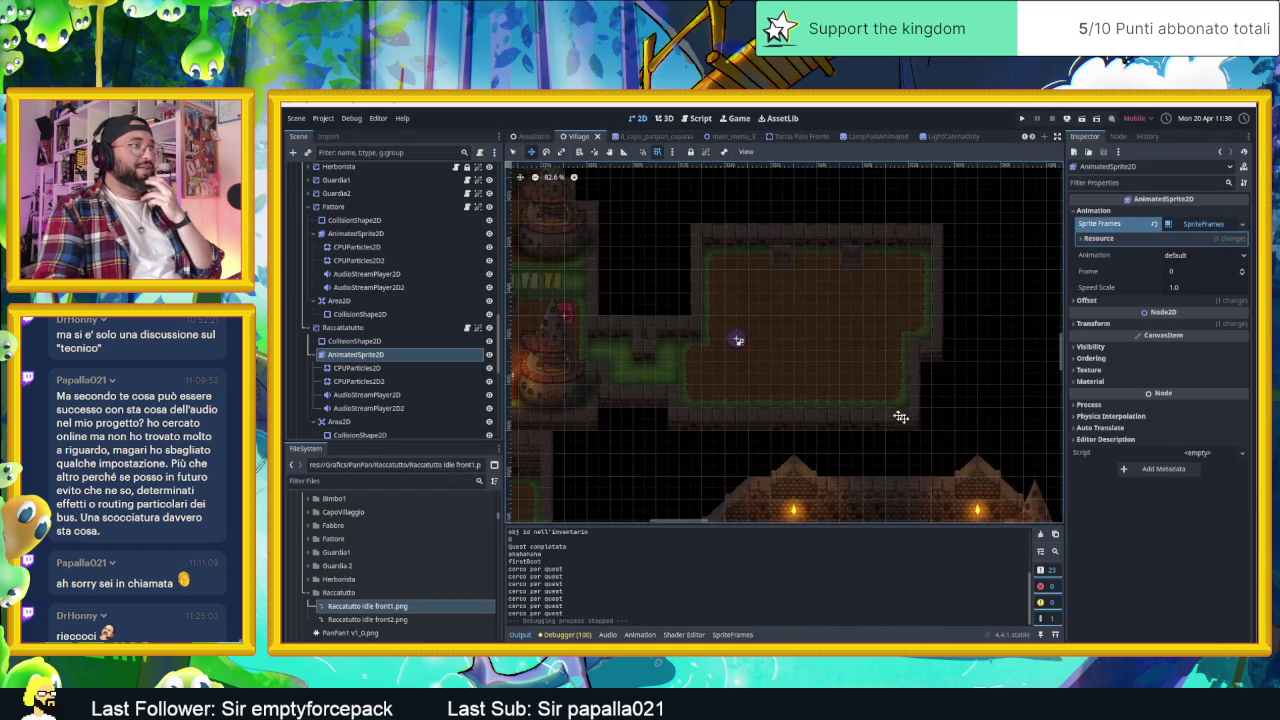
# - Shift Fattore below the tower and nudge the IlCapoPanpanCapana9 sprite slightly higher
pyautogui.hscroll(3, 789, 158)
pyautogui.scroll(1, 925, 380)
pyautogui.scroll(1, 935, 321)
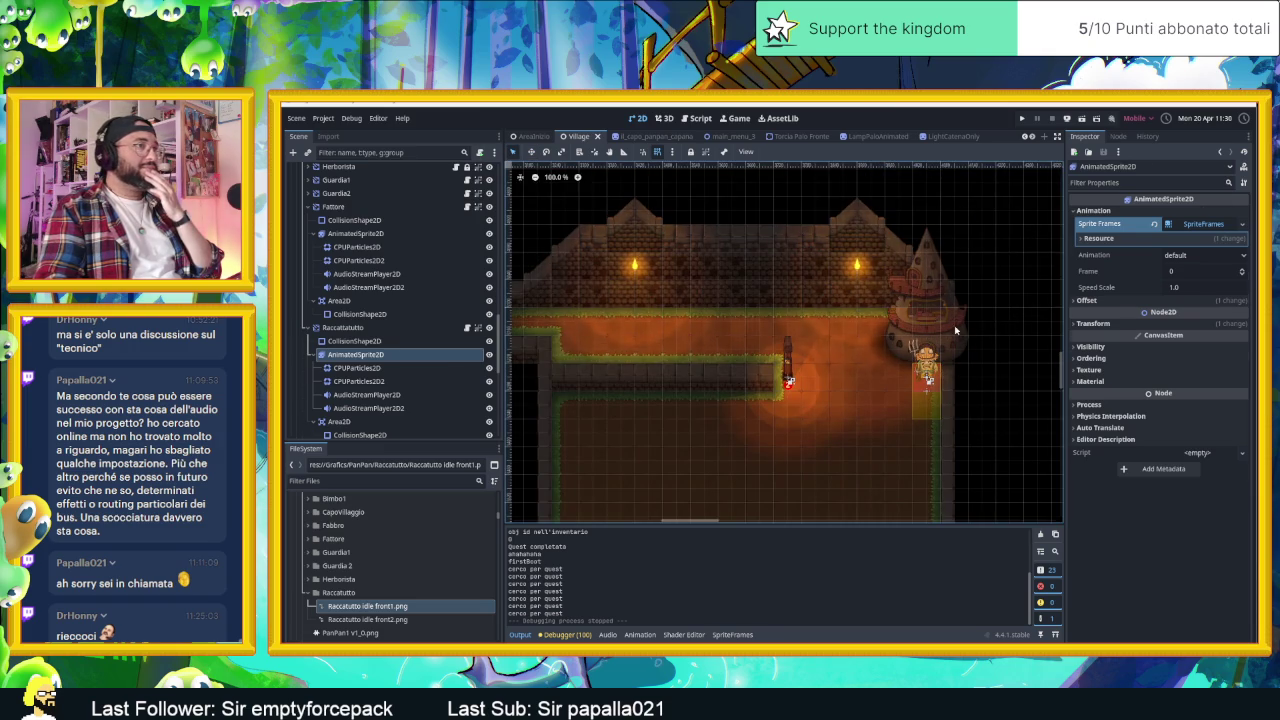
pyautogui.click(952, 343)
pyautogui.moveTo(952, 343); pyautogui.dragTo(949, 325)
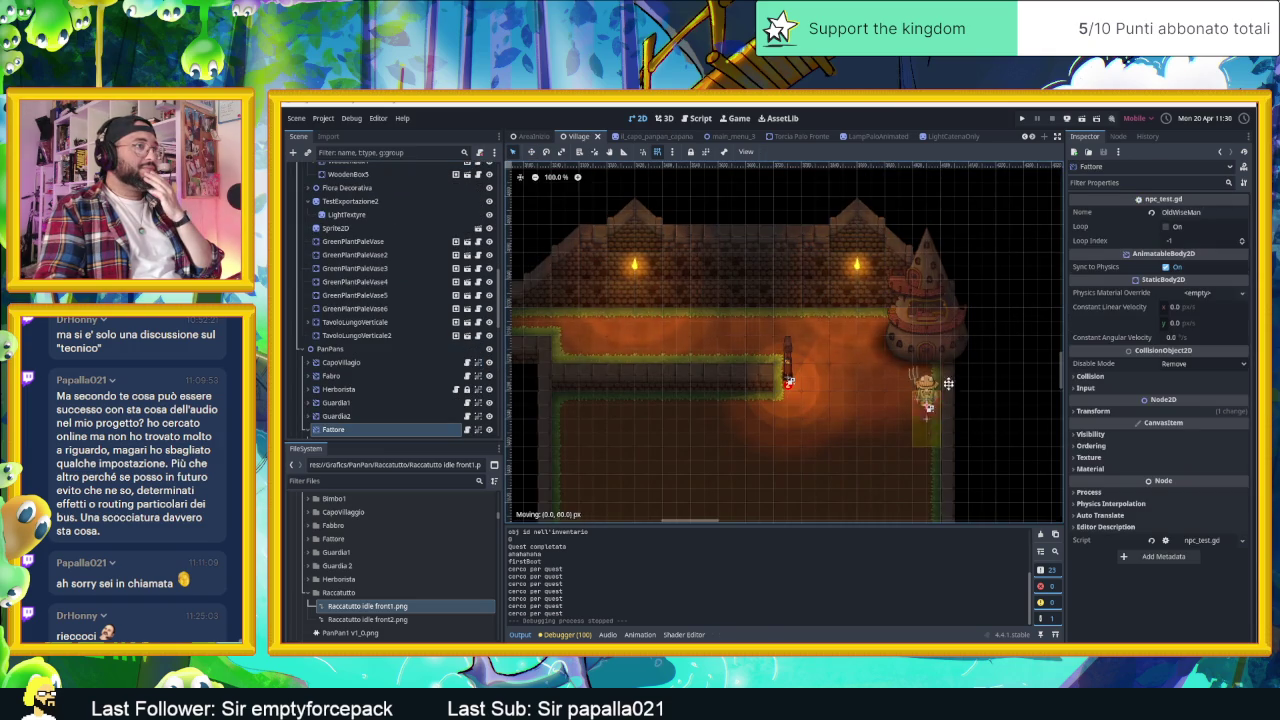
pyautogui.moveTo(948, 372); pyautogui.dragTo(948, 430)
pyautogui.click(960, 340)
pyautogui.moveTo(956, 328); pyautogui.dragTo(956, 314)
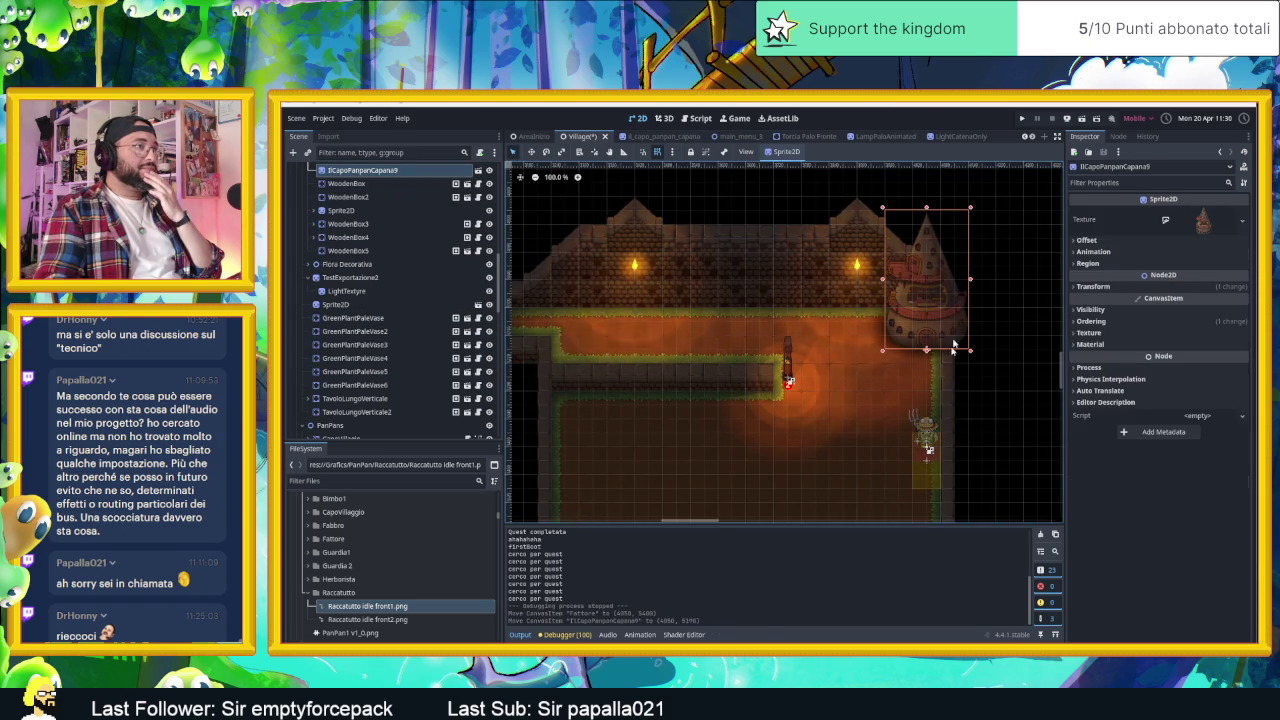
# - Move Fattore up to the tower entrance and save the Village scene with Ctrl+S
pyautogui.click(927, 448)
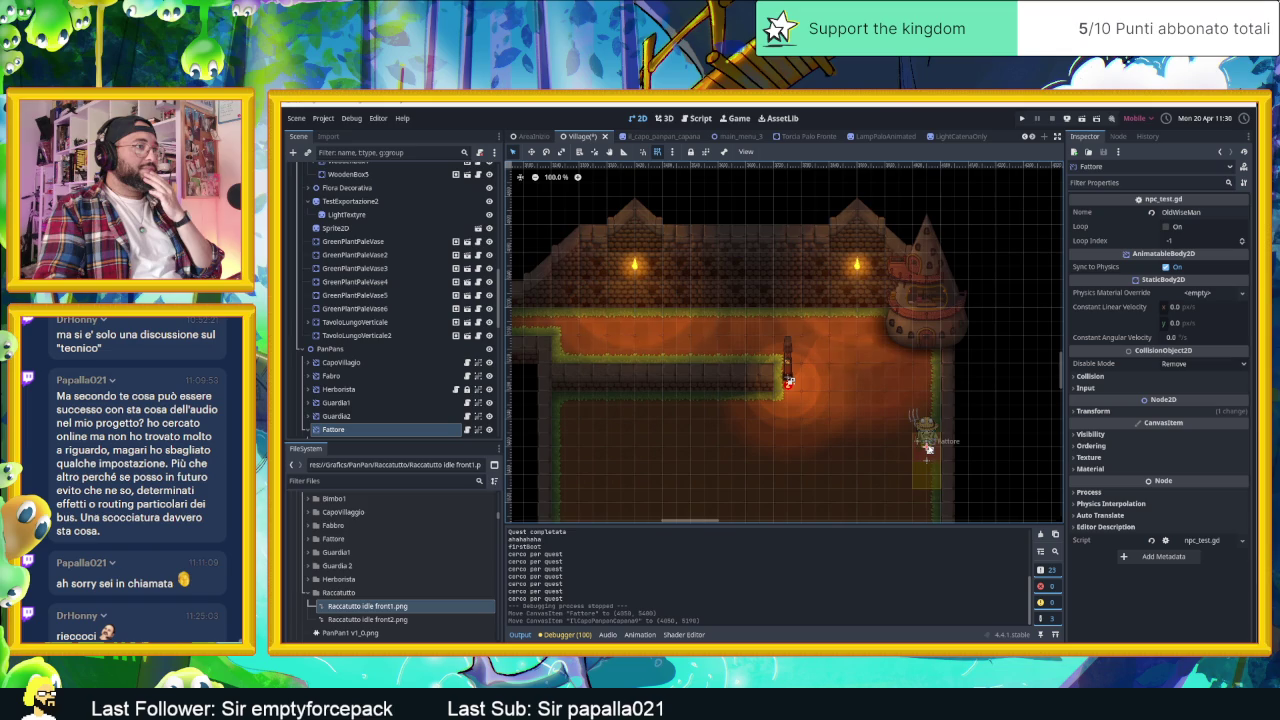
pyautogui.moveTo(928, 449); pyautogui.dragTo(928, 421)
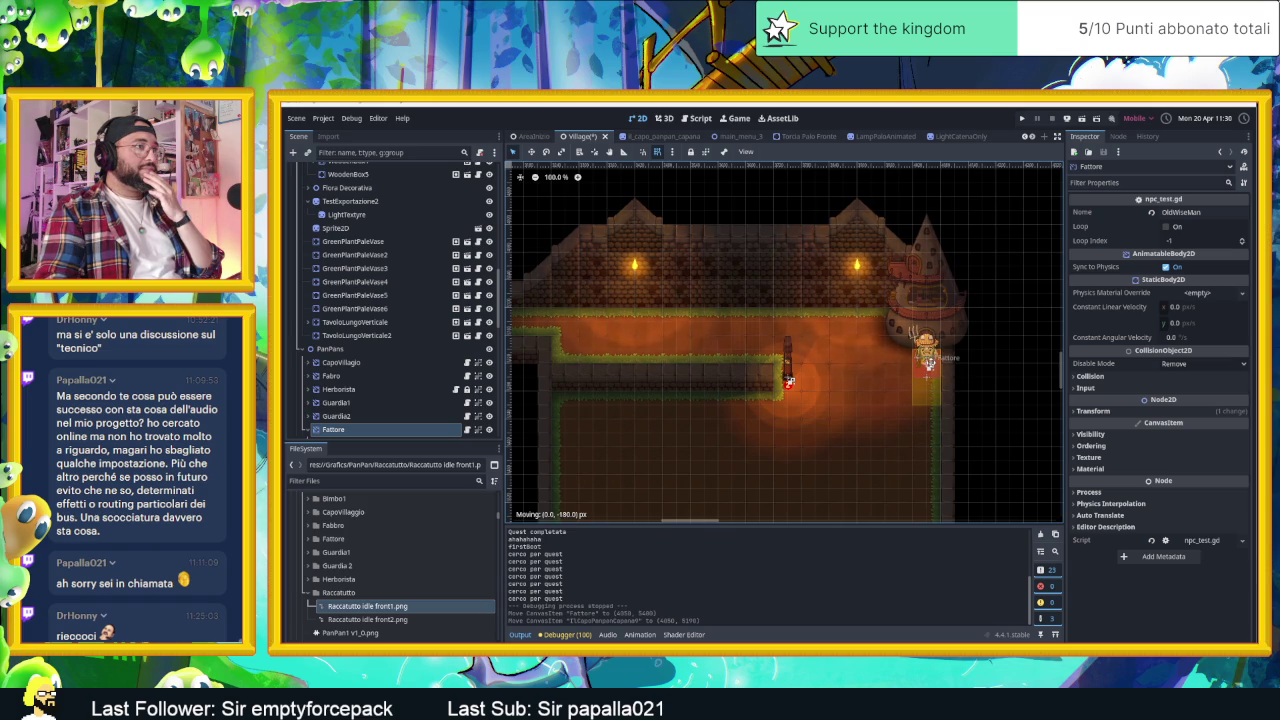
pyautogui.scroll(5, 931, 376)
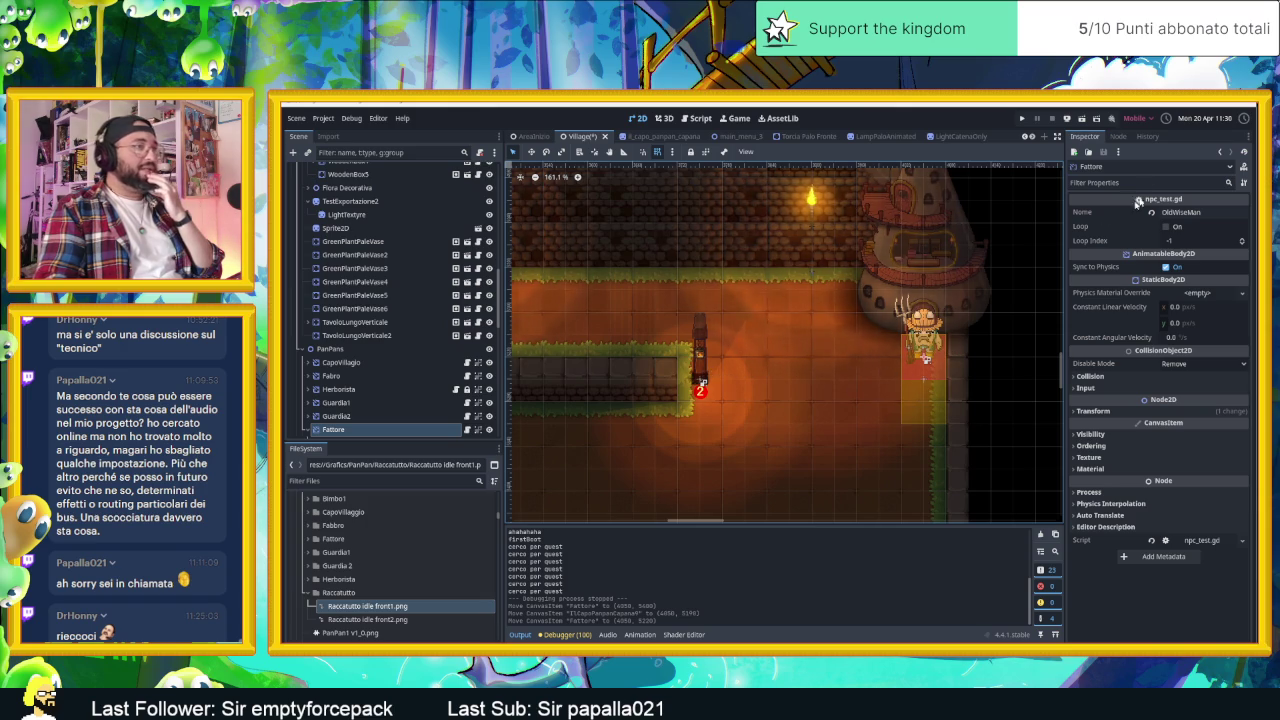
pyautogui.hotkey('ctrl', 's')
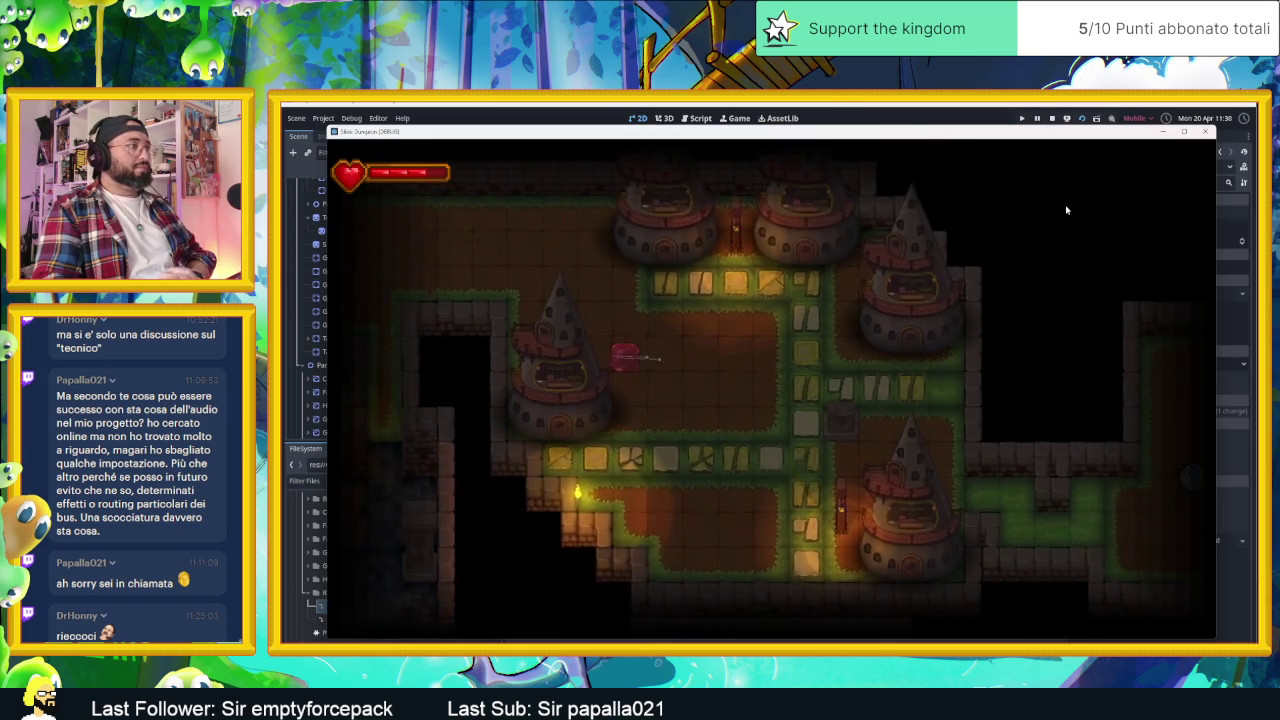
# - Walk the player through the dungeon rooms to stand just below the NPC
pyautogui.press('Down')
pyautogui.press('Down')
pyautogui.press('Right')
pyautogui.press('Left')
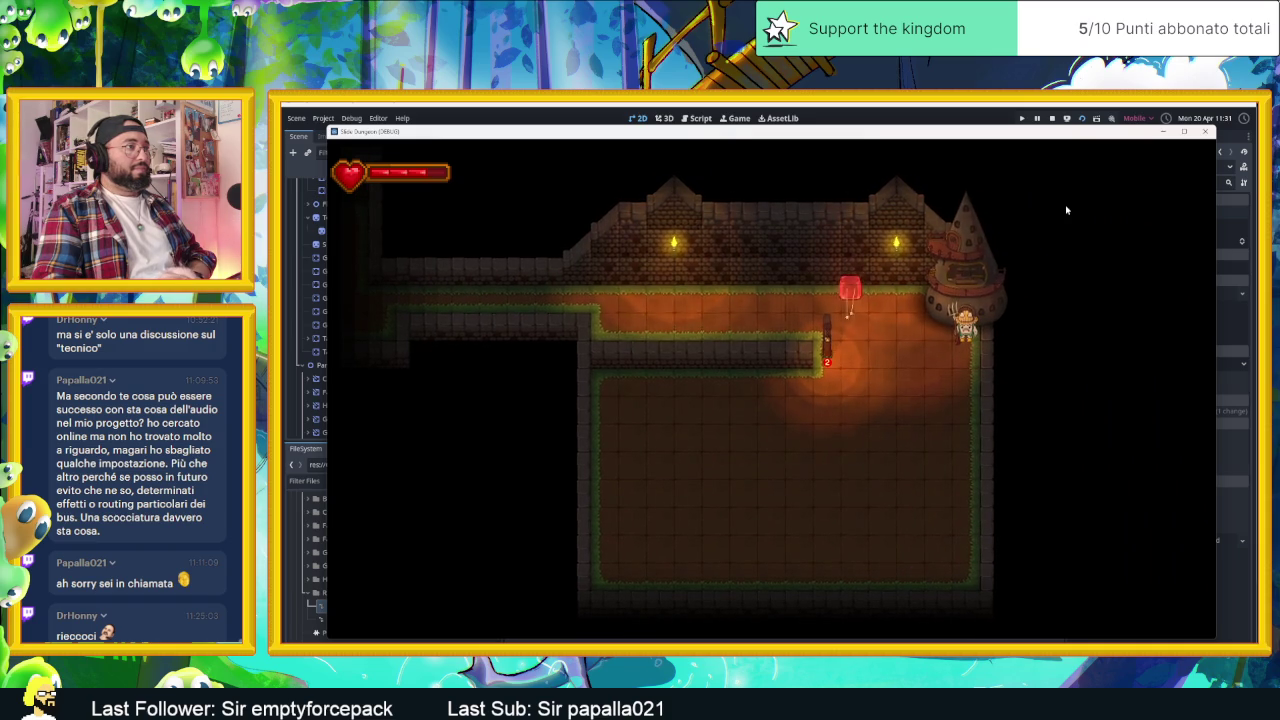
pyautogui.press('Left')
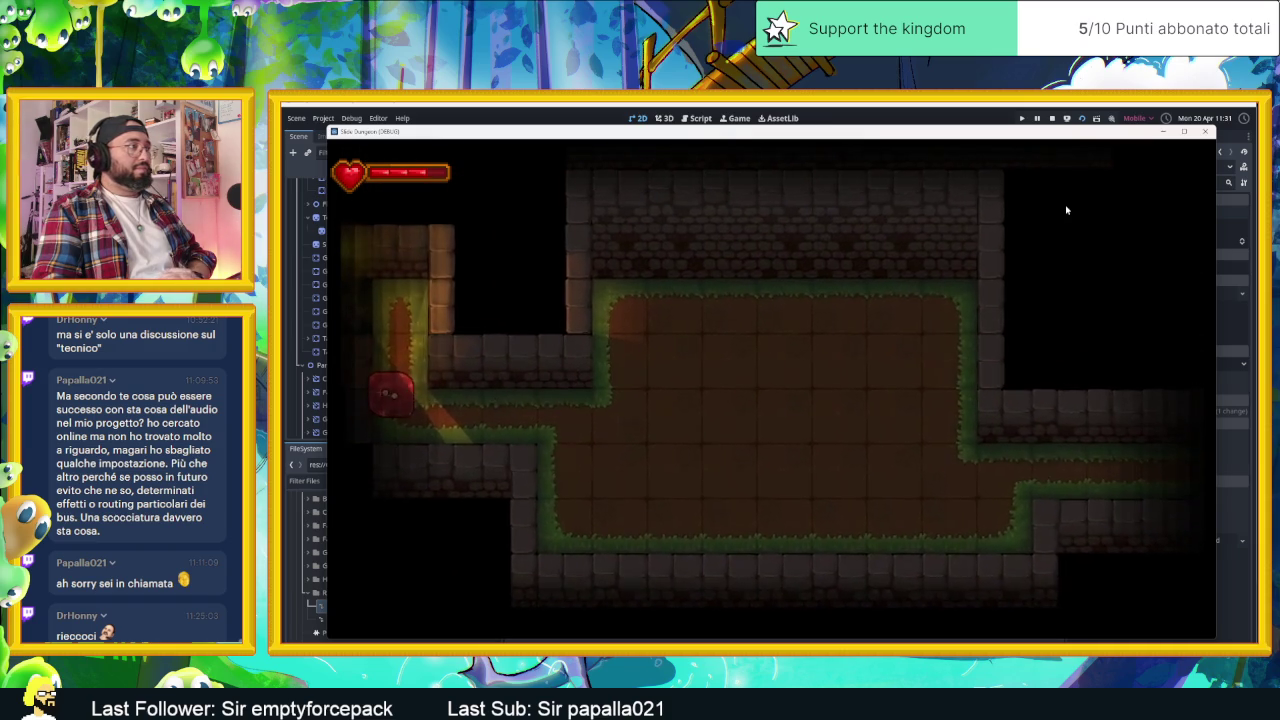
pyautogui.press('Up')
pyautogui.press('Right')
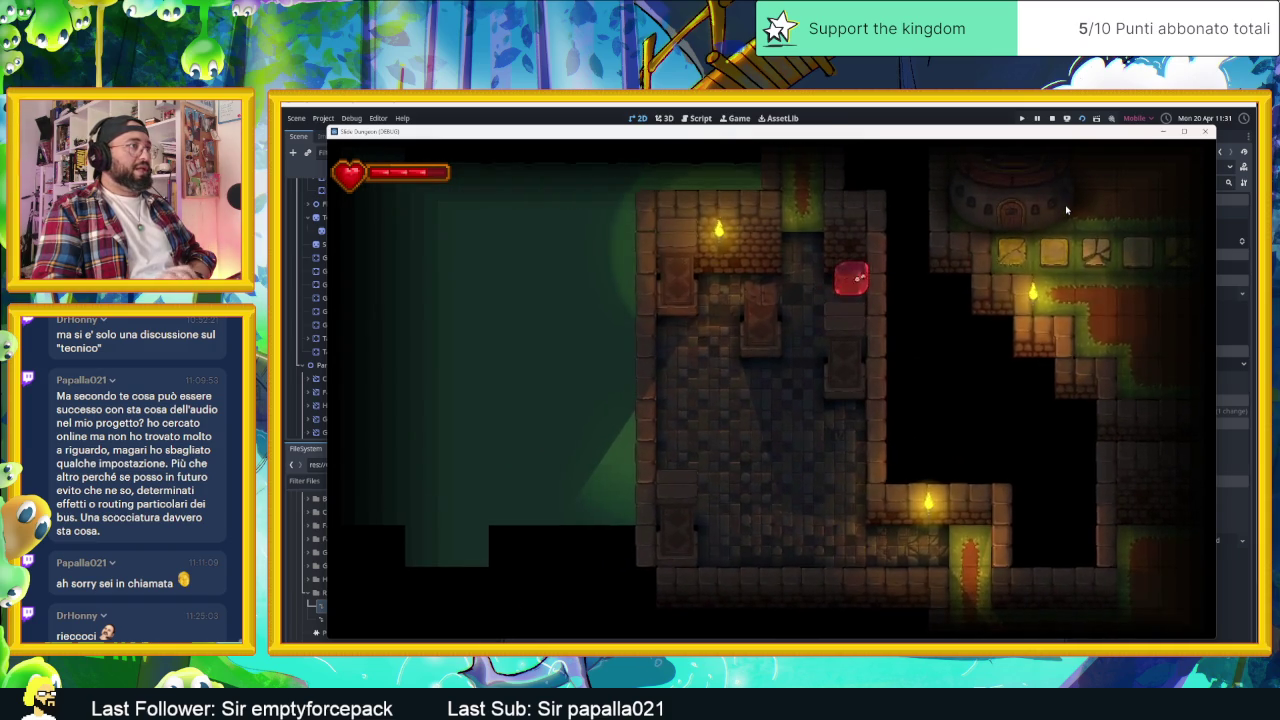
pyautogui.press('Down')
pyautogui.press('Left')
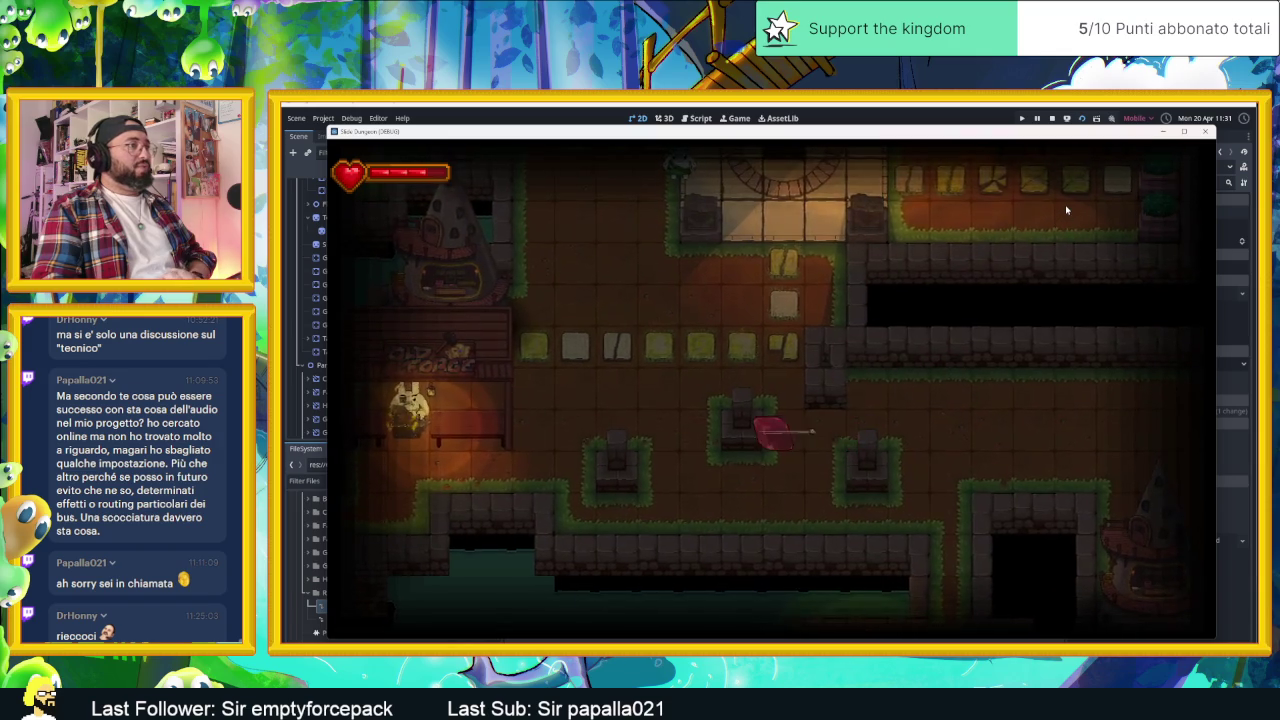
pyautogui.press('Left')
pyautogui.press('Up')
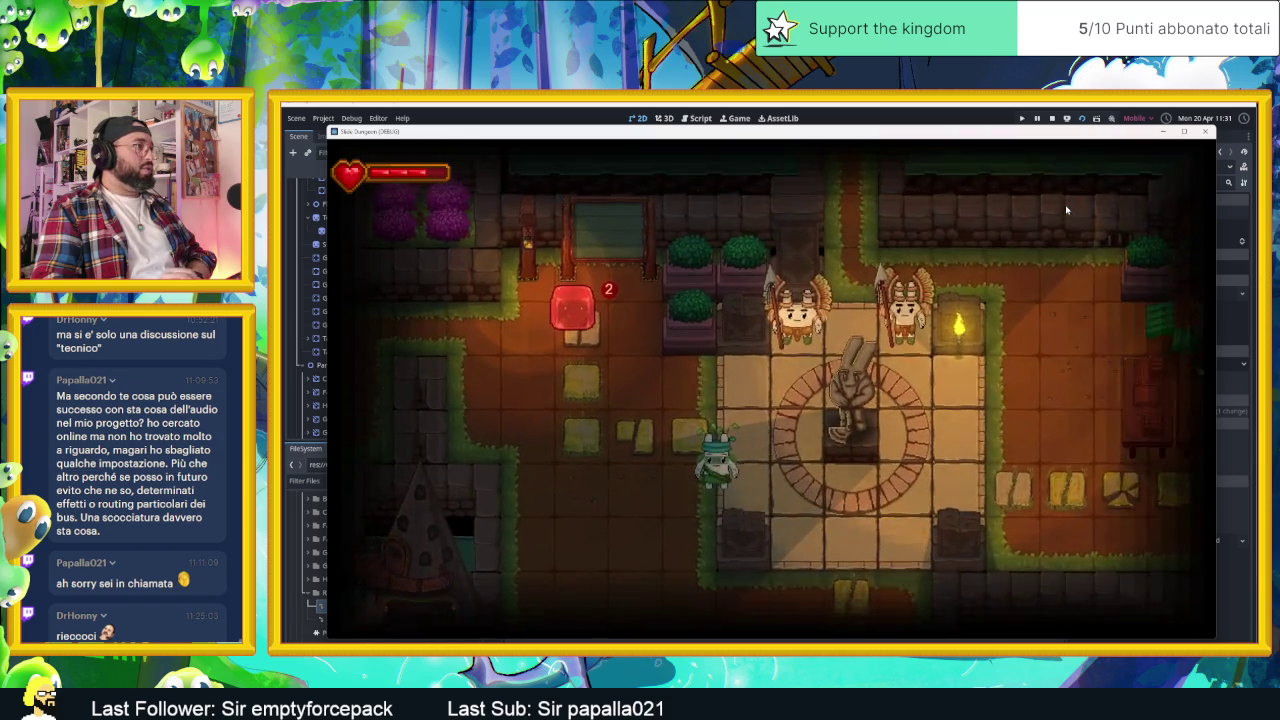
pyautogui.press('Left')
pyautogui.press('Right')
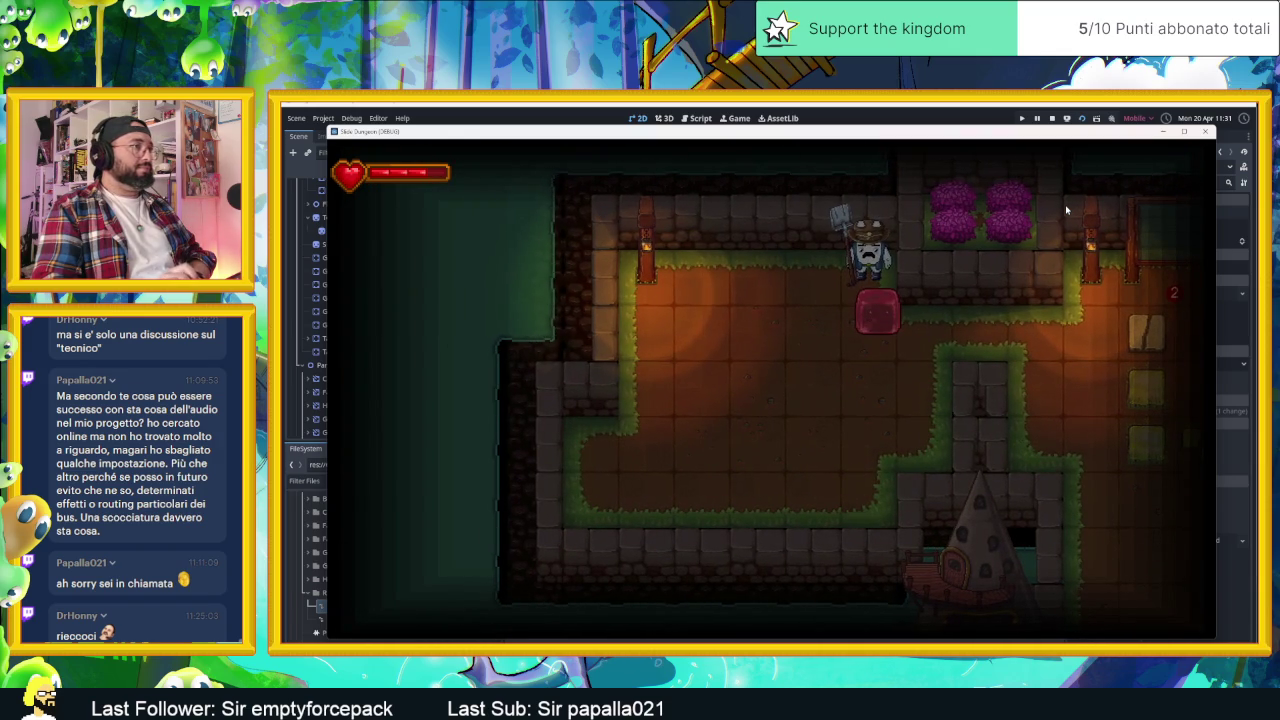
# - Talk to the NPC and advance the dialogue past the DUNGEON? line
pyautogui.press('Down')
pyautogui.press('Up')
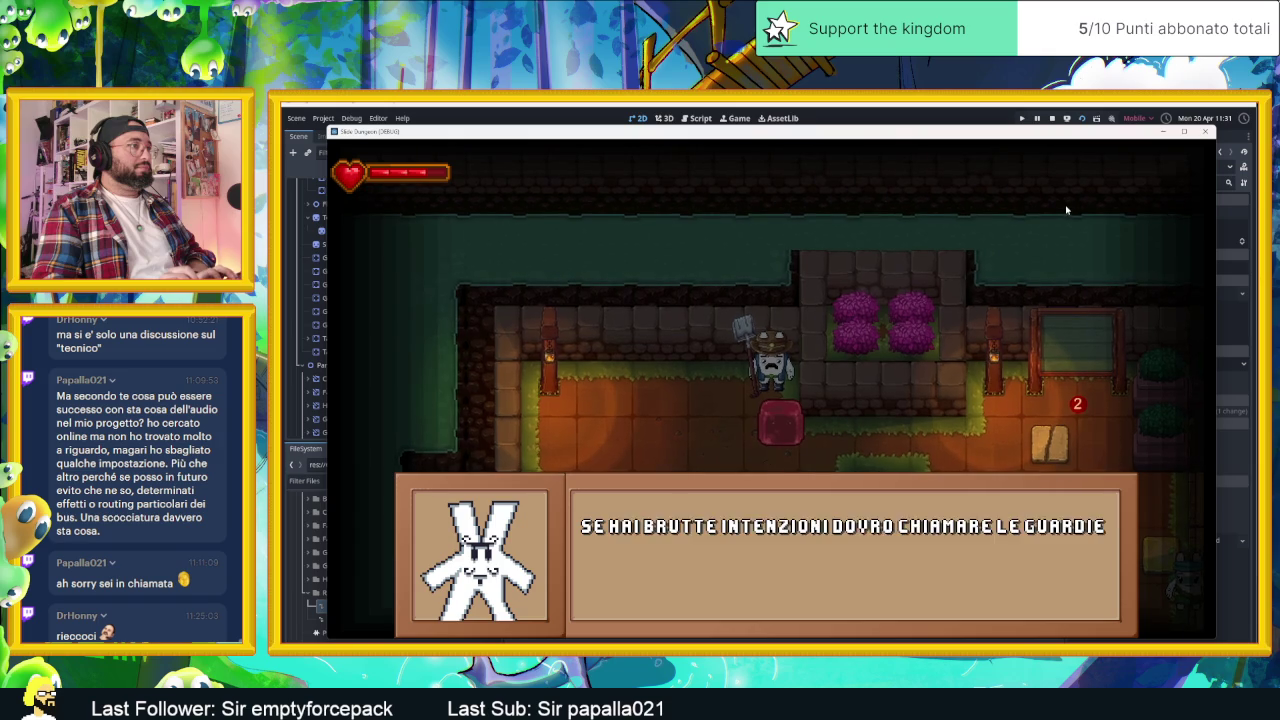
pyautogui.press('space')
pyautogui.press('space')
pyautogui.press('space')
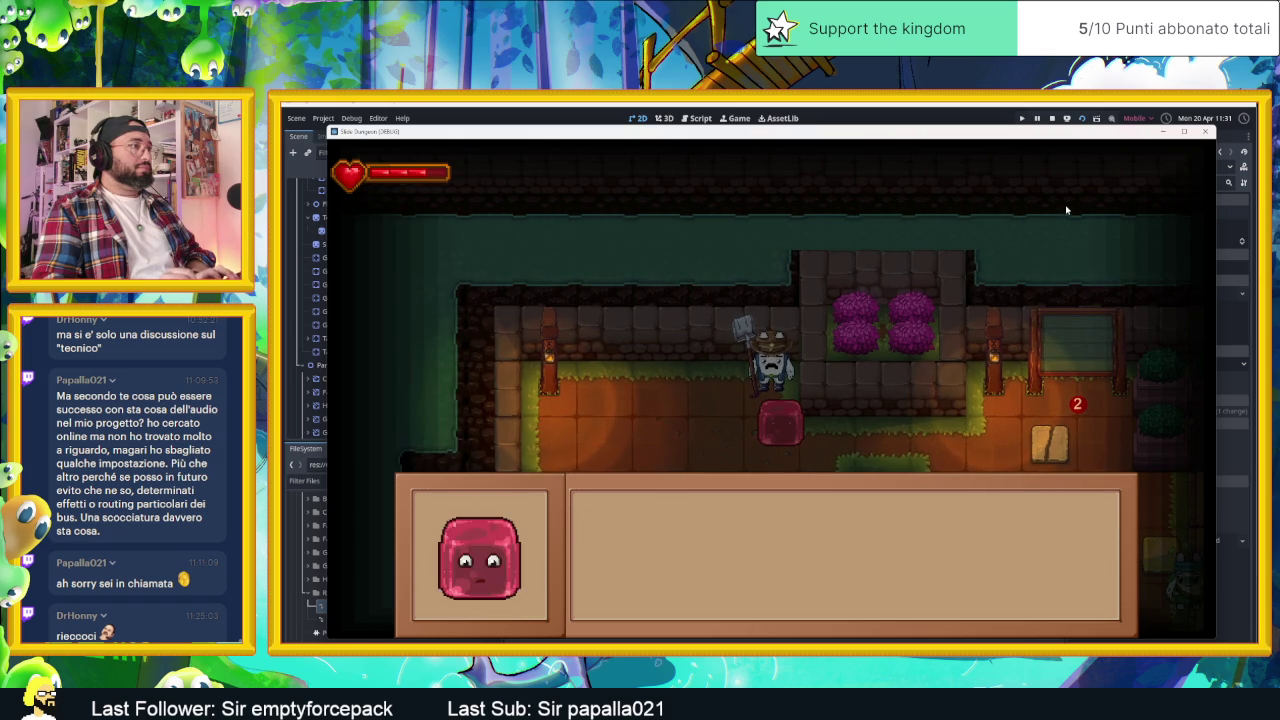
pyautogui.press('space')
pyautogui.press('space')
pyautogui.press('space')
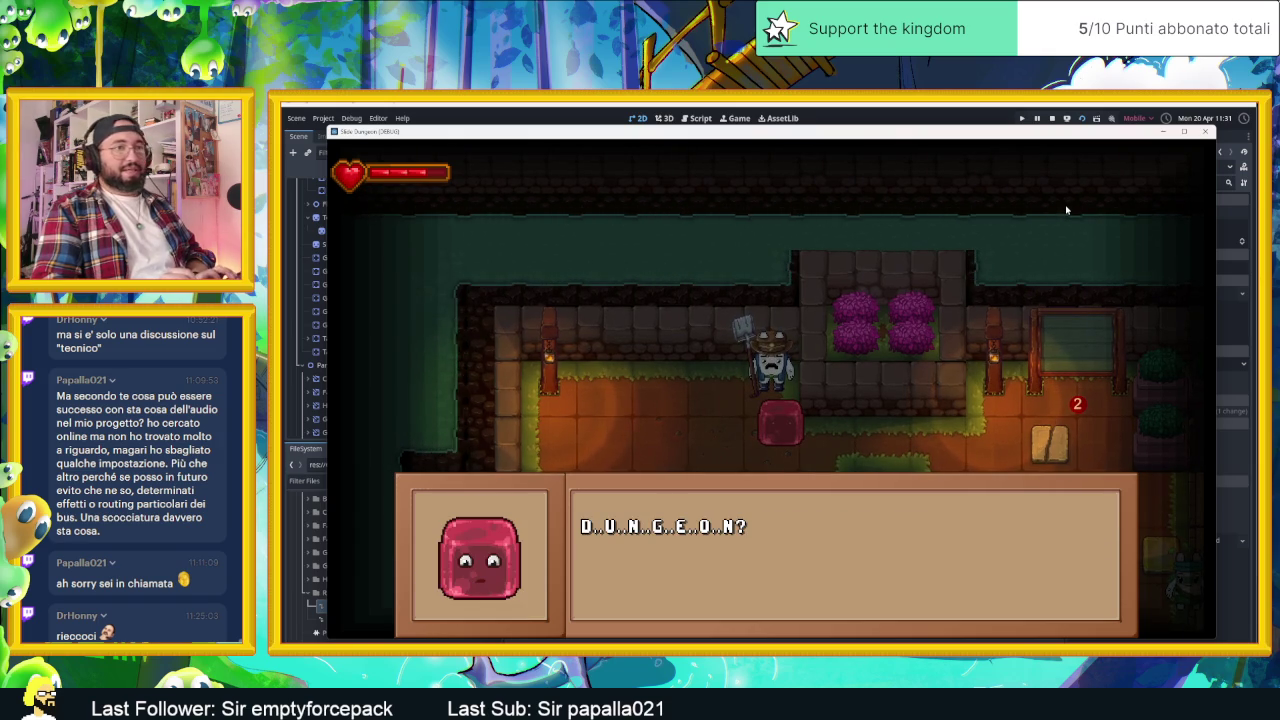
pyautogui.press('space')
pyautogui.press('space')
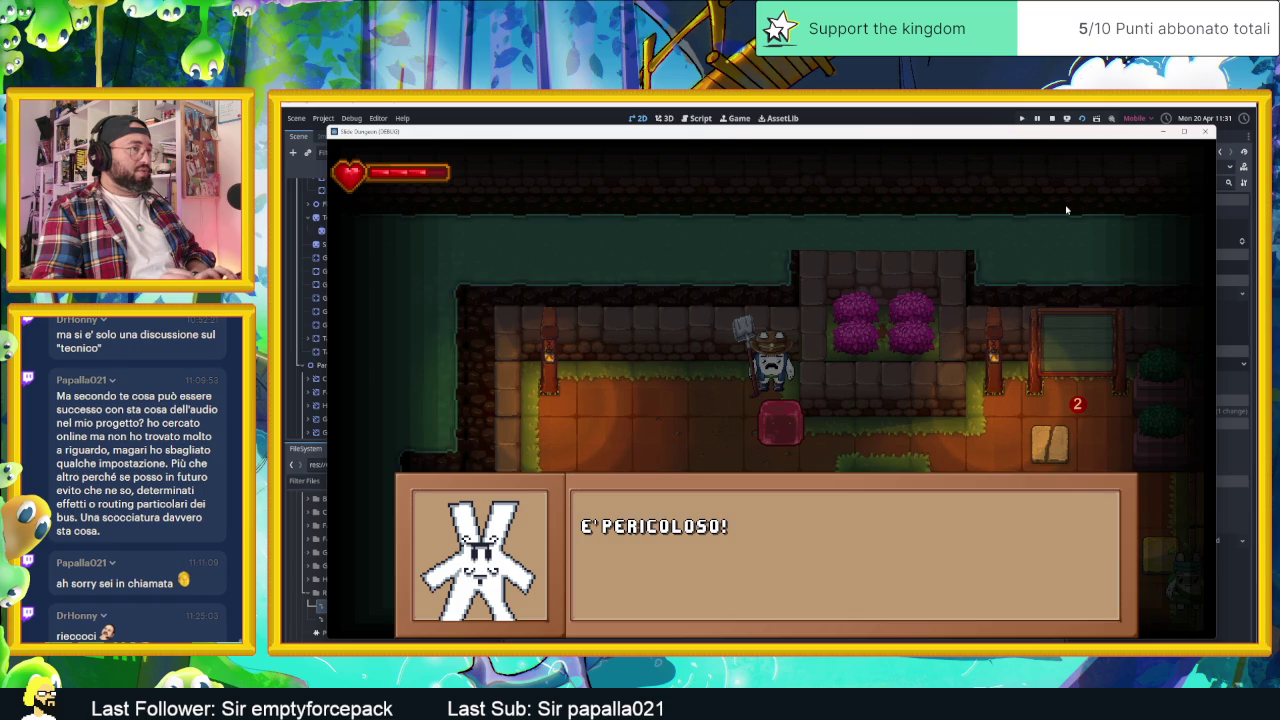
pyautogui.press('space')
pyautogui.press('space')
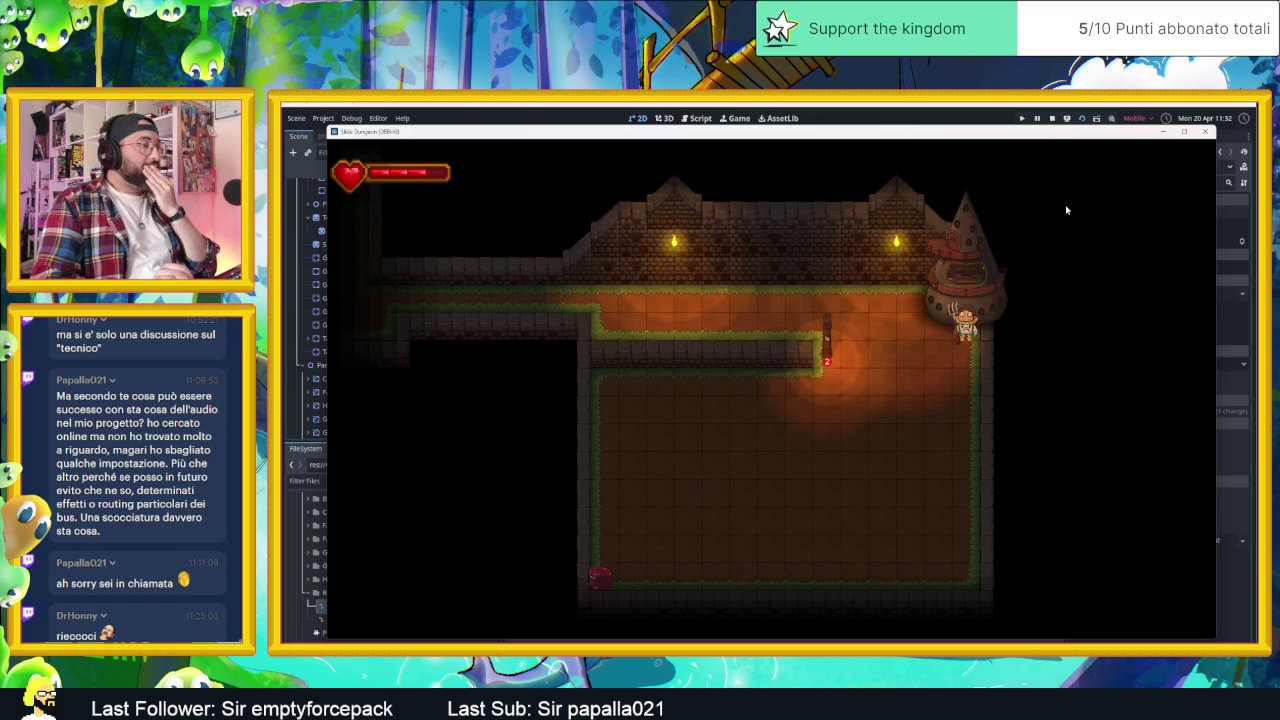
# - Stop the test run and collapse the PanPans group in the Village scene tree
pyautogui.click(1051, 119)
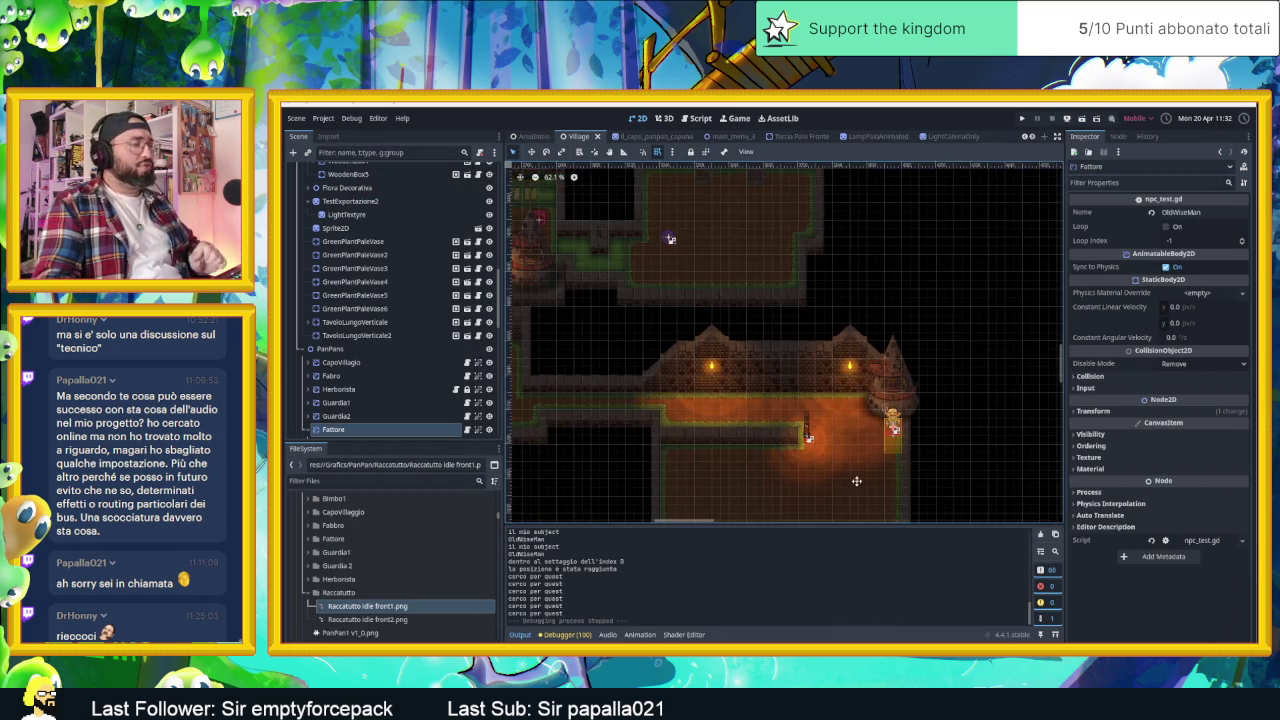
pyautogui.scroll(-3, 860, 450)
pyautogui.scroll(1, 877, 360)
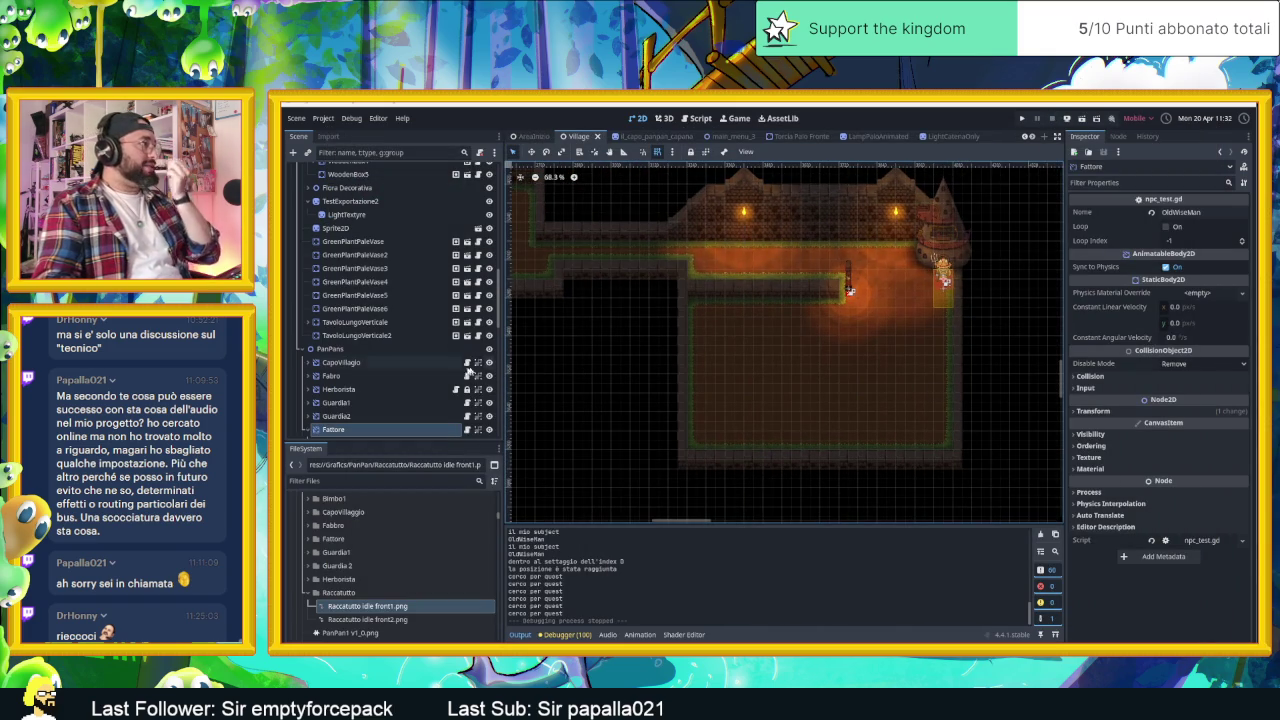
pyautogui.click(303, 349)
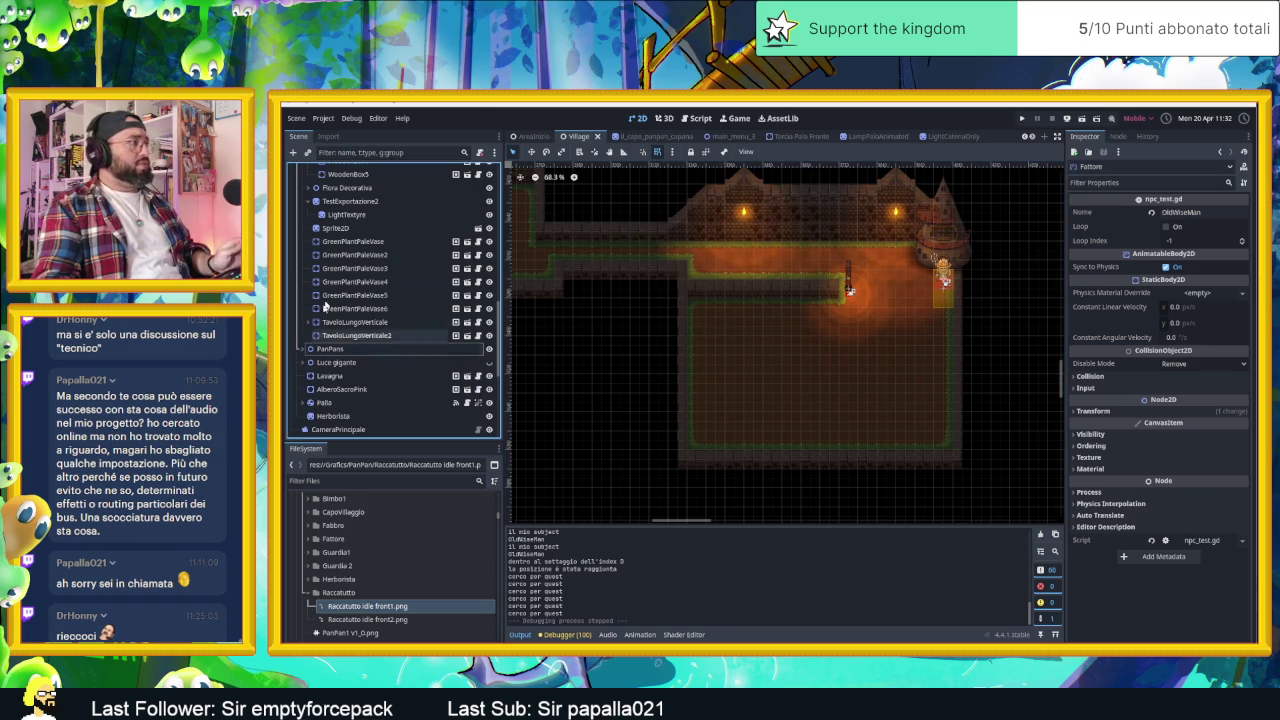
# - Expand Luce gigante and collapse the Tiles and Oggetti groups in the scene tree
pyautogui.click(306, 362)
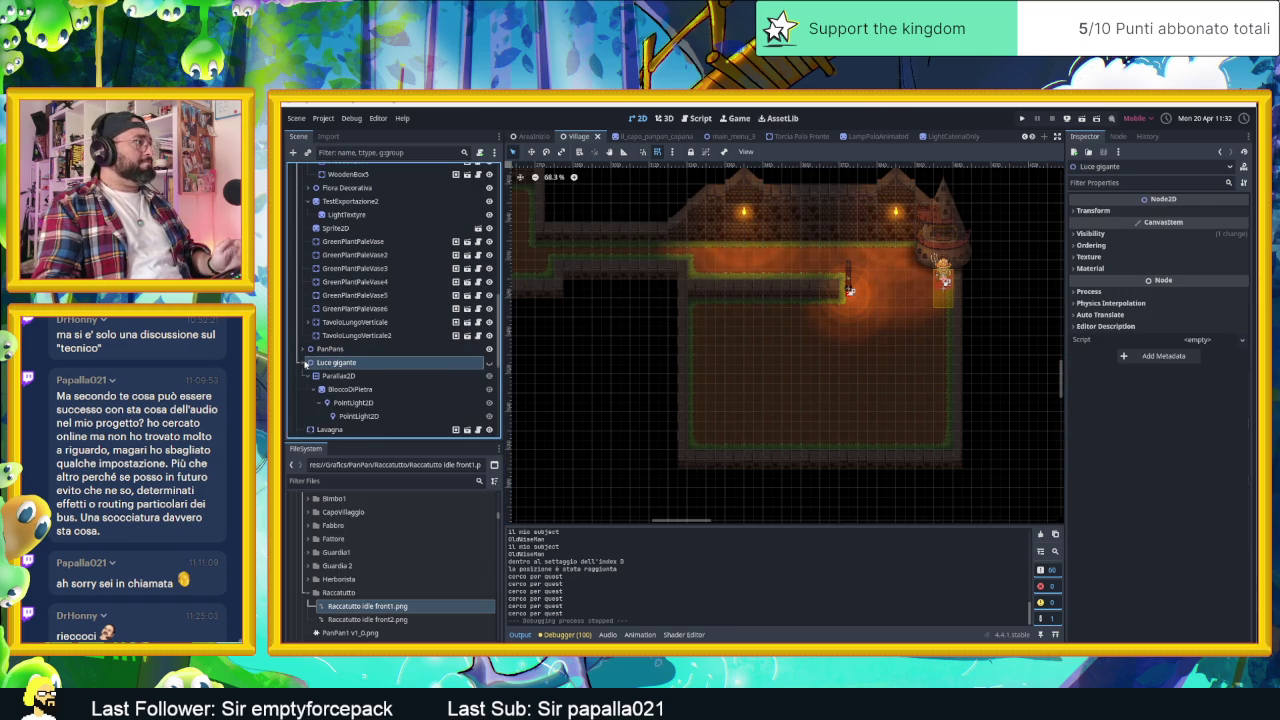
pyautogui.click(306, 363)
pyautogui.scroll(1, 306, 366)
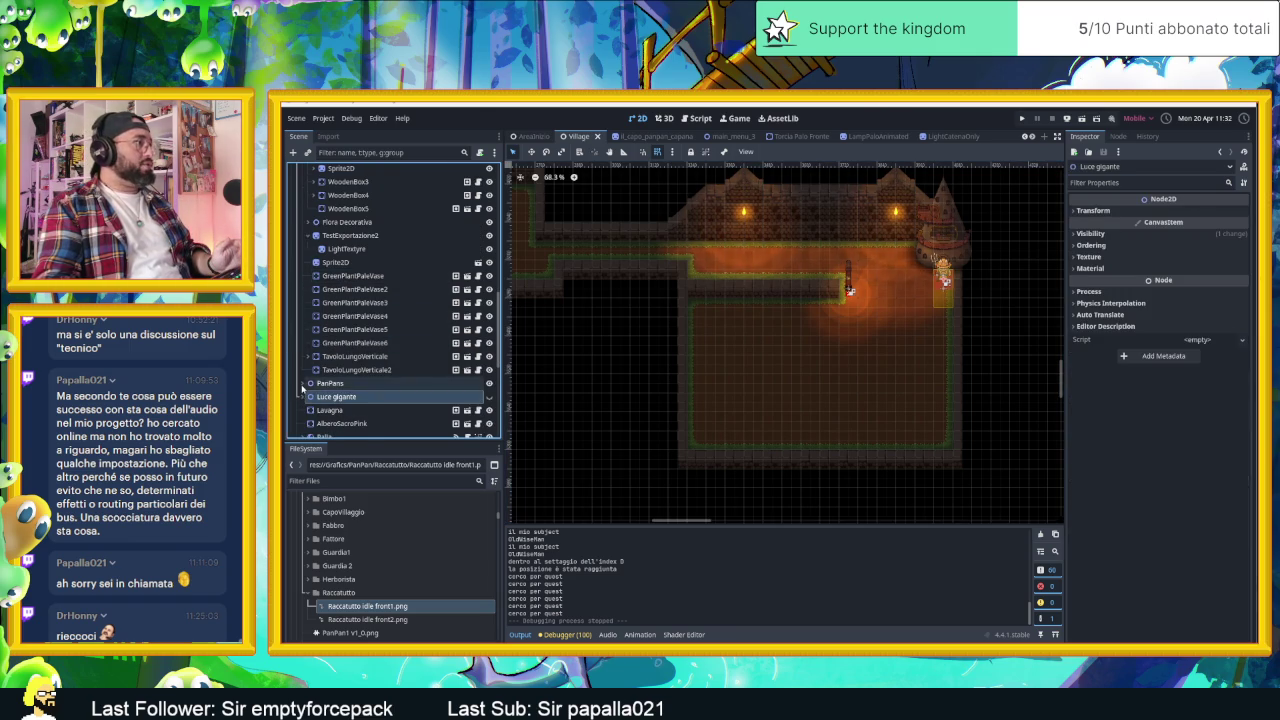
pyautogui.scroll(5, 304, 330)
pyautogui.scroll(5, 308, 260)
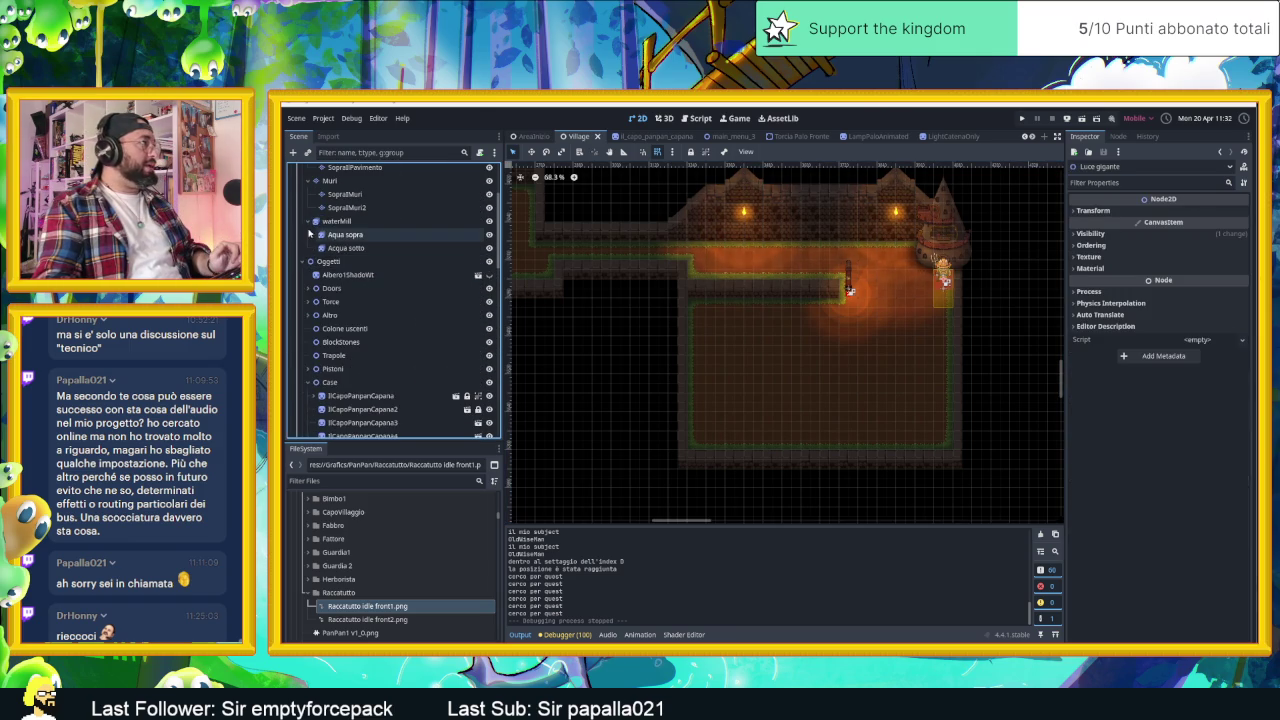
pyautogui.scroll(3, 310, 233)
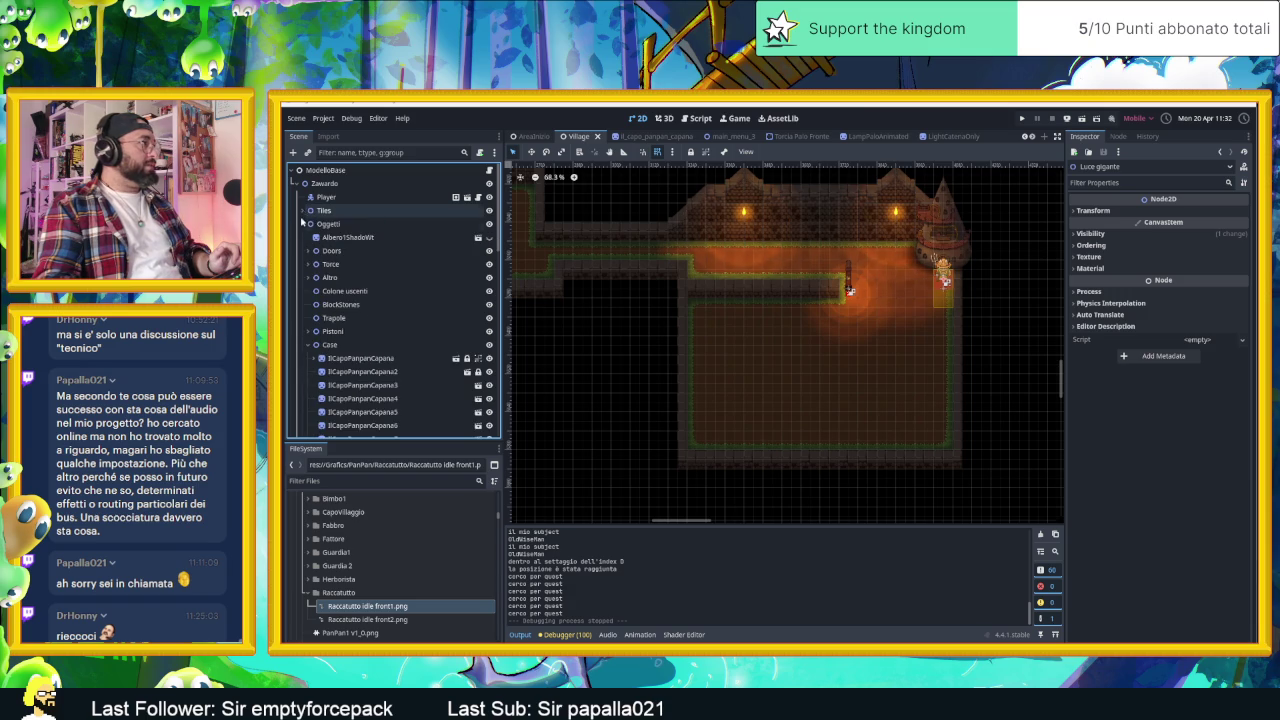
pyautogui.click(304, 210)
pyautogui.click(310, 224)
# - Make the CameraNodeContainer zones visible and drag cameraNode18's zone left into the temple room
pyautogui.click(316, 345)
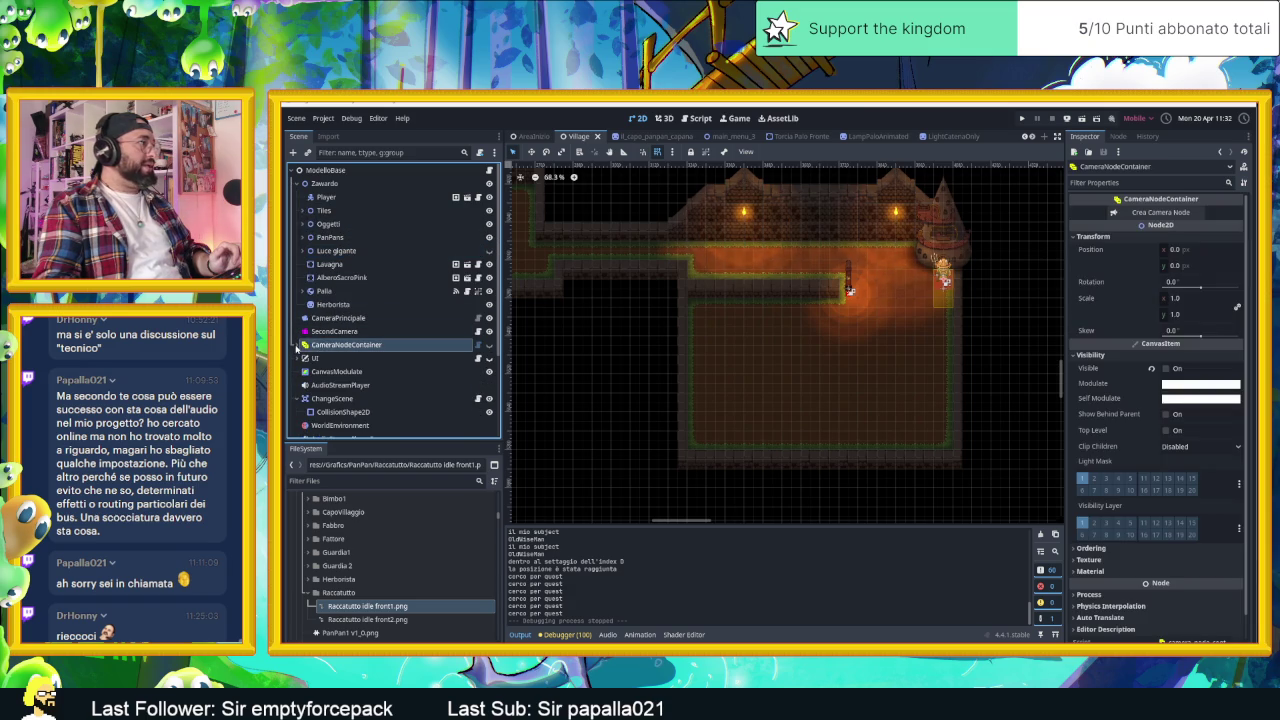
pyautogui.click(488, 345)
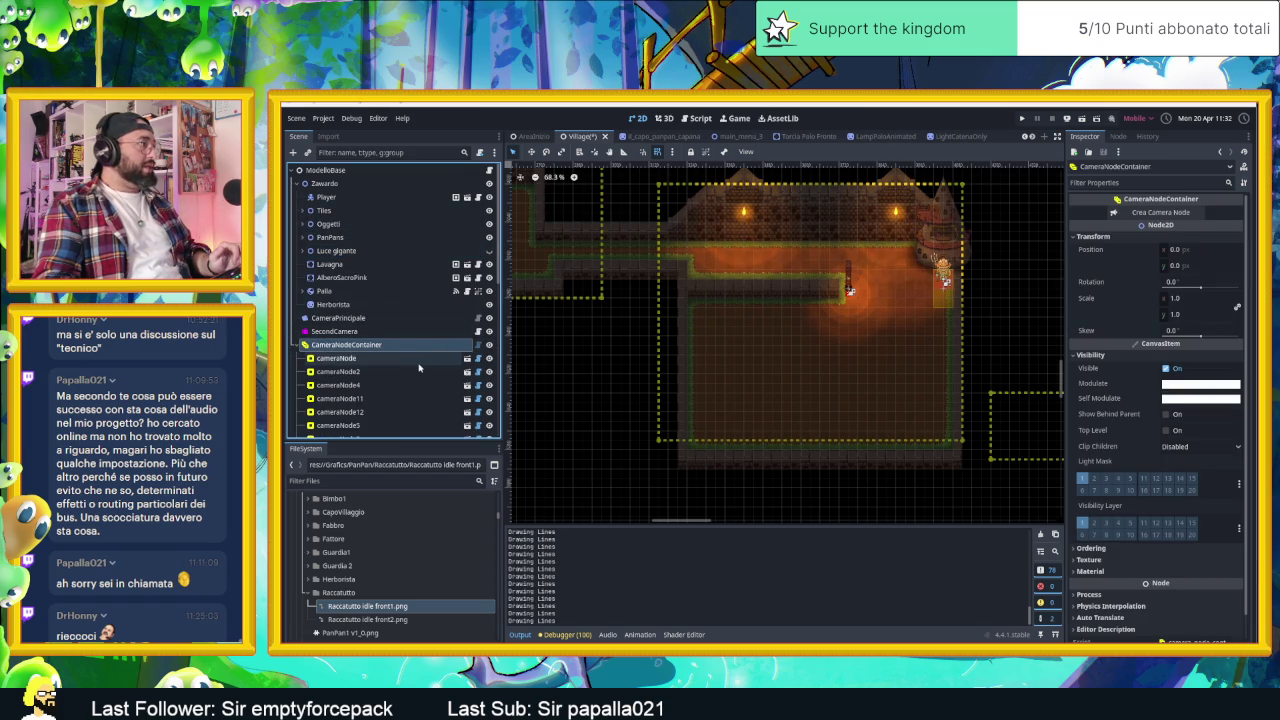
pyautogui.scroll(-3, 466, 383)
pyautogui.click(1030, 438)
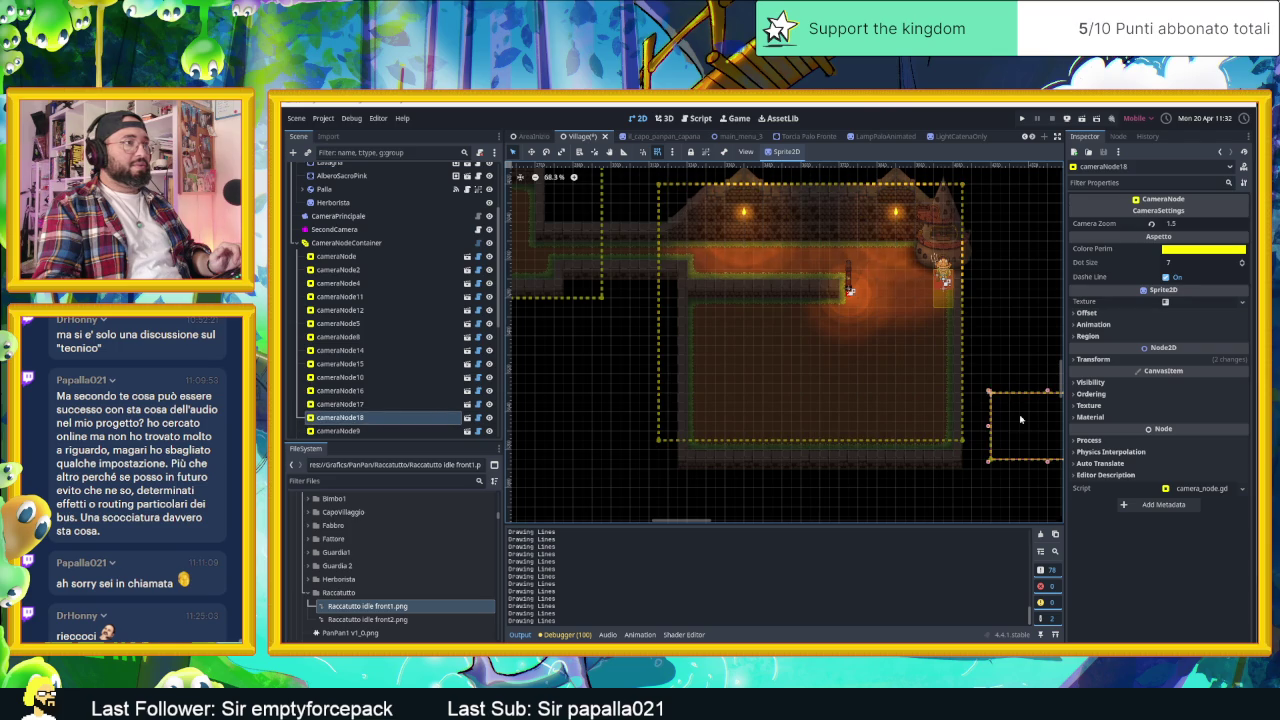
pyautogui.moveTo(973, 408); pyautogui.dragTo(893, 398)
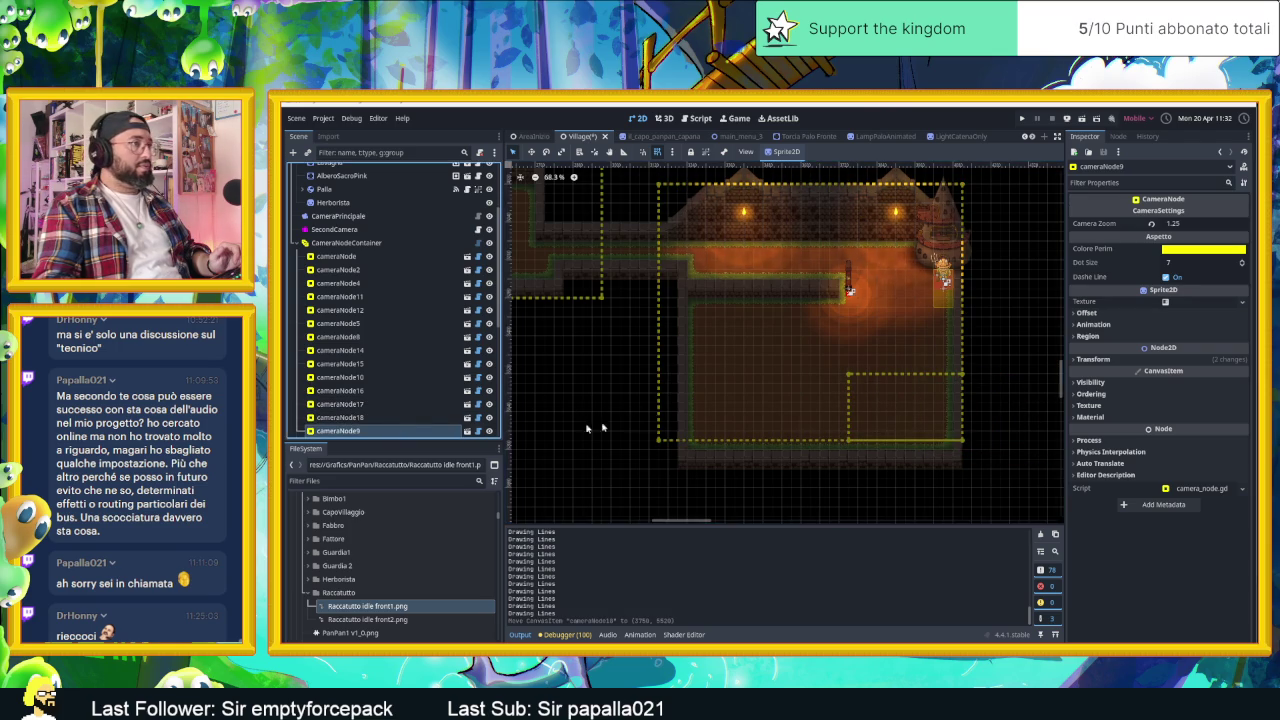
# - Reselect cameraNode18 and run the current scene to test the cameras
pyautogui.click(664, 408)
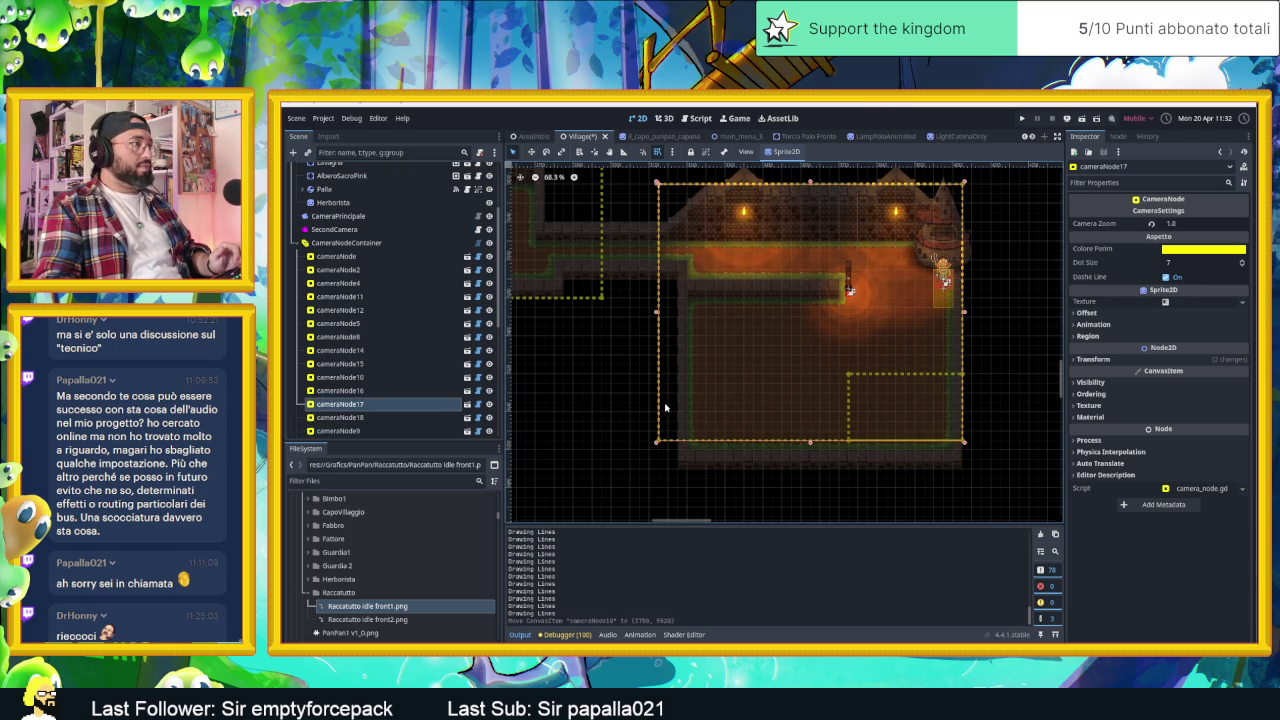
pyautogui.click(883, 408)
pyautogui.scroll(2, 900, 414)
pyautogui.scroll(1, 960, 414)
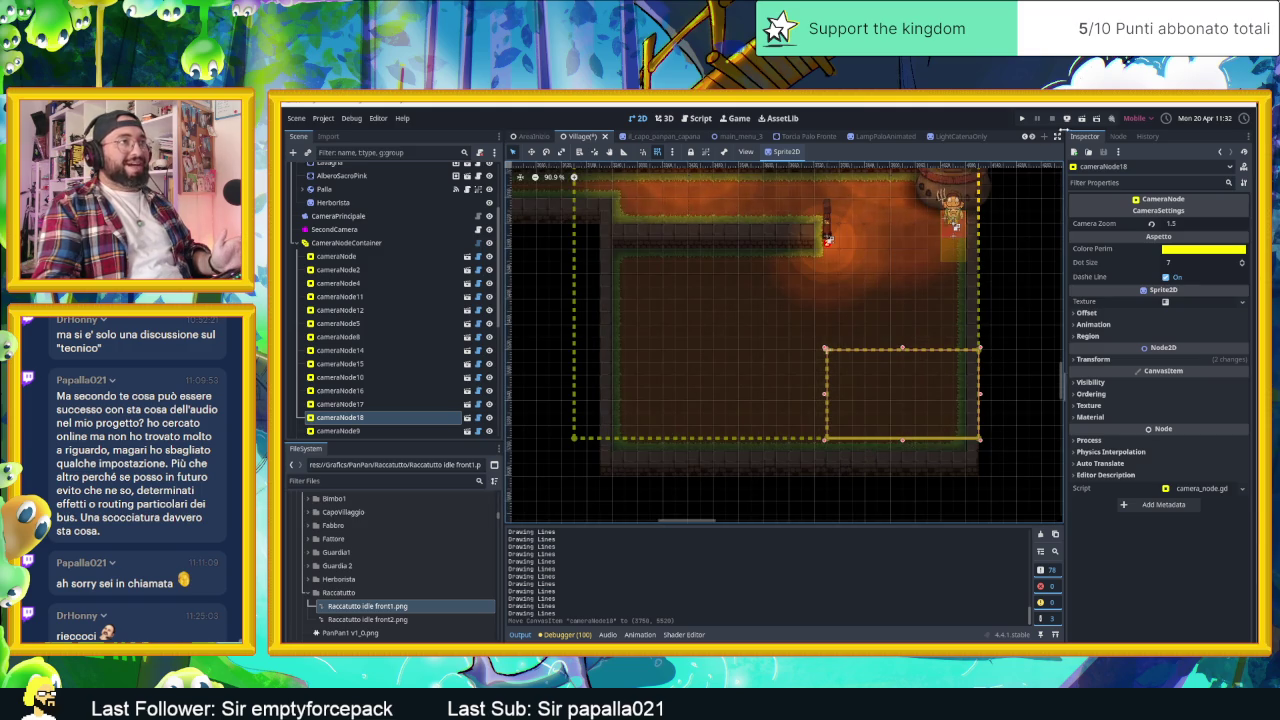
pyautogui.click(1080, 119)
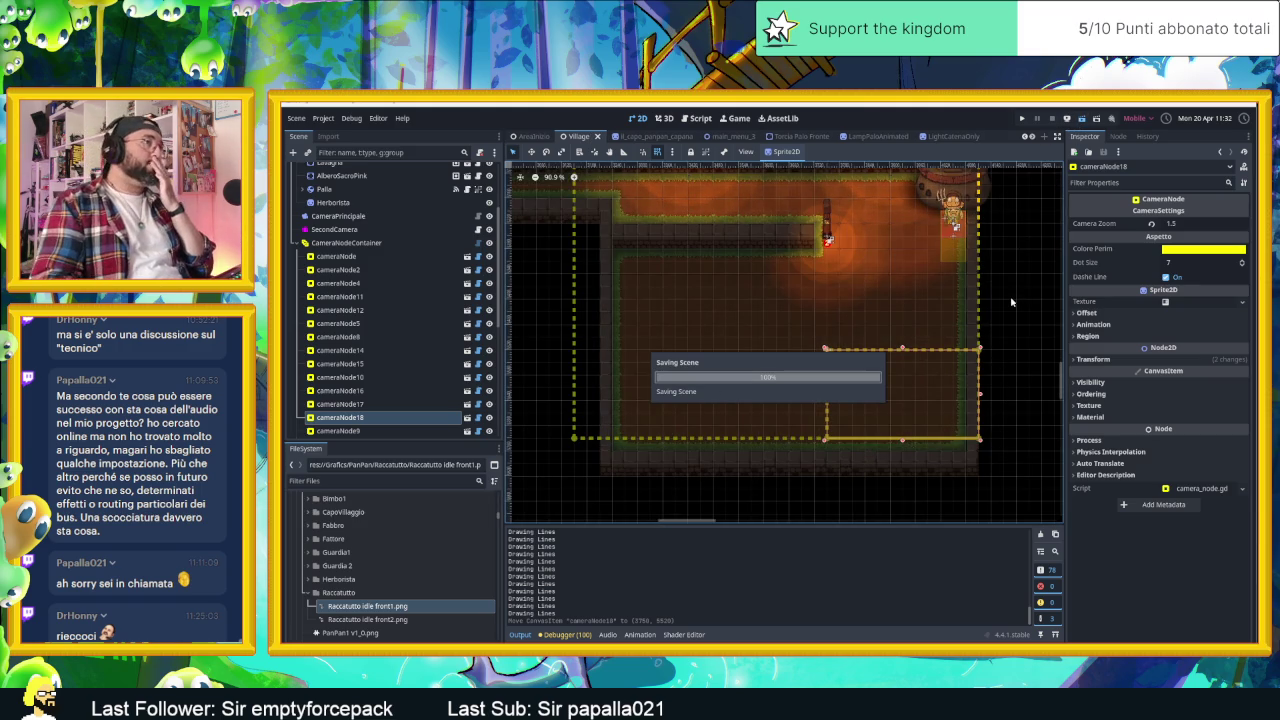
pyautogui.press('Up')
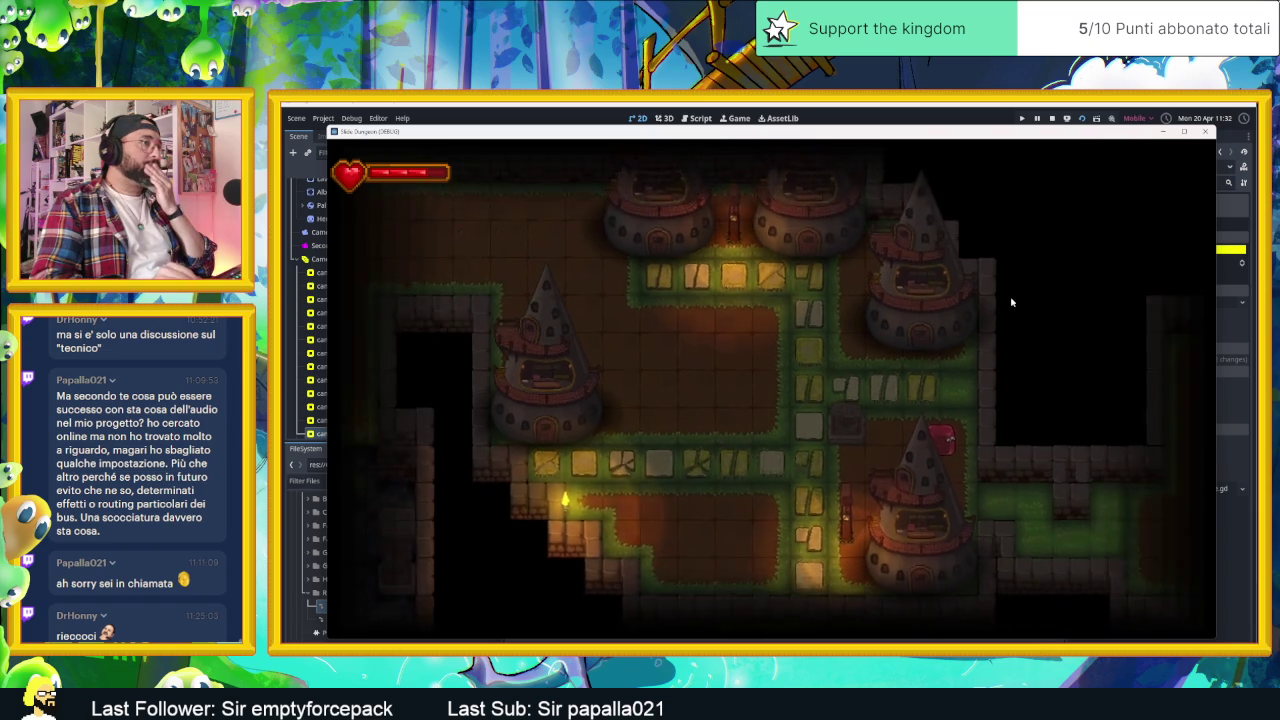
pyautogui.press('Right')
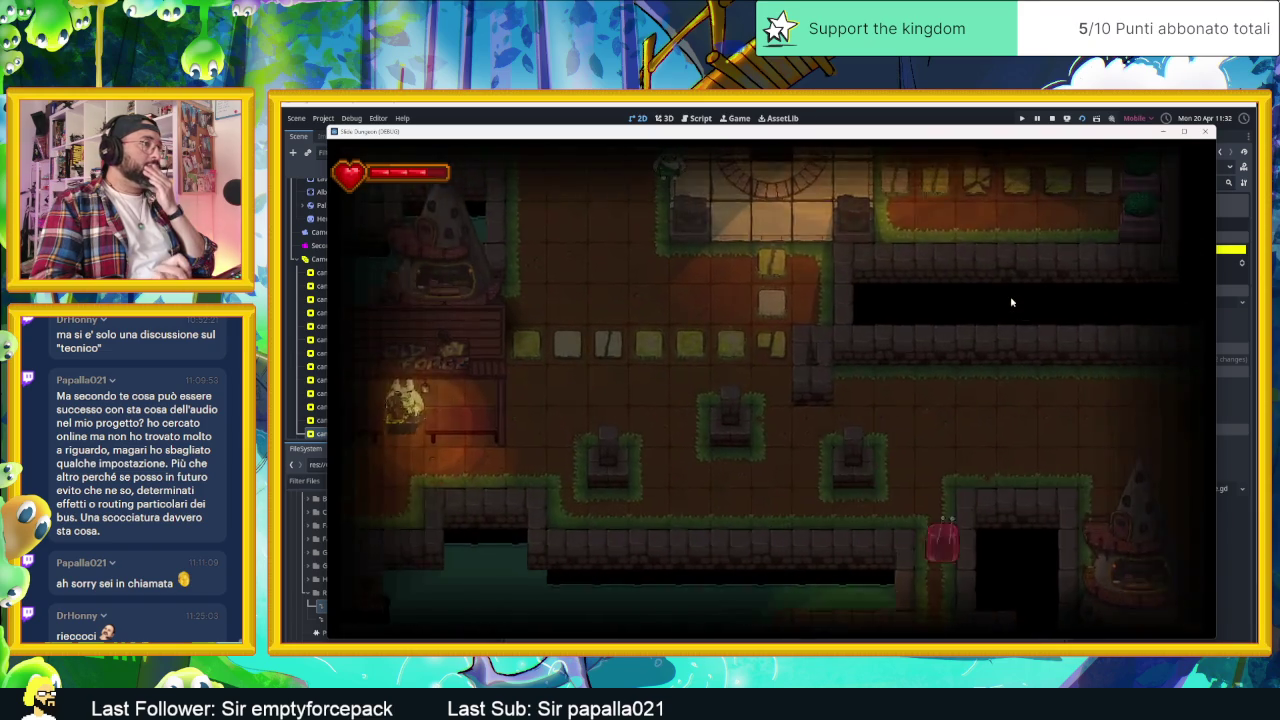
pyautogui.press('Up')
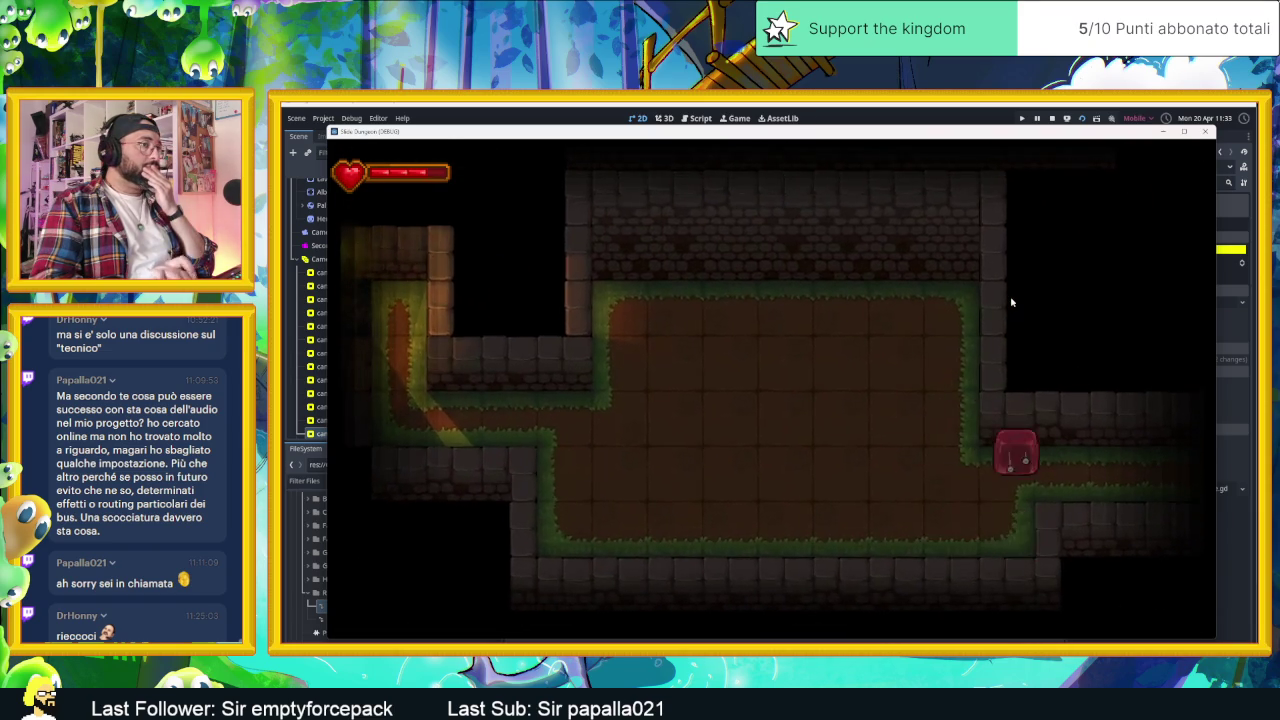
pyautogui.press('Up')
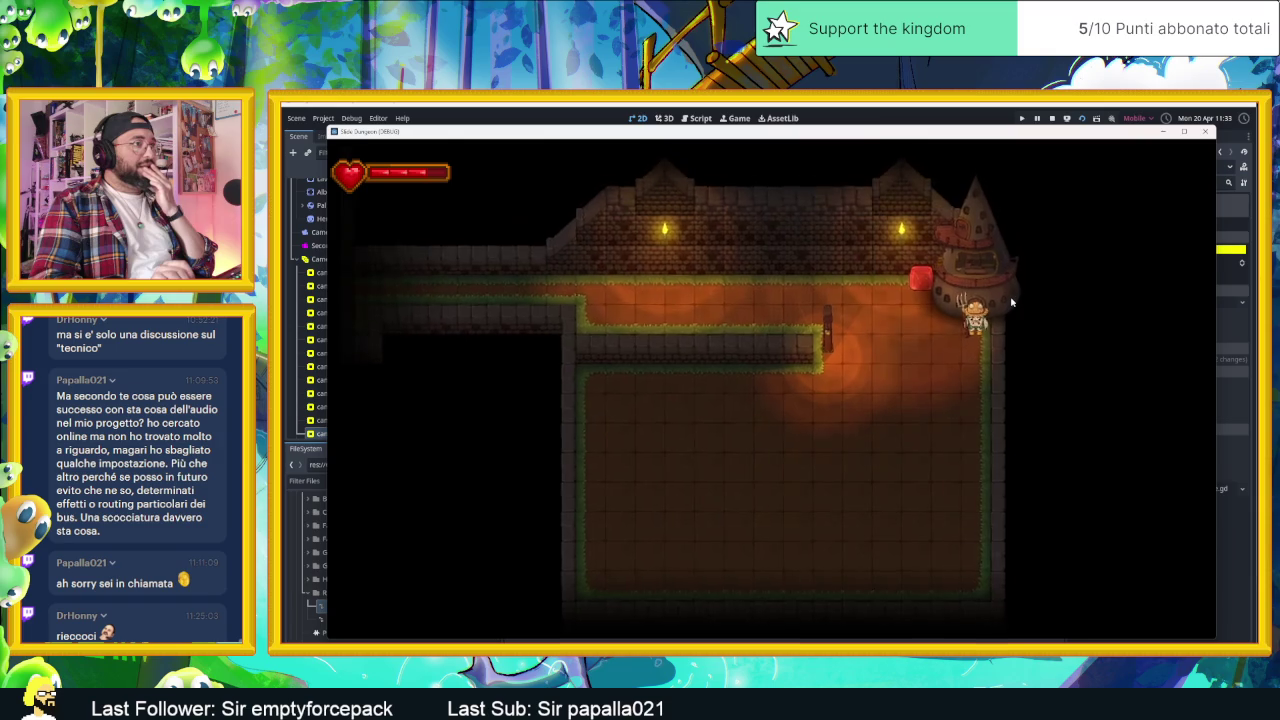
pyautogui.press('Up')
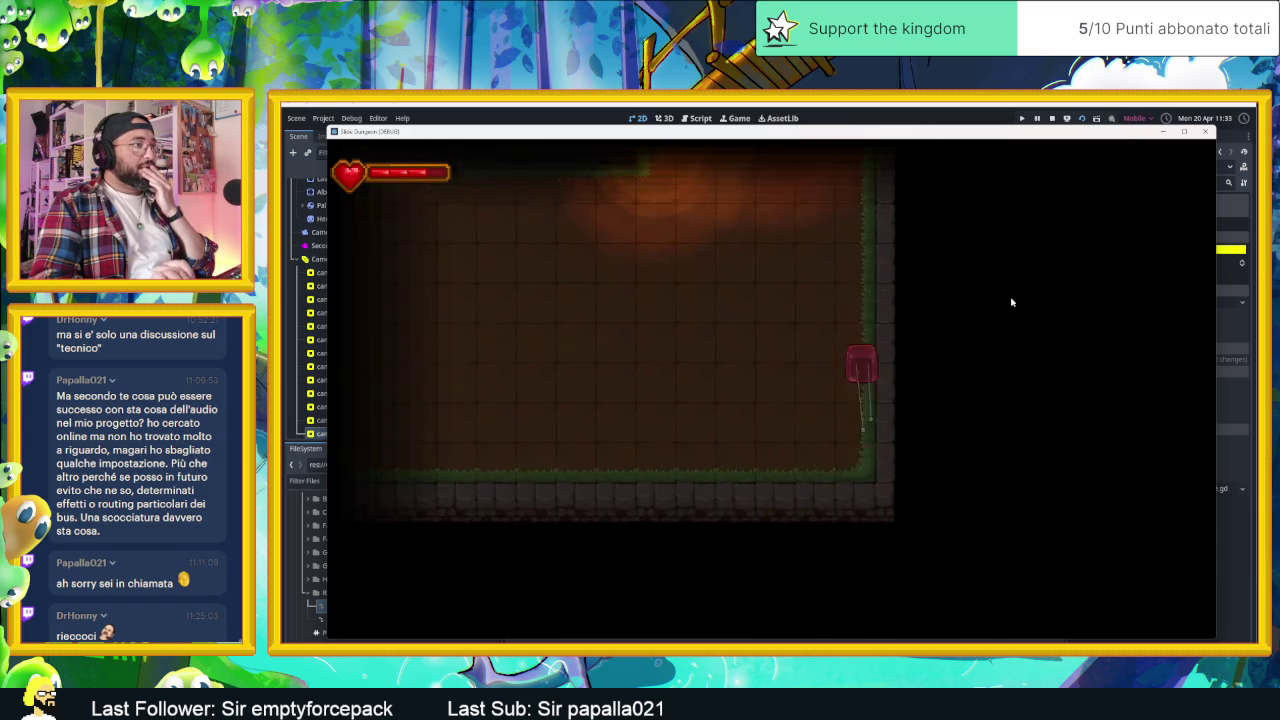
pyautogui.press('Down')
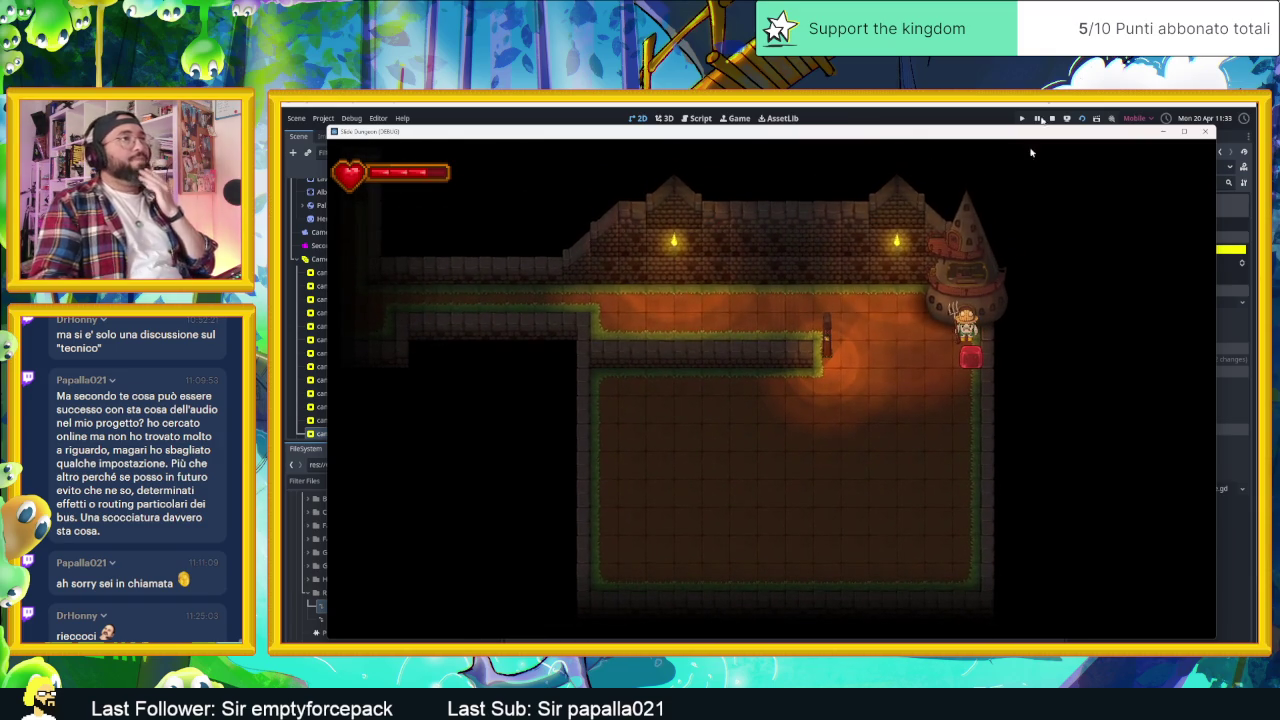
pyautogui.click(1051, 119)
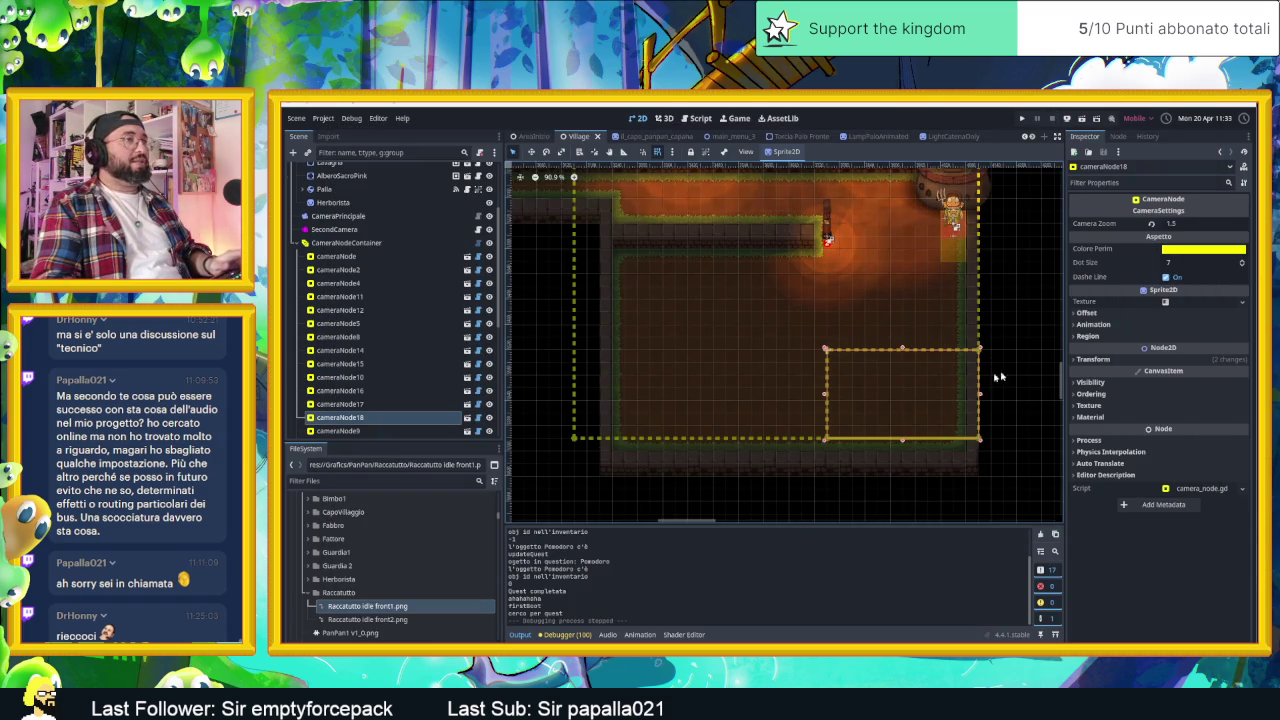
# - Duplicate cameraNode18 as cameraNode19 over the tower doorway with Camera Zoom 2.0, then run
pyautogui.hotkey('ctrl', 'd')
pyautogui.moveTo(931, 389)
pyautogui.mouseDown()
pyautogui.moveTo(985, 251)
pyautogui.moveTo(986, 212)
pyautogui.mouseUp()
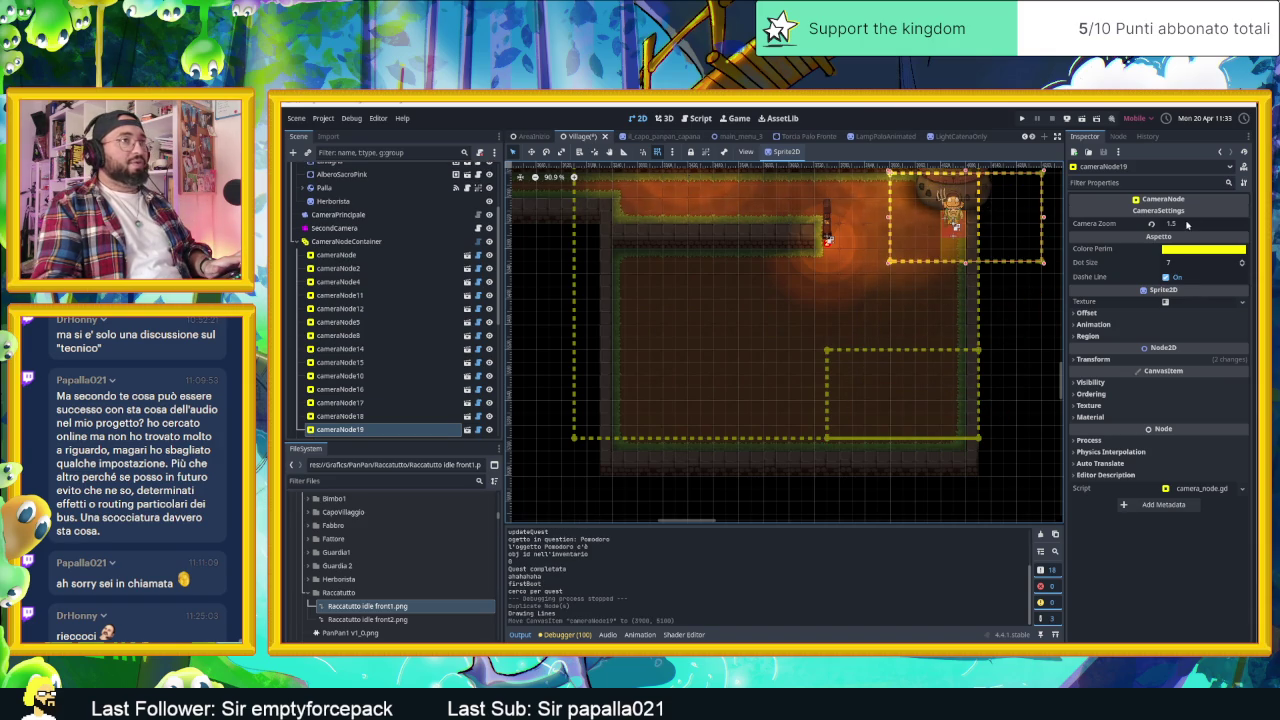
pyautogui.click(1151, 224)
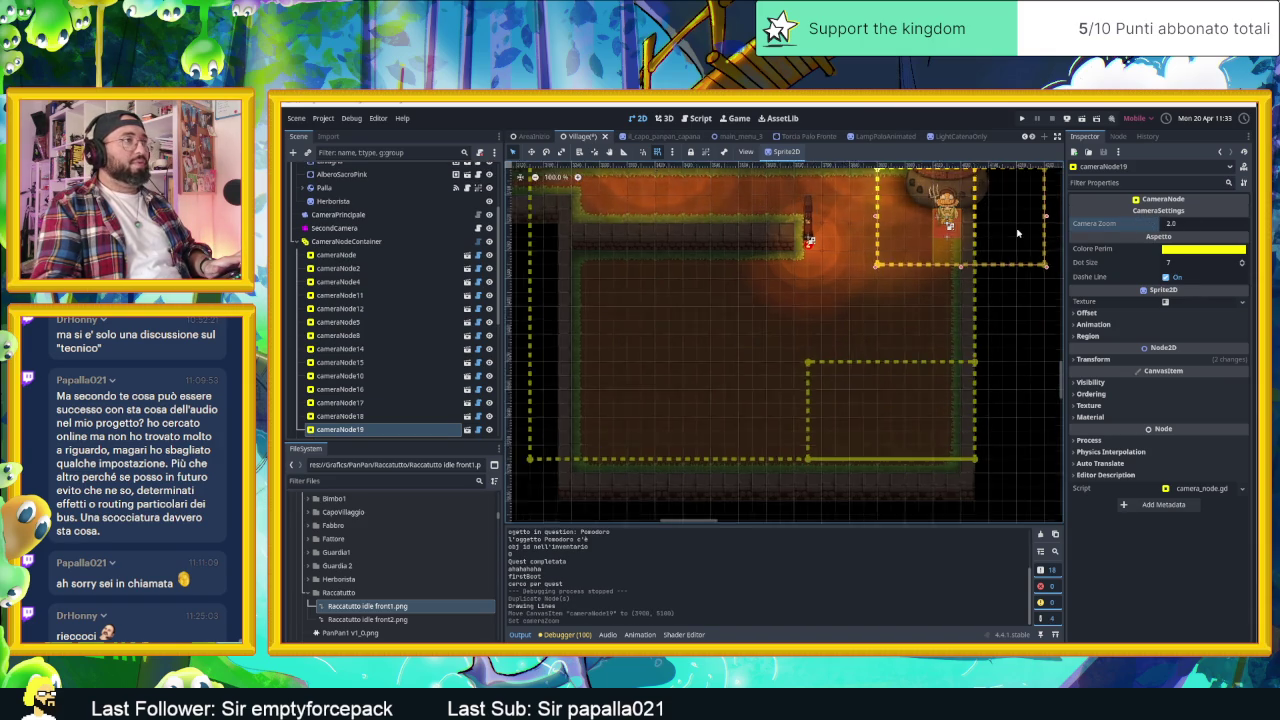
pyautogui.scroll(2, 1017, 233)
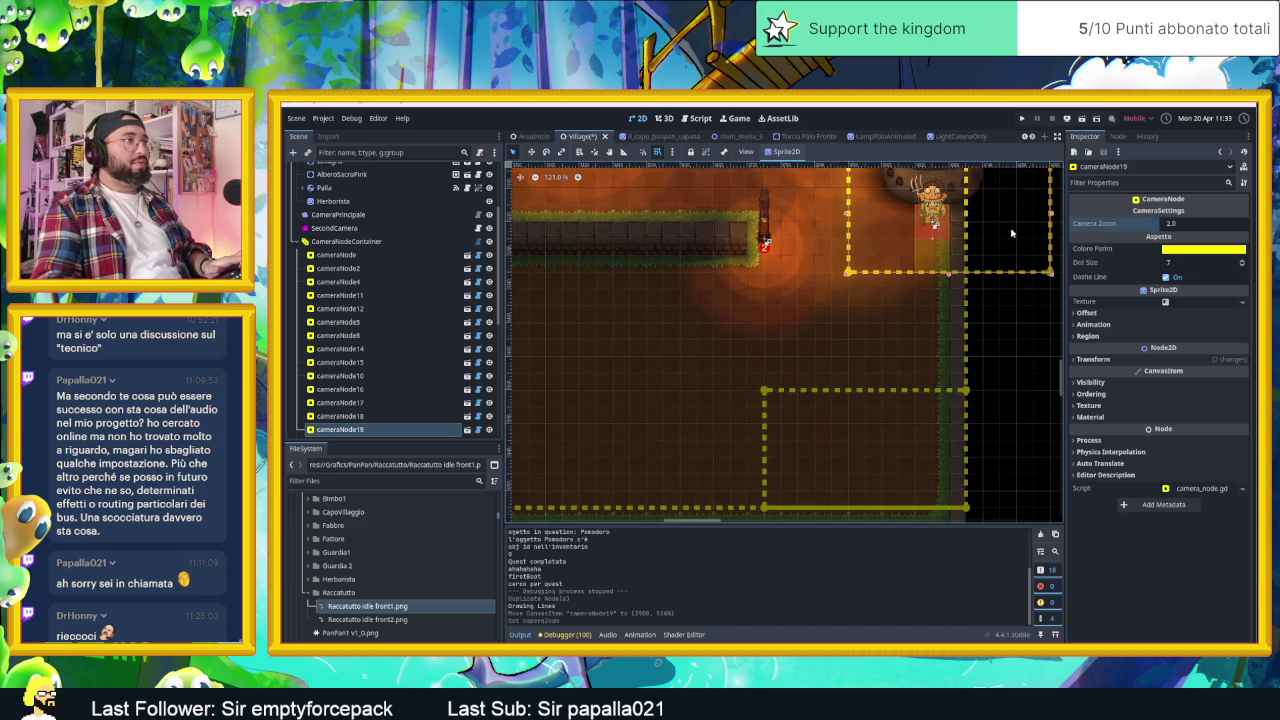
pyautogui.moveTo(960, 277)
pyautogui.mouseDown()
pyautogui.moveTo(1012, 279)
pyautogui.moveTo(1012, 263)
pyautogui.moveTo(922, 263)
pyautogui.mouseUp()
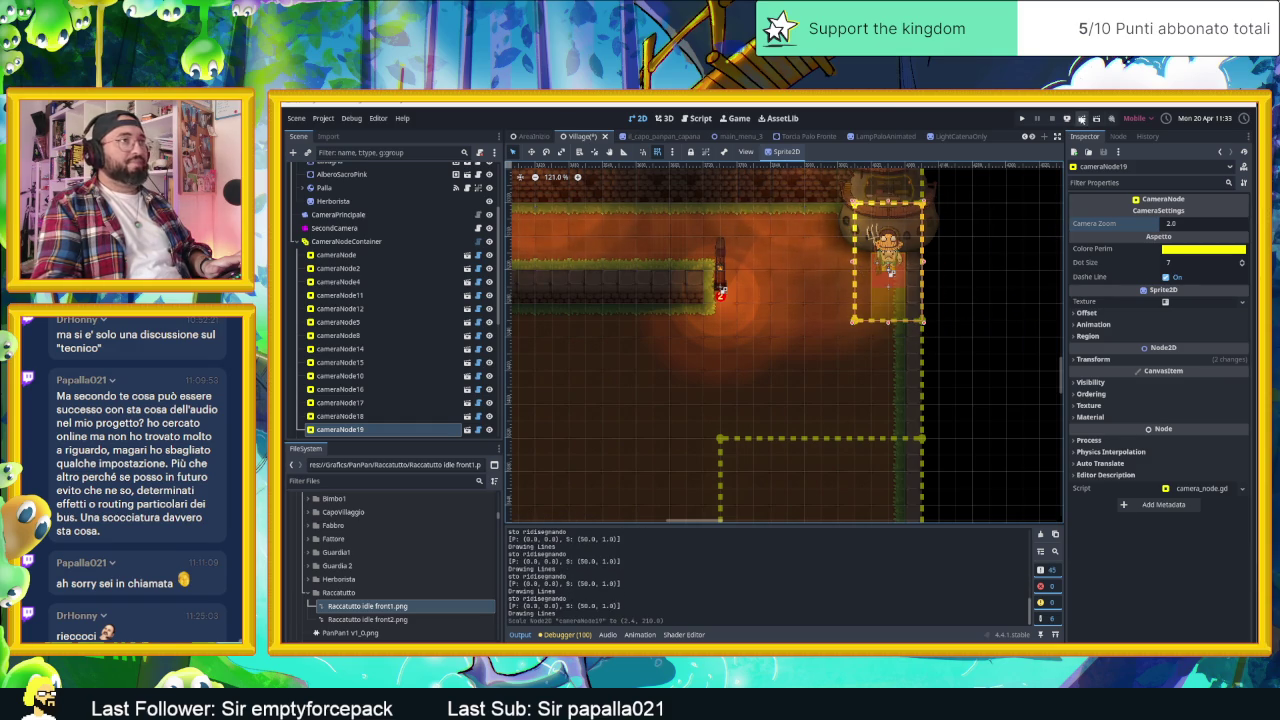
pyautogui.click(1081, 118)
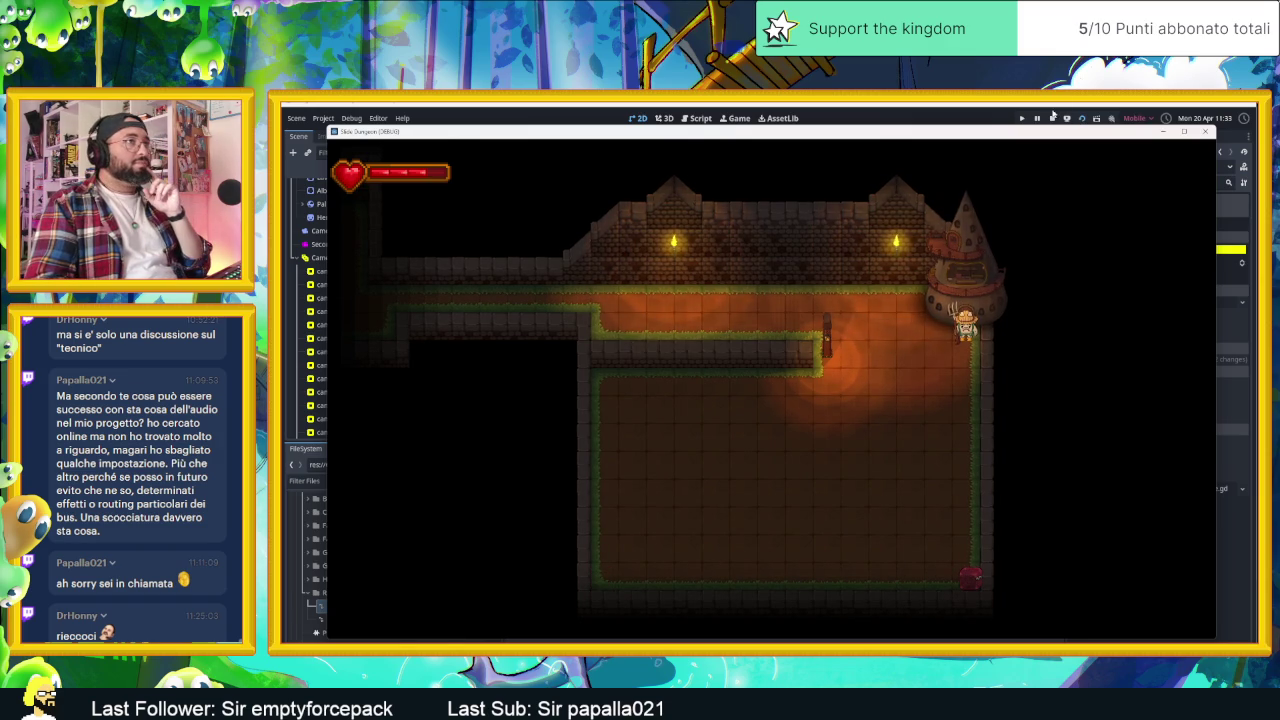
# - Stop the running game after checking the new tower camera
pyautogui.click(1052, 118)
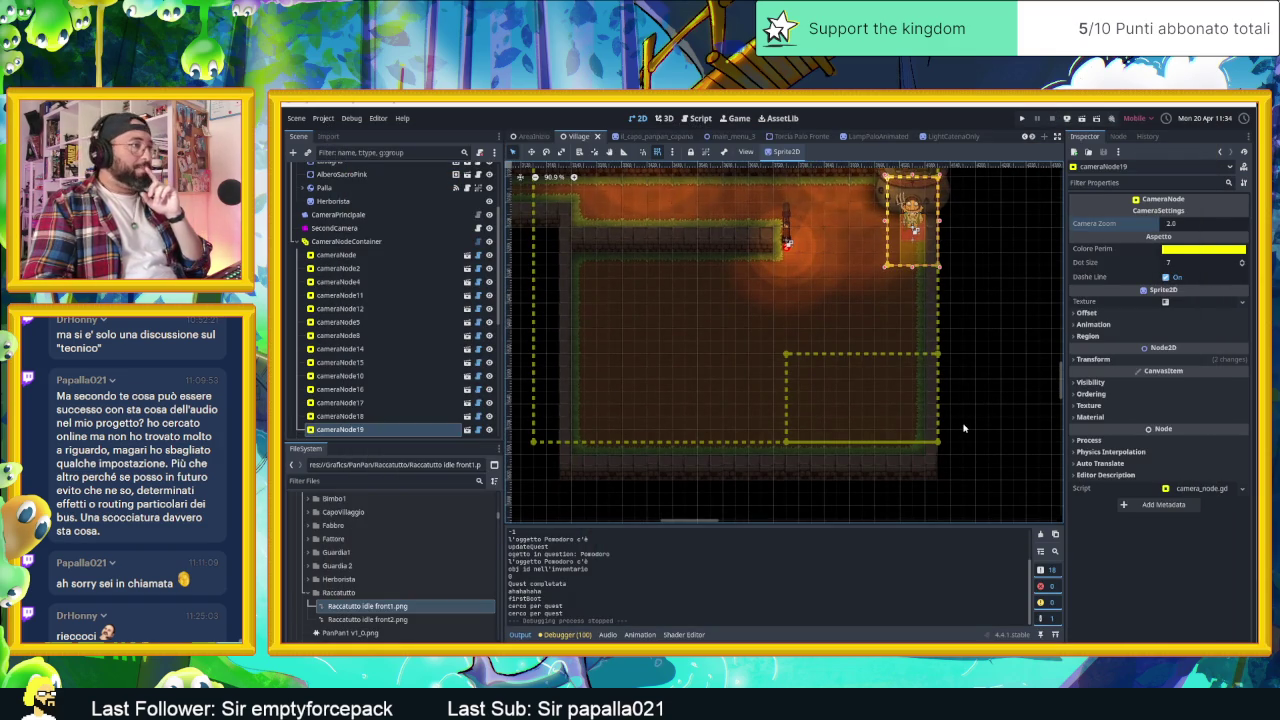
# - Stretch cameraNode17's area to the bottom wall, lower cameraNode18's area slightly, and run
pyautogui.click(560, 422)
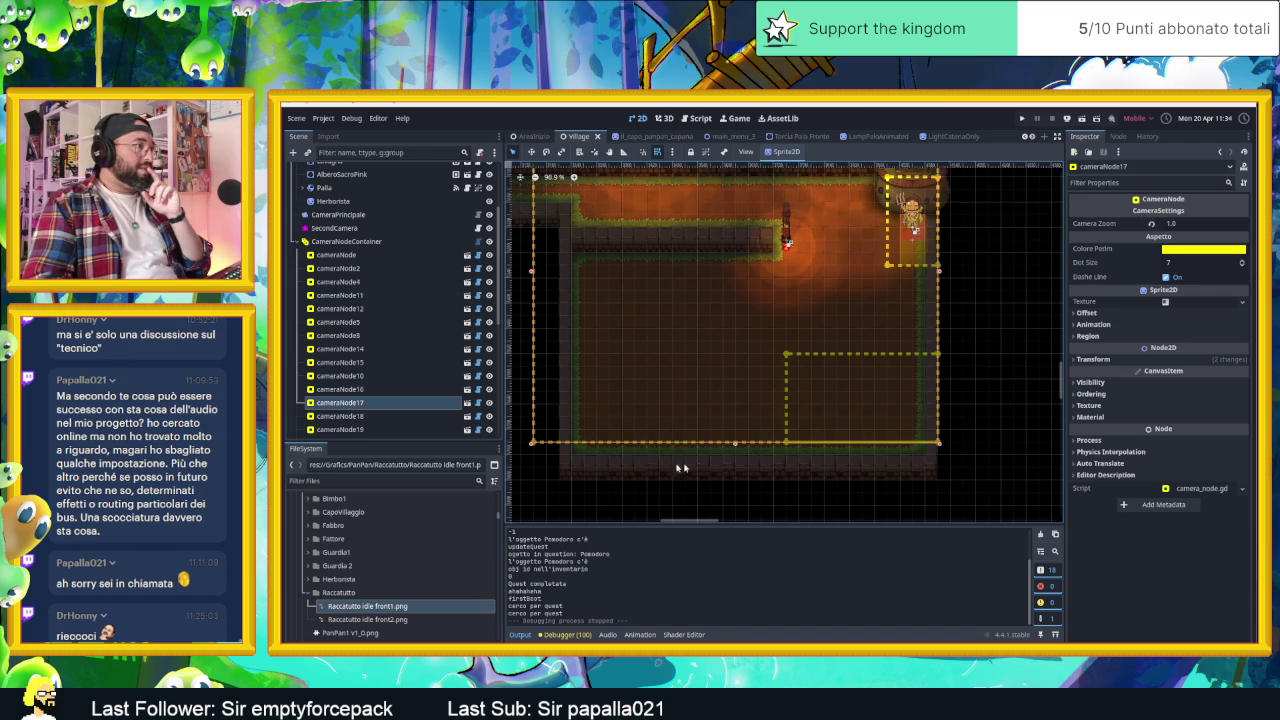
pyautogui.moveTo(735, 445); pyautogui.dragTo(736, 455)
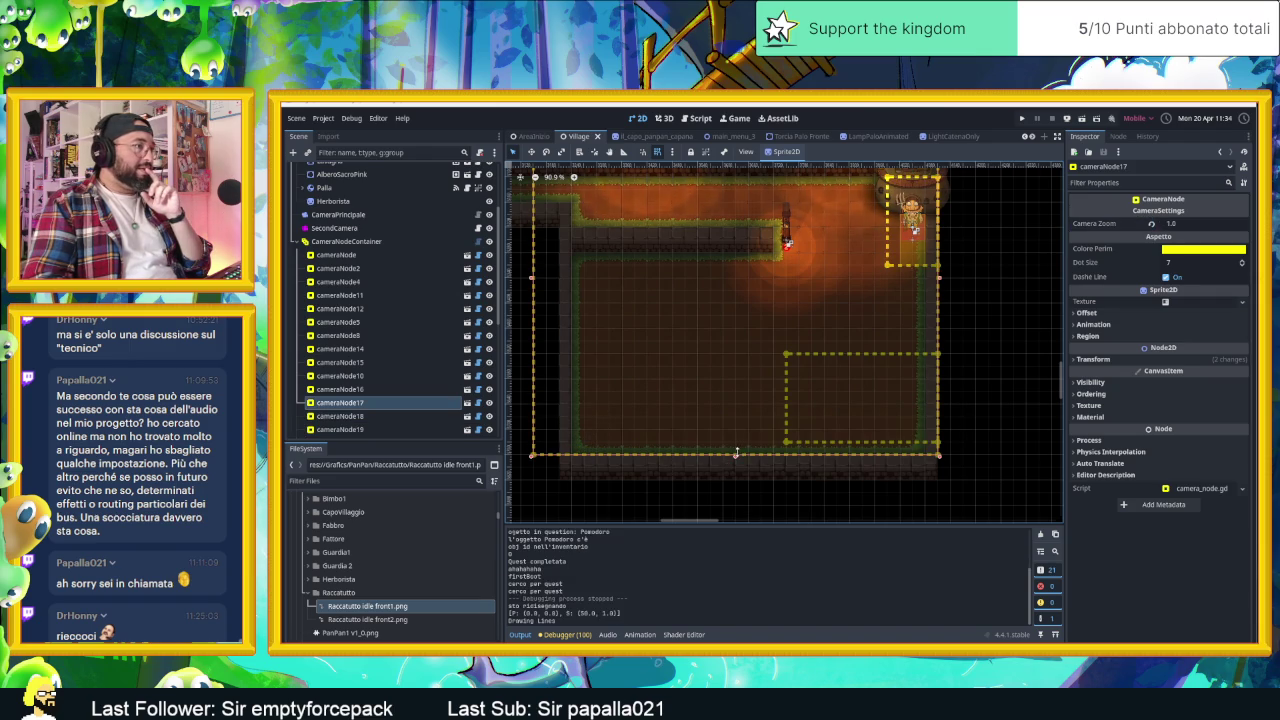
pyautogui.click(822, 429)
pyautogui.moveTo(831, 428); pyautogui.dragTo(828, 434)
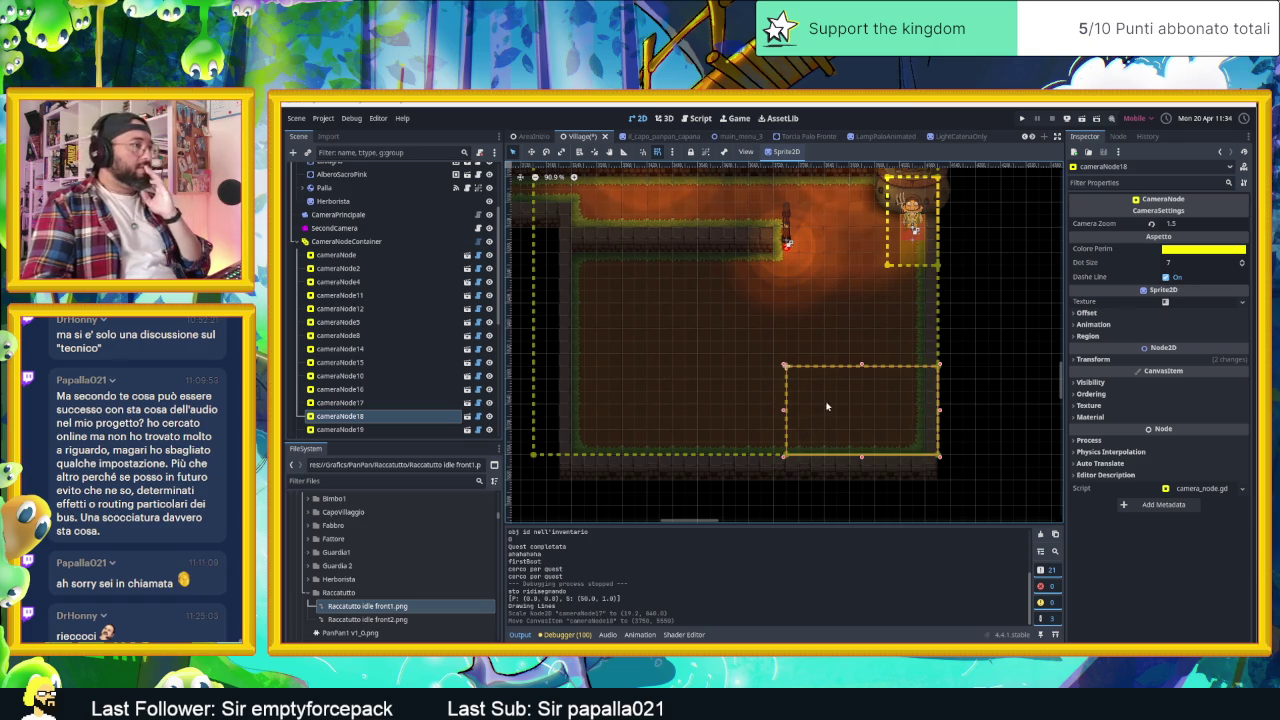
pyautogui.click(1080, 119)
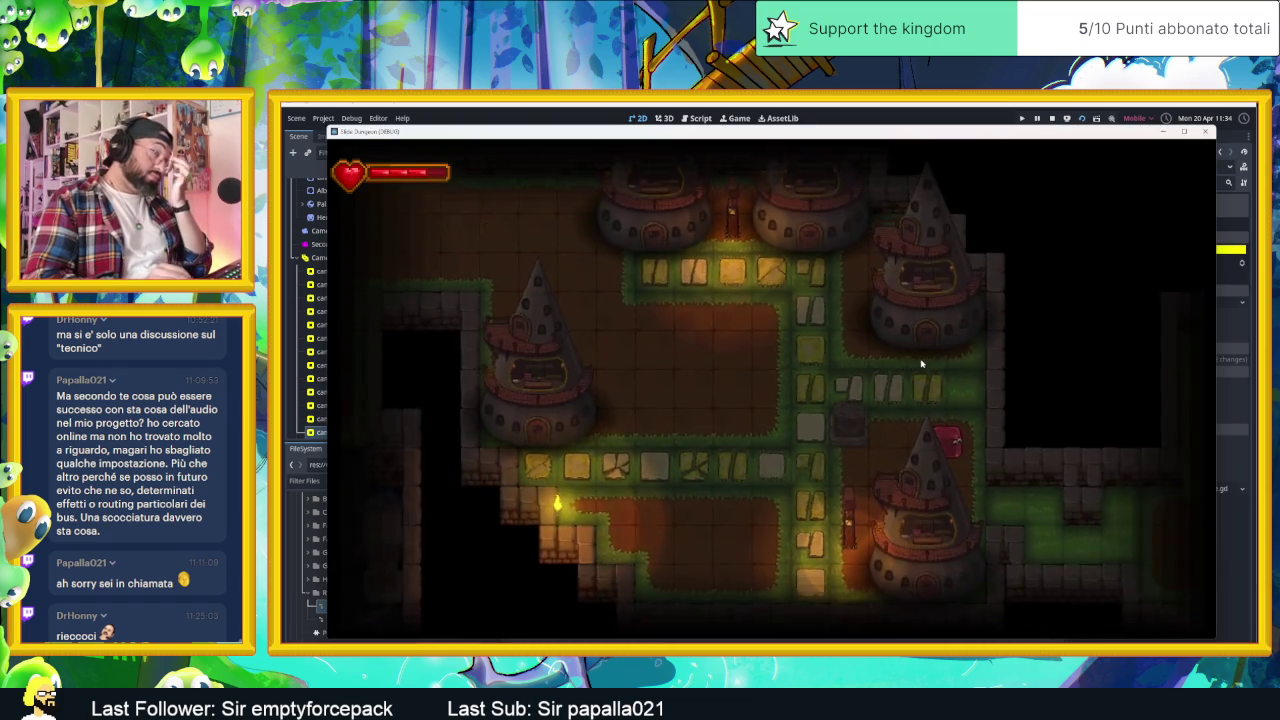
# - Walk the player through the dungeon rooms into the tower room and back
pyautogui.press('Up')
pyautogui.press('Left')
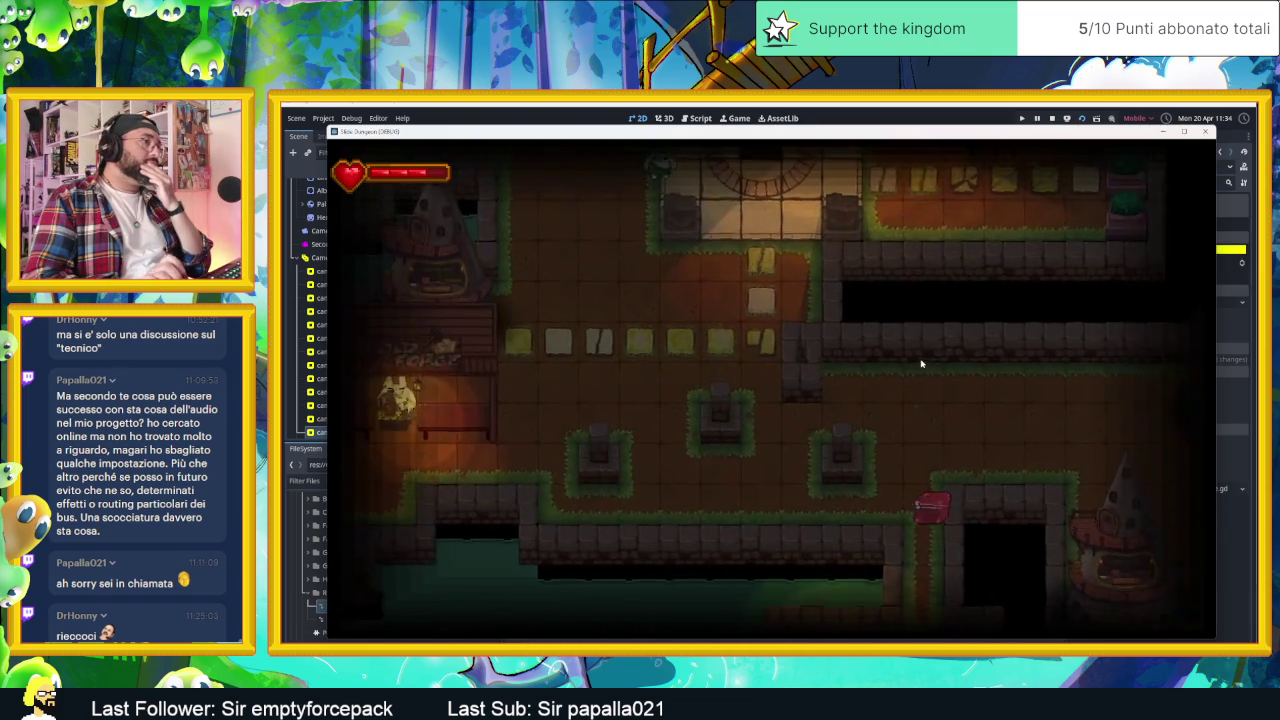
pyautogui.press('Down')
pyautogui.press('Right')
pyautogui.press('Right')
pyautogui.press('Up')
pyautogui.press('Left')
pyautogui.press('Down')
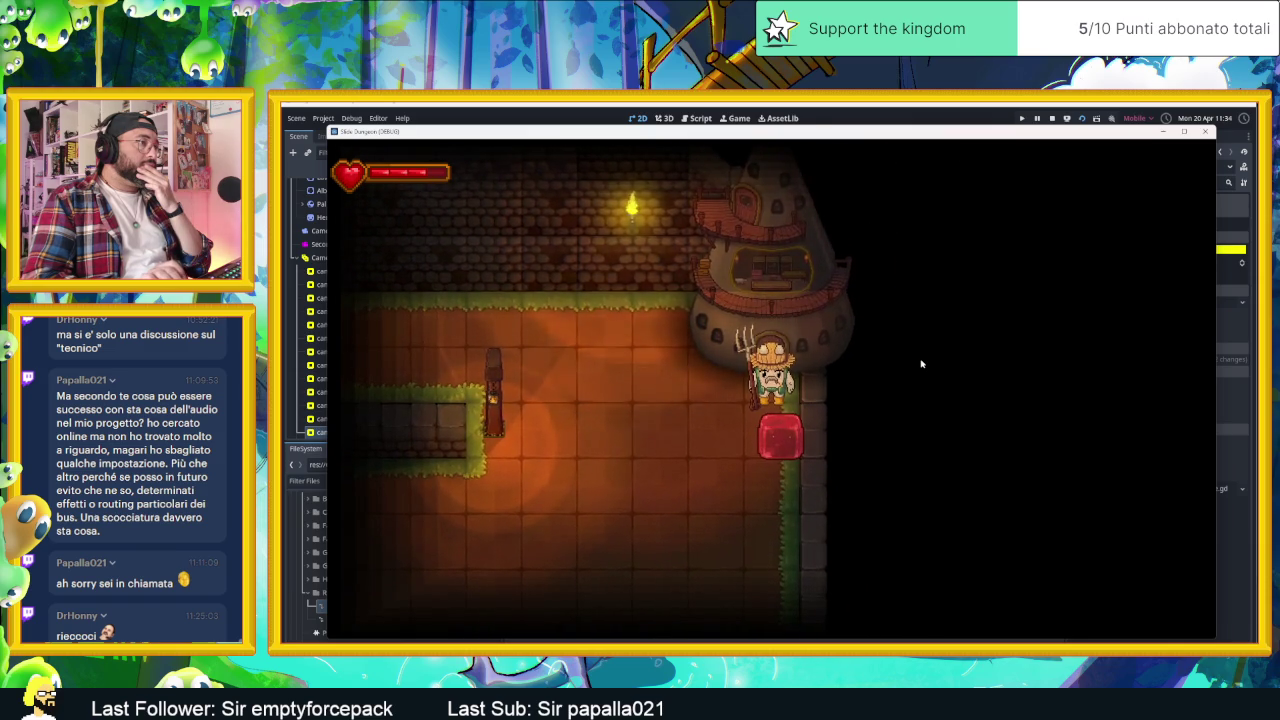
pyautogui.press('Down')
pyautogui.press('Up')
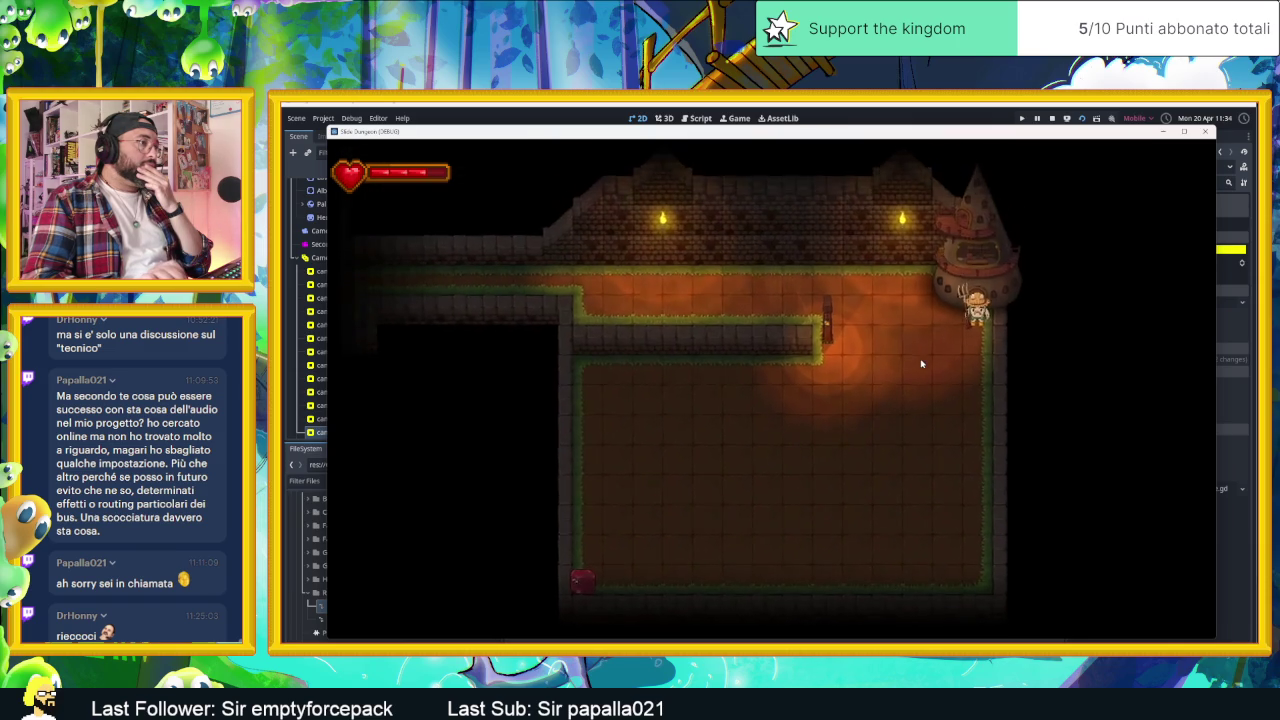
# - Walk the player around the temple room's walls testing camera transitions, then stop the game
pyautogui.press('Up')
pyautogui.press('Right')
pyautogui.press('Right')
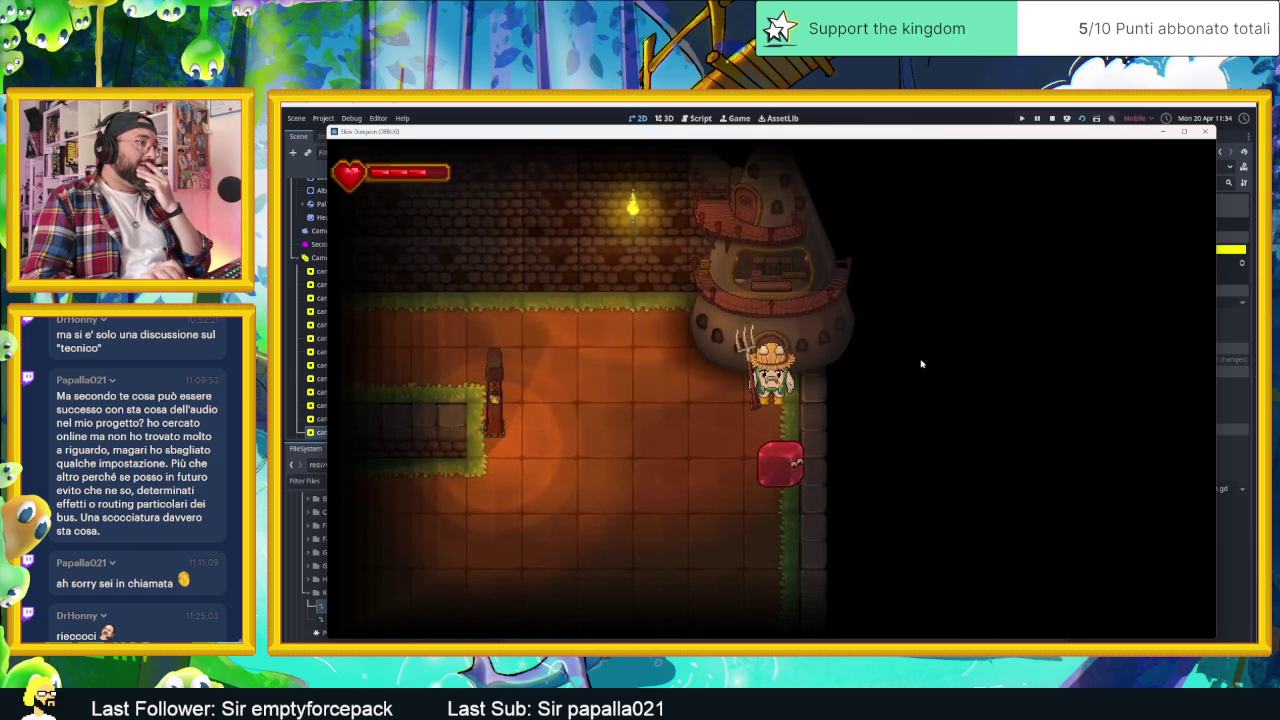
pyautogui.press('Down')
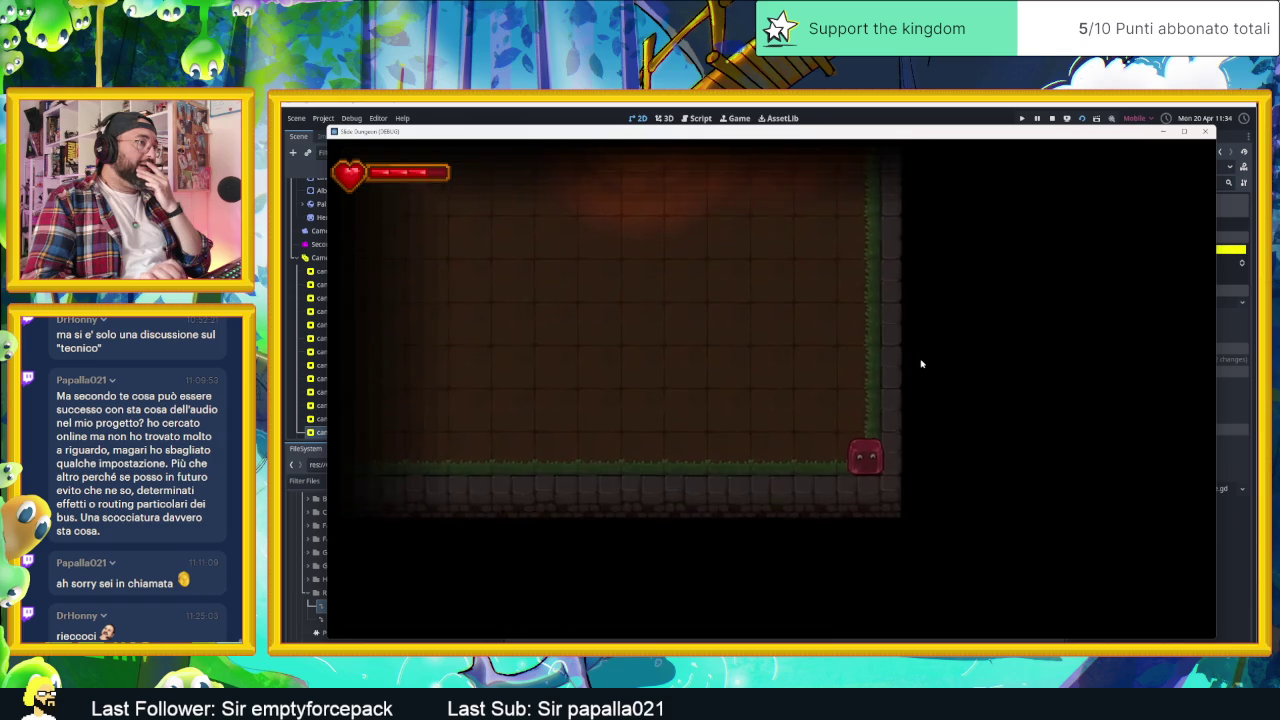
pyautogui.press('Left')
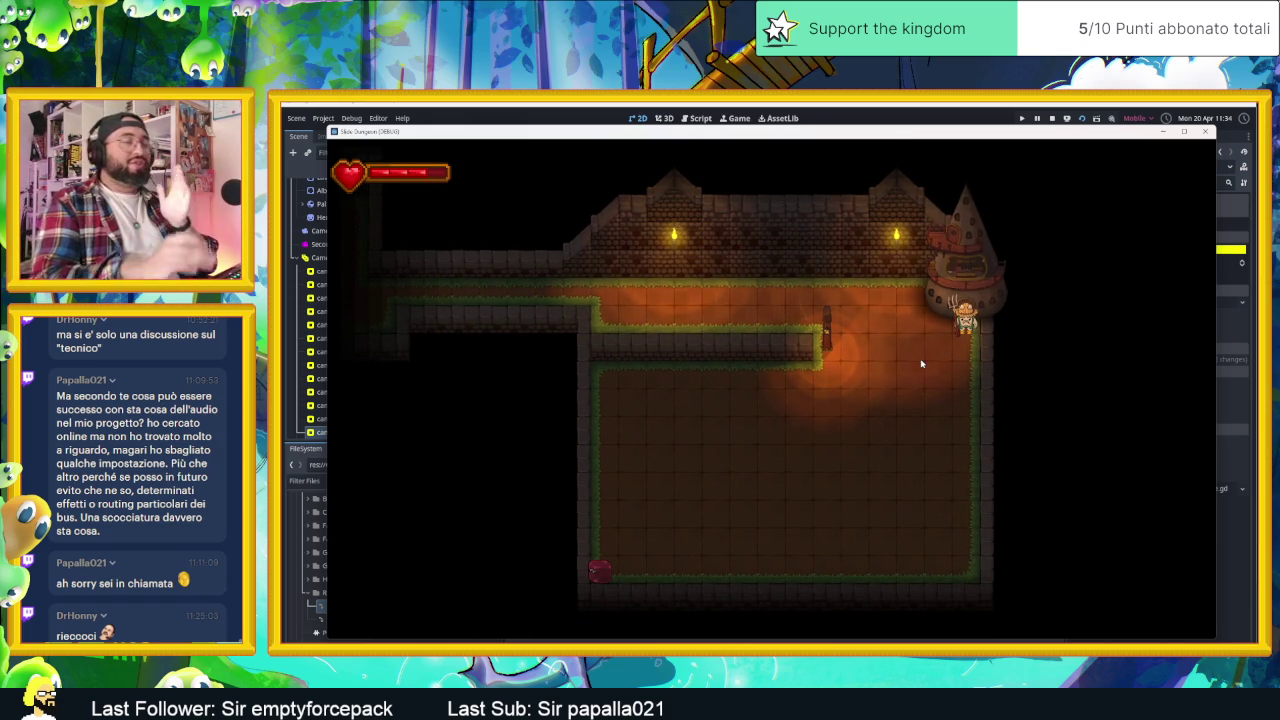
pyautogui.press('Right')
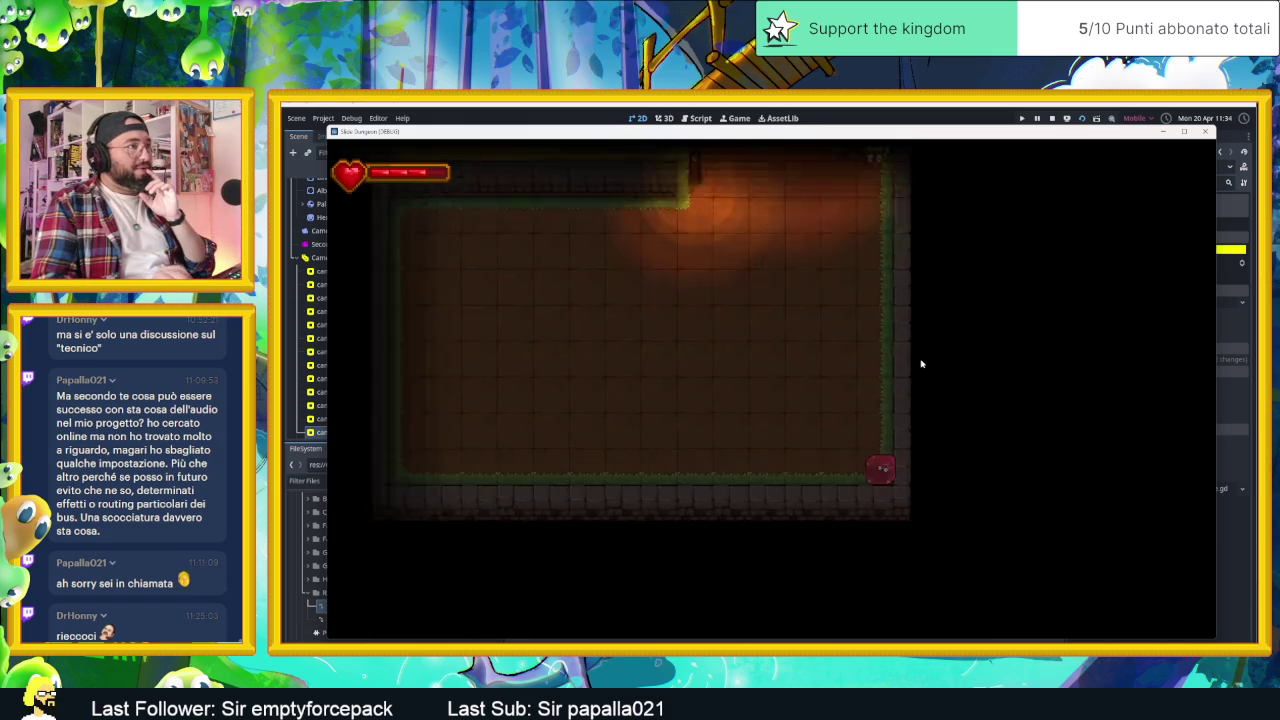
pyautogui.press('Up')
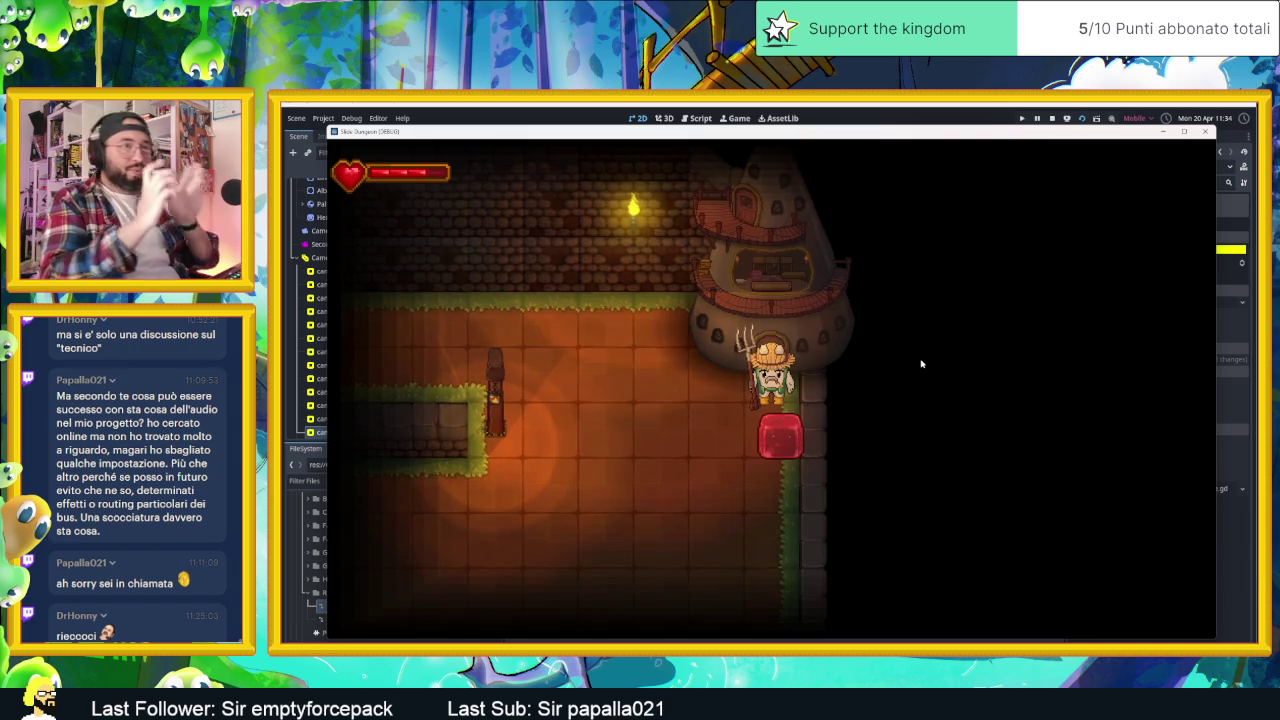
pyautogui.press('Down')
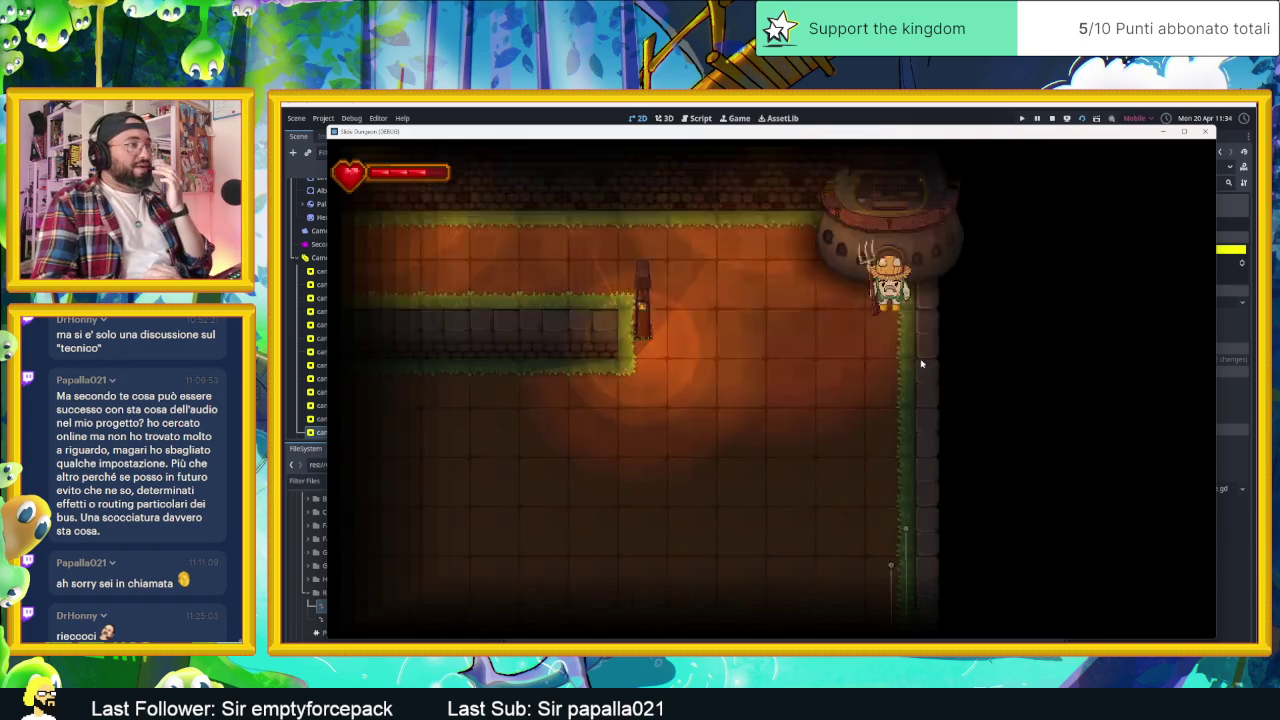
pyautogui.press('Left')
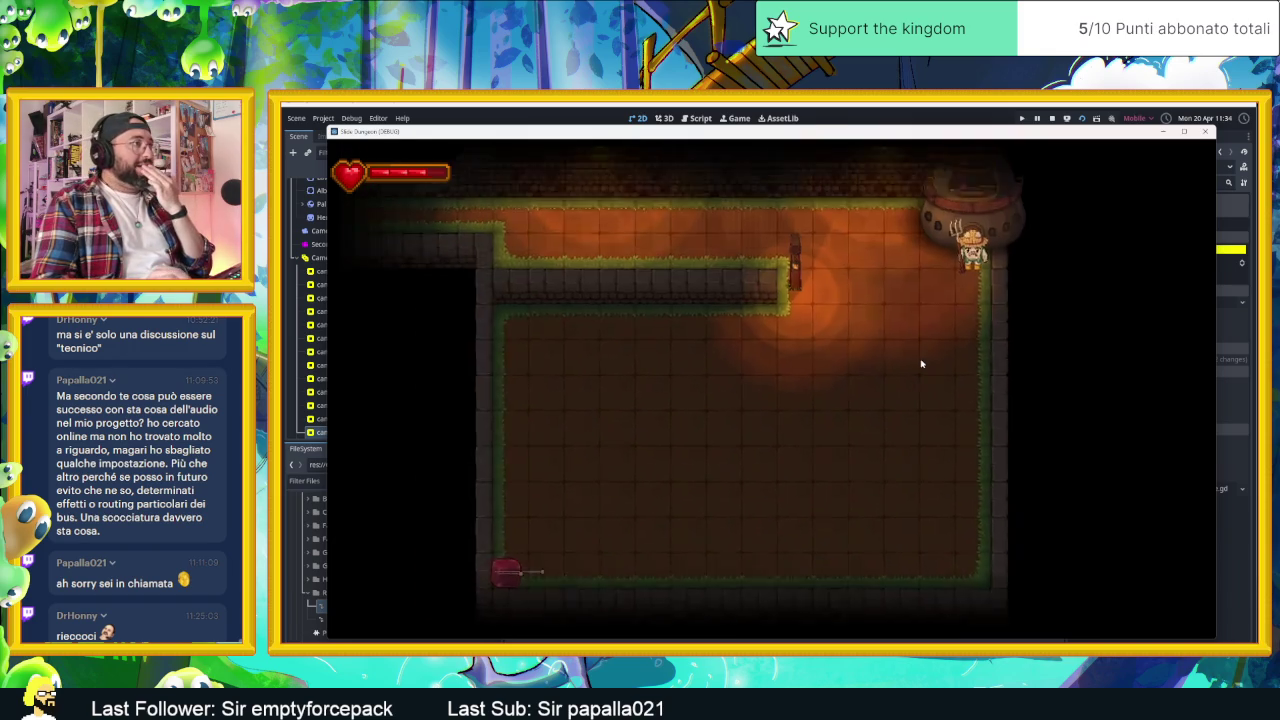
pyautogui.press('Right')
pyautogui.press('Up')
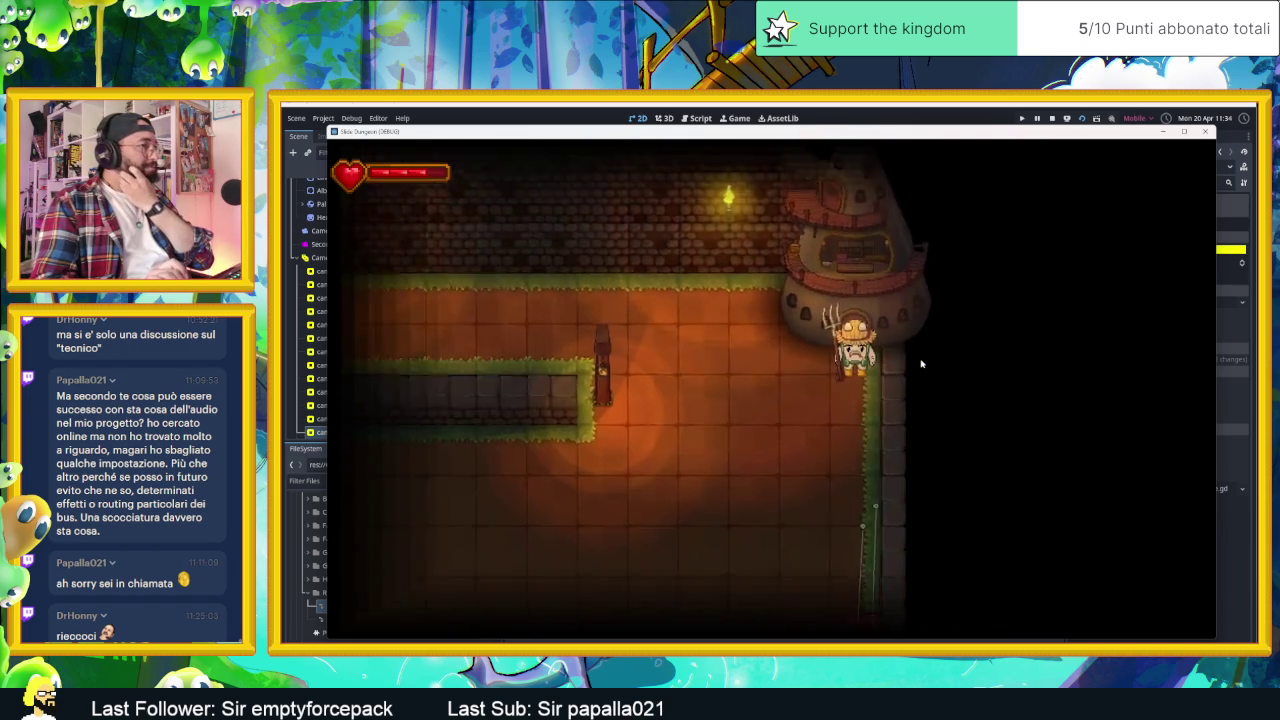
pyautogui.press('Down')
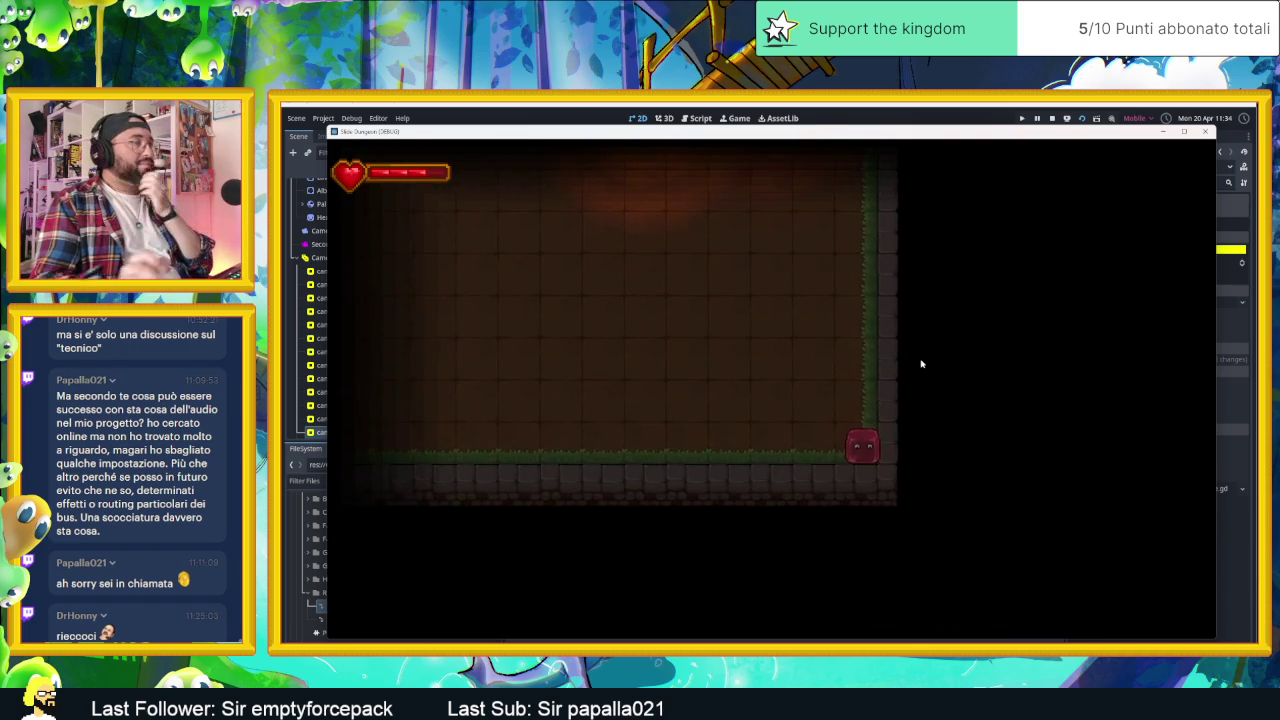
pyautogui.click(1056, 117)
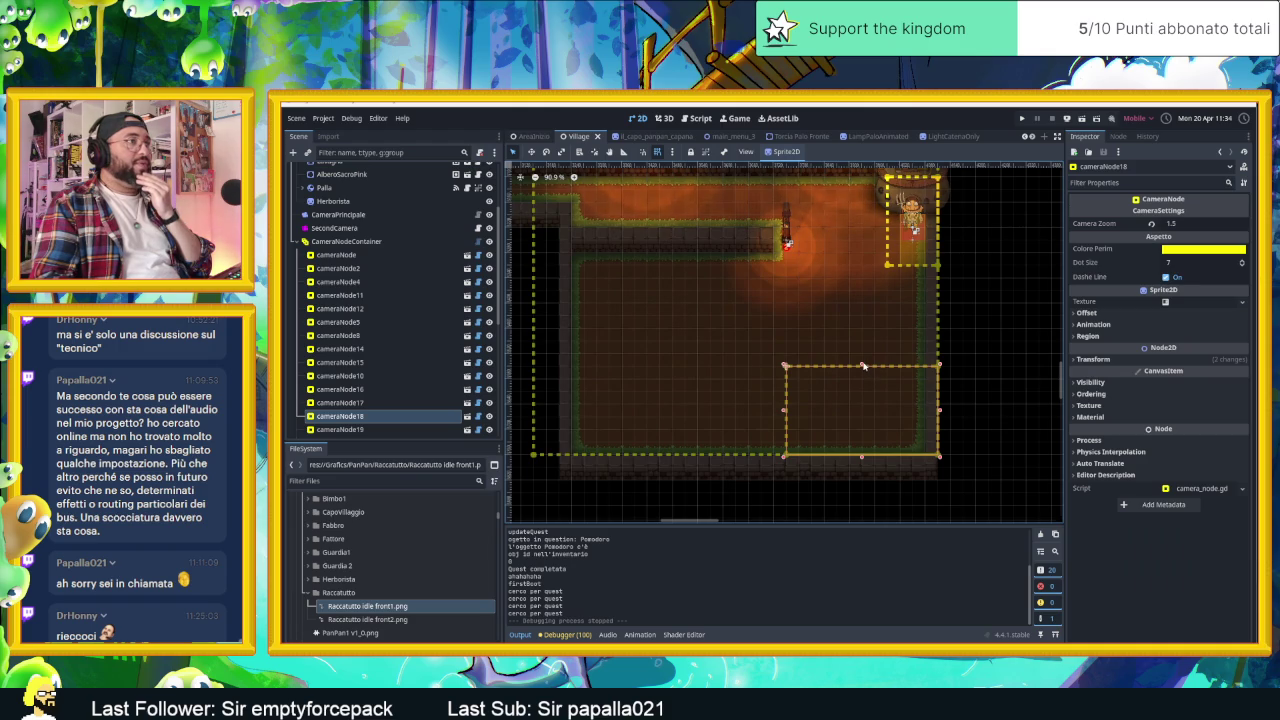
# - Extend cameraNode19's zone down the right corridor to meet cameraNode18, then relaunch the scene
pyautogui.click(927, 243)
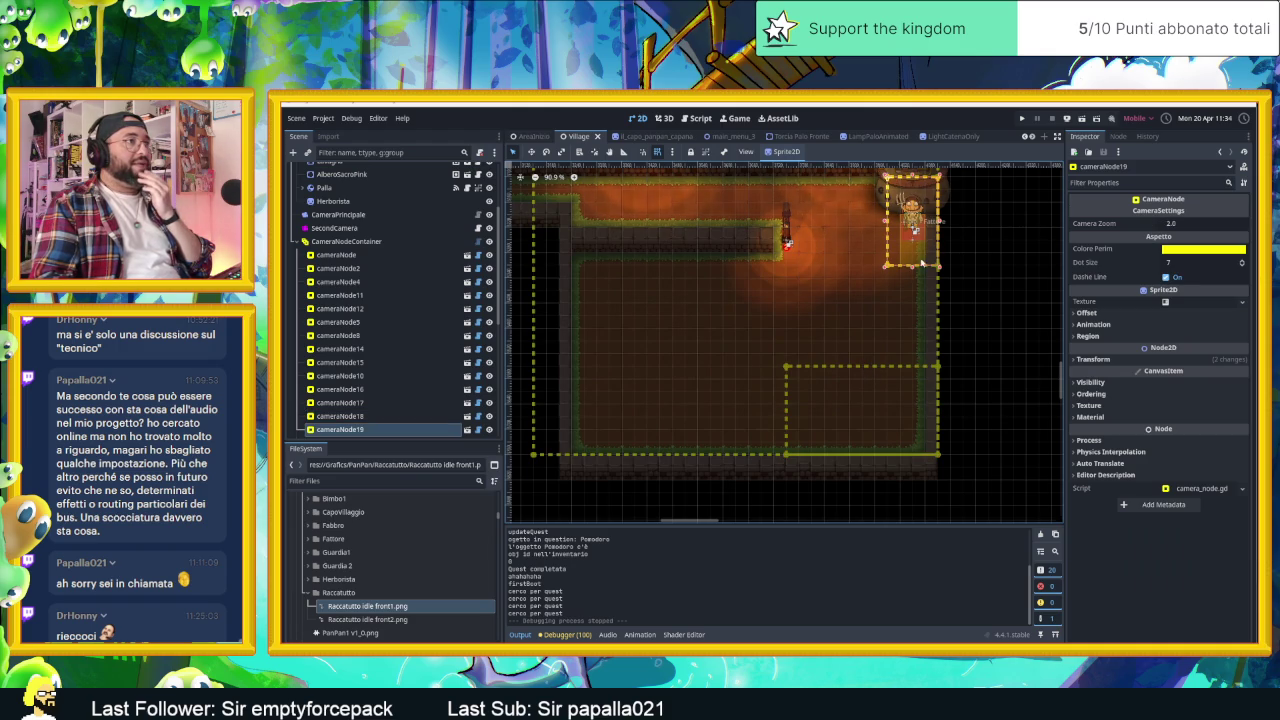
pyautogui.moveTo(912, 268); pyautogui.dragTo(914, 326)
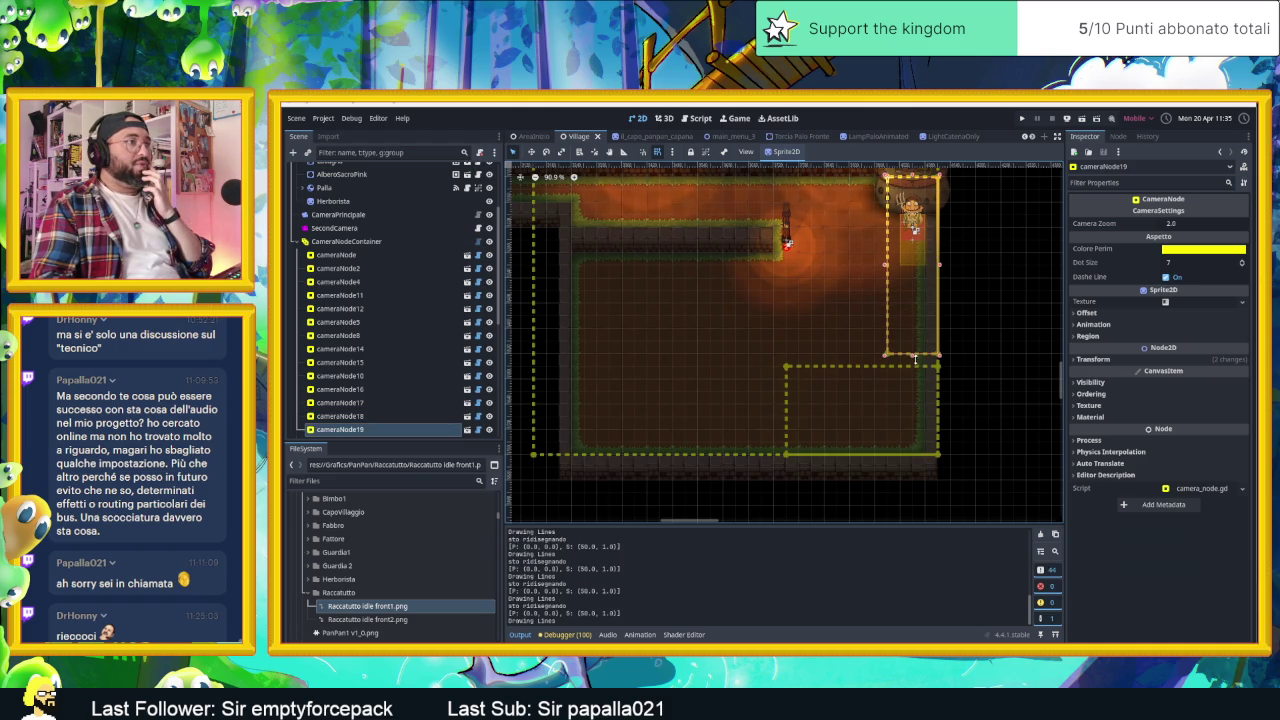
pyautogui.moveTo(914, 362); pyautogui.dragTo(915, 362)
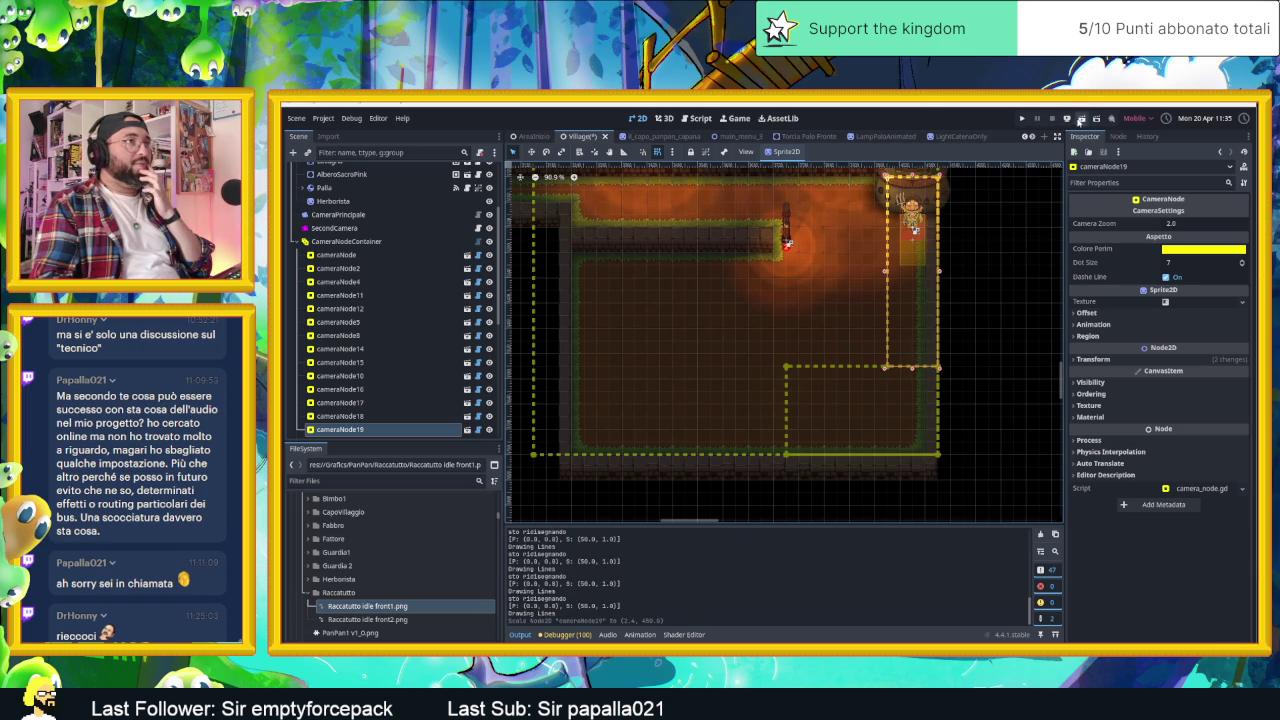
pyautogui.click(1080, 119)
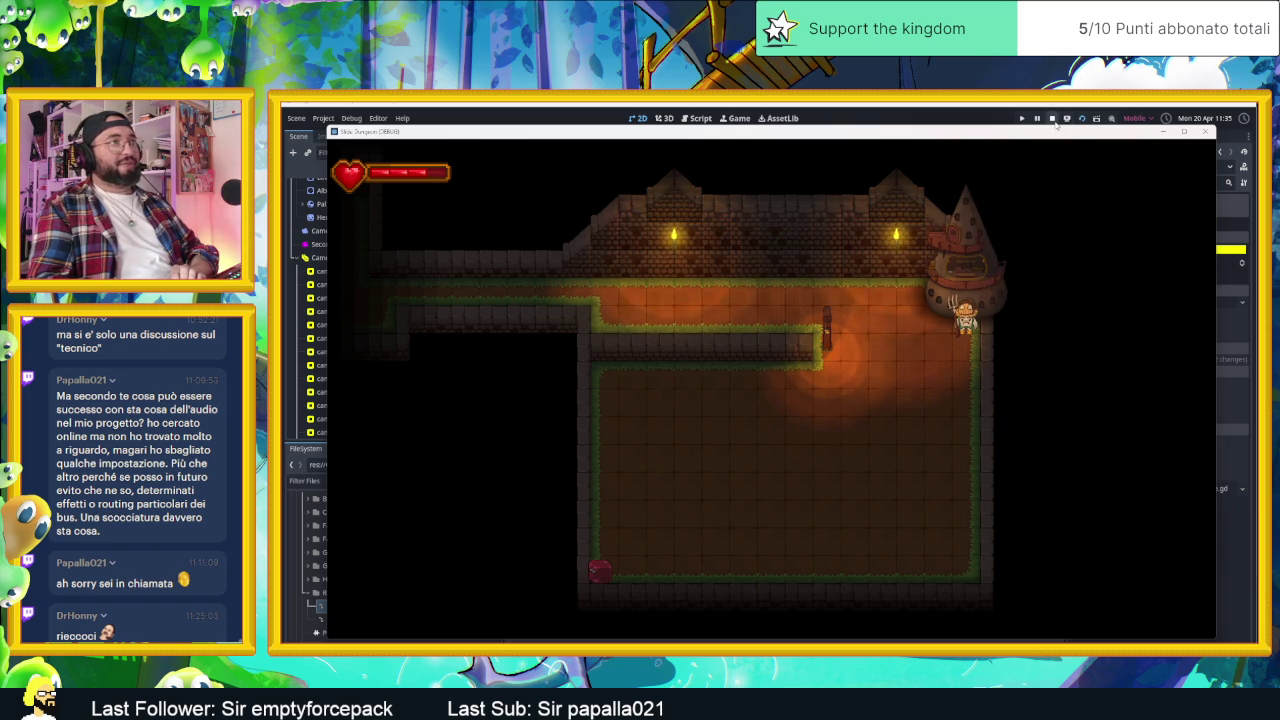
# - Stop the second camera test run
pyautogui.click(1053, 119)
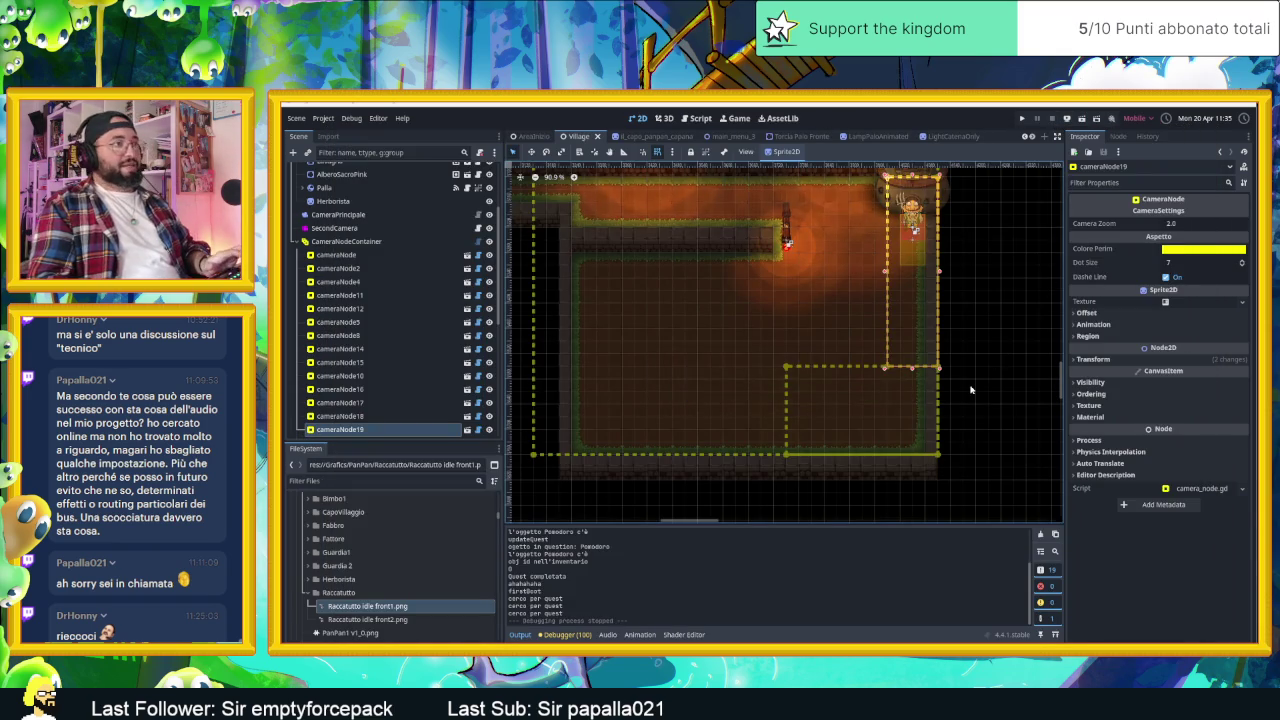
# - Zoom and pan the 2D canvas to bring the temple room into view
pyautogui.scroll(-2, 900, 385)
pyautogui.scroll(-2, 820, 383)
pyautogui.scroll(-1, 777, 381)
pyautogui.moveTo(777, 381); pyautogui.dragTo(878, 473)
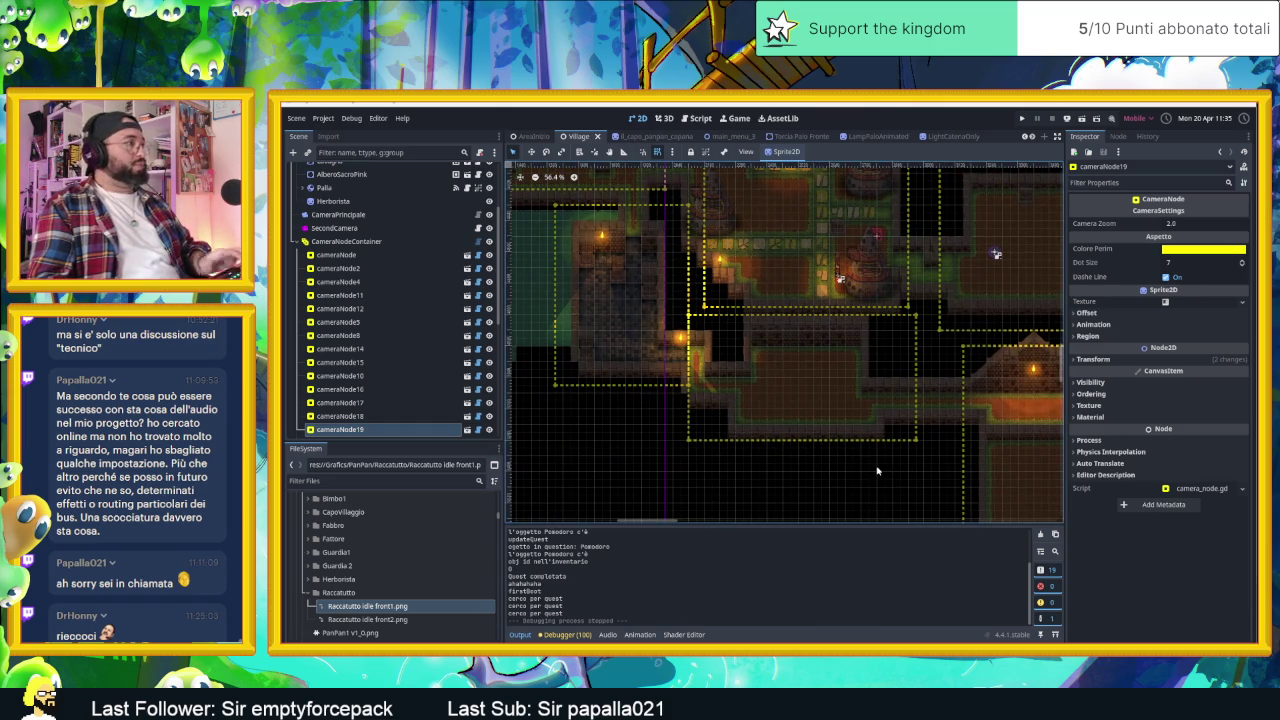
pyautogui.moveTo(763, 243); pyautogui.dragTo(833, 303)
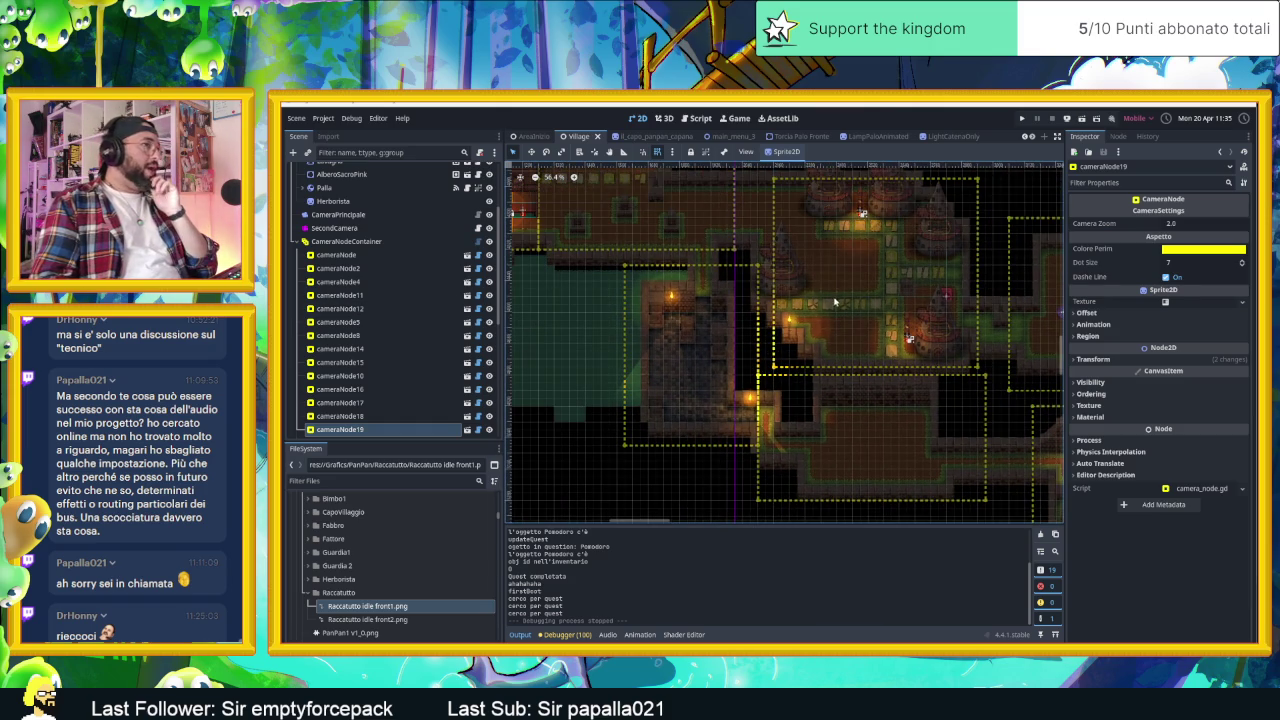
pyautogui.scroll(4, 643, 228)
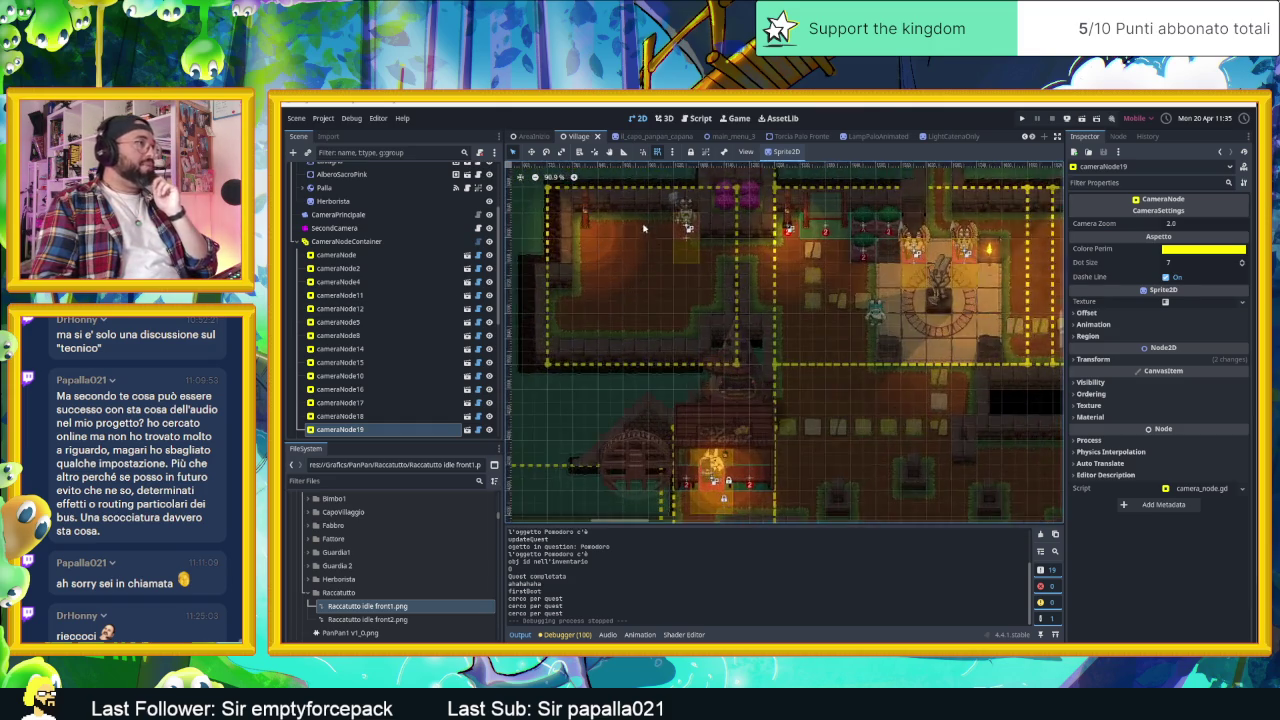
pyautogui.scroll(8, 779, 299)
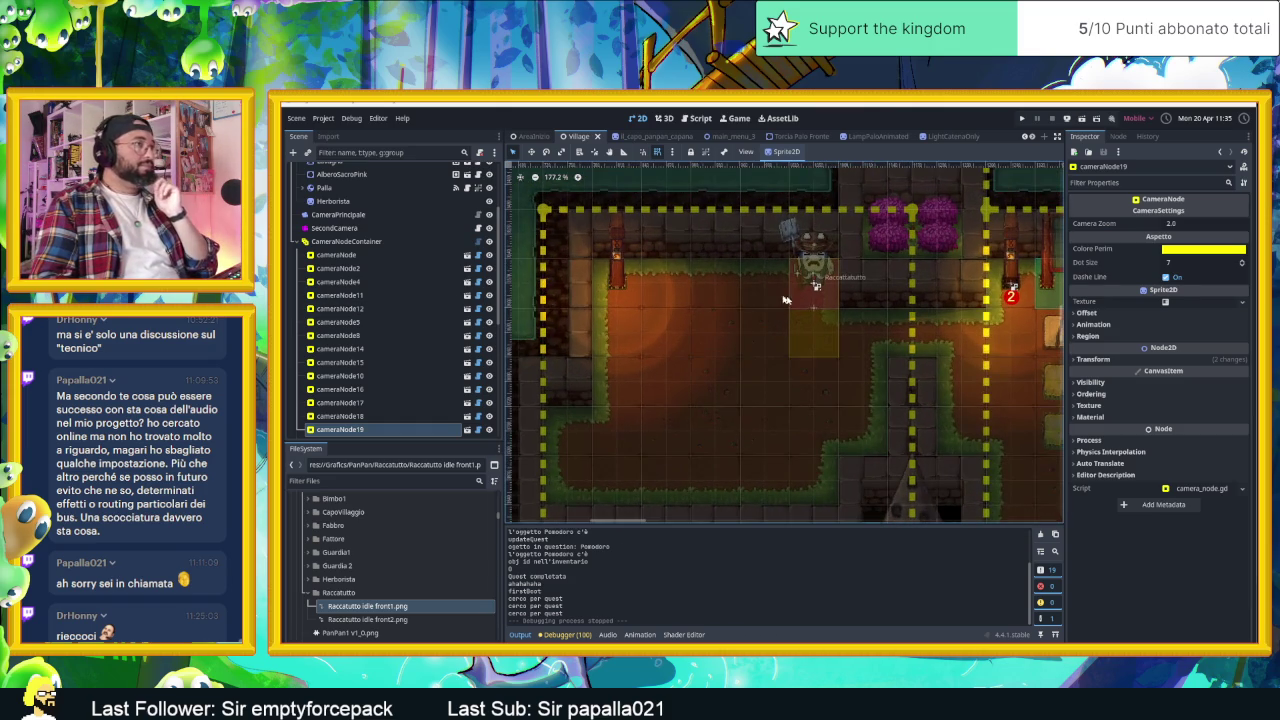
pyautogui.moveTo(854, 338); pyautogui.dragTo(869, 314)
pyautogui.scroll(-2, 869, 314)
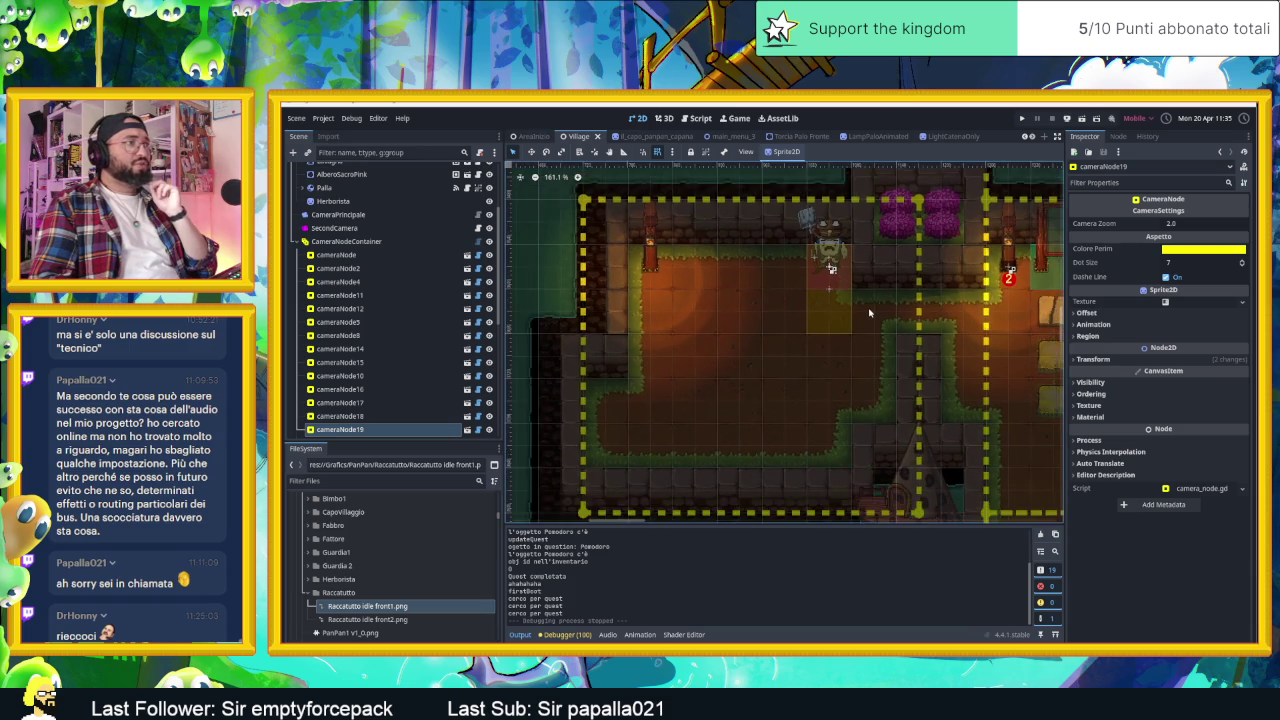
pyautogui.hscroll(3, 950, 330)
pyautogui.moveTo(966, 339); pyautogui.dragTo(806, 313)
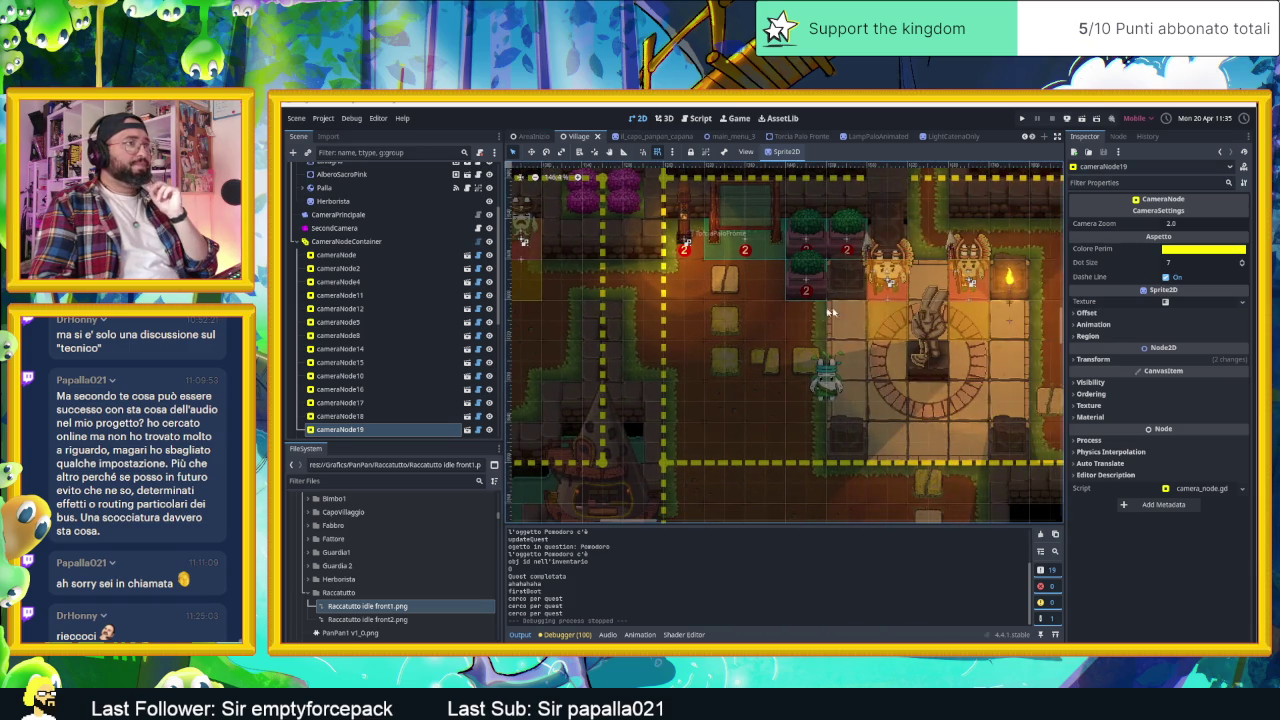
pyautogui.scroll(-5, 980, 298)
pyautogui.moveTo(1019, 472); pyautogui.dragTo(860, 348)
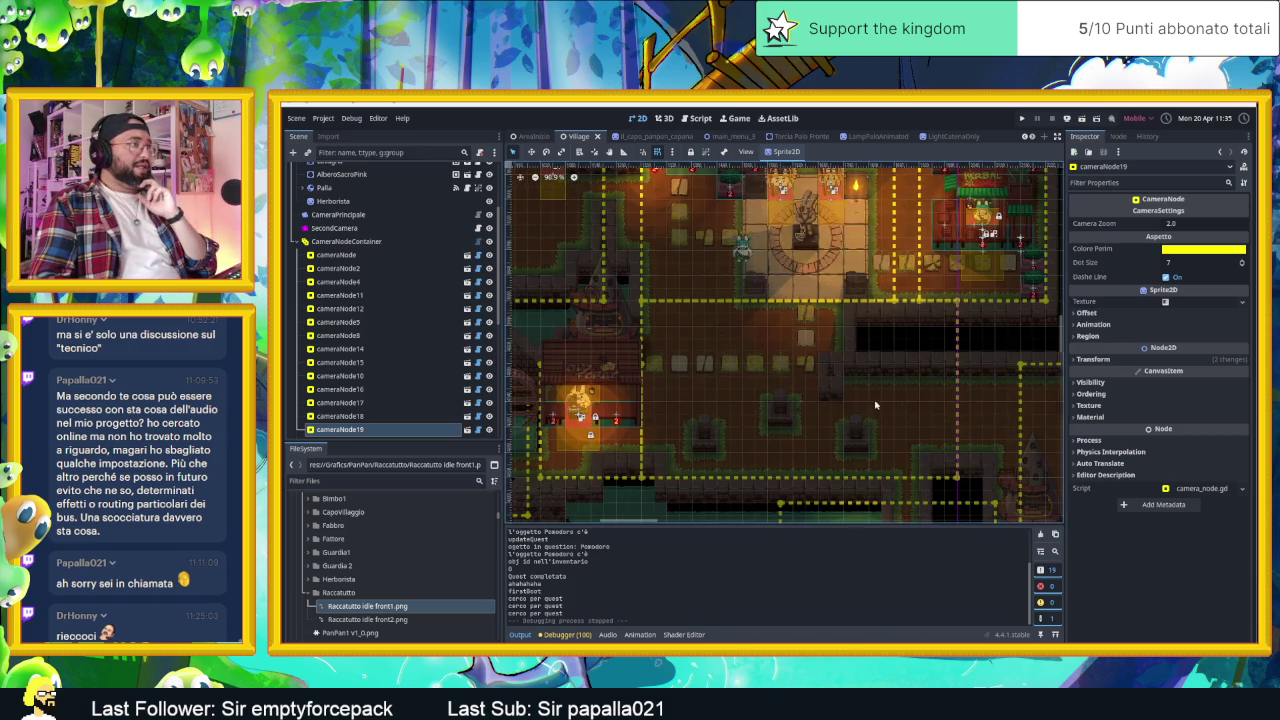
# - Hide the CameraNodeContainer camera zones and collapse that group in the scene tree
pyautogui.scroll(-2, 860, 348)
pyautogui.hscroll(3, 790, 297)
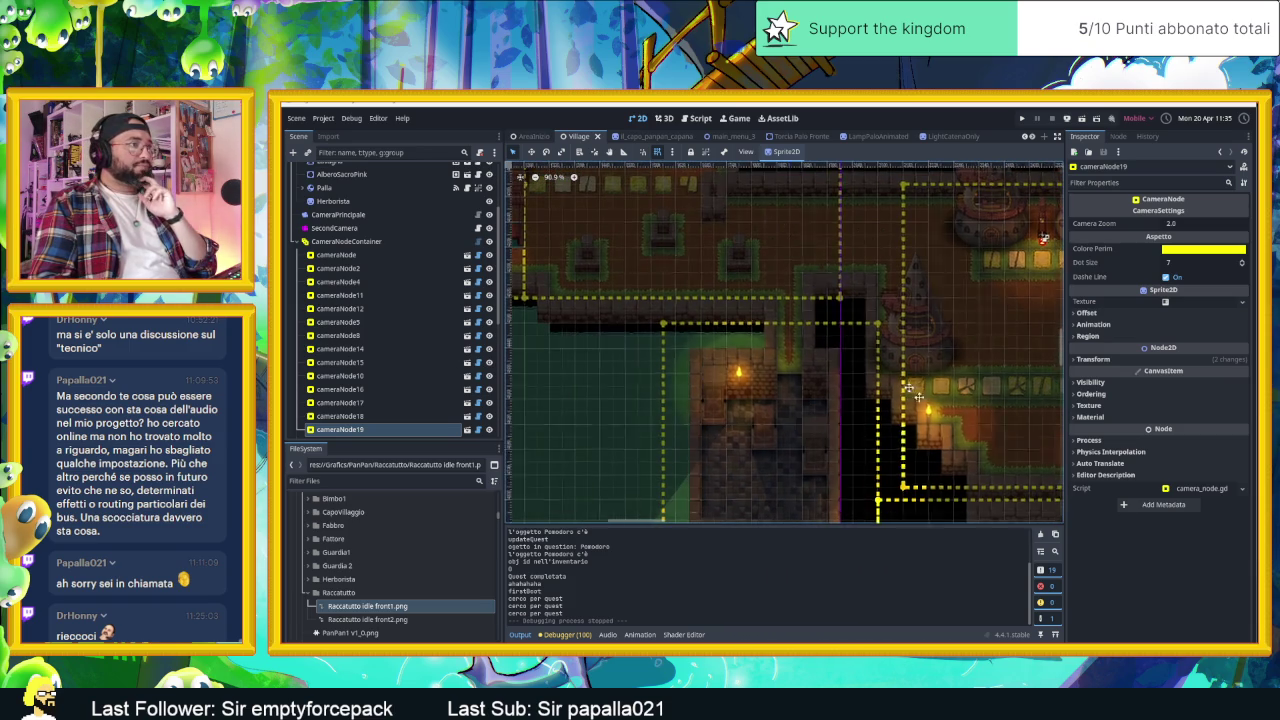
pyautogui.scroll(-2, 940, 416)
pyautogui.hscroll(2, 772, 264)
pyautogui.scroll(-1, 910, 410)
pyautogui.hscroll(1, 816, 324)
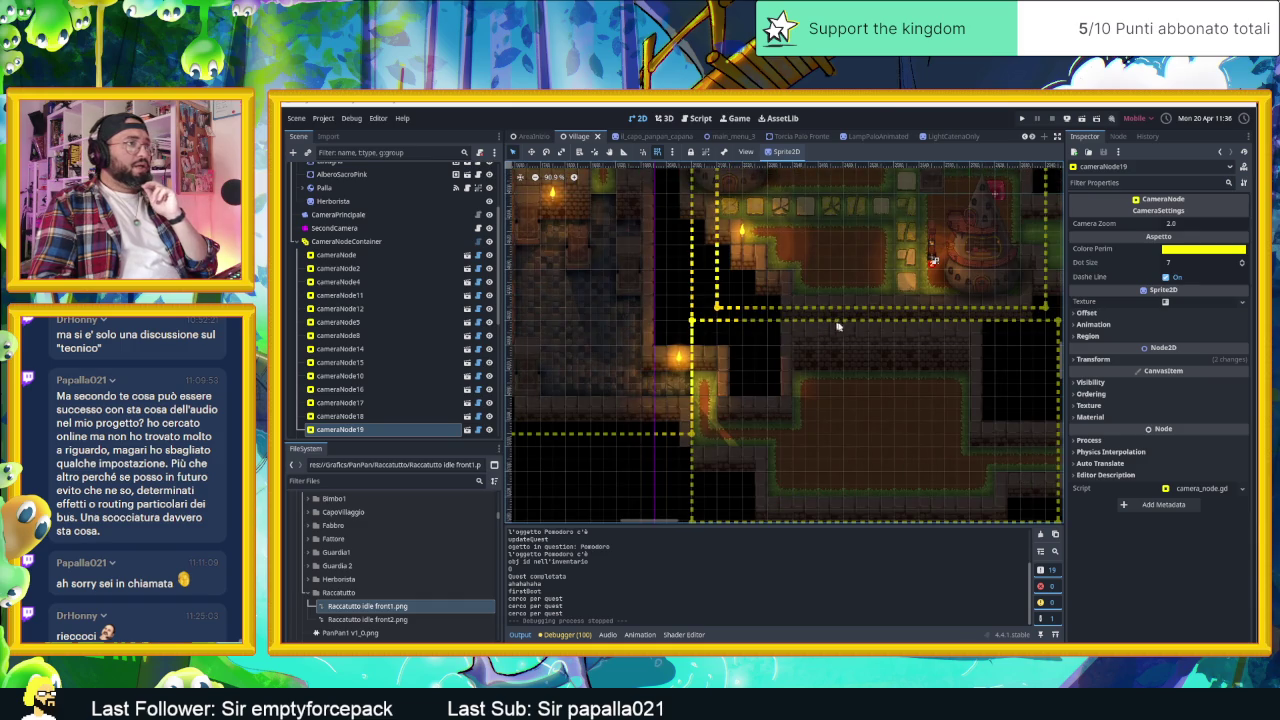
pyautogui.click(489, 241)
pyautogui.click(304, 241)
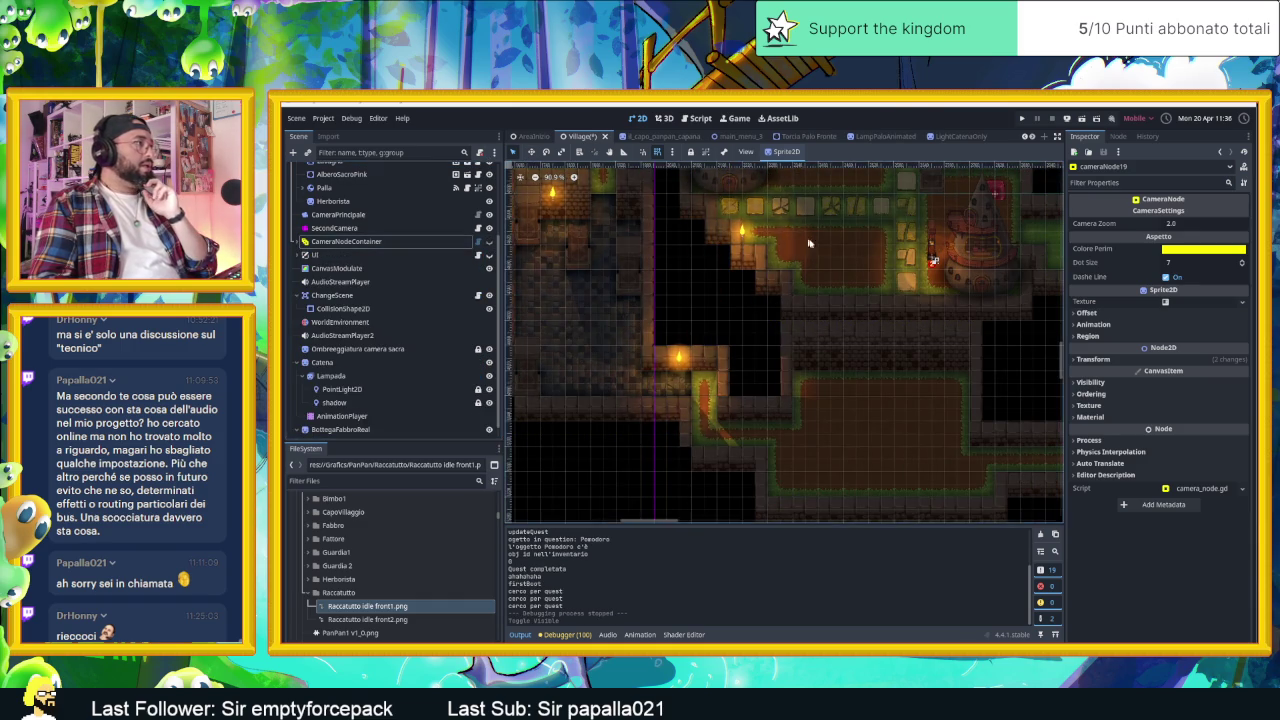
# - Zoom the 2D viewport in on the temple area of the Village
pyautogui.scroll(-3, 918, 410)
pyautogui.scroll(3, 918, 410)
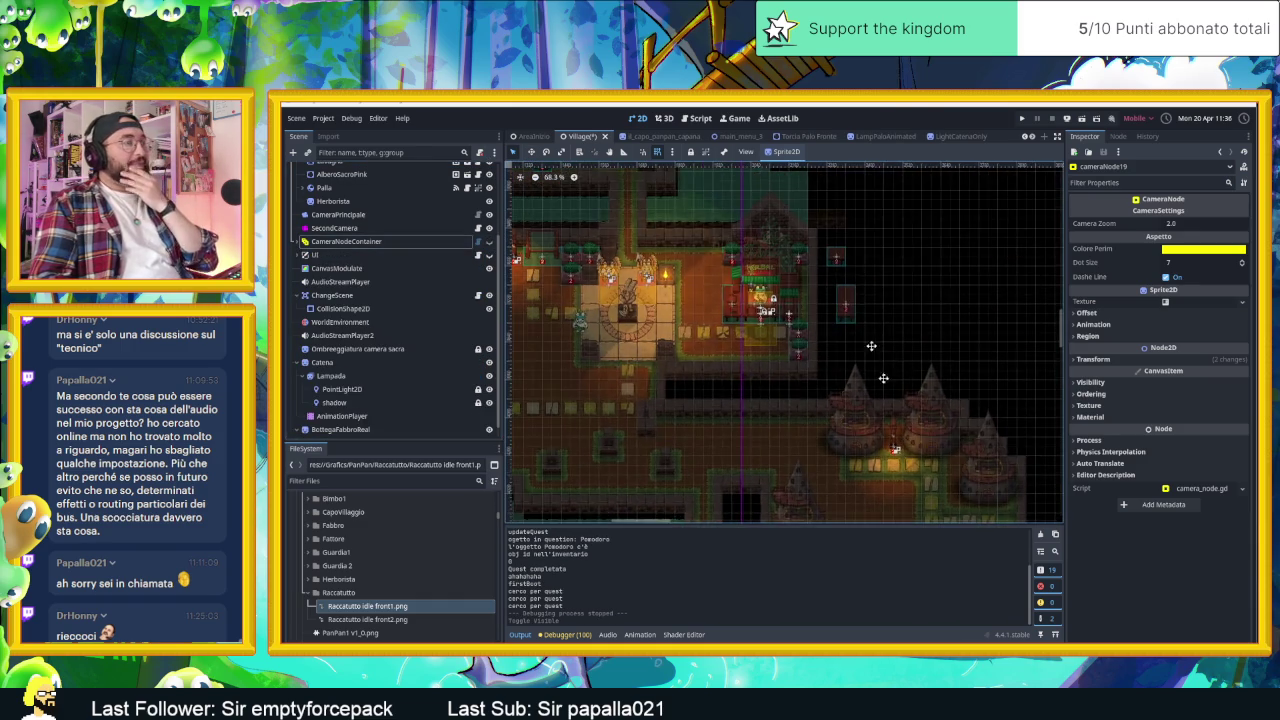
pyautogui.scroll(3, 900, 380)
pyautogui.scroll(3, 870, 350)
pyautogui.scroll(3, 840, 320)
pyautogui.scroll(1, 840, 320)
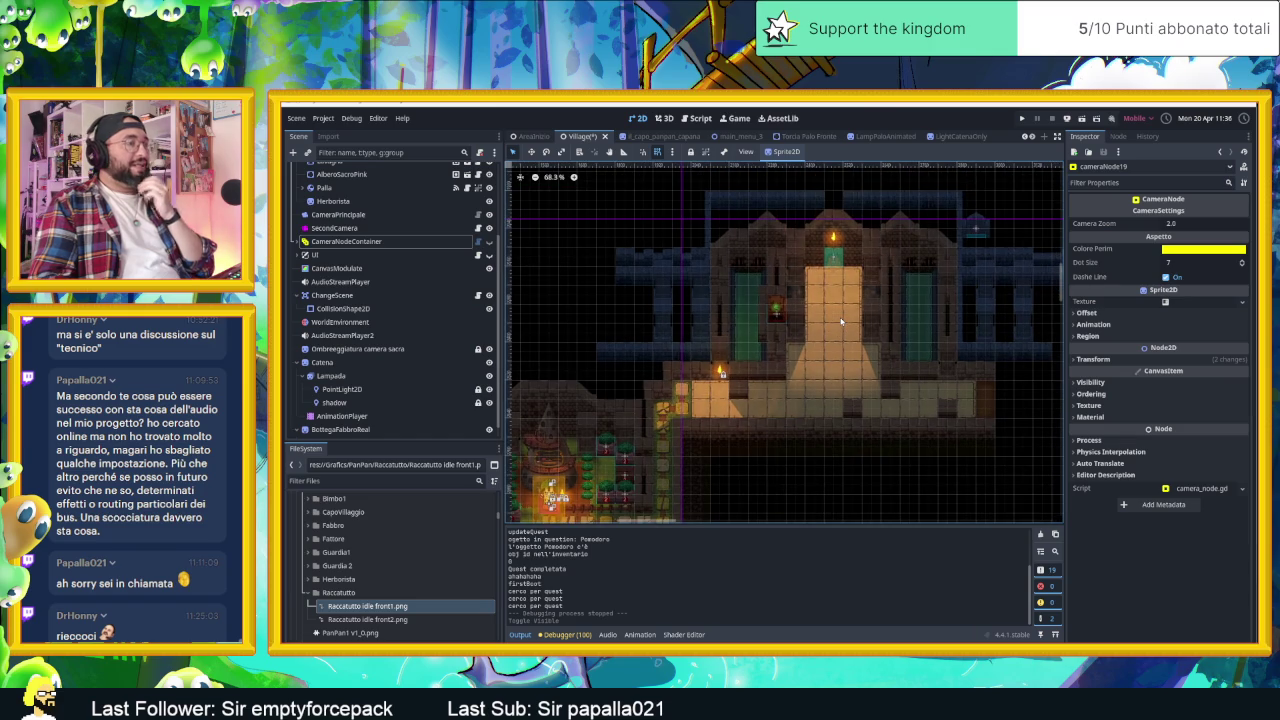
pyautogui.scroll(2, 839, 327)
pyautogui.scroll(2, 835, 310)
pyautogui.scroll(1, 830, 292)
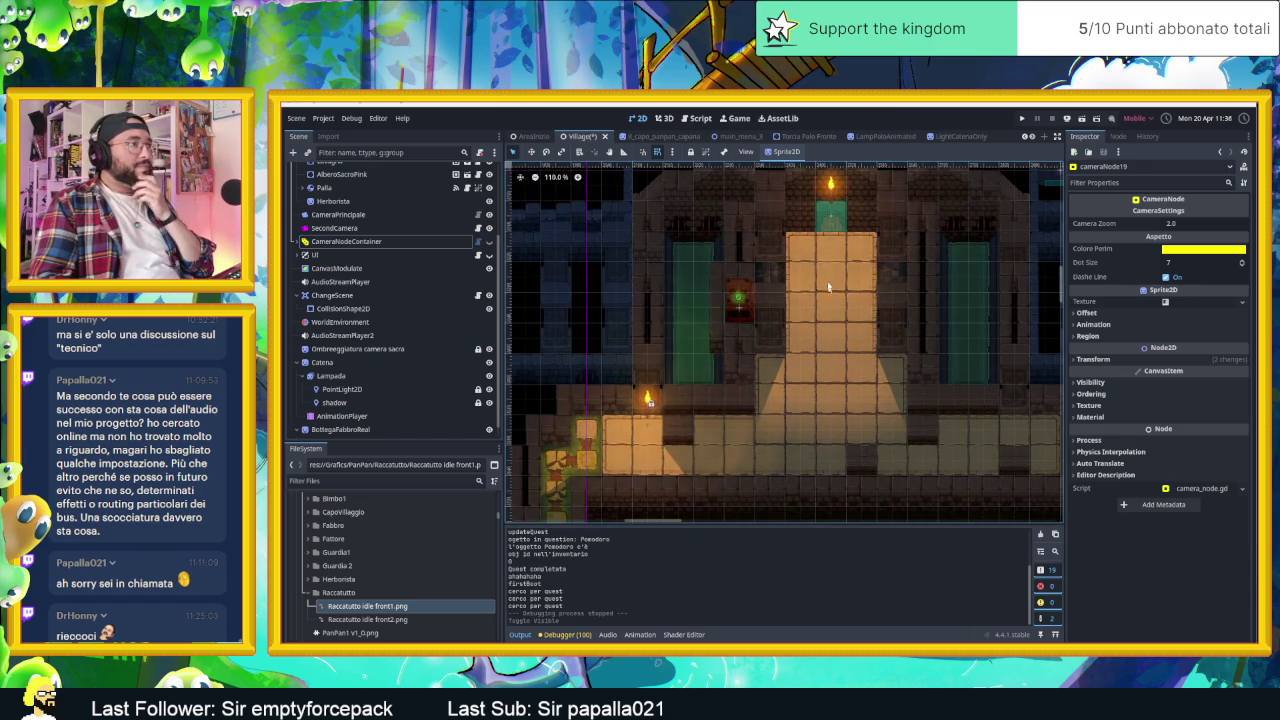
# - Select the torch, then Door2, and open Door2's own scene in a new tab
pyautogui.click(829, 192)
pyautogui.scroll(3, 829, 192)
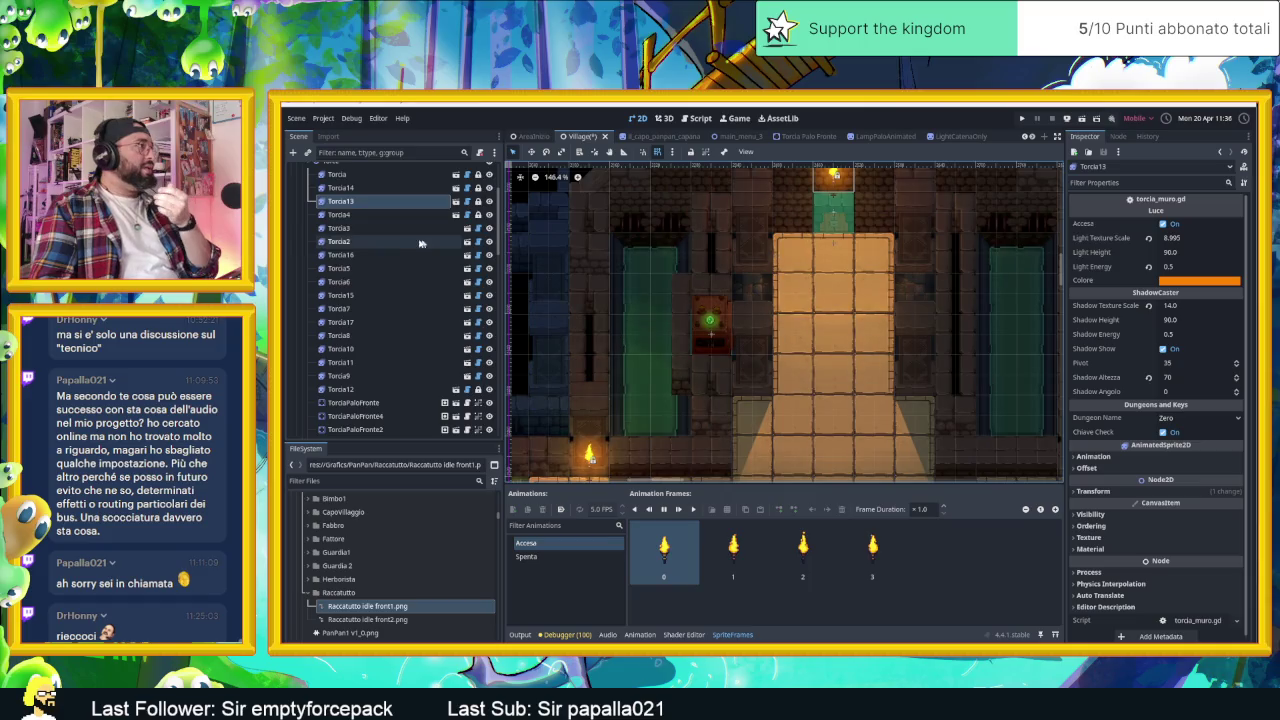
pyautogui.click(843, 219)
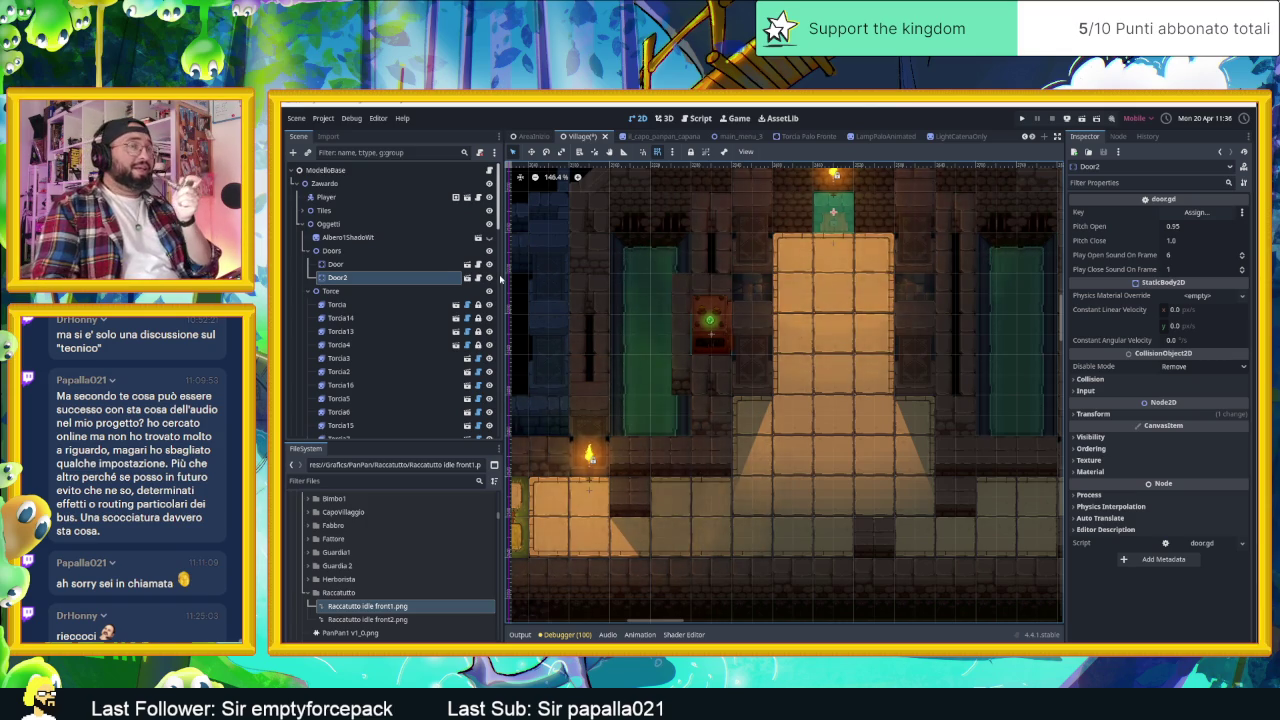
pyautogui.scroll(2, 823, 232)
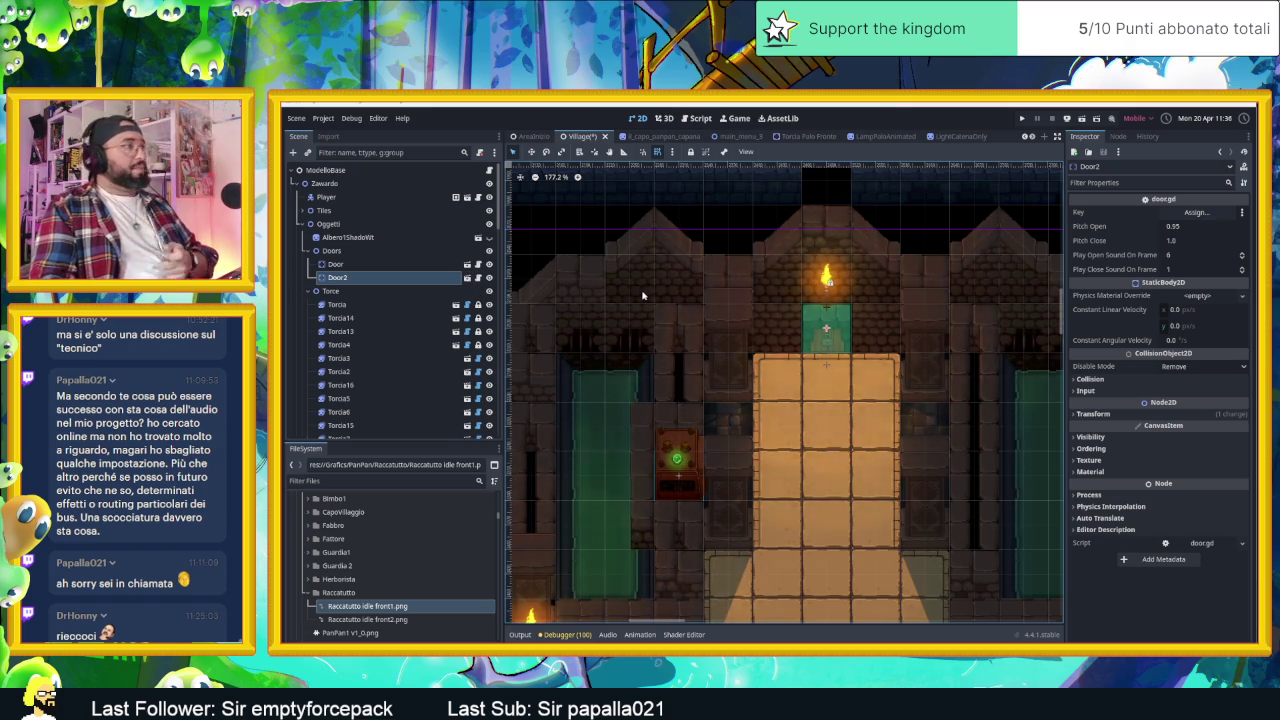
pyautogui.click(467, 278)
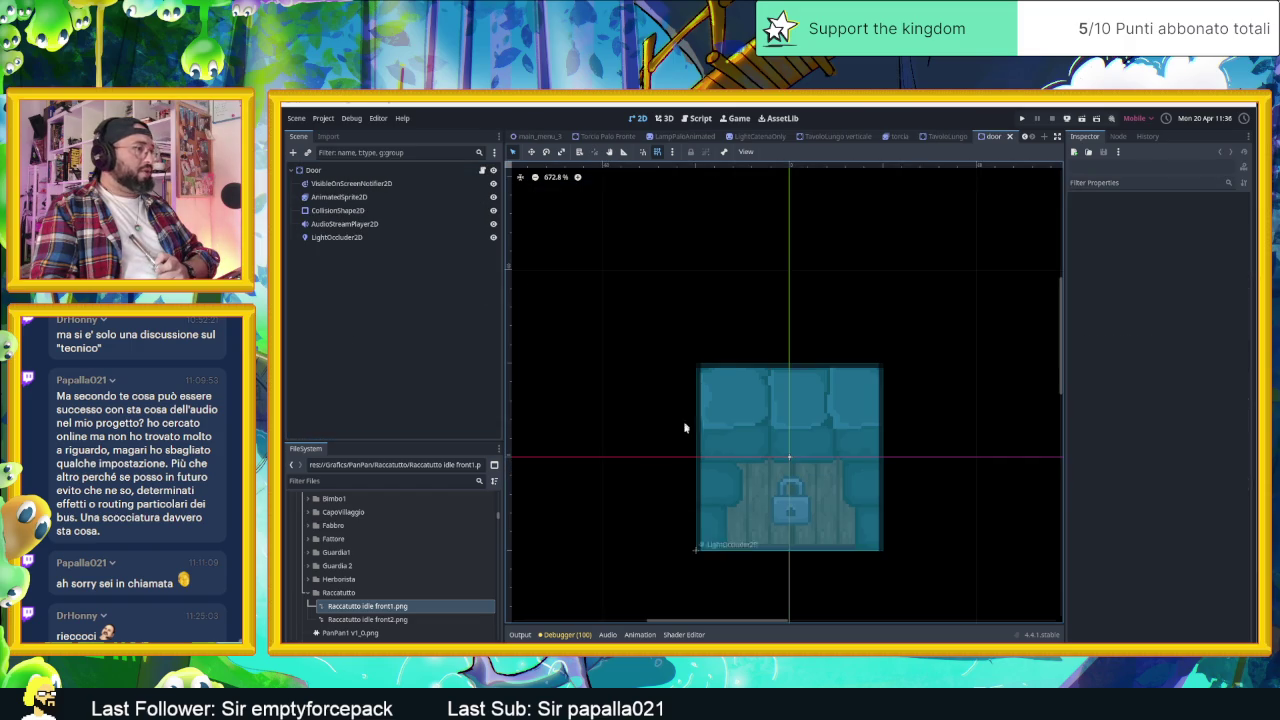
pyautogui.click(340, 198)
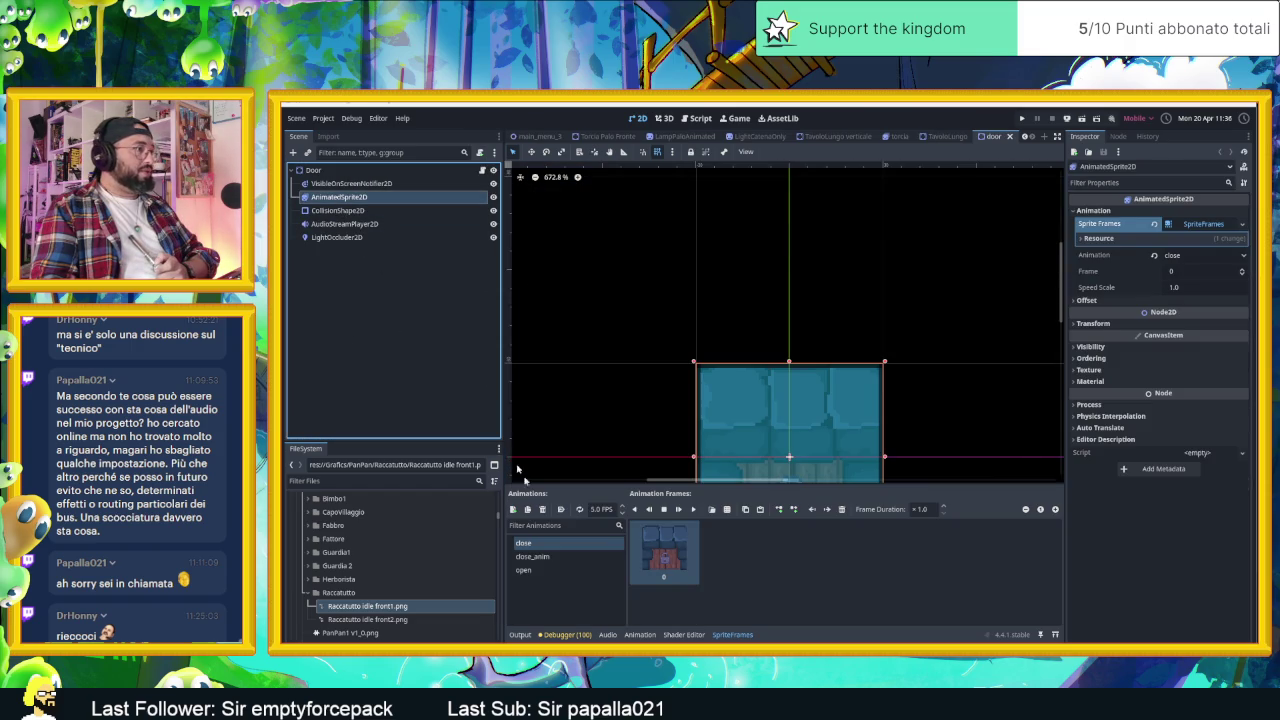
pyautogui.click(540, 557)
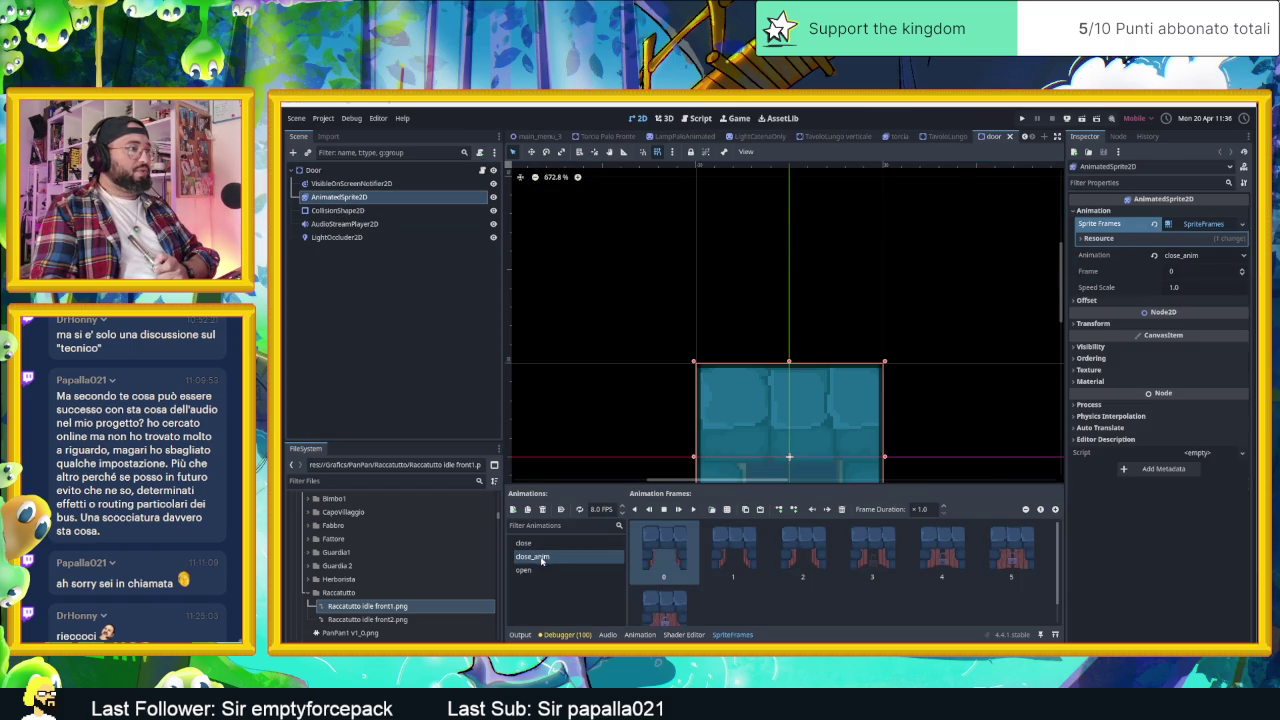
pyautogui.click(538, 570)
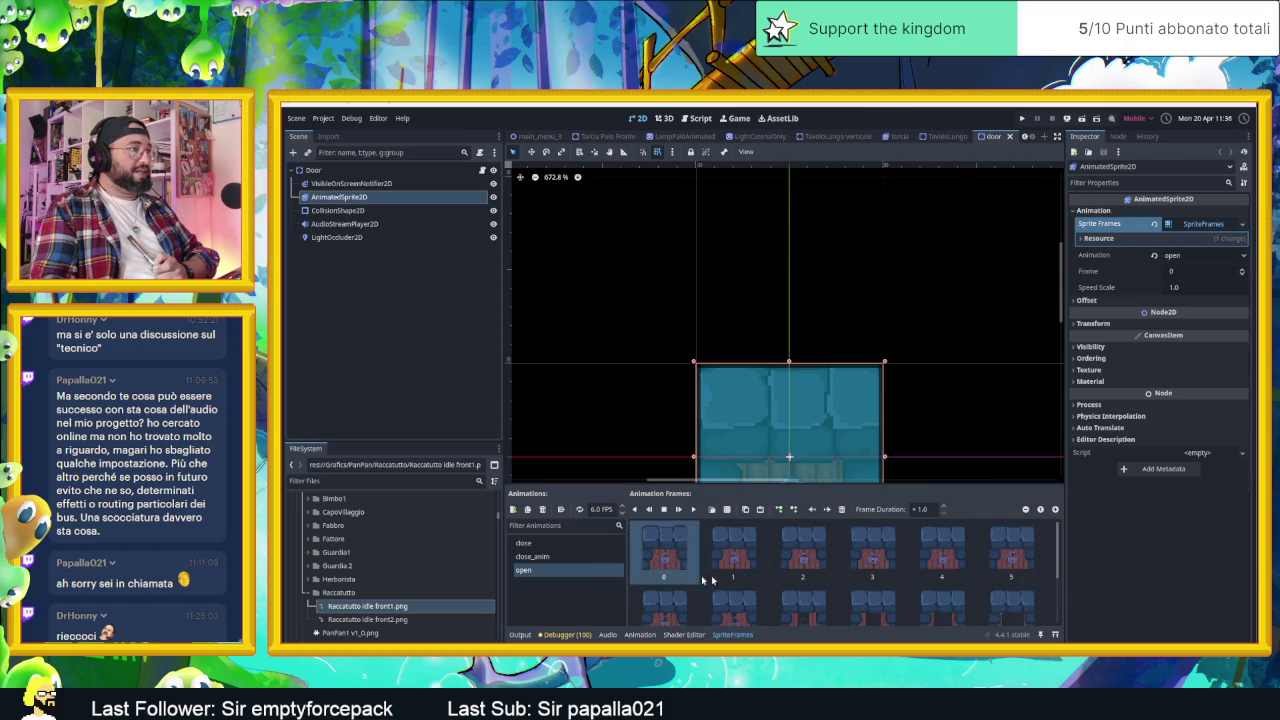
pyautogui.scroll(-2, 654, 575)
pyautogui.scroll(-2, 953, 434)
pyautogui.scroll(-1, 953, 434)
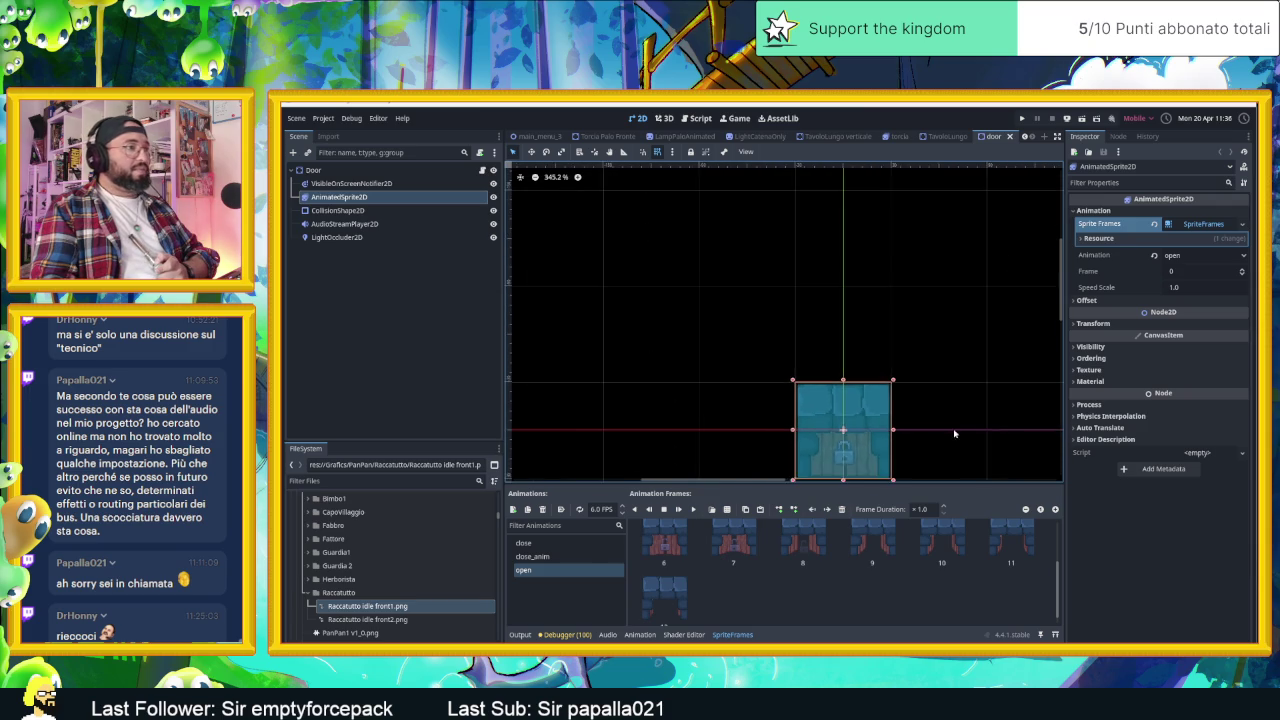
pyautogui.moveTo(953, 434); pyautogui.dragTo(891, 346)
pyautogui.scroll(2, 760, 565)
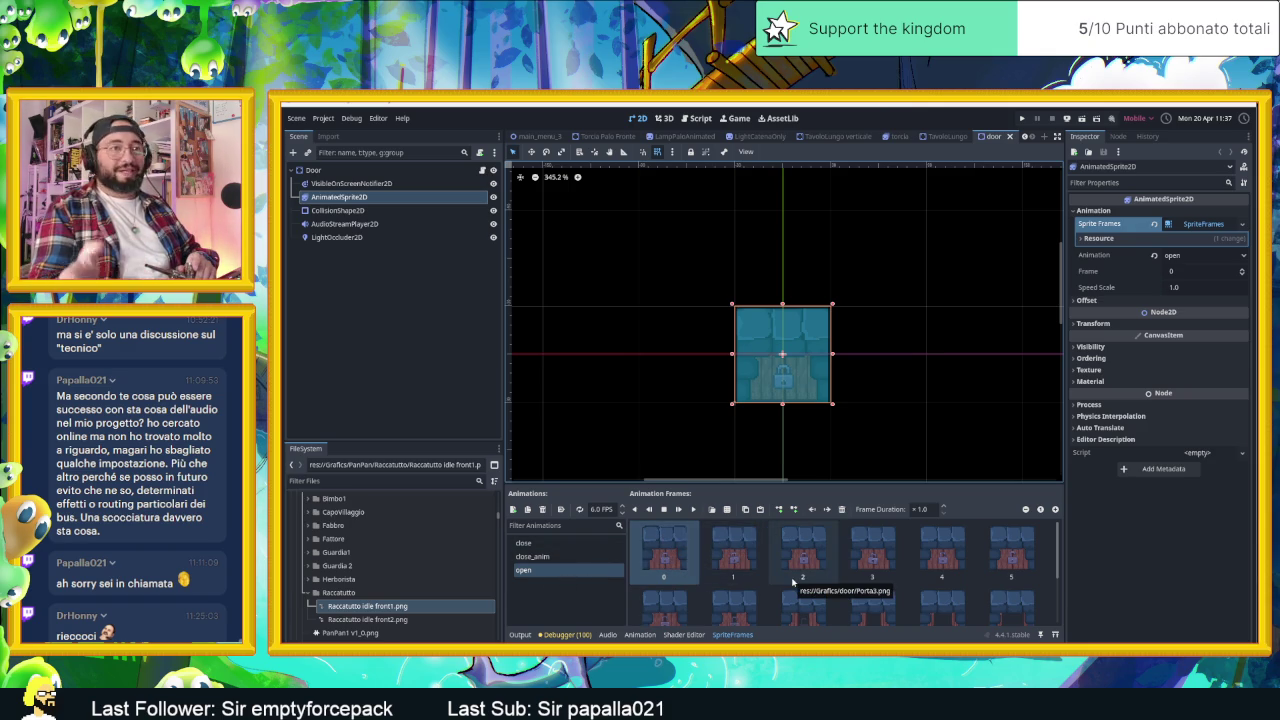
pyautogui.click(658, 537)
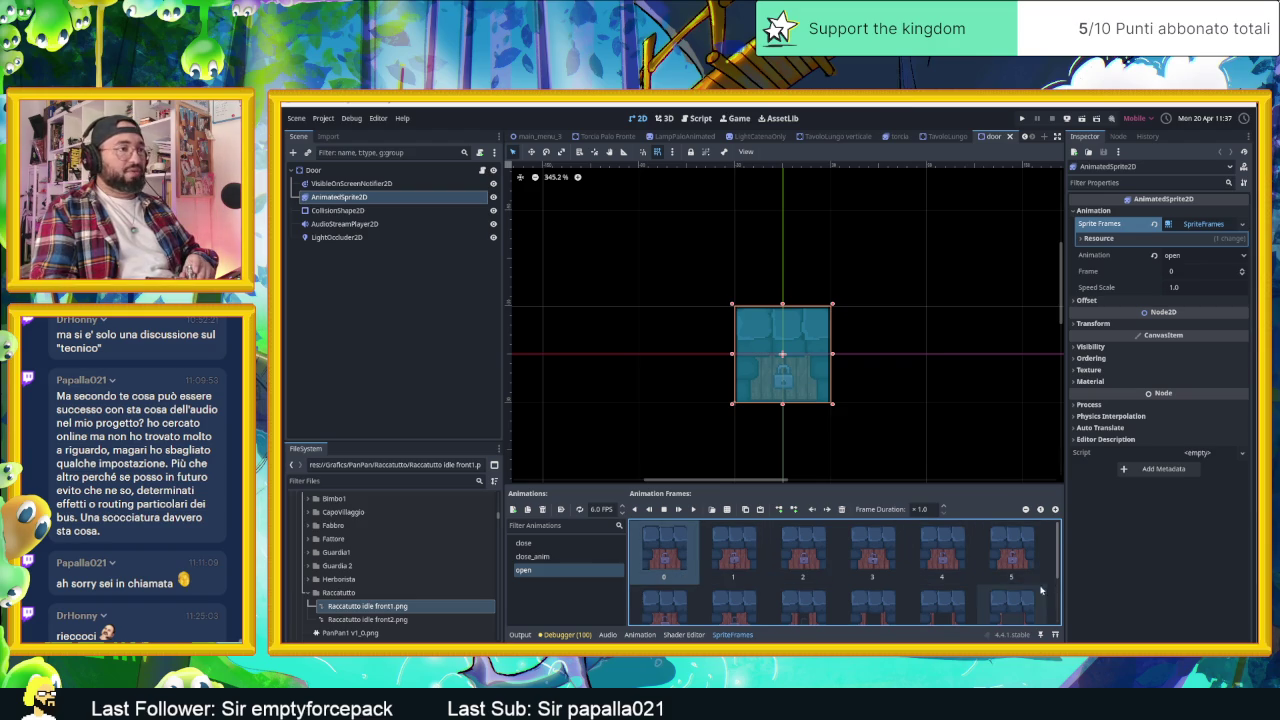
pyautogui.scroll(-2, 1020, 589)
pyautogui.scroll(-1, 940, 591)
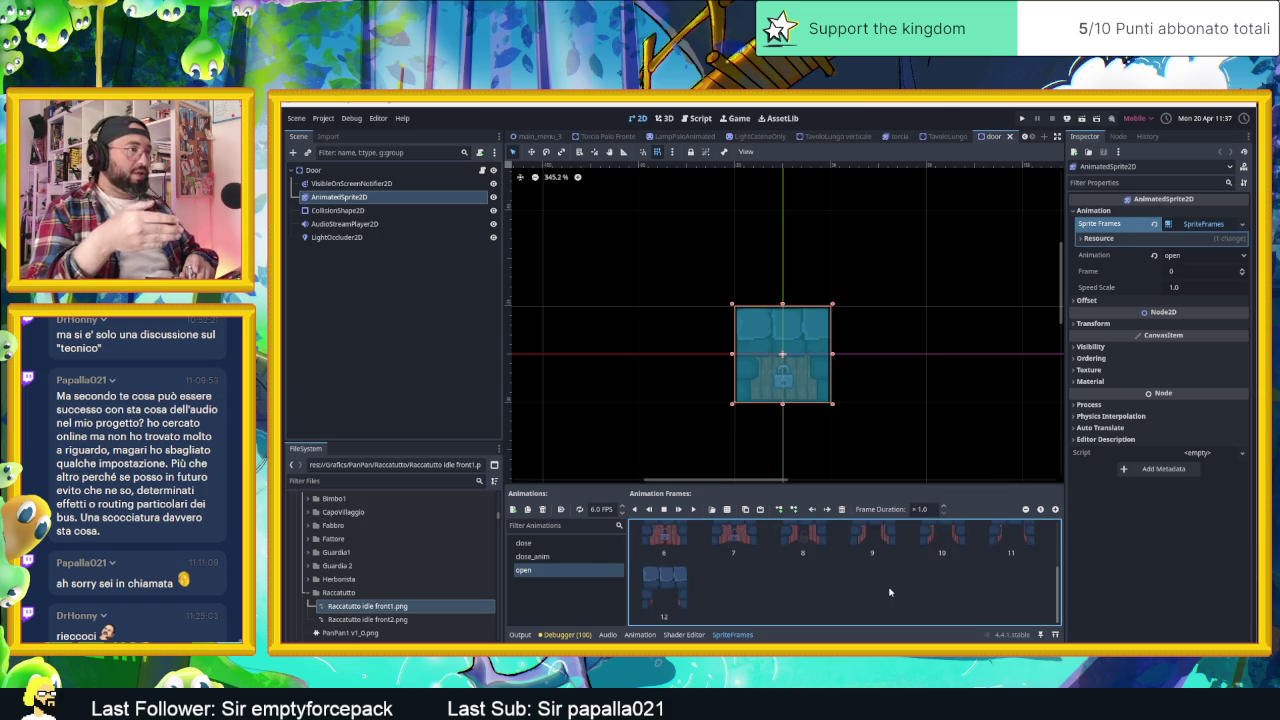
pyautogui.scroll(3, 889, 592)
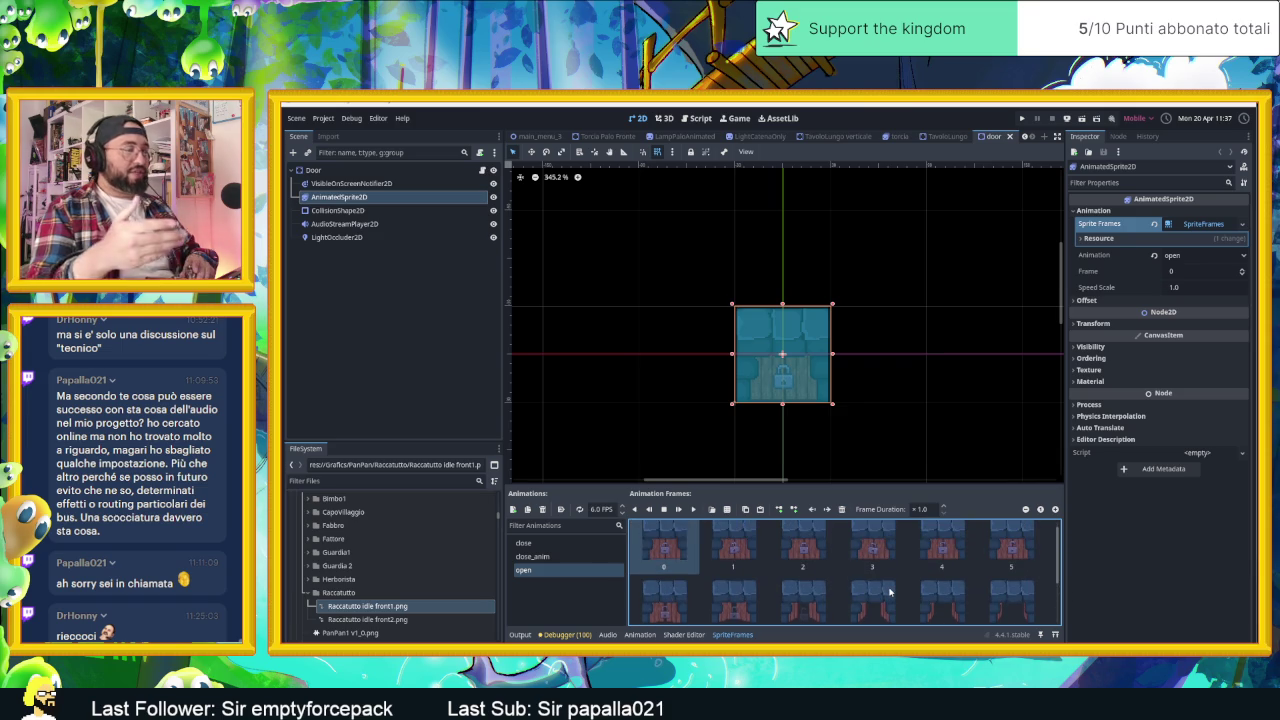
pyautogui.scroll(1, 888, 590)
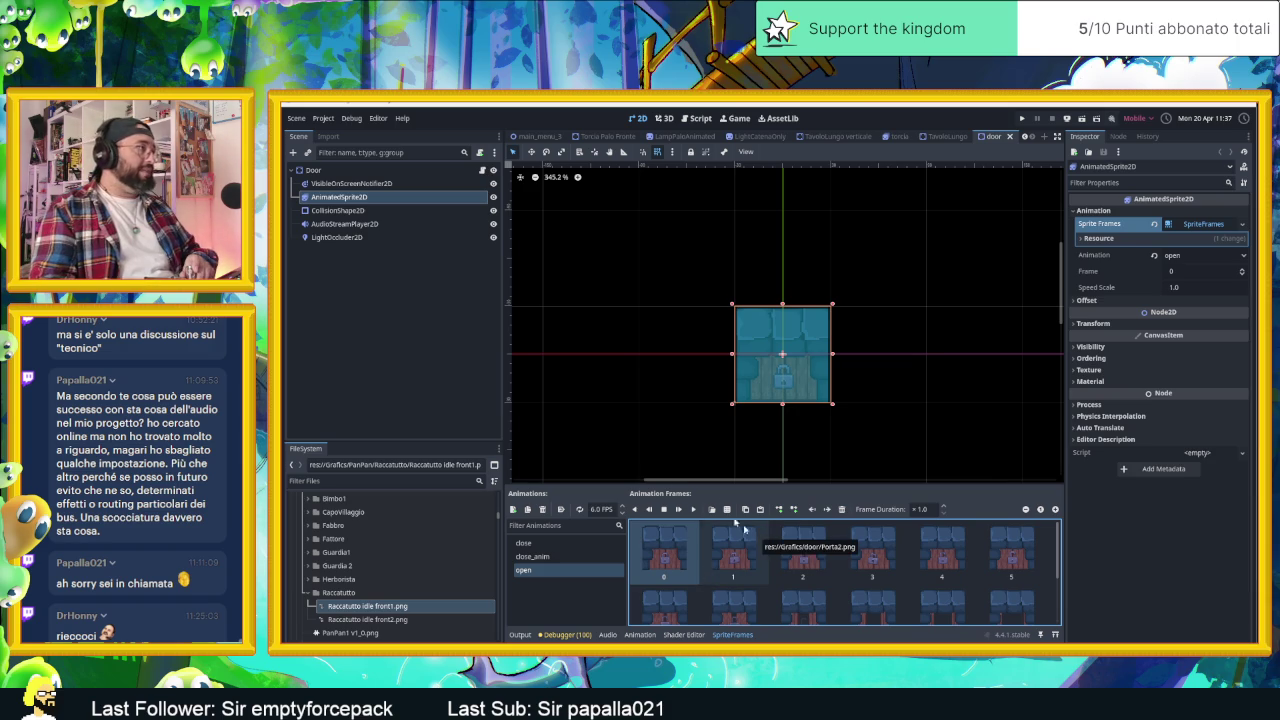
pyautogui.click(331, 323)
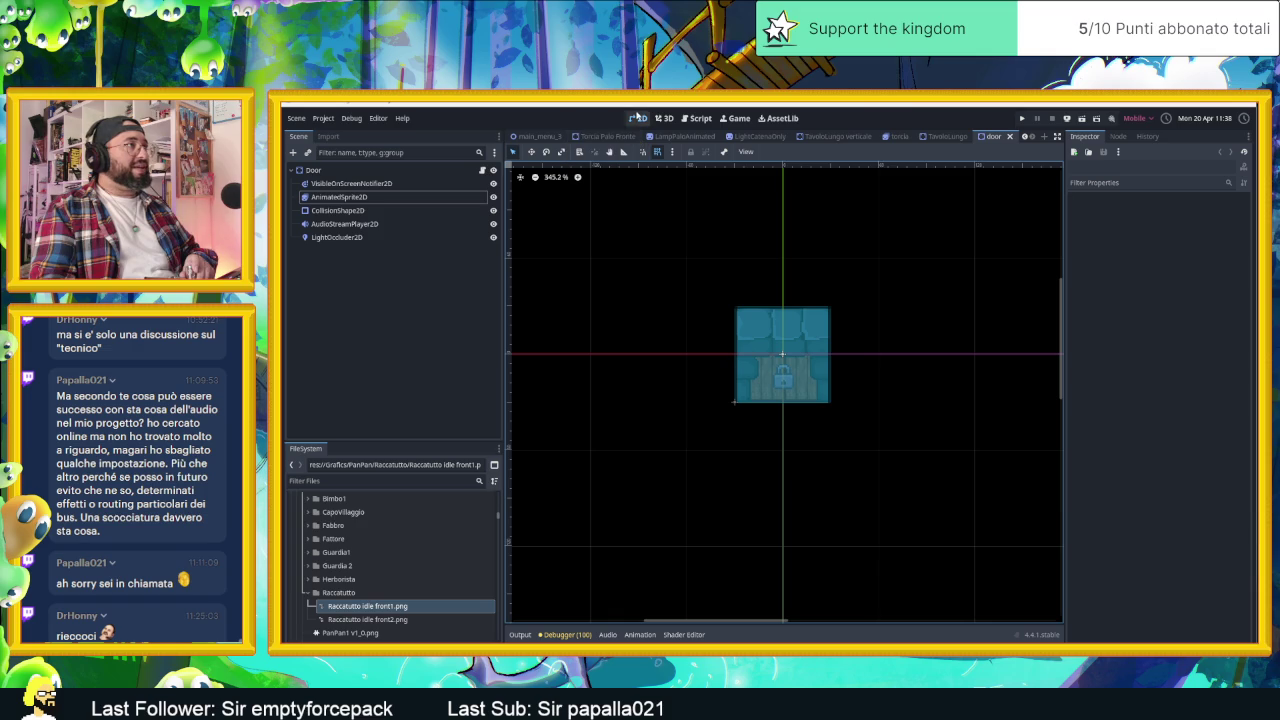
pyautogui.moveTo(760, 136)
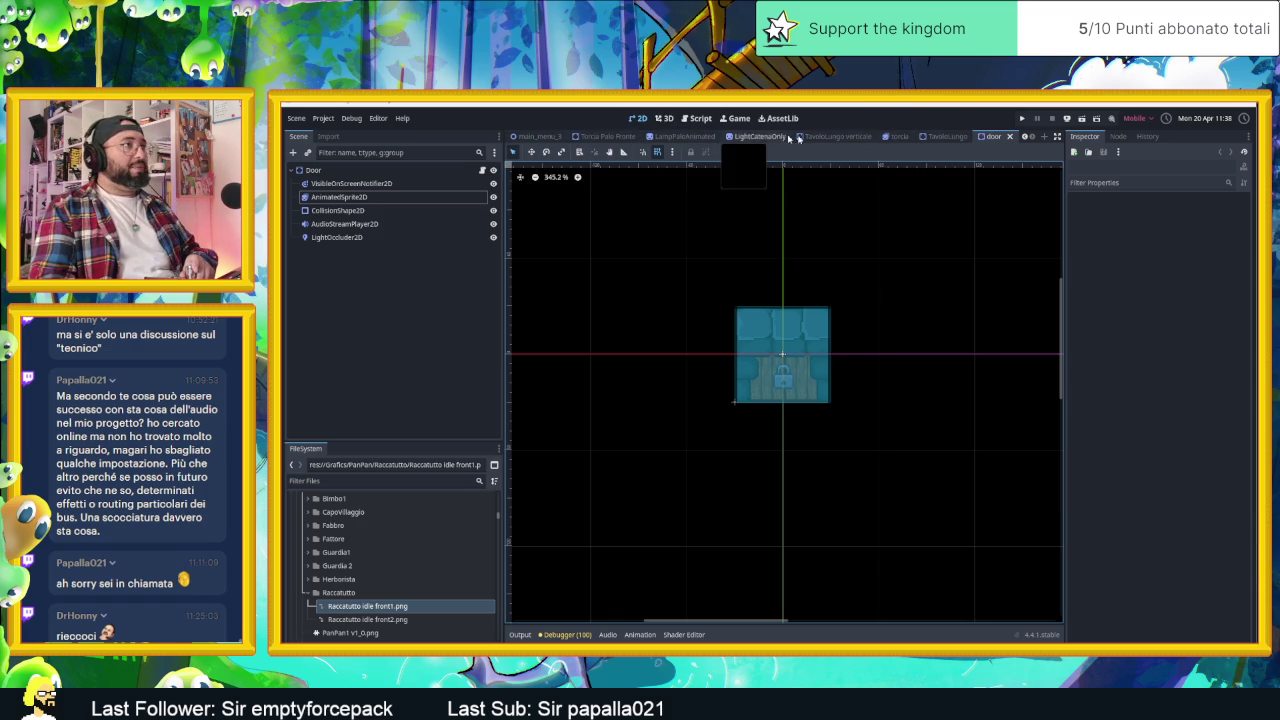
# - Switch back to the Village scene tab and save it
pyautogui.click(1025, 137)
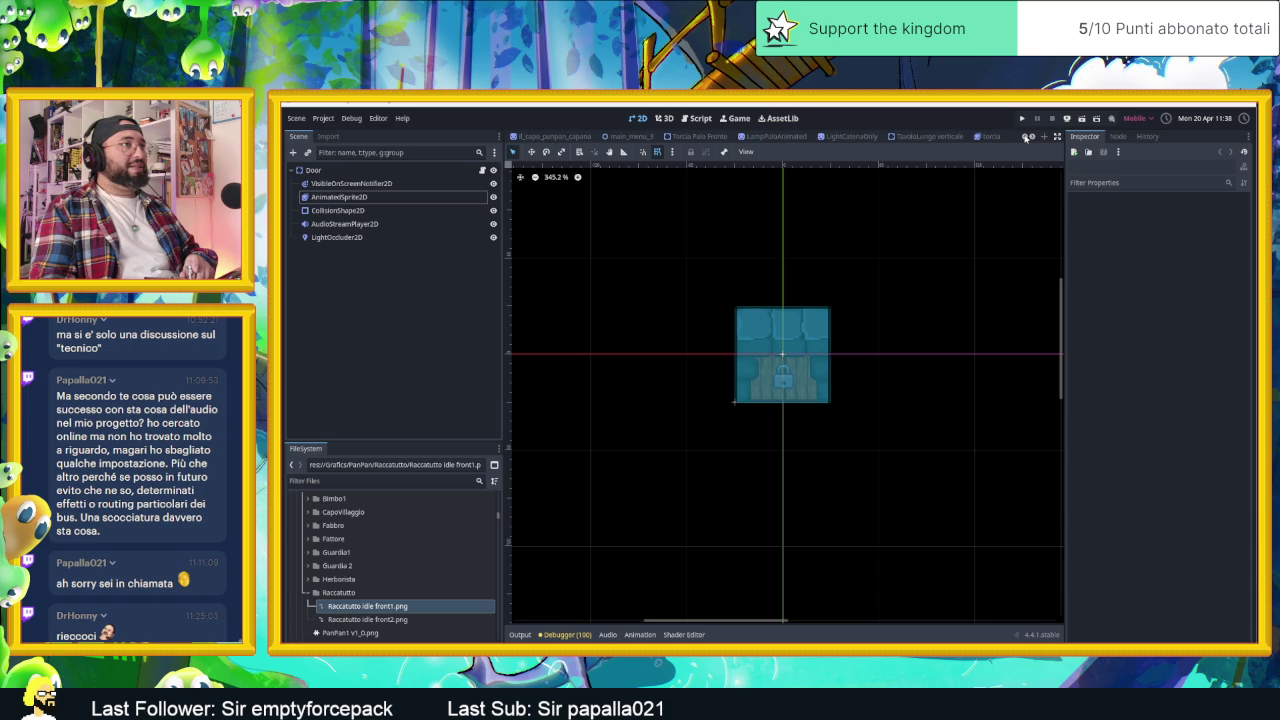
pyautogui.click(1025, 137)
pyautogui.click(1025, 137)
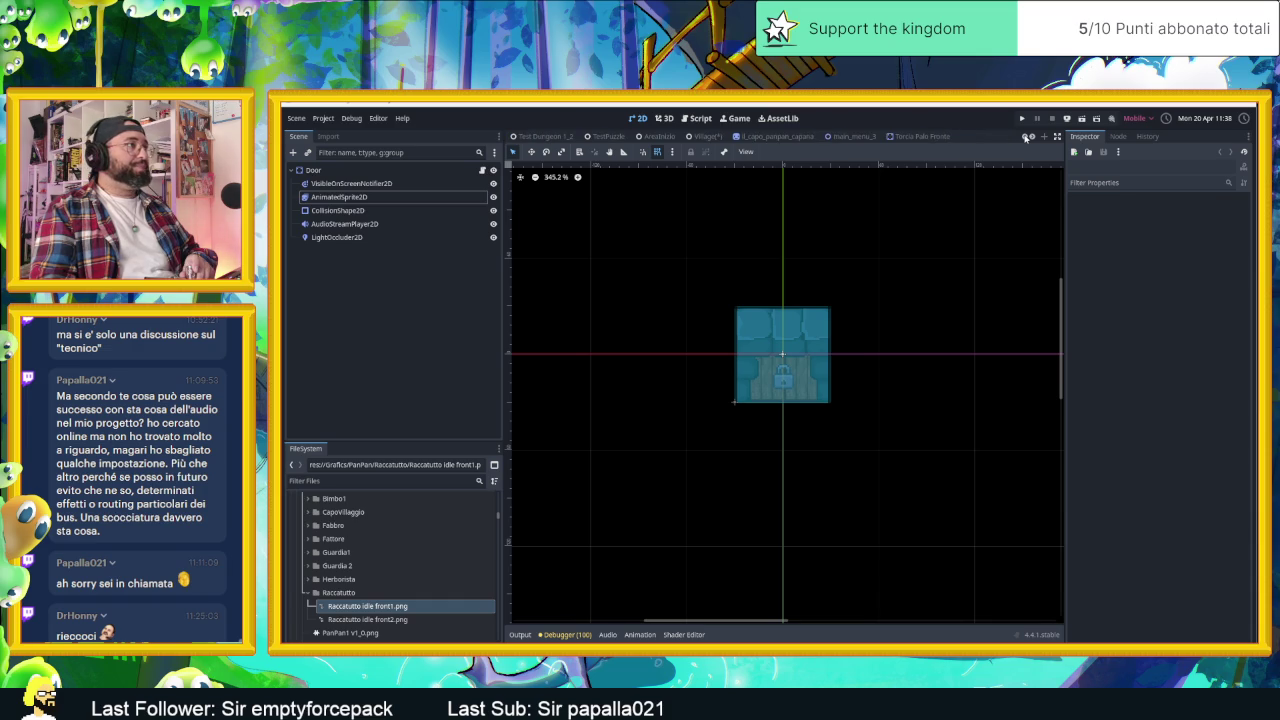
pyautogui.click(700, 137)
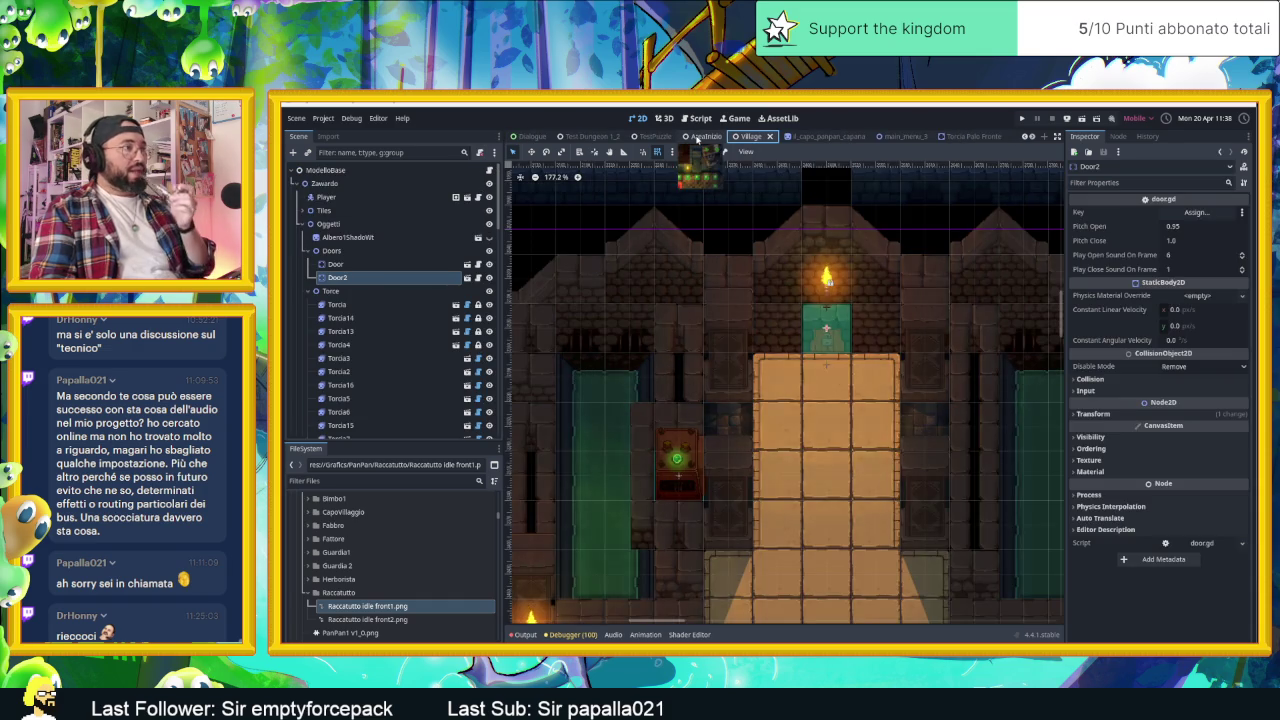
pyautogui.hotkey('ctrl', 's')
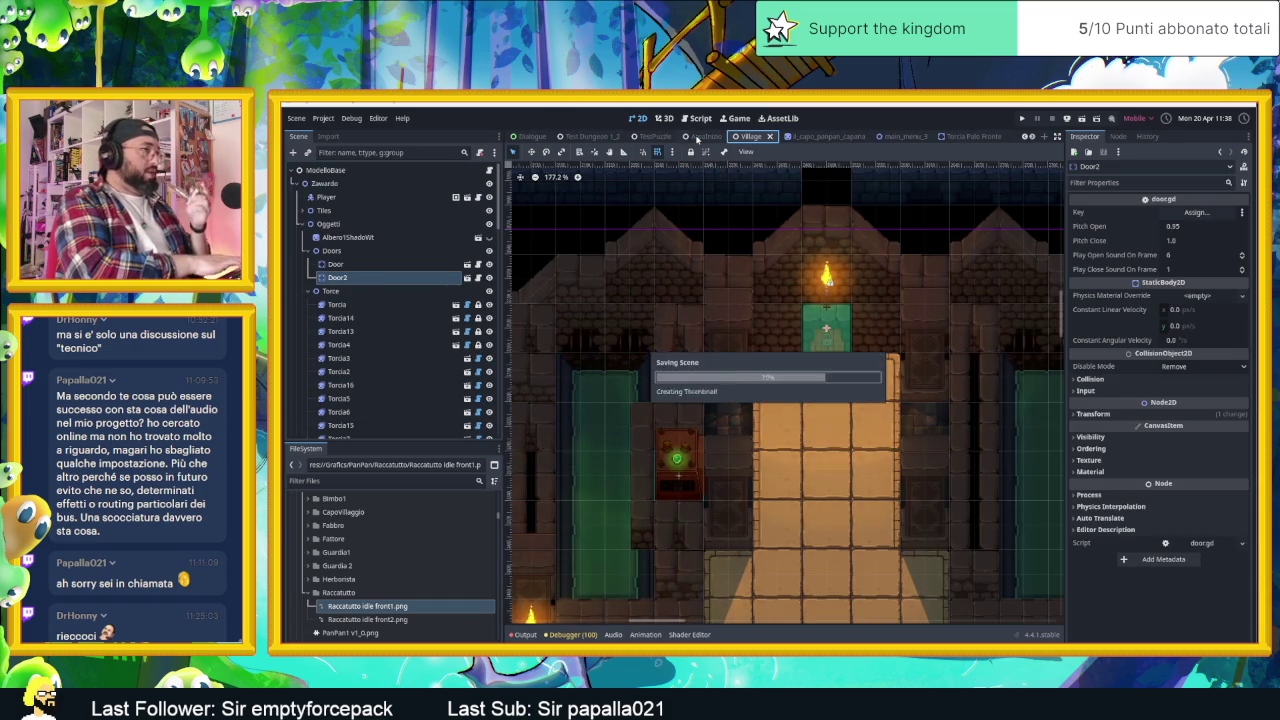
# - Collapse the Doors, Torce and Oggetti branches, then show the Output log
pyautogui.scroll(-3, 897, 360)
pyautogui.scroll(-4, 897, 360)
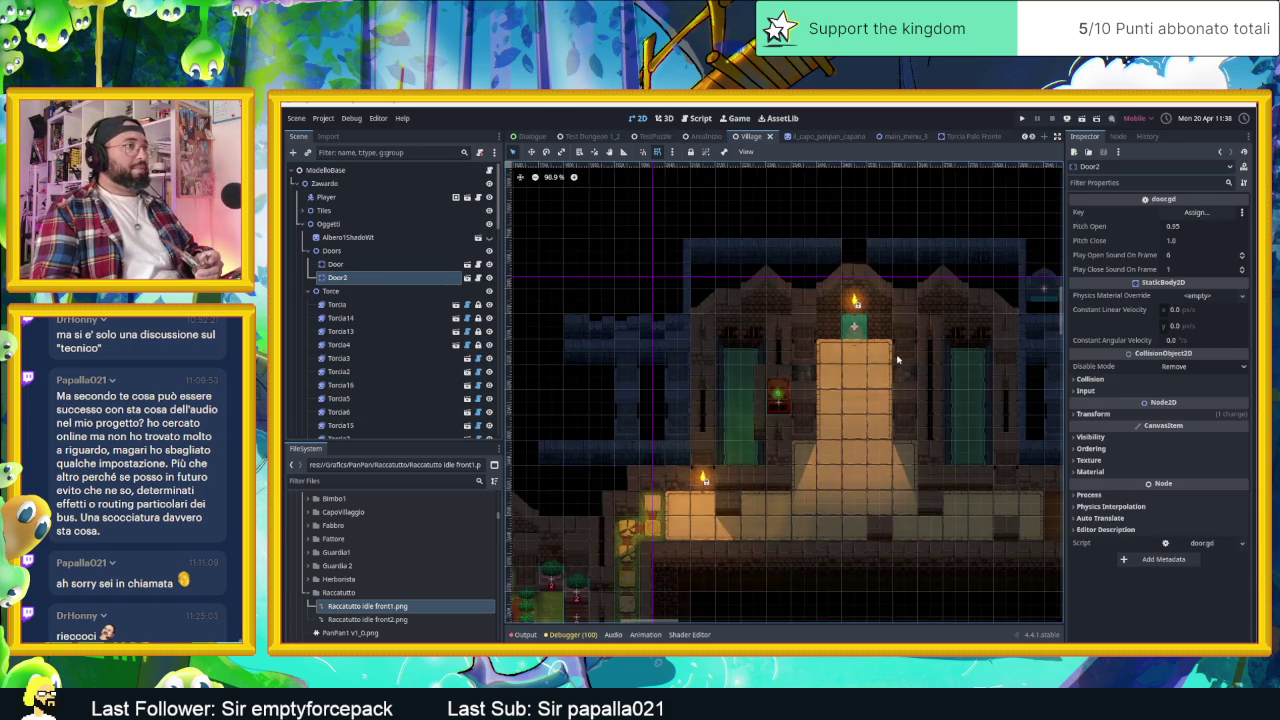
pyautogui.scroll(2, 897, 360)
pyautogui.scroll(1, 860, 345)
pyautogui.scroll(2, 850, 345)
pyautogui.scroll(1, 849, 345)
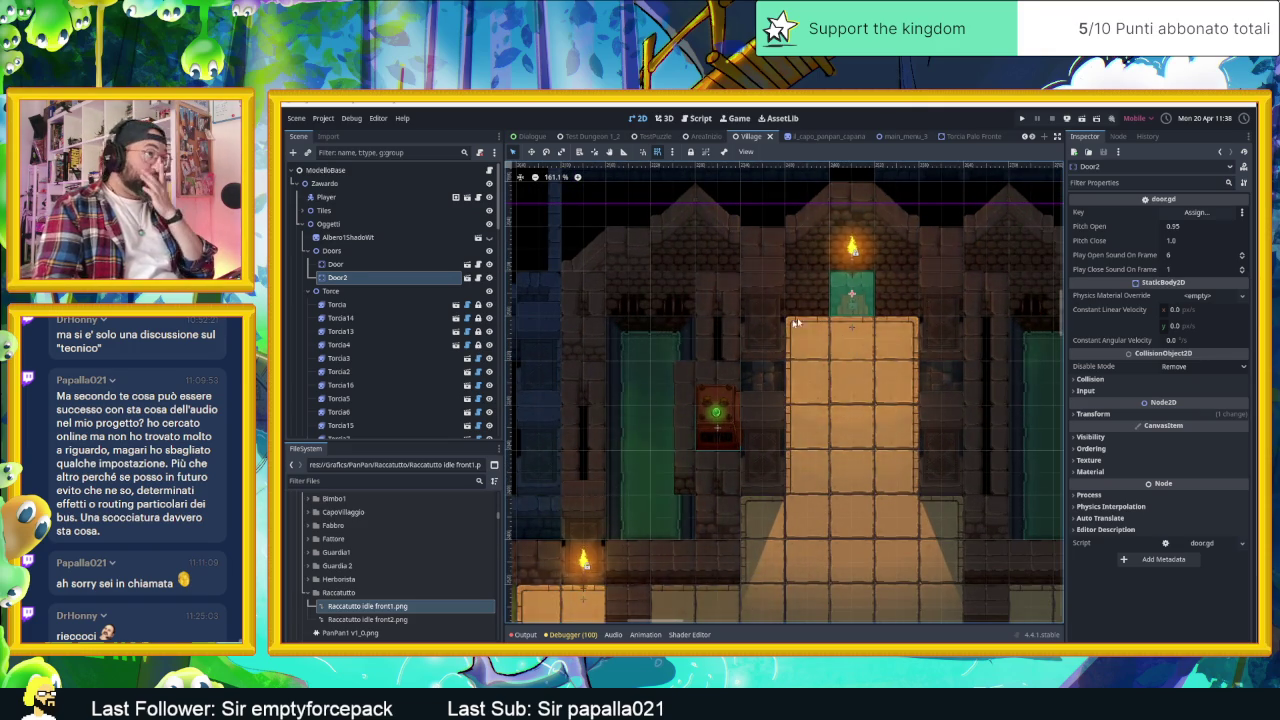
pyautogui.click(310, 250)
pyautogui.click(311, 264)
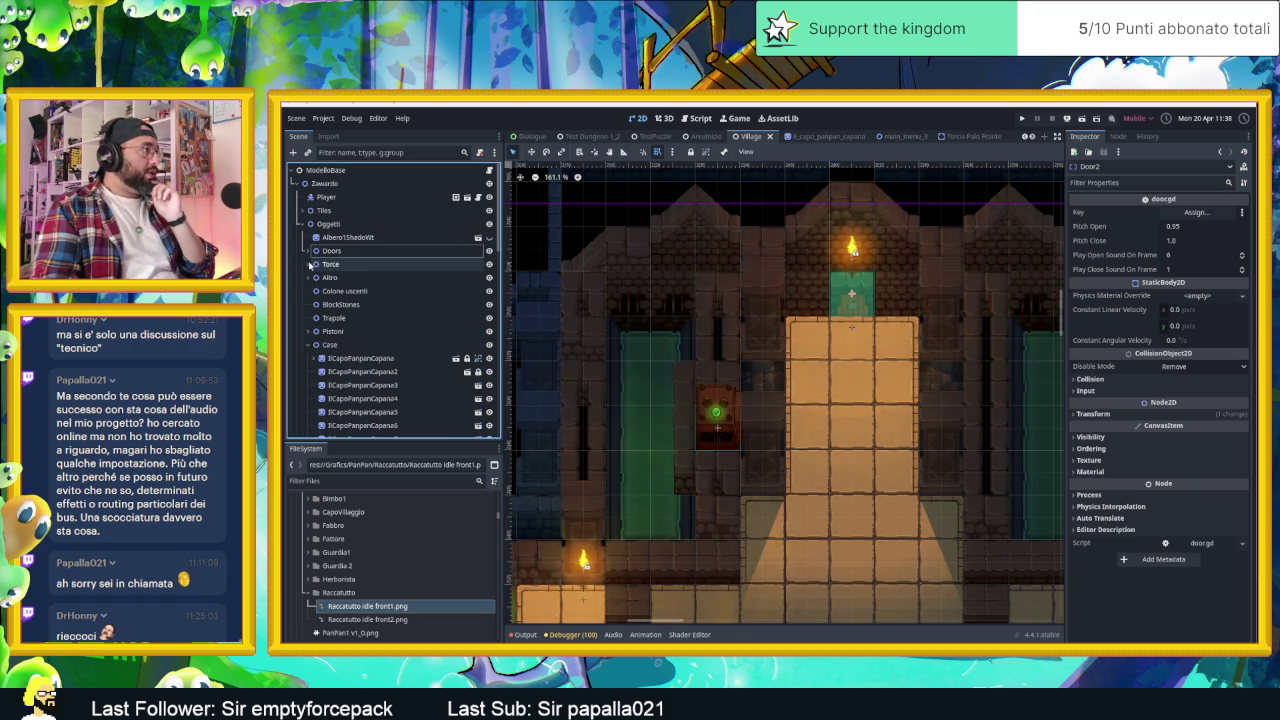
pyautogui.click(304, 223)
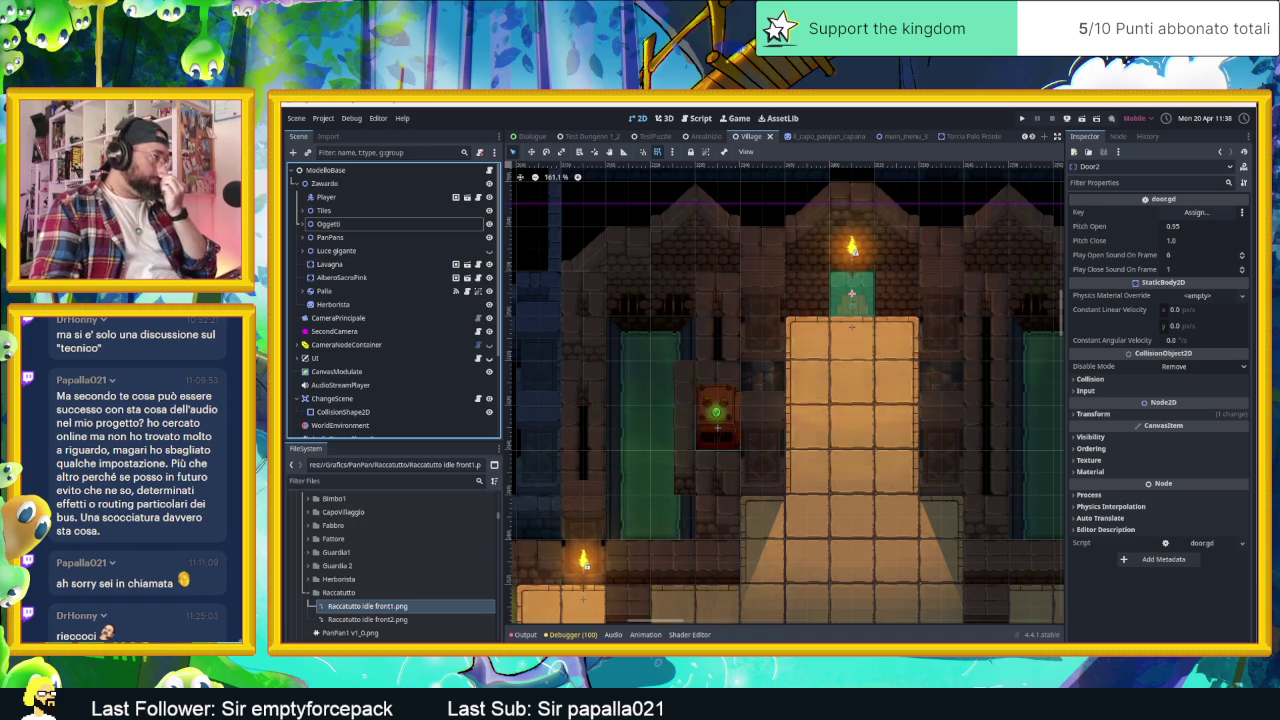
pyautogui.click(525, 634)
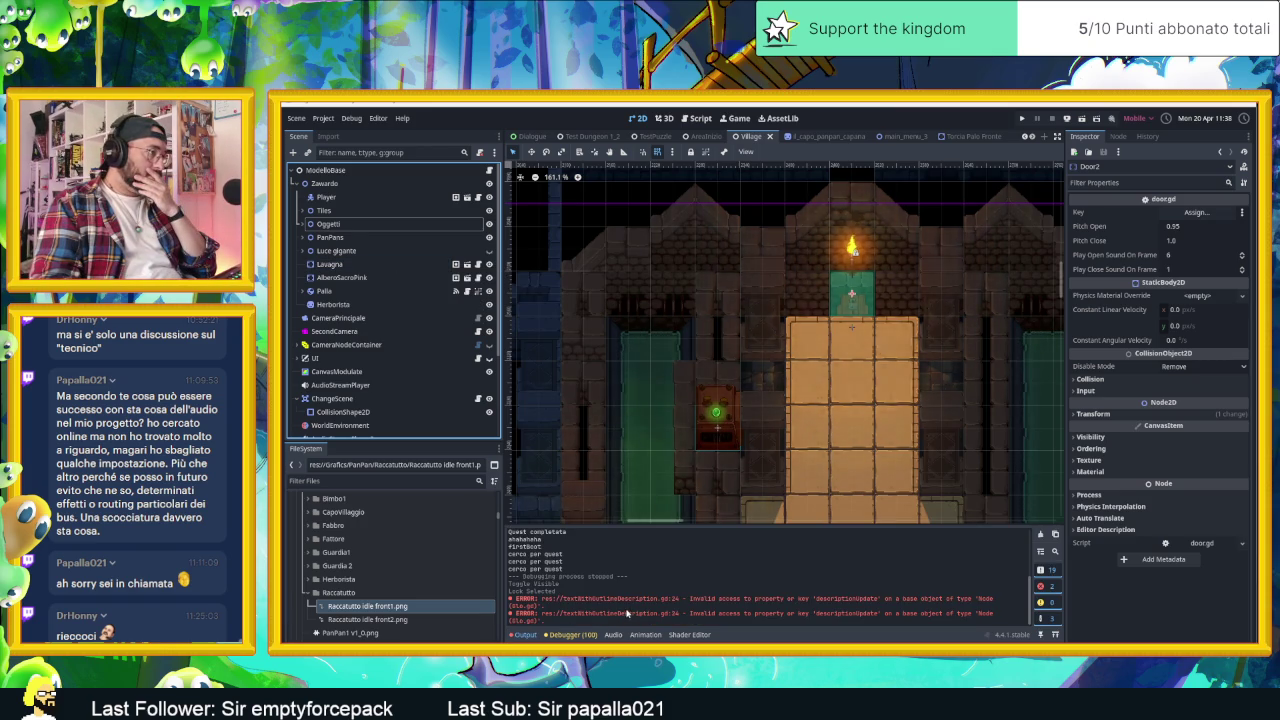
pyautogui.click(1040, 537)
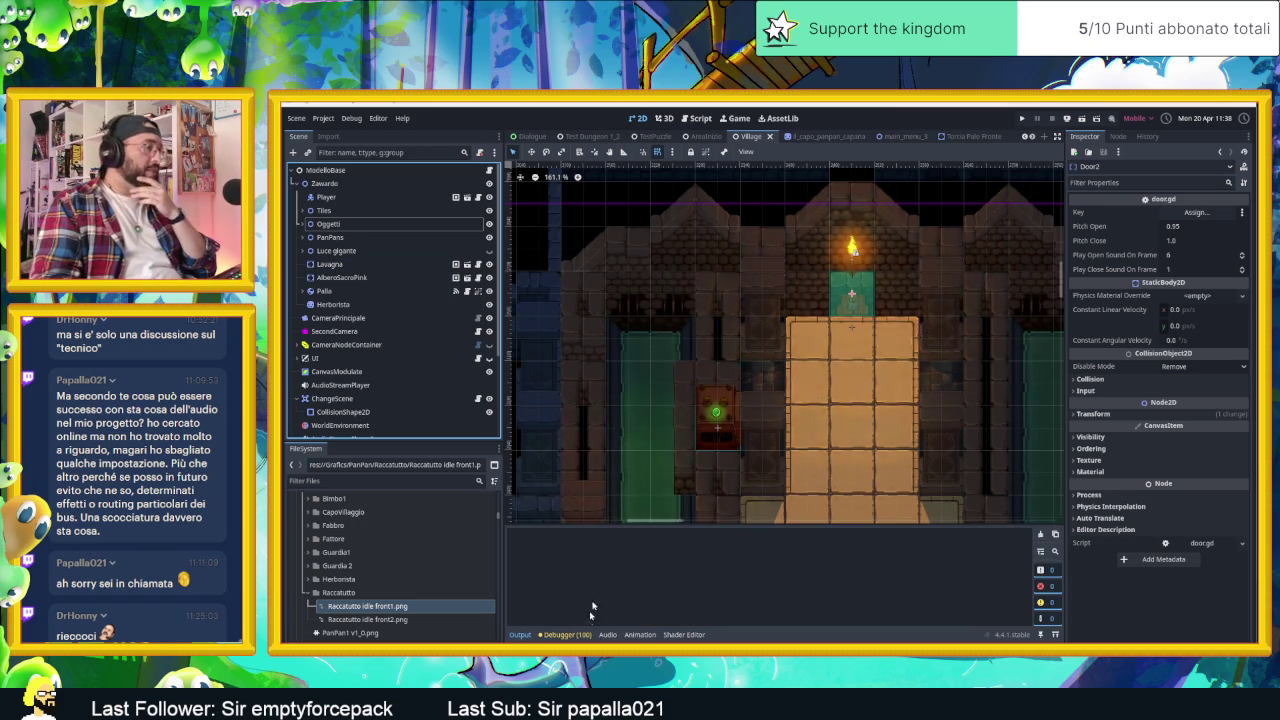
pyautogui.scroll(-3, 765, 470)
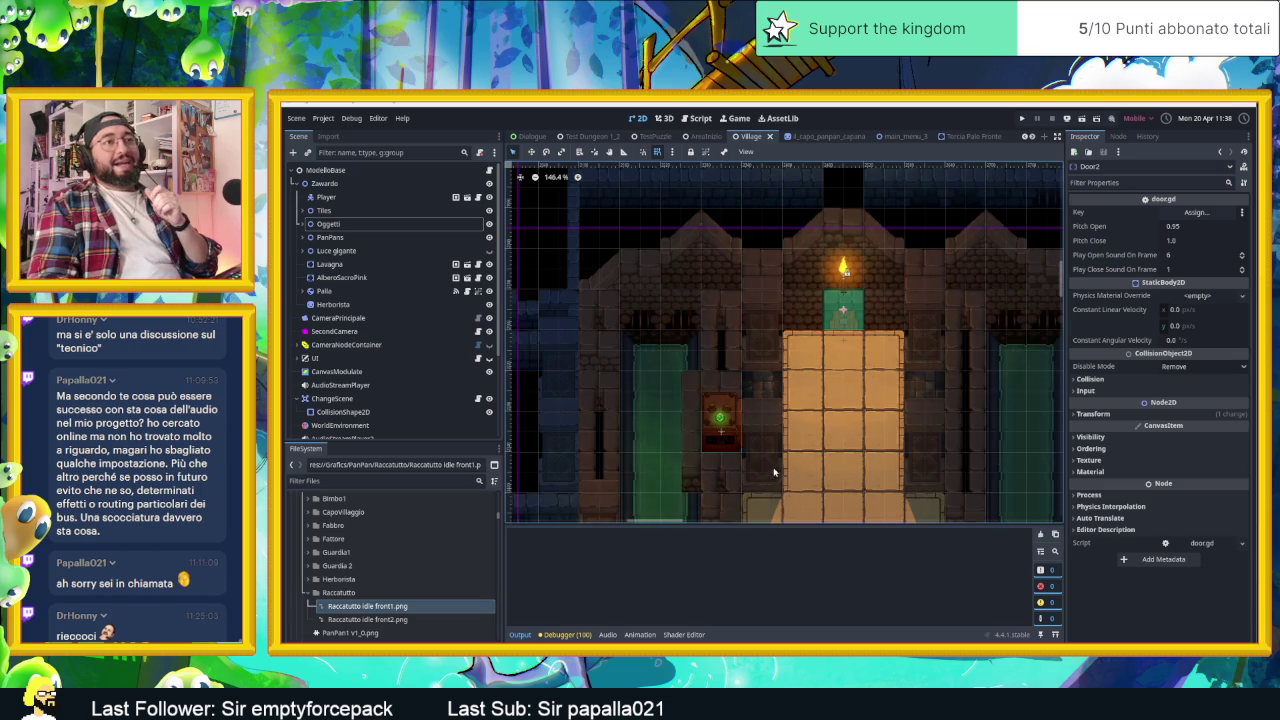
pyautogui.scroll(-1, 862, 436)
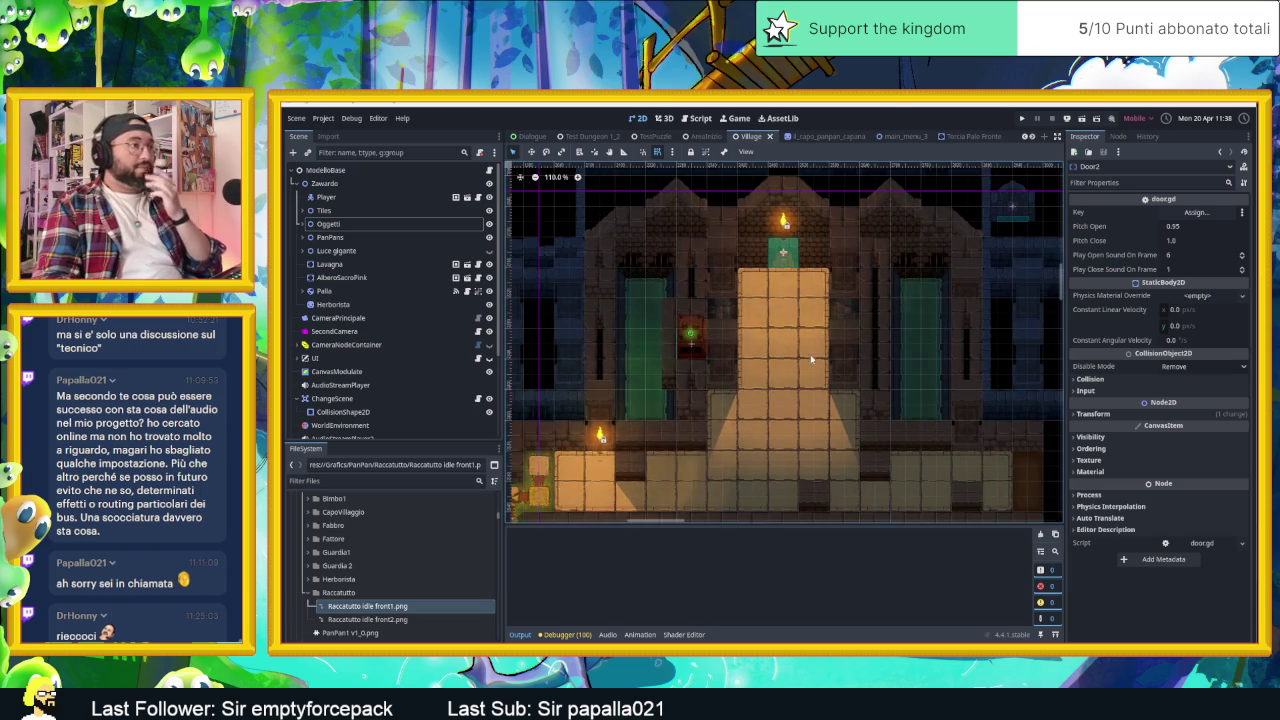
pyautogui.scroll(-2, 810, 410)
pyautogui.scroll(-2, 860, 351)
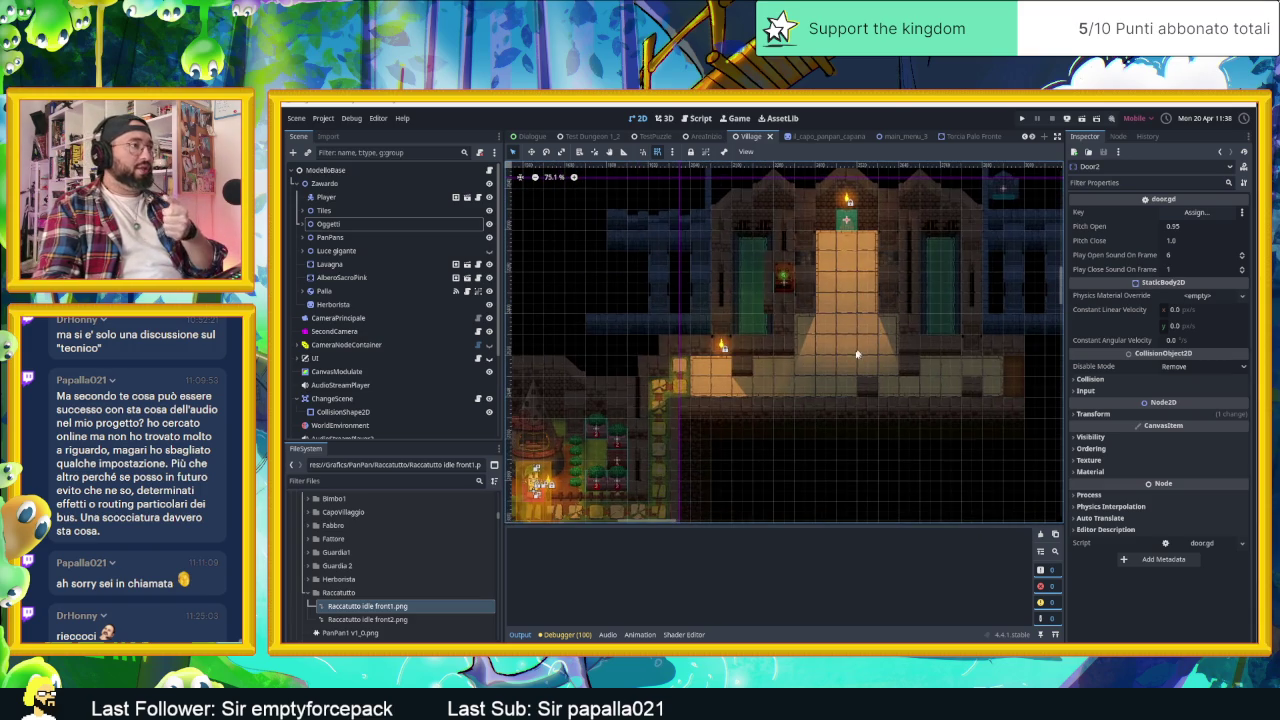
pyautogui.moveTo(818, 440); pyautogui.dragTo(934, 373)
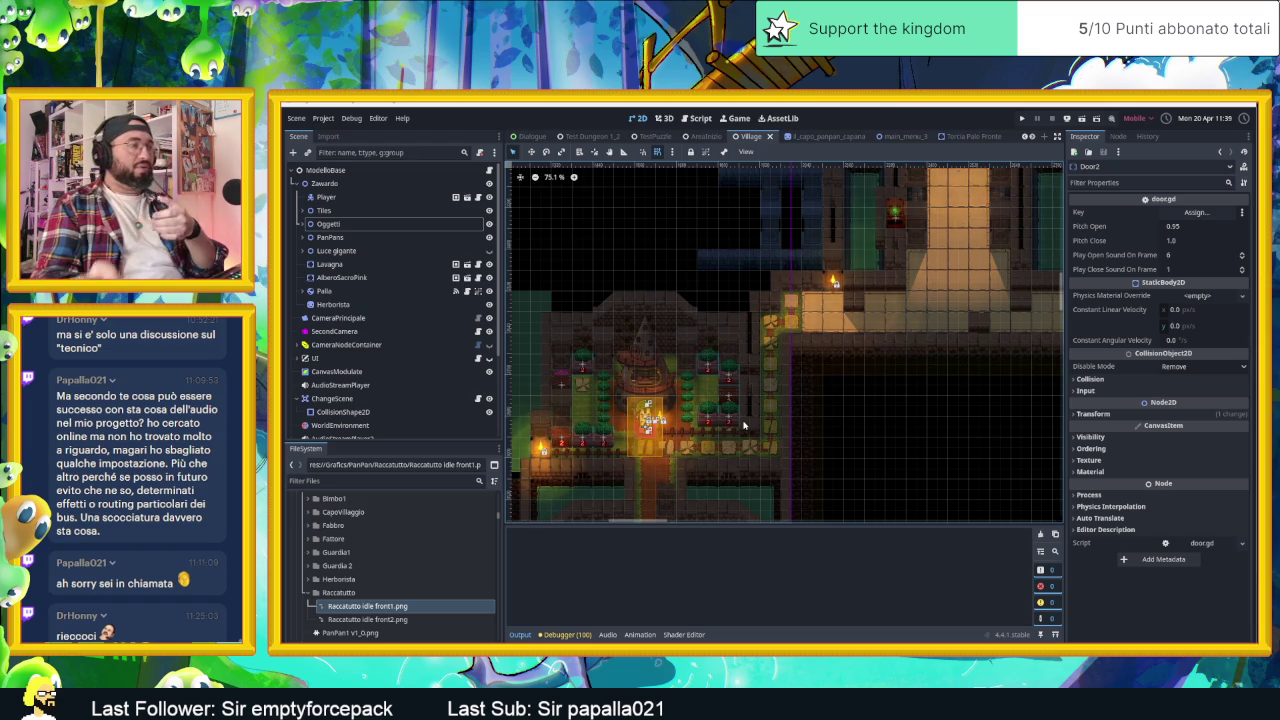
pyautogui.moveTo(740, 435); pyautogui.dragTo(774, 415)
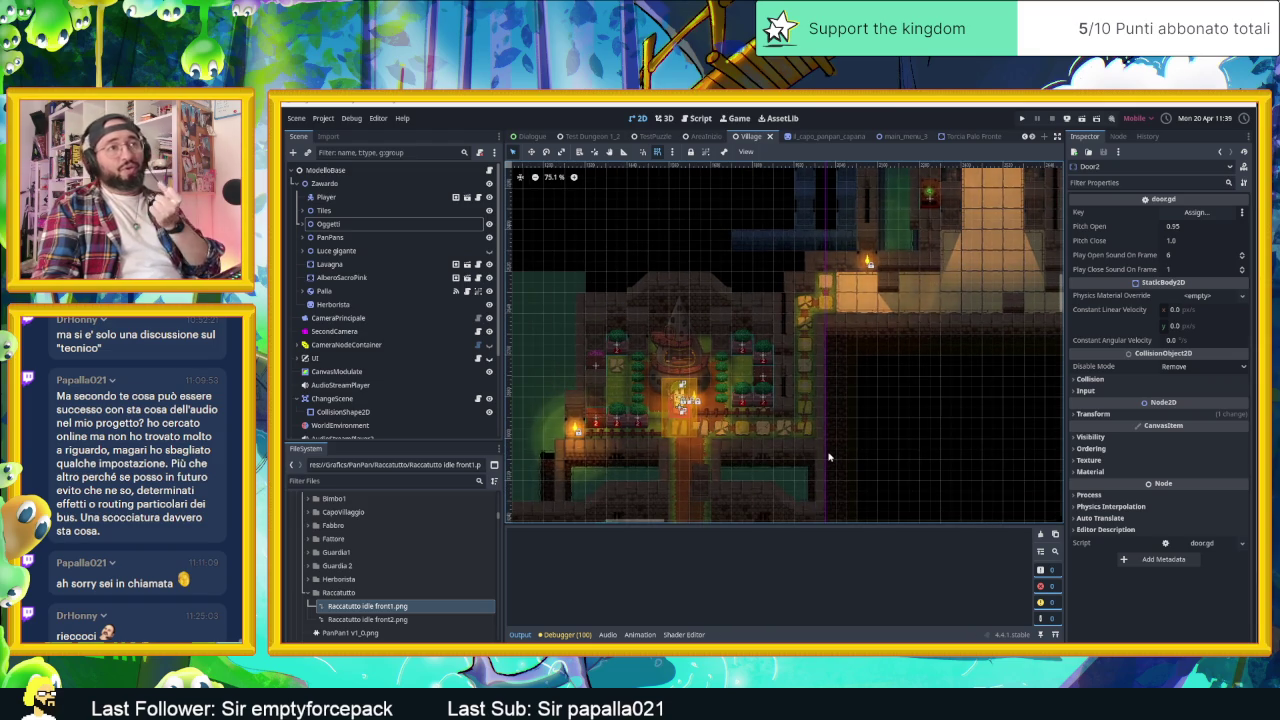
pyautogui.moveTo(828, 457); pyautogui.dragTo(906, 348)
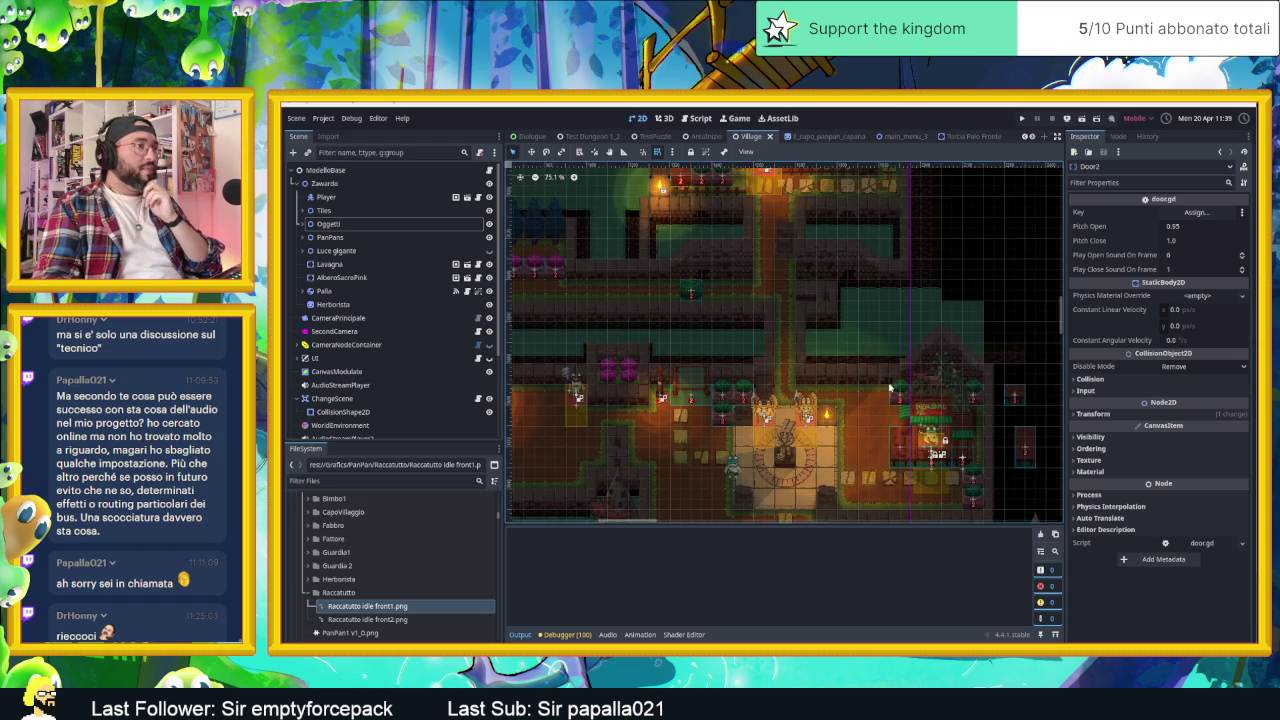
pyautogui.moveTo(886, 390)
pyautogui.mouseDown()
pyautogui.moveTo(924, 316)
pyautogui.moveTo(912, 356)
pyautogui.moveTo(861, 349)
pyautogui.mouseUp()
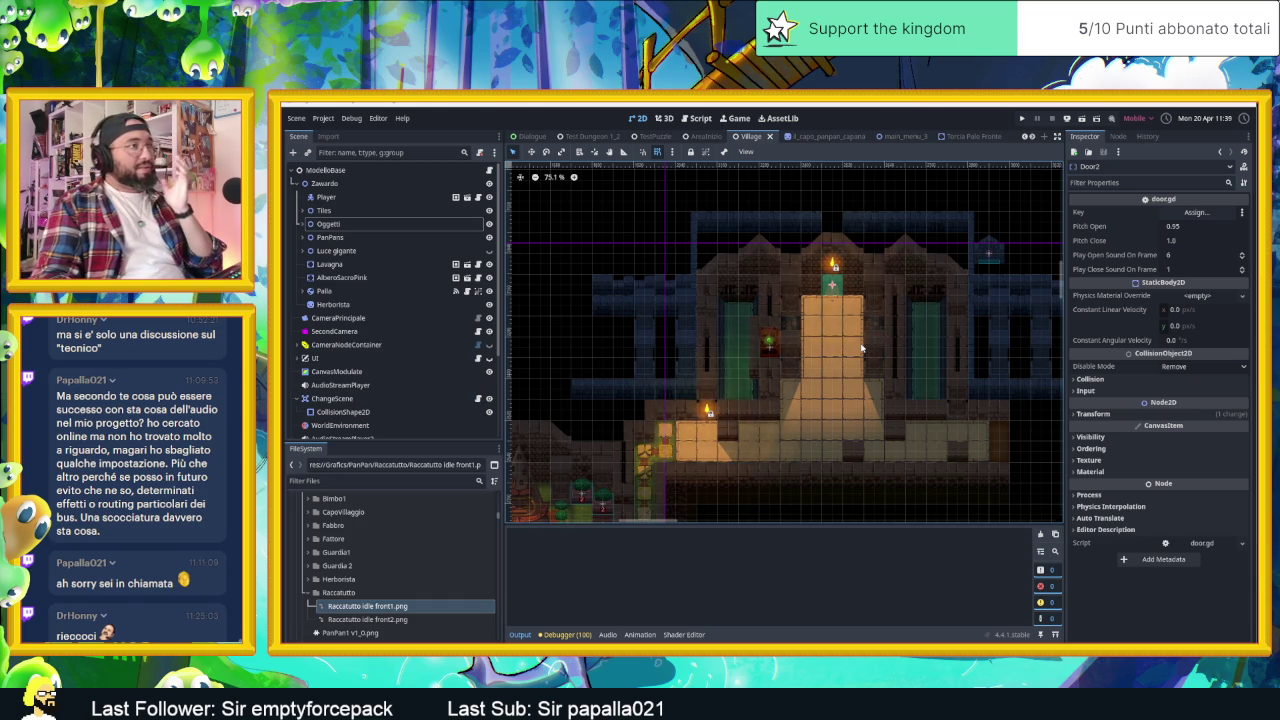
pyautogui.scroll(1, 862, 348)
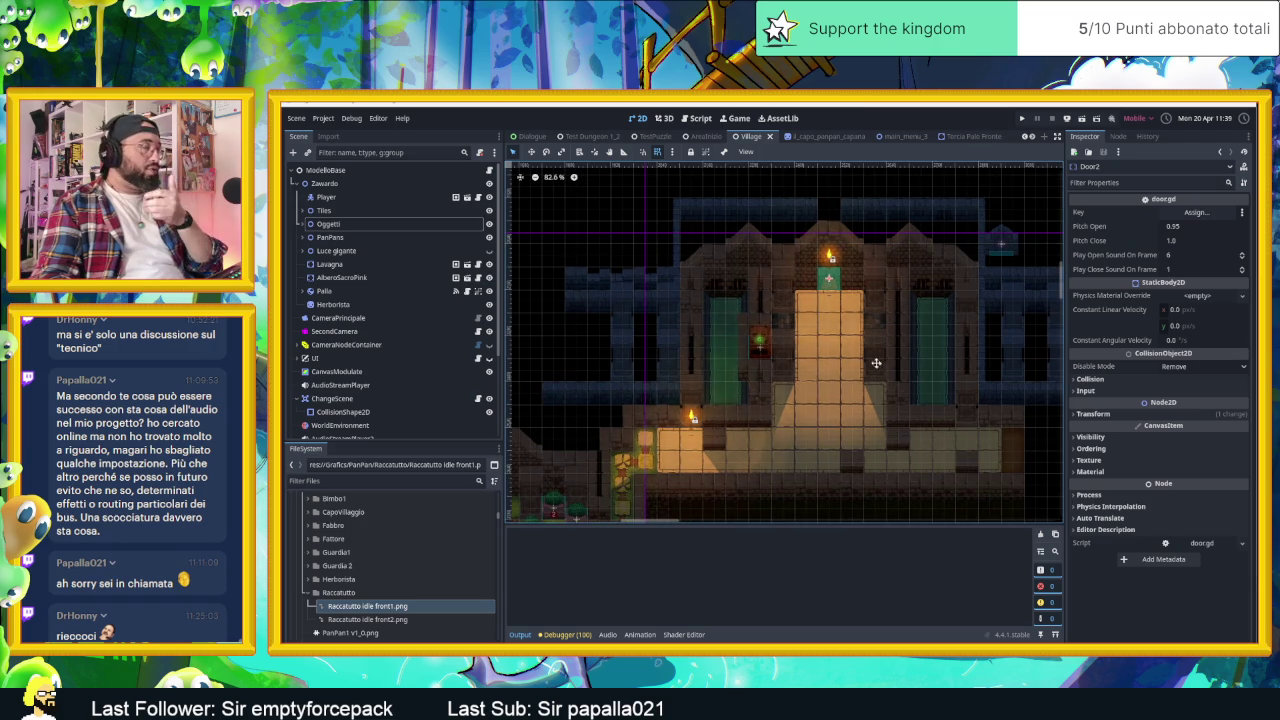
pyautogui.scroll(1, 875, 350)
pyautogui.scroll(1, 875, 354)
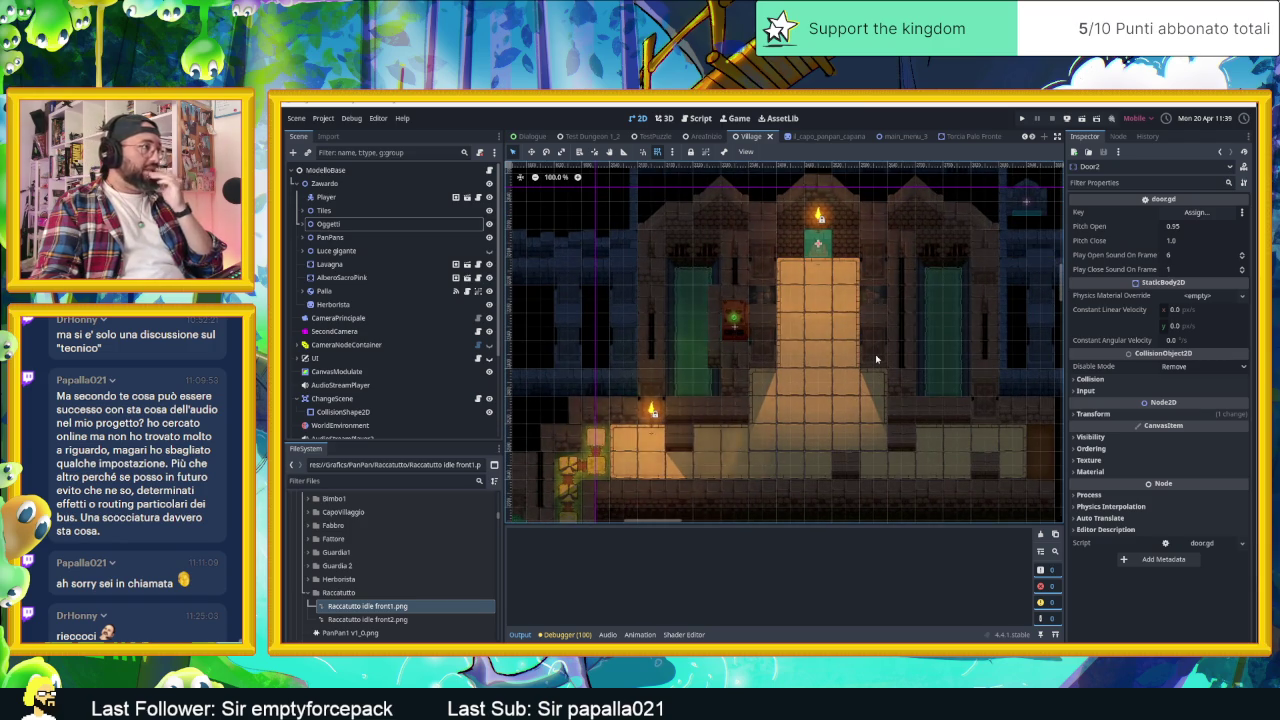
pyautogui.scroll(-2, 875, 354)
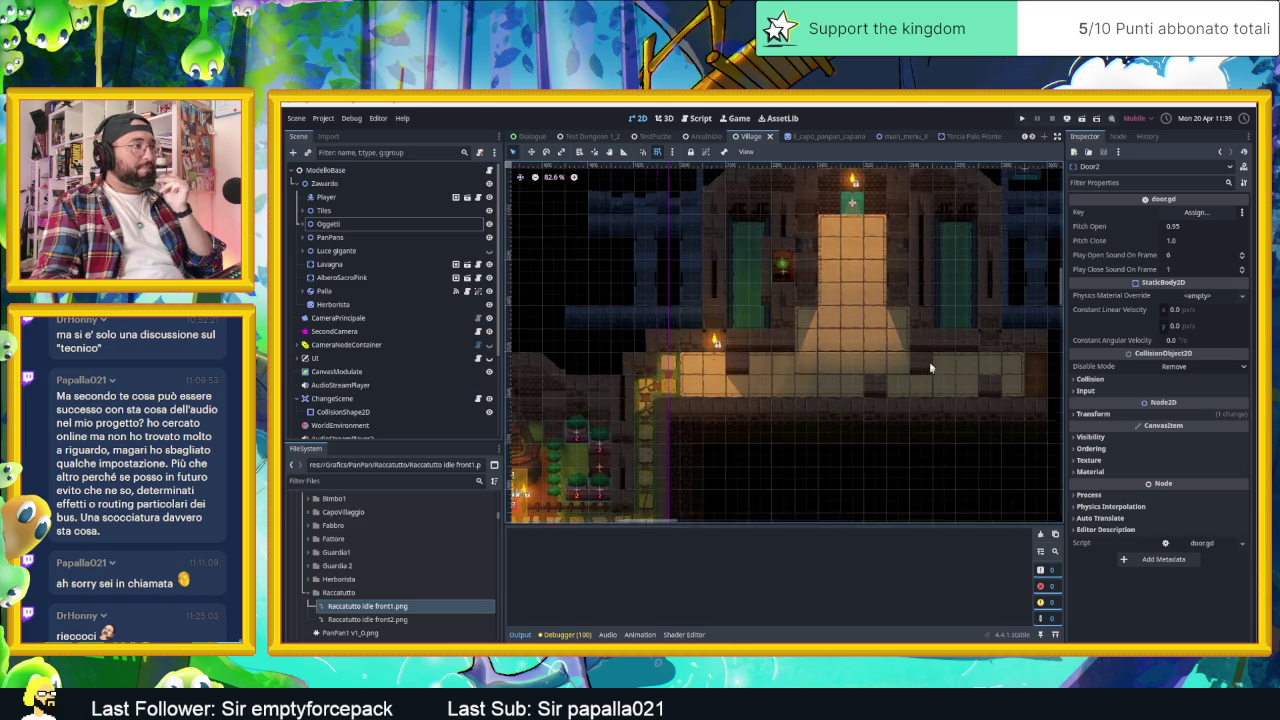
pyautogui.scroll(-1, 777, 429)
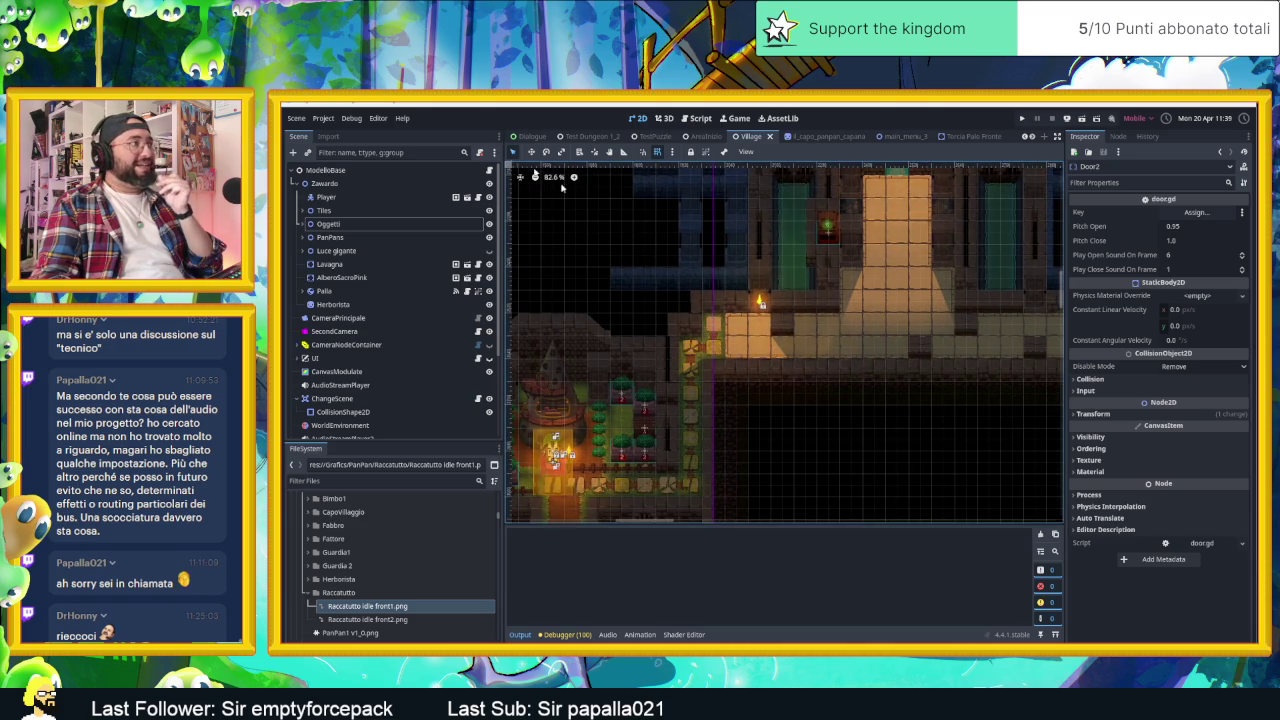
pyautogui.click(824, 432)
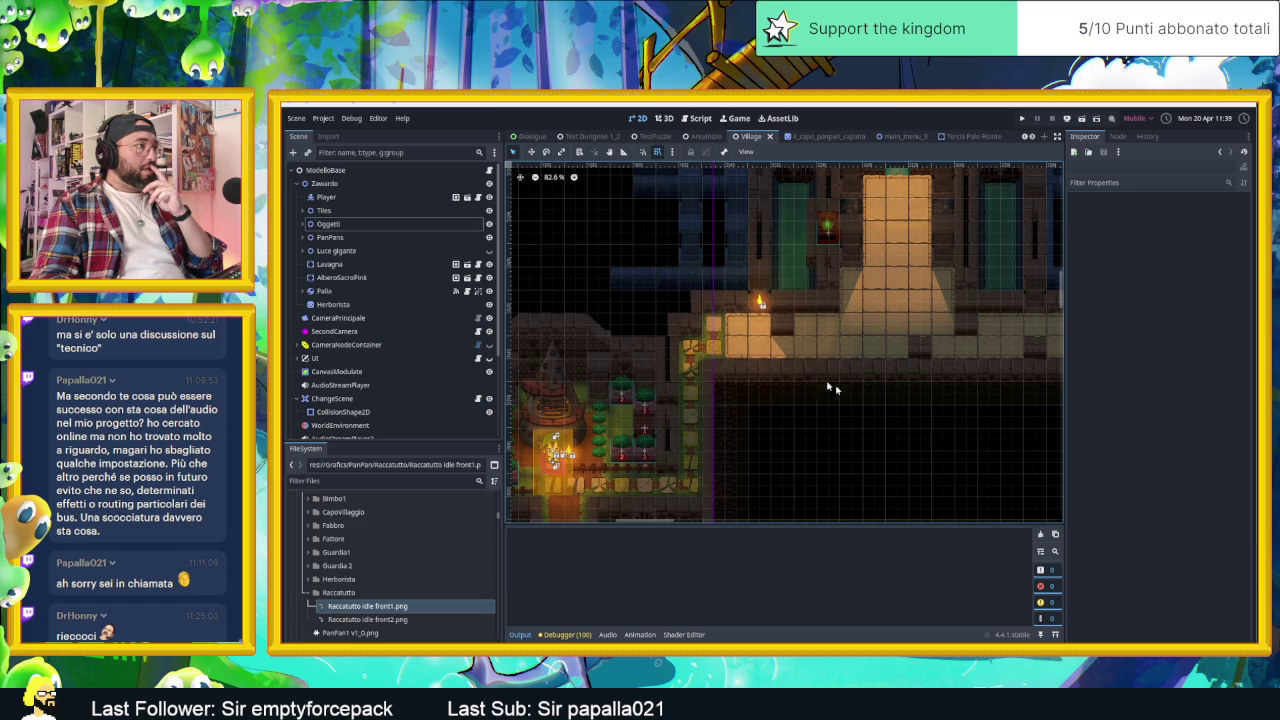
pyautogui.scroll(2, 866, 411)
pyautogui.scroll(2, 855, 401)
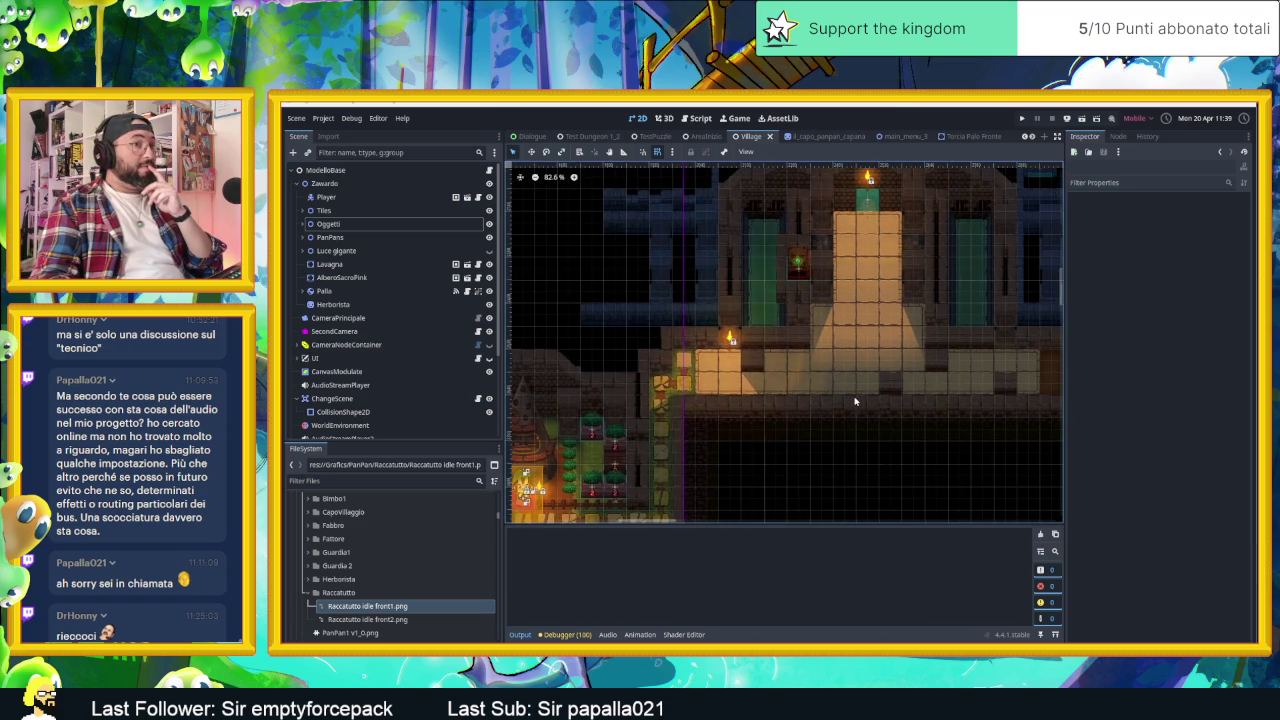
pyautogui.scroll(2, 909, 373)
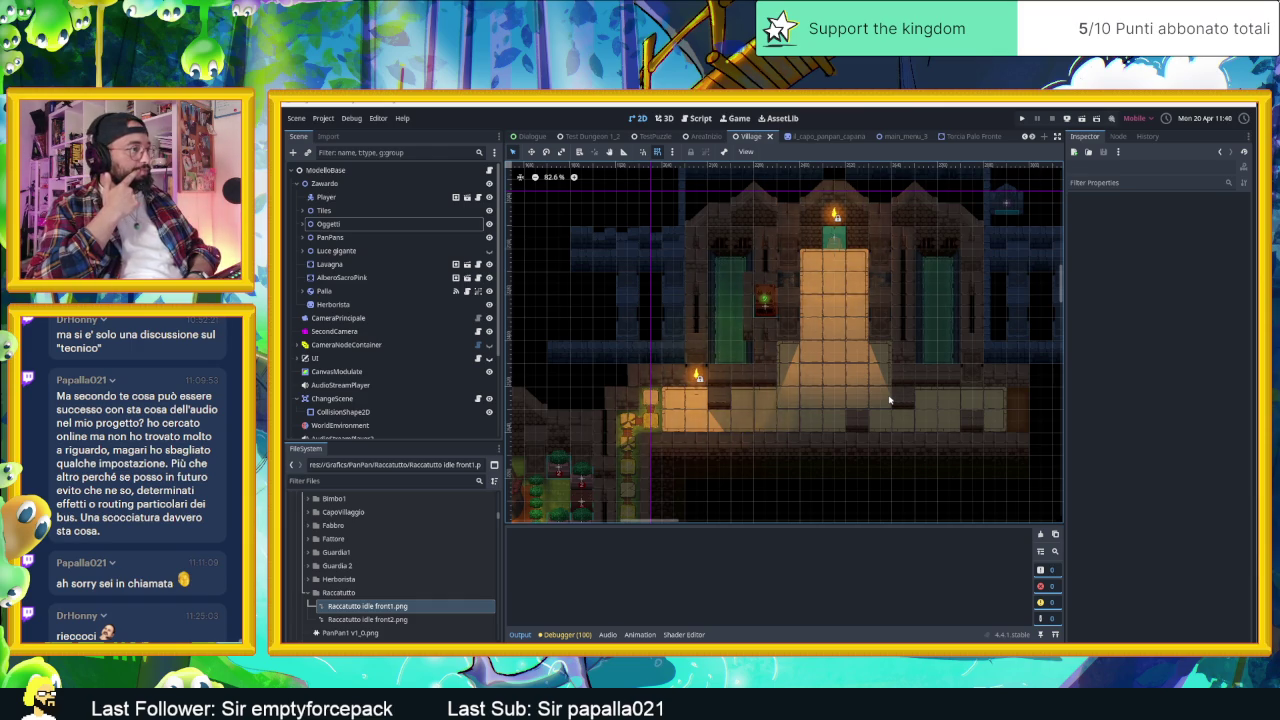
pyautogui.scroll(3, 889, 400)
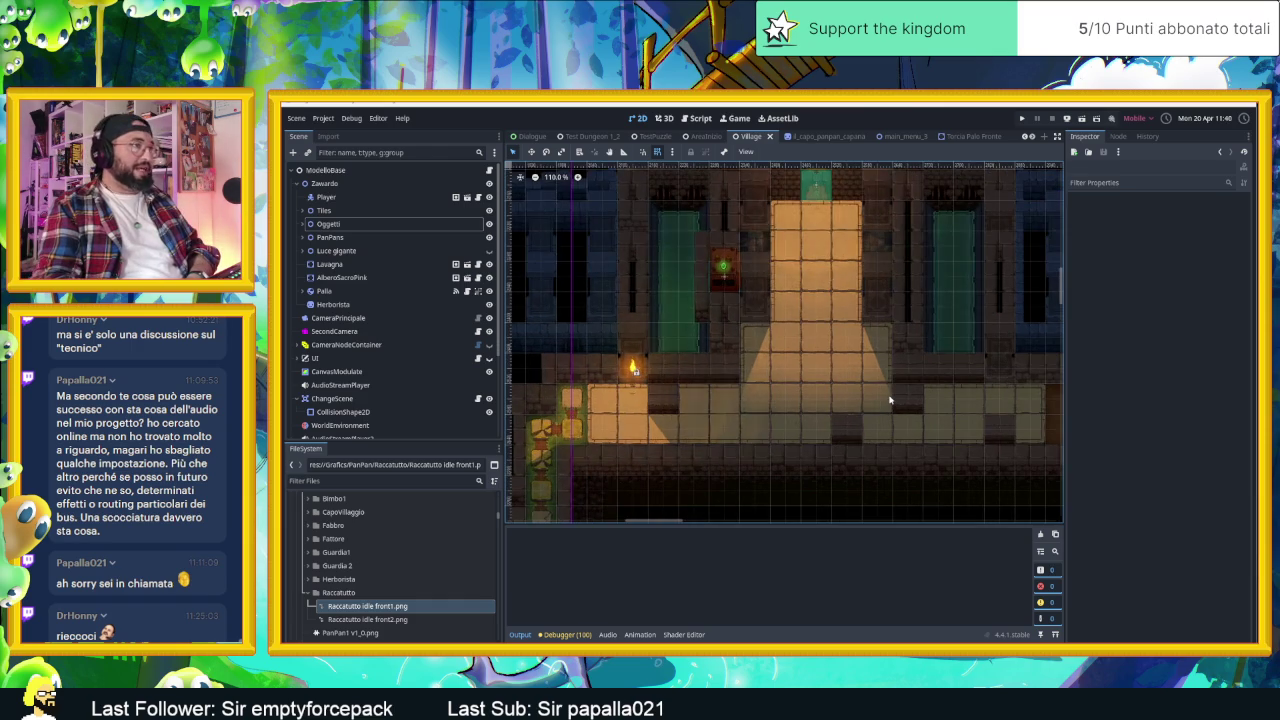
pyautogui.click(462, 171)
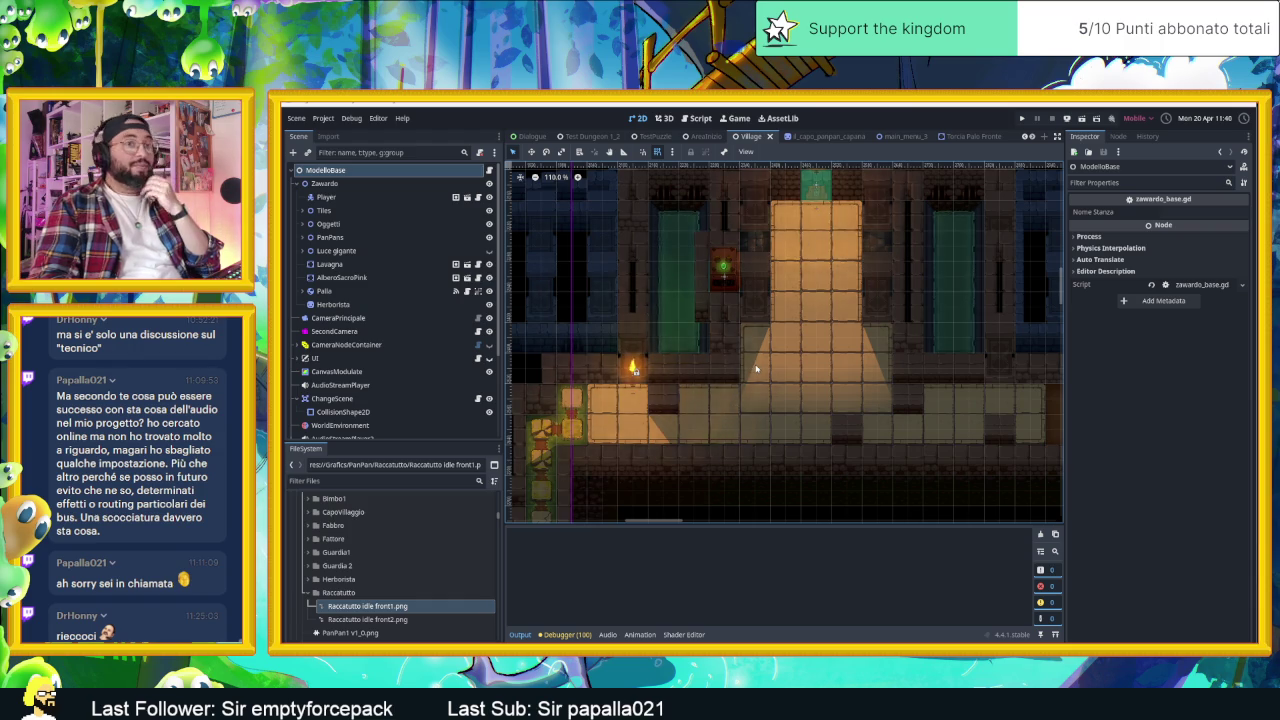
pyautogui.scroll(-5, 787, 390)
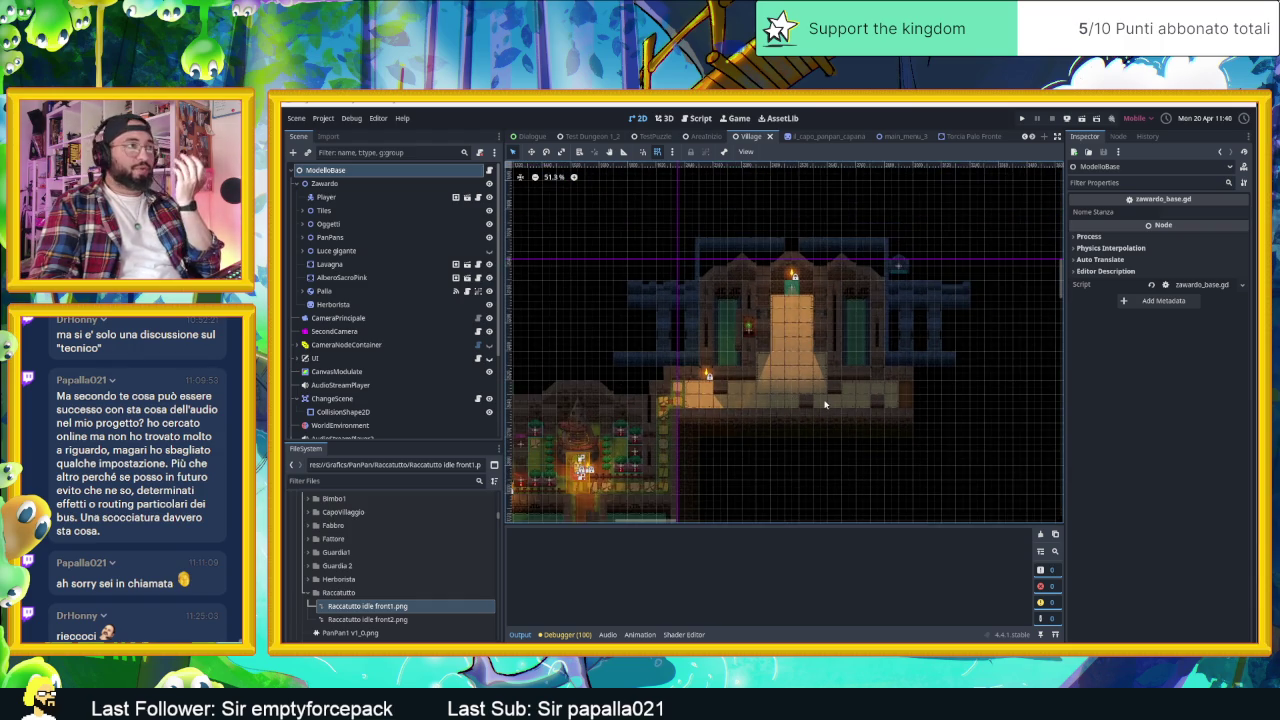
pyautogui.scroll(3, 825, 404)
pyautogui.scroll(2, 741, 347)
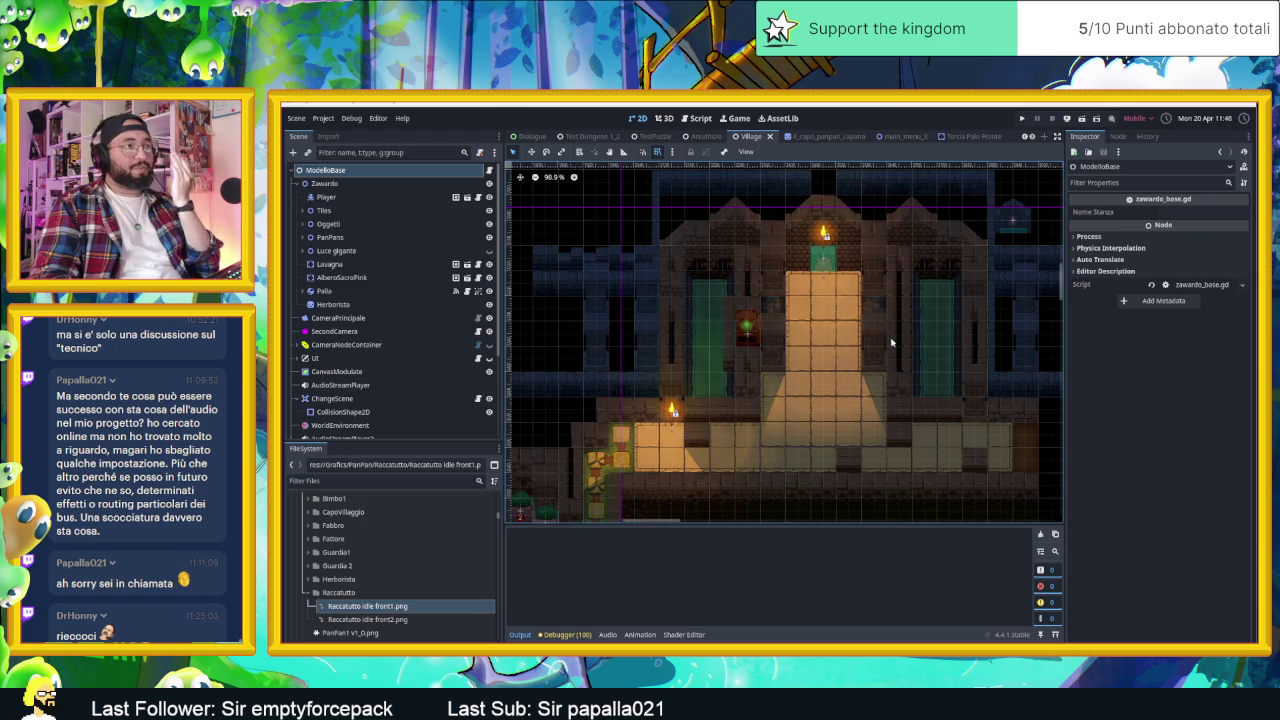
pyautogui.moveTo(817, 404)
pyautogui.mouseDown()
pyautogui.moveTo(850, 347)
pyautogui.moveTo(826, 406)
pyautogui.mouseUp()
pyautogui.scroll(1, 823, 298)
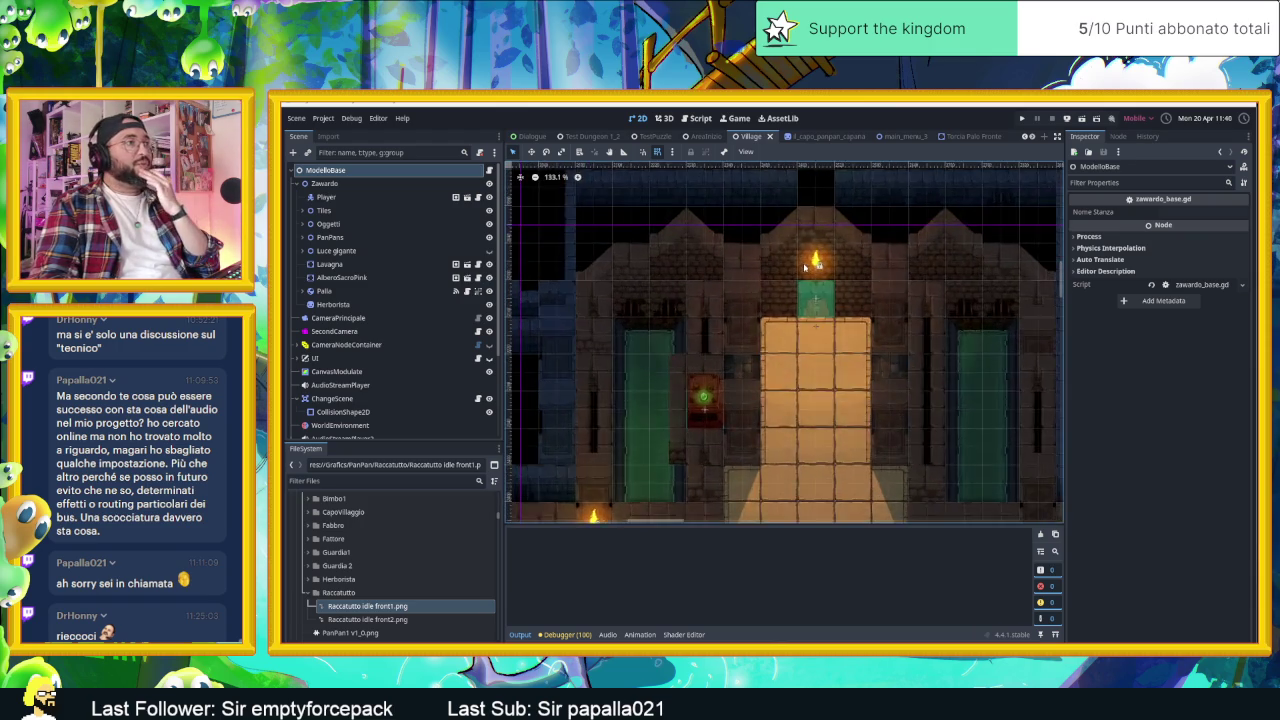
pyautogui.scroll(4, 825, 310)
pyautogui.scroll(2, 830, 325)
pyautogui.scroll(2, 845, 349)
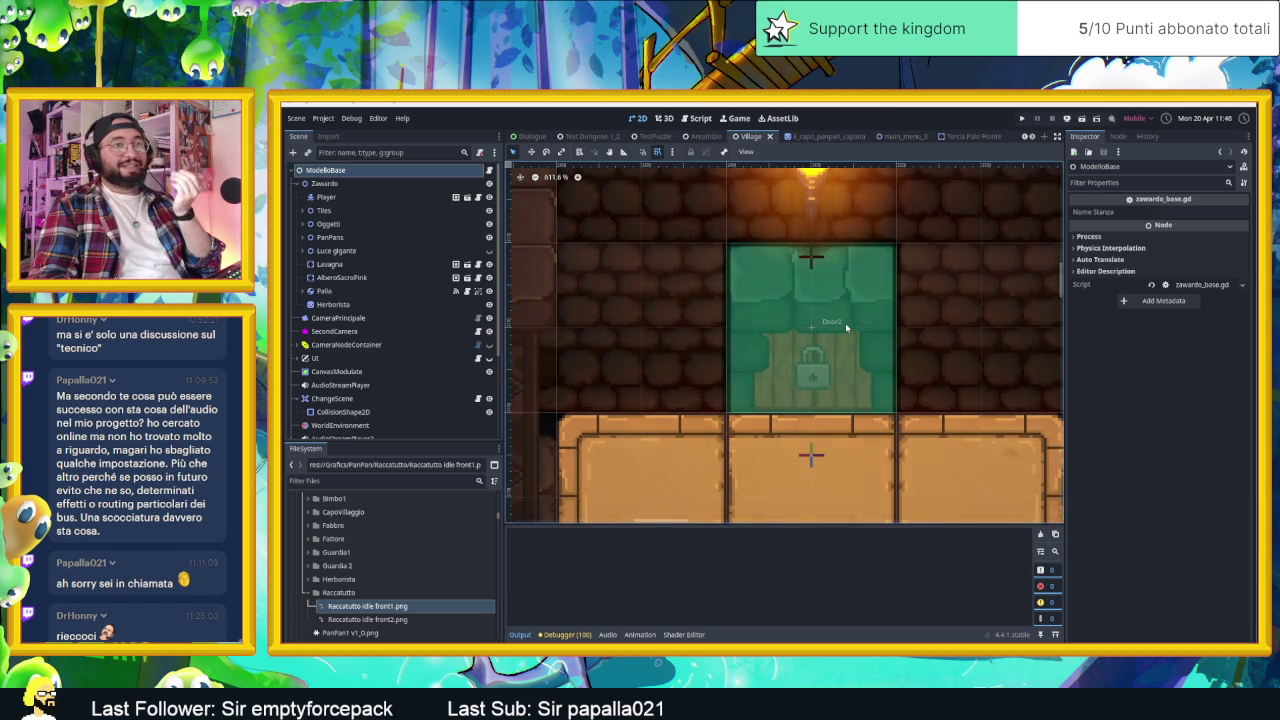
pyautogui.scroll(-1, 844, 336)
pyautogui.scroll(-1, 830, 365)
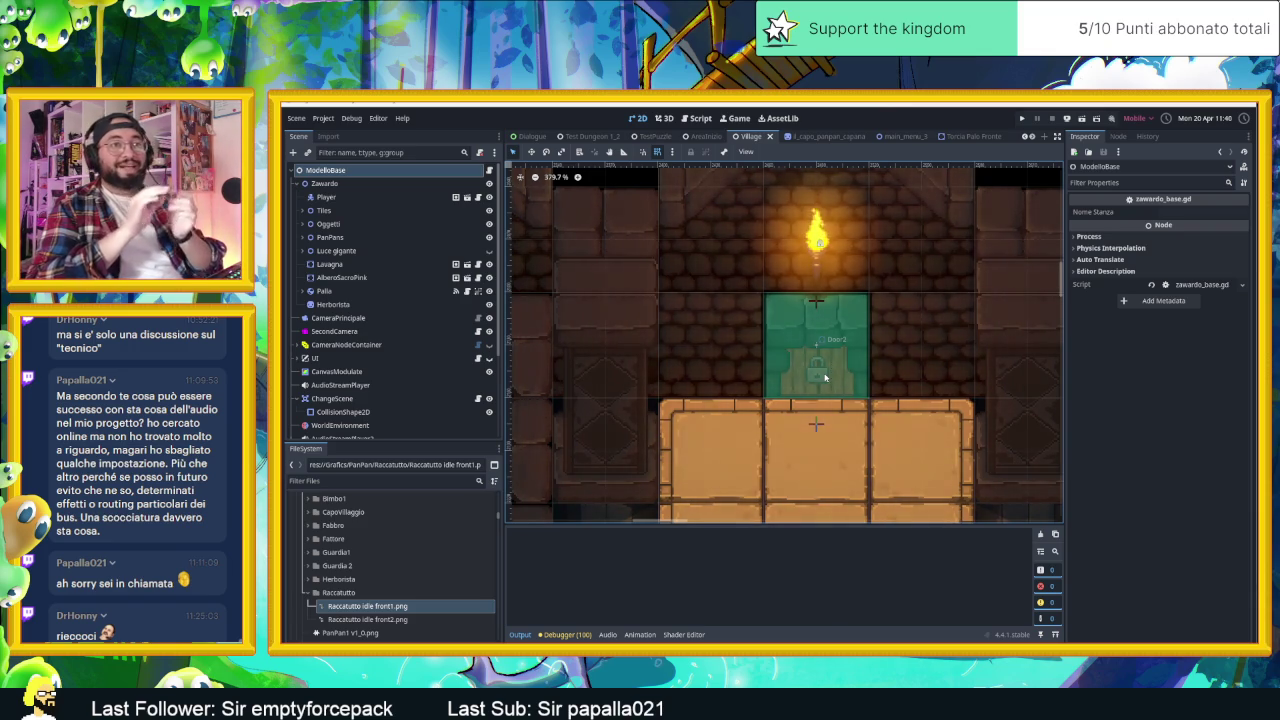
pyautogui.scroll(-2, 825, 380)
pyautogui.scroll(-2, 824, 400)
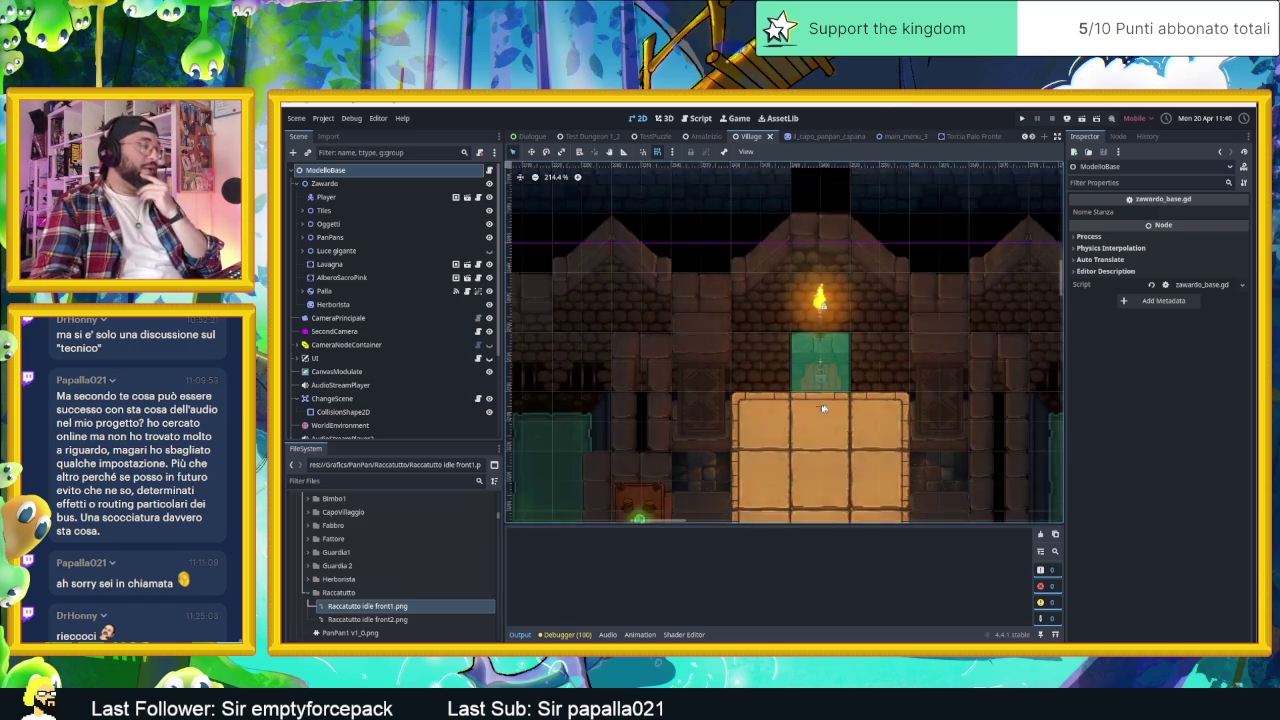
pyautogui.scroll(-1, 824, 408)
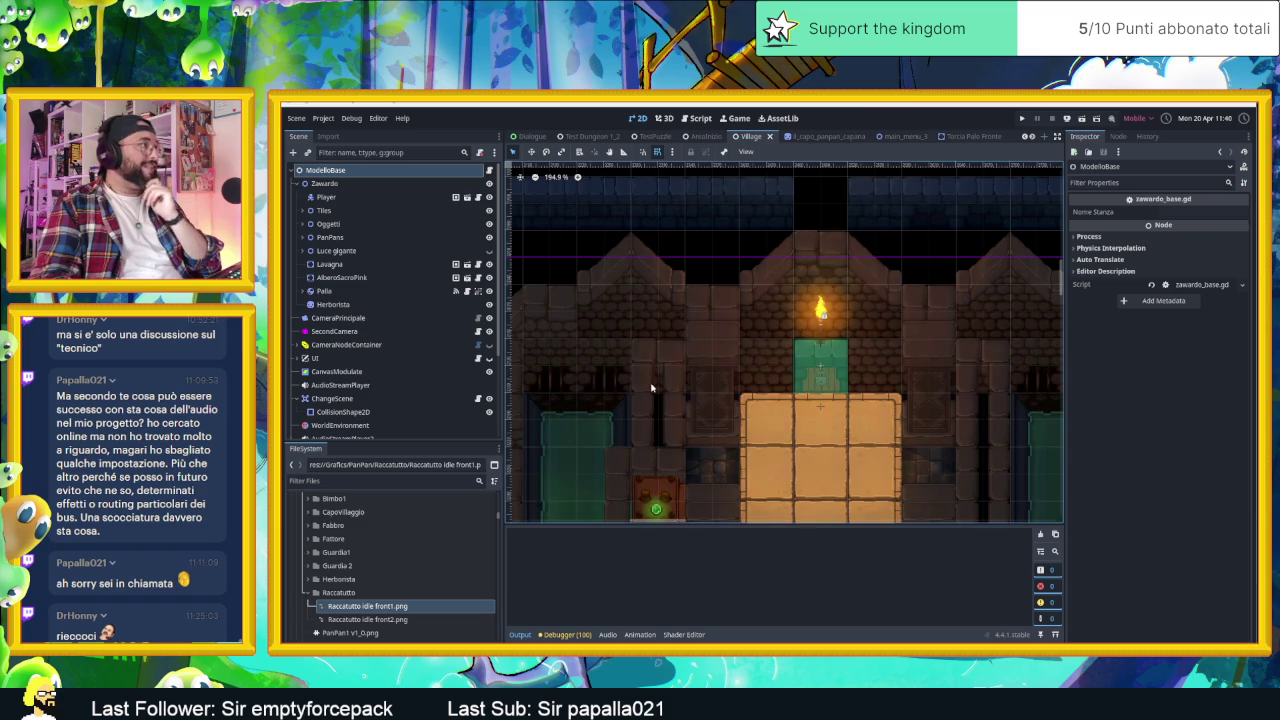
pyautogui.click(297, 184)
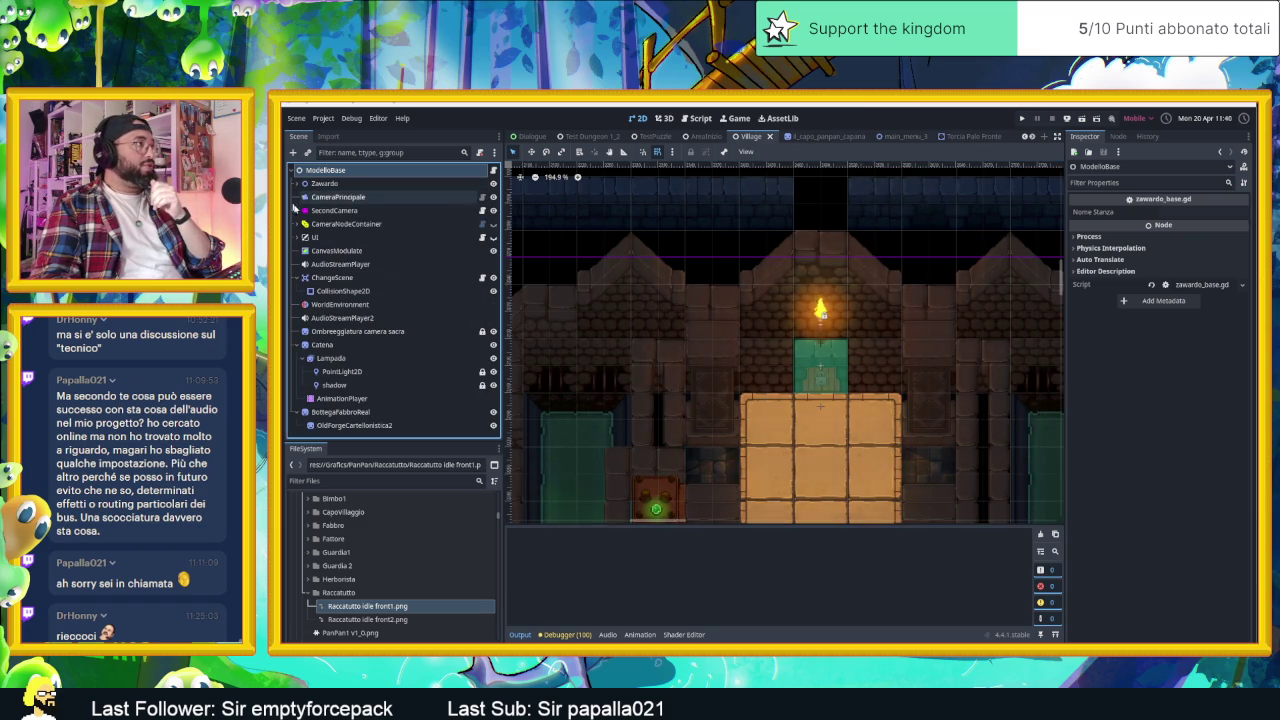
# - Fold ChangeScene's children, select ChangeScene, and zoom the 2D viewport out
pyautogui.click(299, 277)
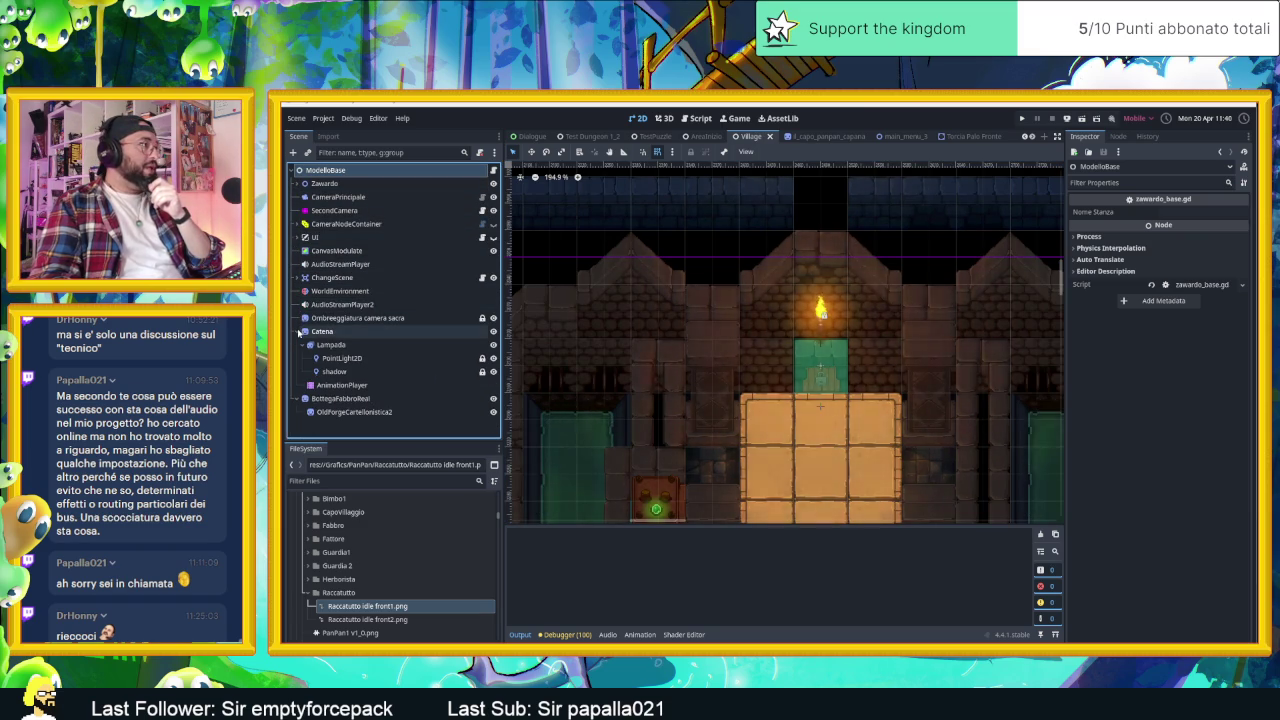
pyautogui.click(336, 278)
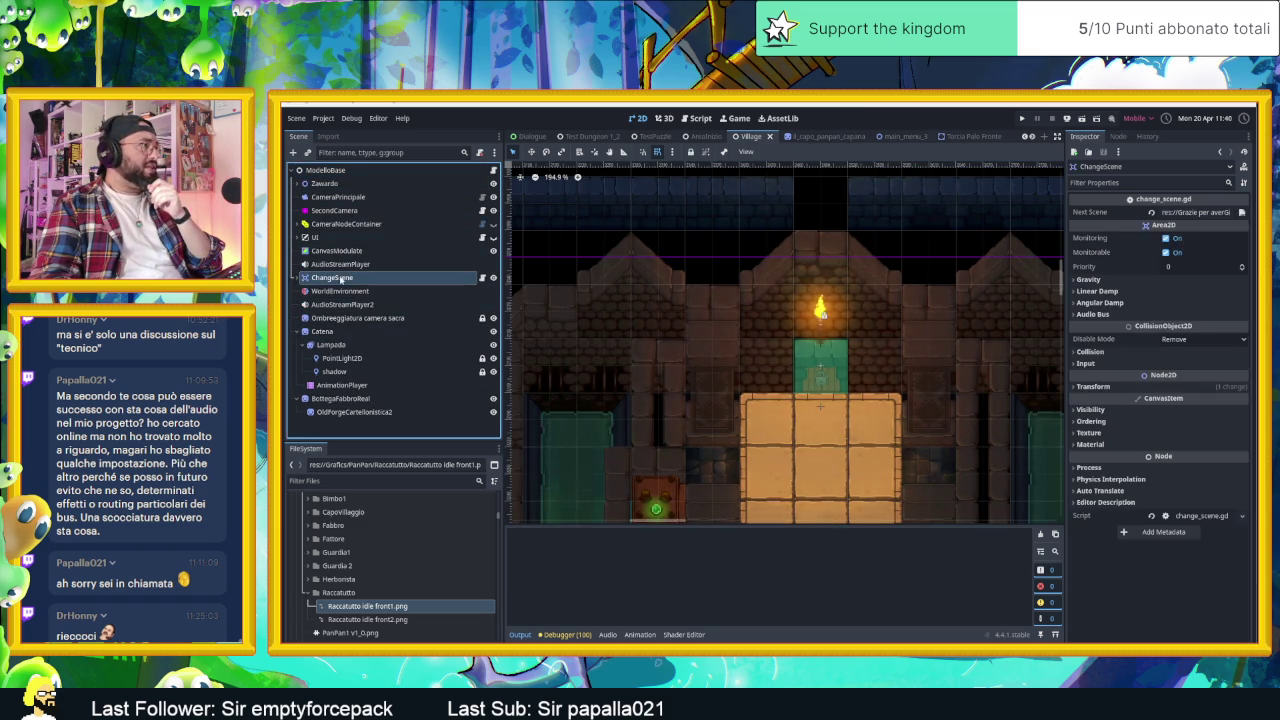
pyautogui.scroll(-5, 612, 326)
pyautogui.scroll(-5, 800, 335)
pyautogui.scroll(-4, 965, 423)
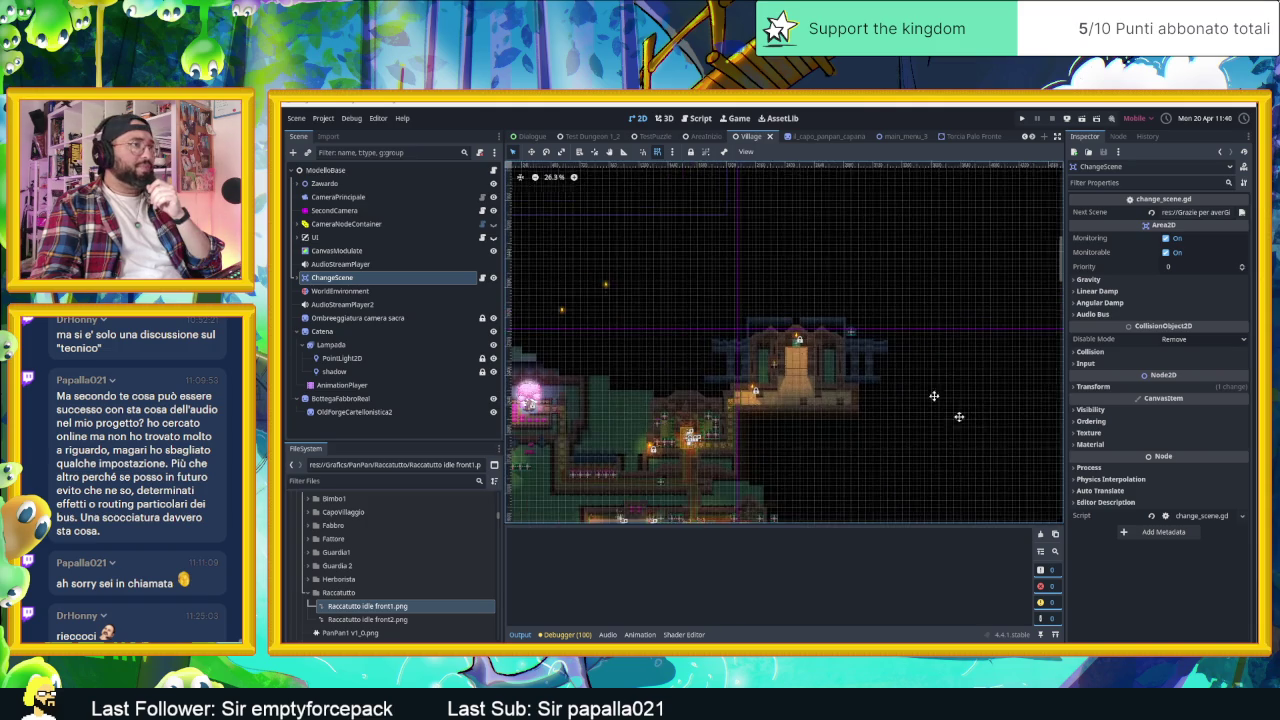
pyautogui.scroll(-3, 965, 423)
pyautogui.scroll(-1, 929, 477)
pyautogui.scroll(-5, 829, 257)
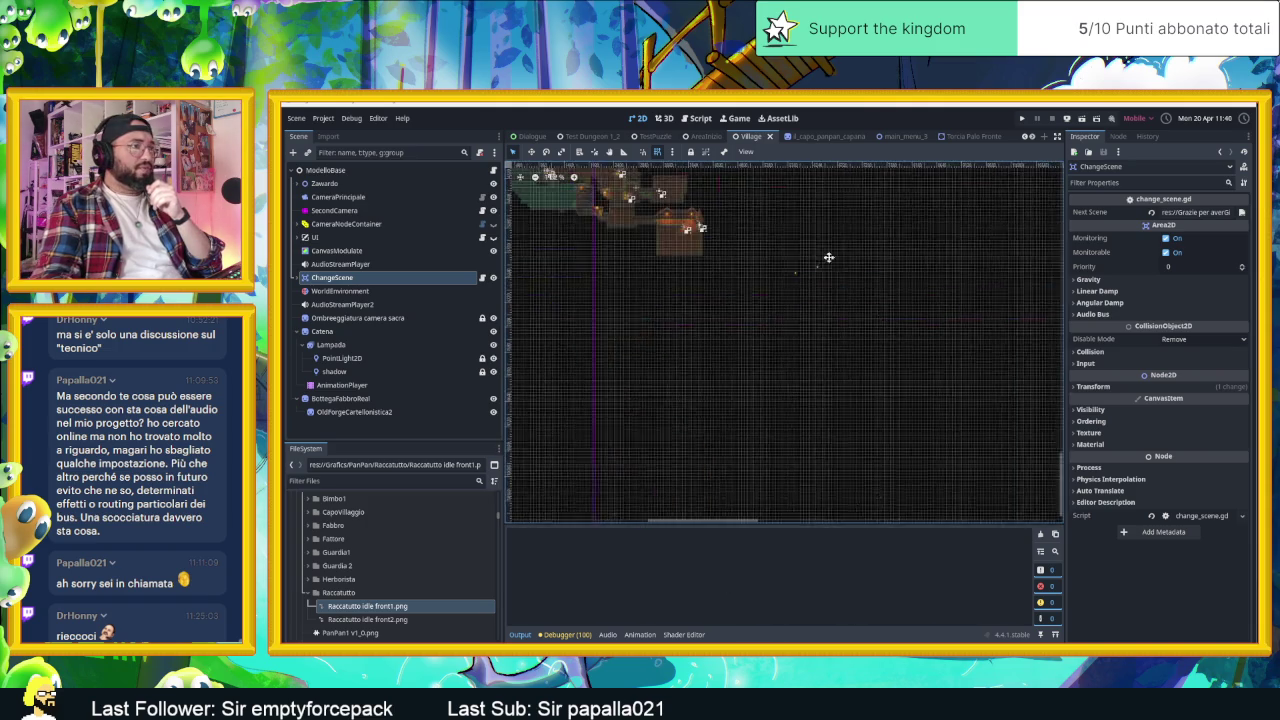
pyautogui.scroll(-2, 837, 306)
pyautogui.scroll(-5, 968, 345)
# - Zoom the 2D viewport back in to the village view
pyautogui.hscroll(3, 966, 360)
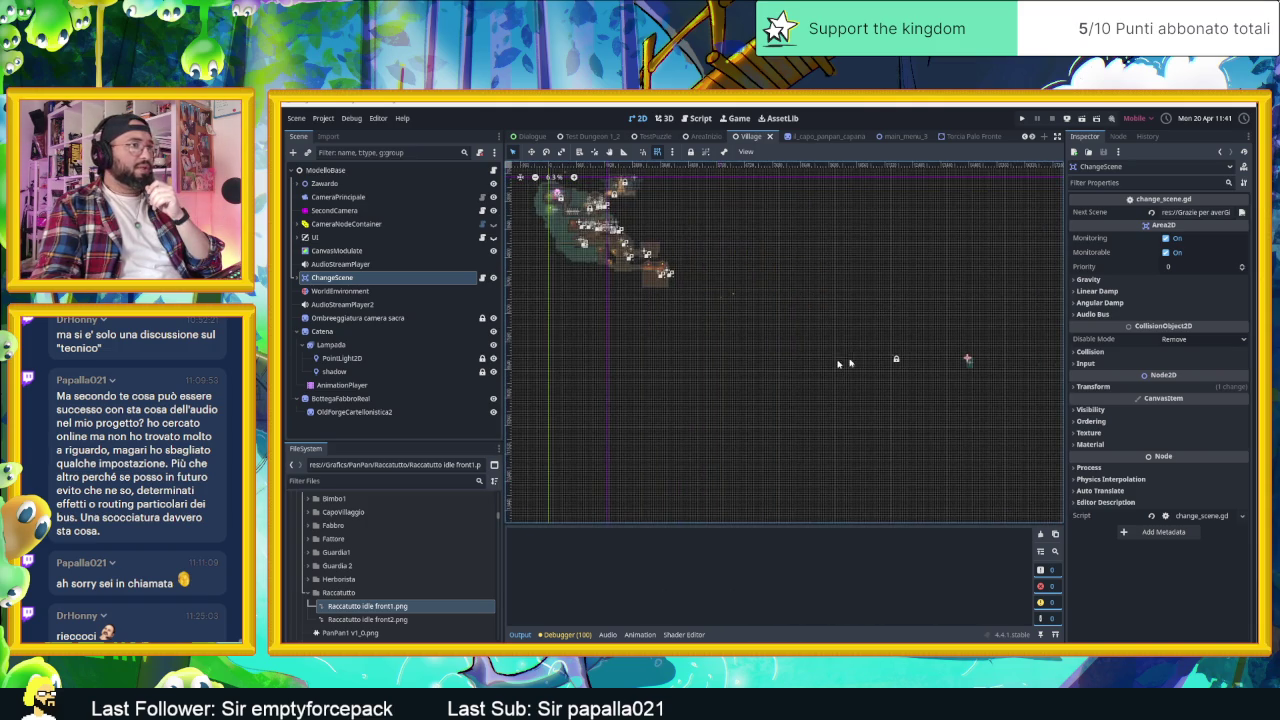
pyautogui.scroll(5, 820, 360)
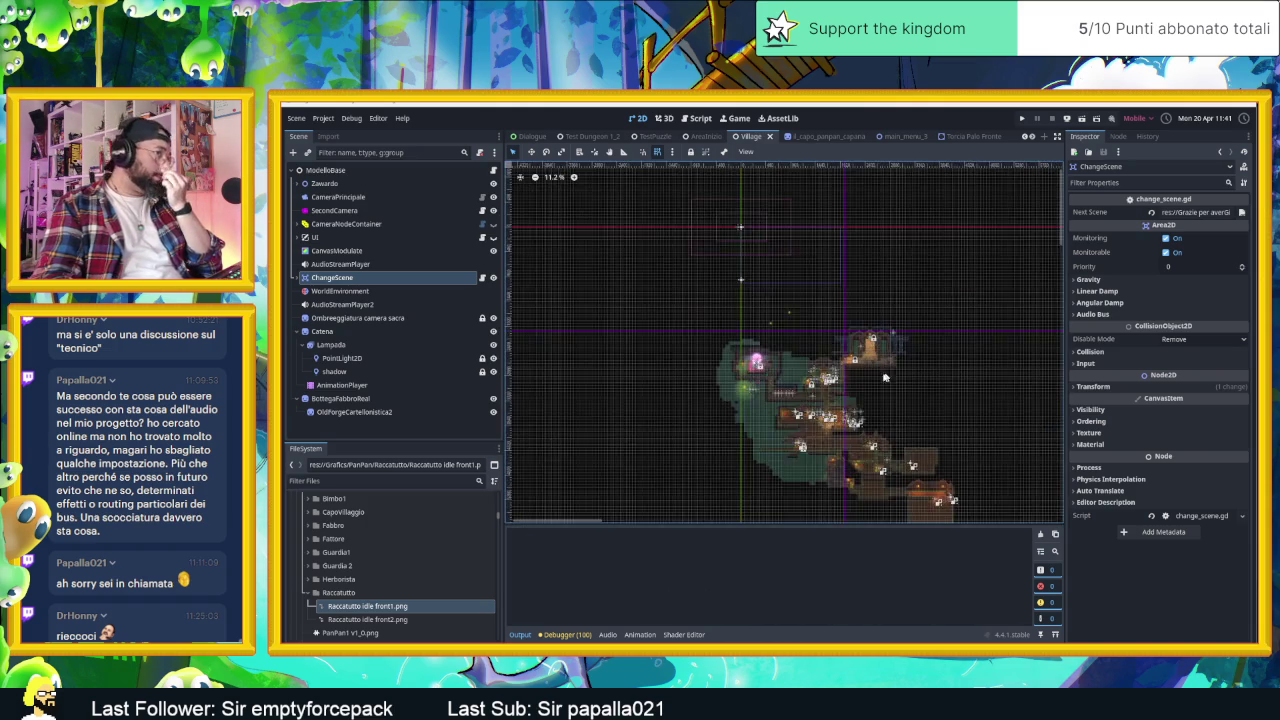
pyautogui.scroll(4, 850, 362)
pyautogui.scroll(4, 903, 366)
pyautogui.scroll(3, 903, 366)
pyautogui.scroll(1, 890, 350)
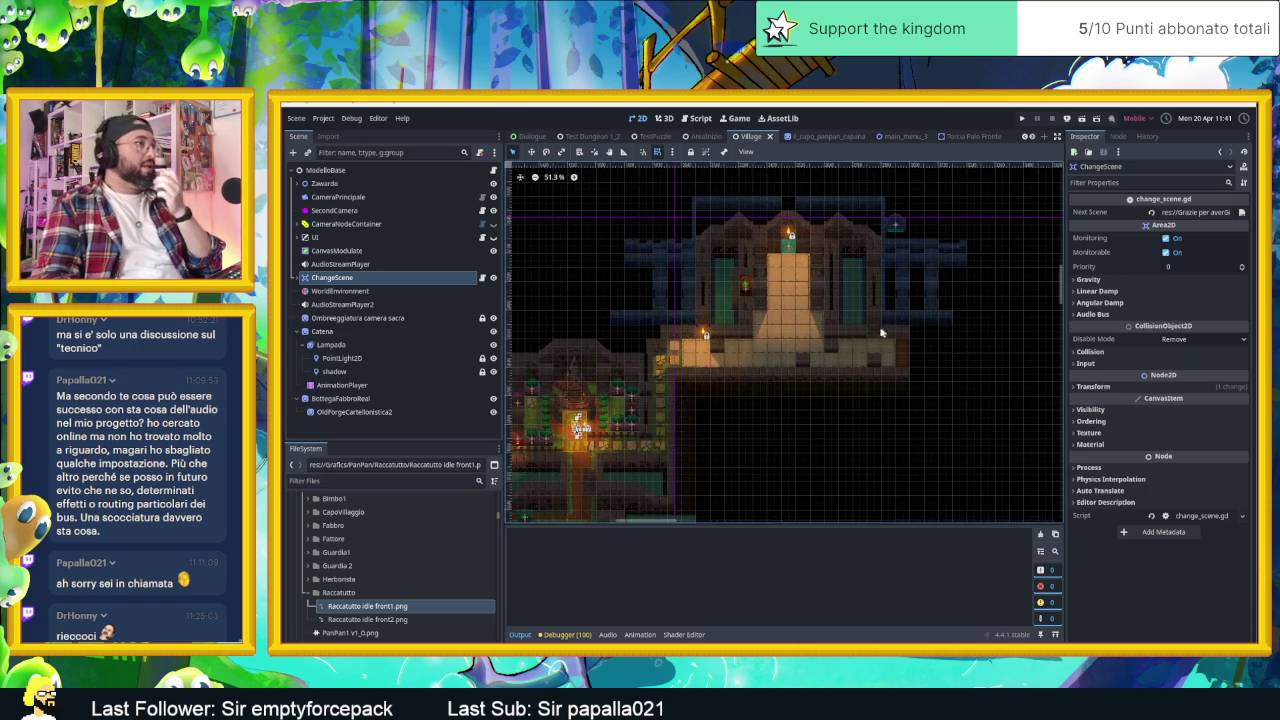
pyautogui.scroll(1, 877, 332)
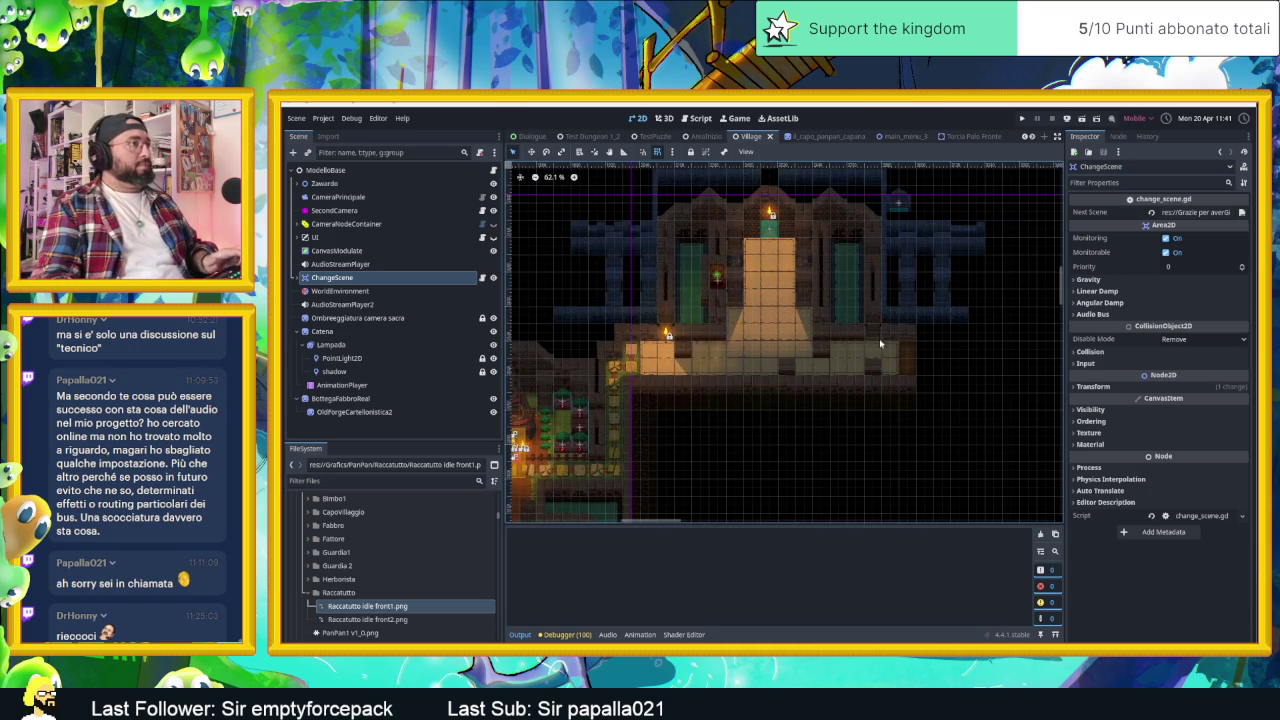
pyautogui.scroll(2, 877, 332)
pyautogui.scroll(2, 875, 380)
pyautogui.hscroll(-1, 874, 416)
pyautogui.scroll(2, 875, 416)
pyautogui.scroll(1, 820, 390)
pyautogui.scroll(1, 761, 364)
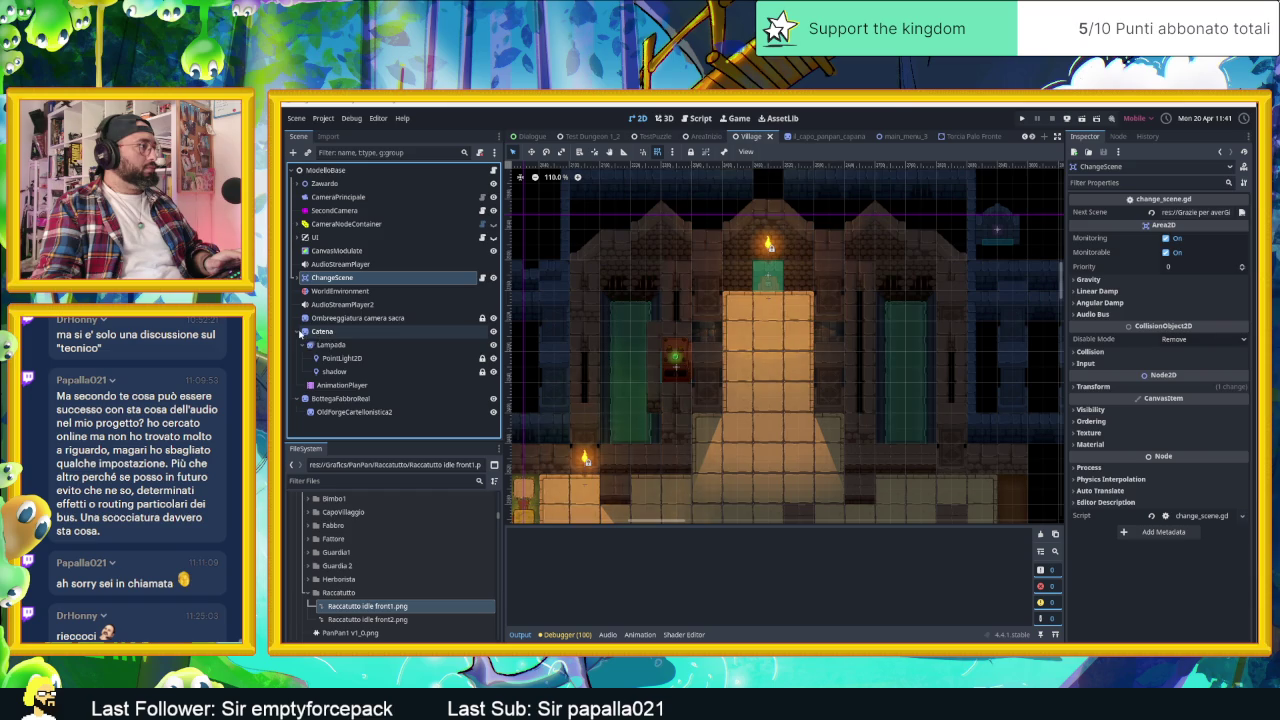
# - Fold Catena, expand Zawardo, and inspect the Lavagna and AlberoSacroPink nodes
pyautogui.click(300, 336)
pyautogui.click(304, 331)
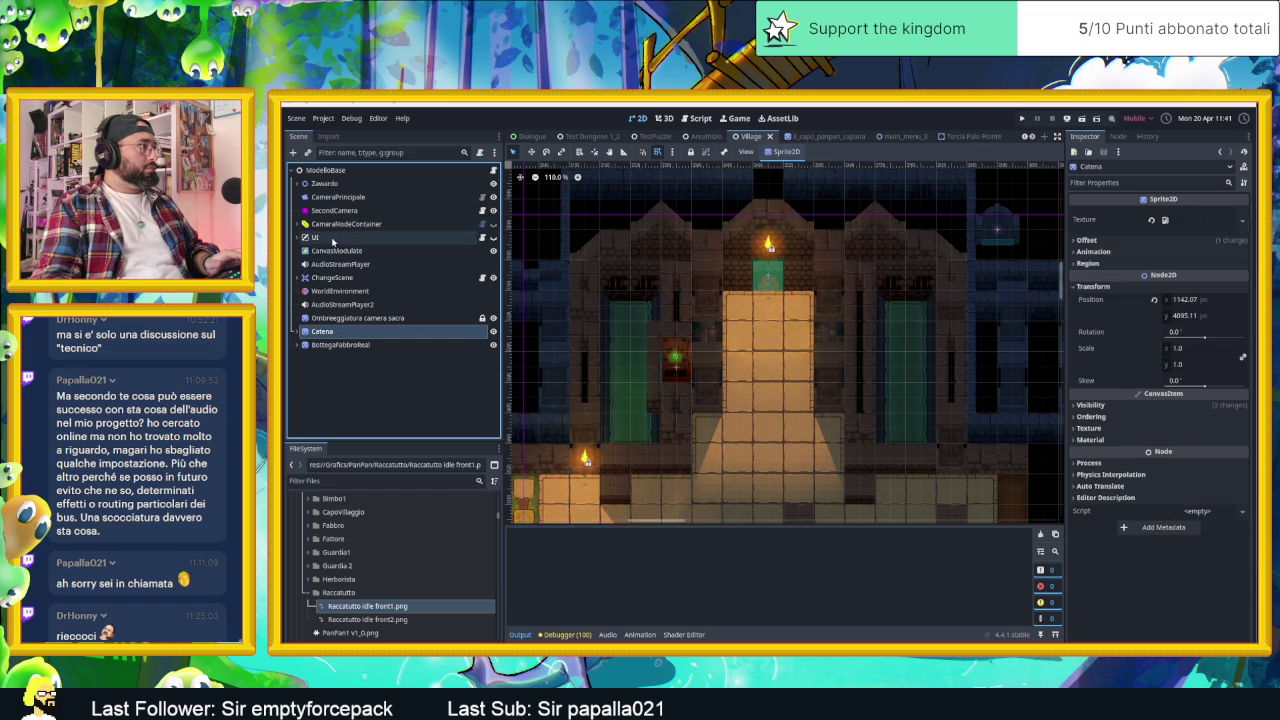
pyautogui.click(297, 184)
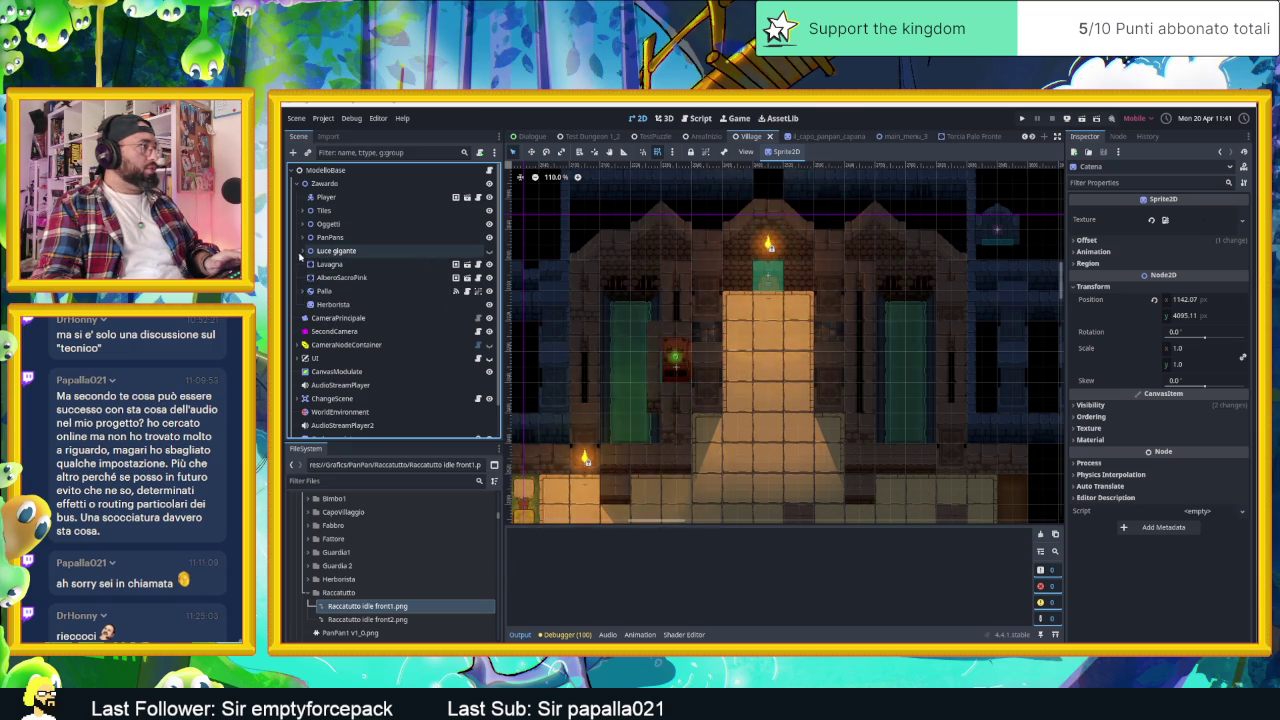
pyautogui.click(328, 264)
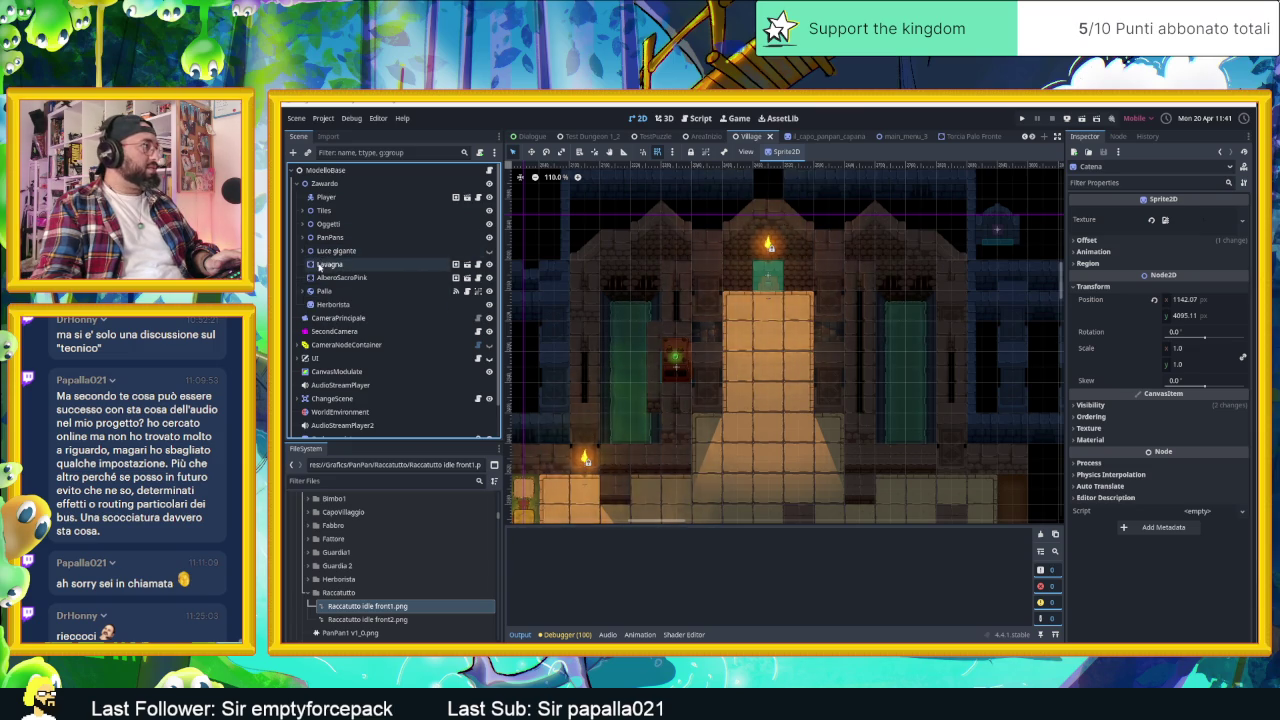
pyautogui.click(328, 277)
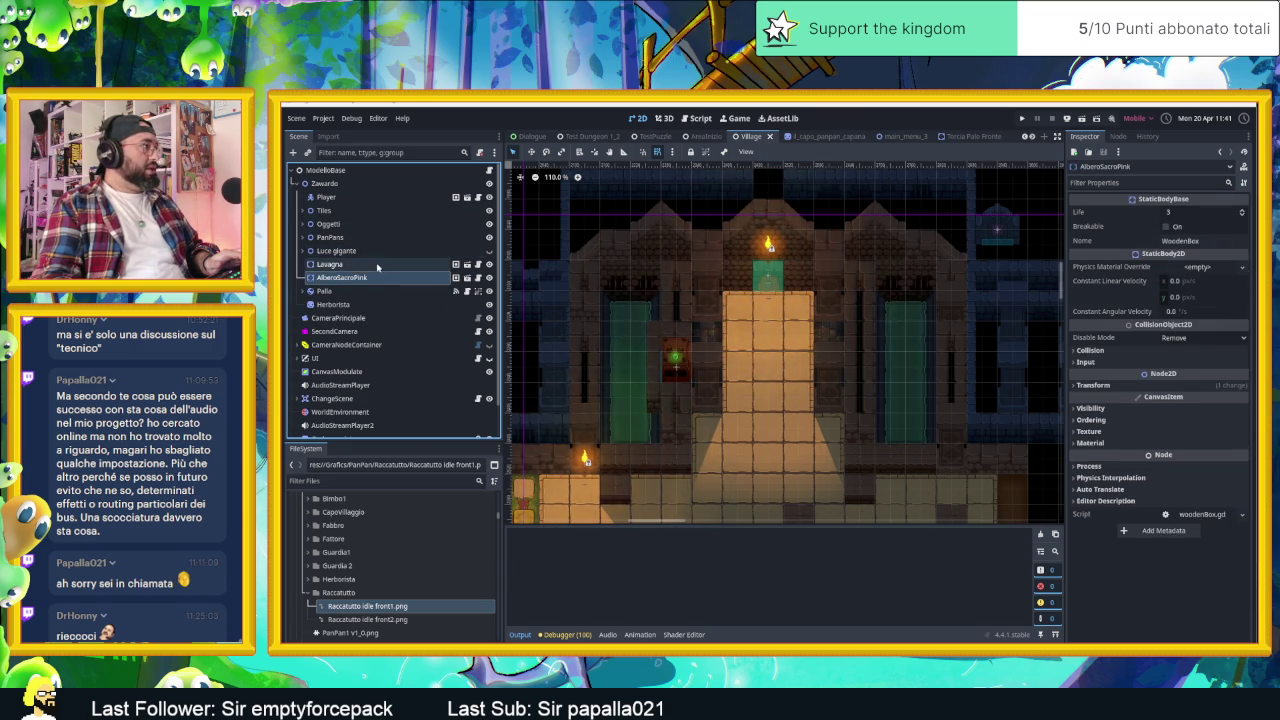
# - Expand Oggetti, inspect the Case group, and fold TestExportazione2's children
pyautogui.click(318, 224)
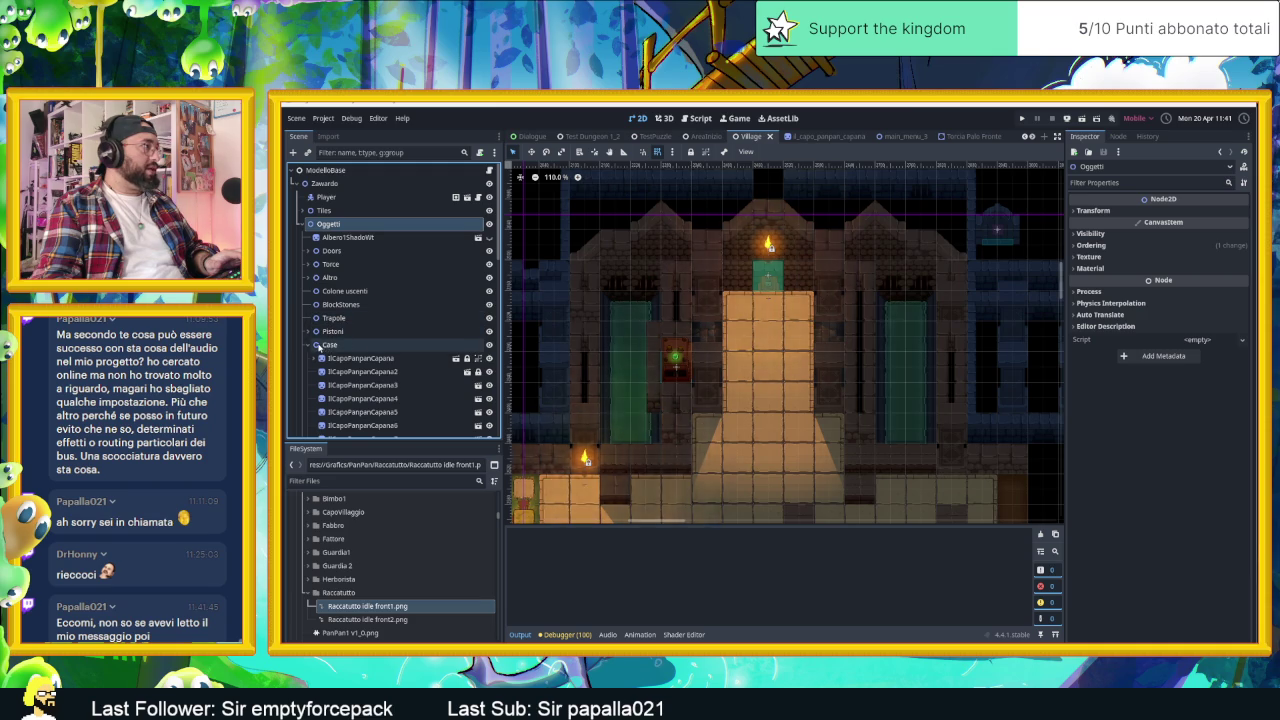
pyautogui.click(318, 345)
pyautogui.click(316, 372)
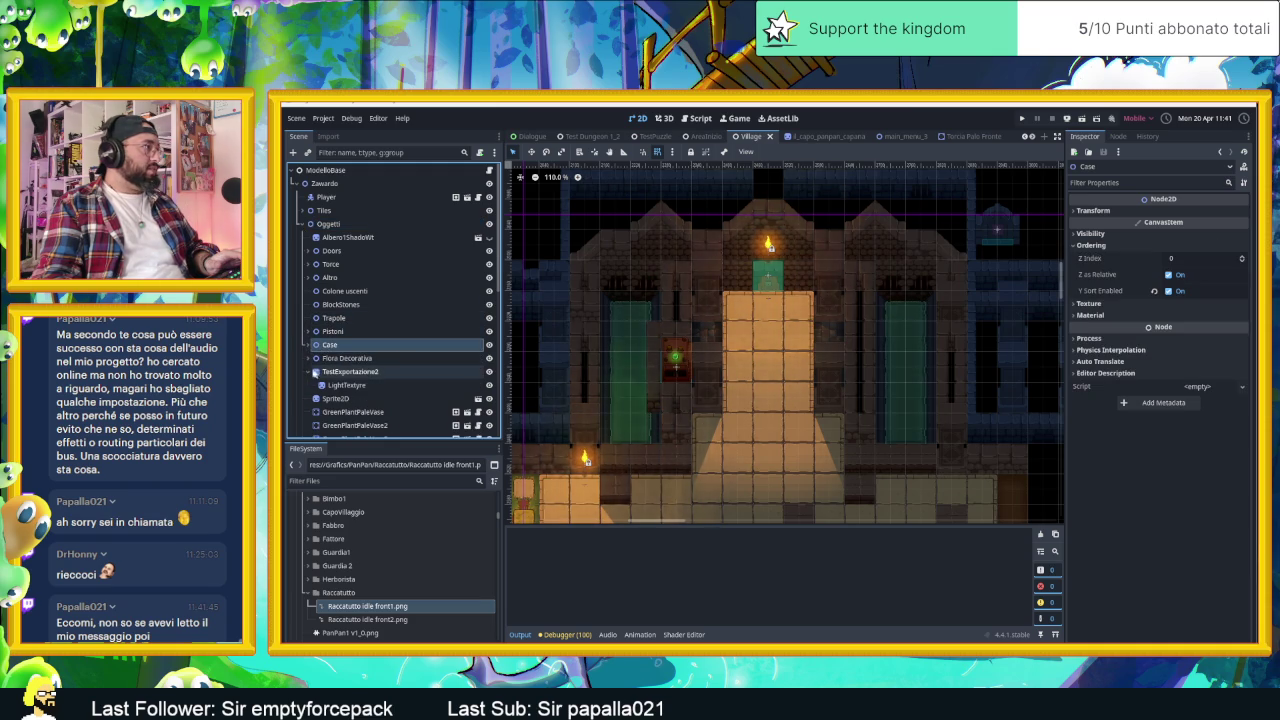
pyautogui.click(310, 371)
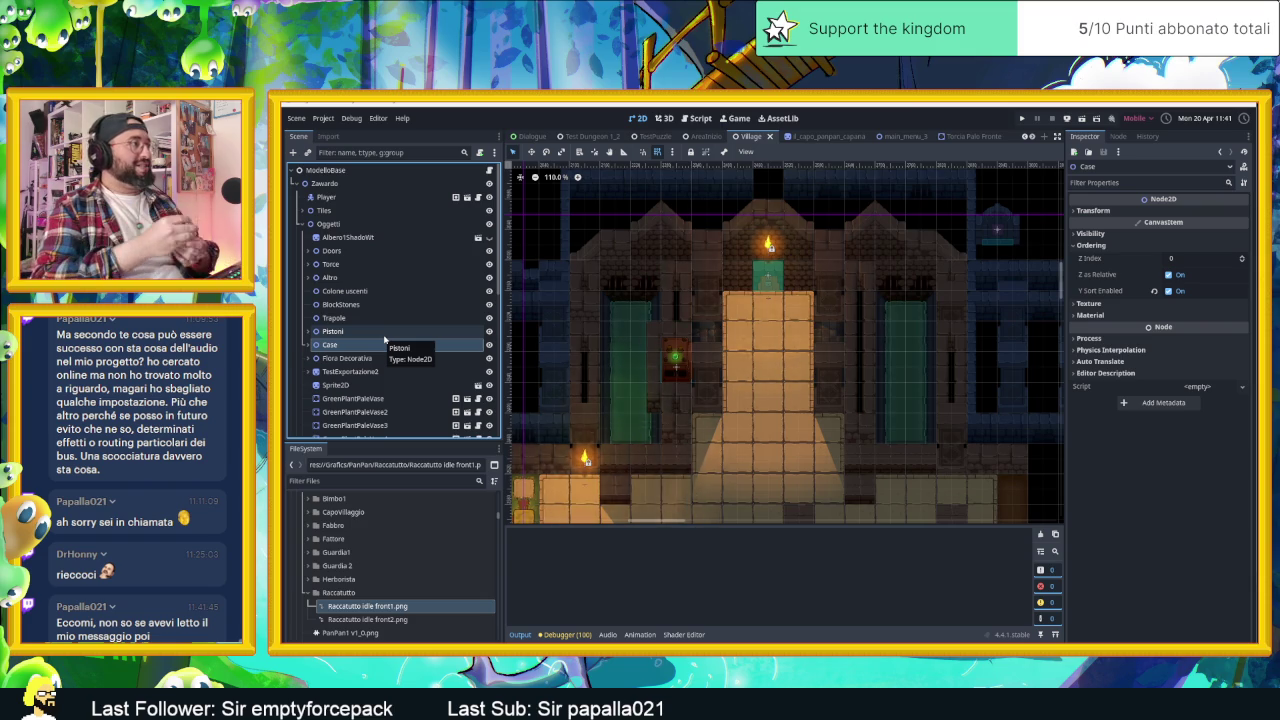
pyautogui.scroll(-2, 390, 350)
pyautogui.scroll(-3, 400, 360)
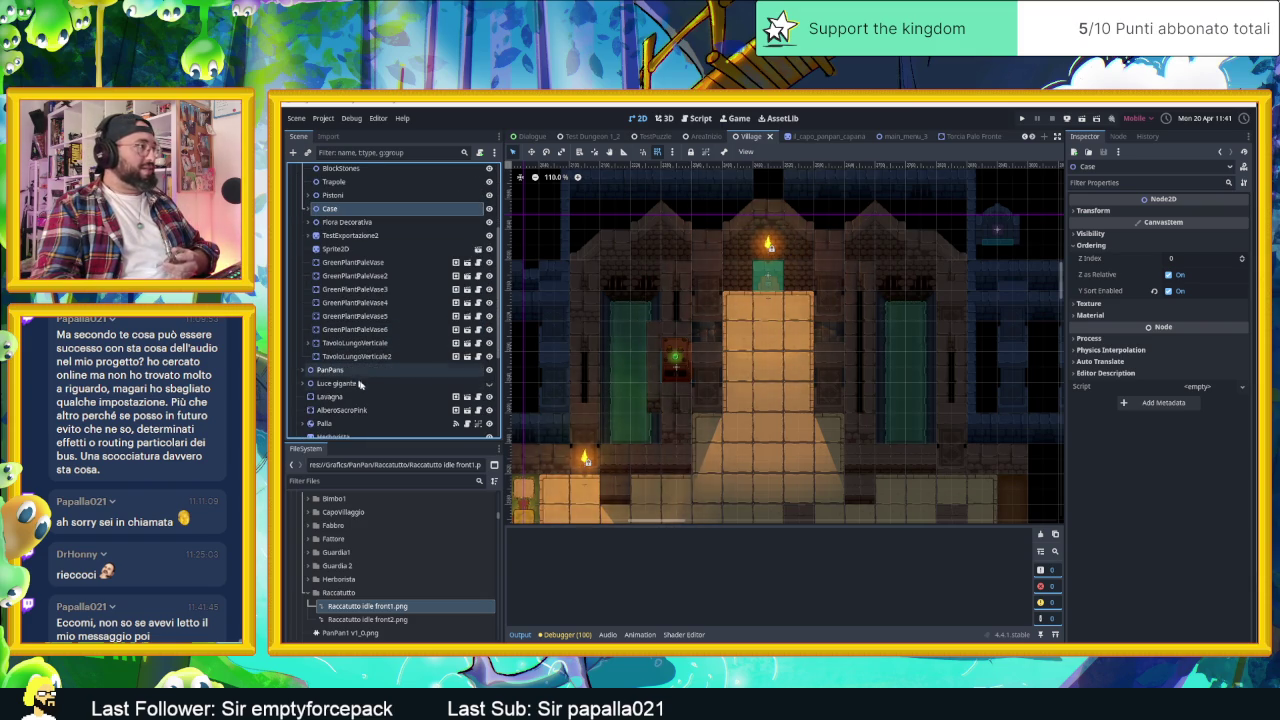
pyautogui.scroll(-1, 362, 386)
pyautogui.scroll(1, 379, 394)
pyautogui.scroll(2, 385, 388)
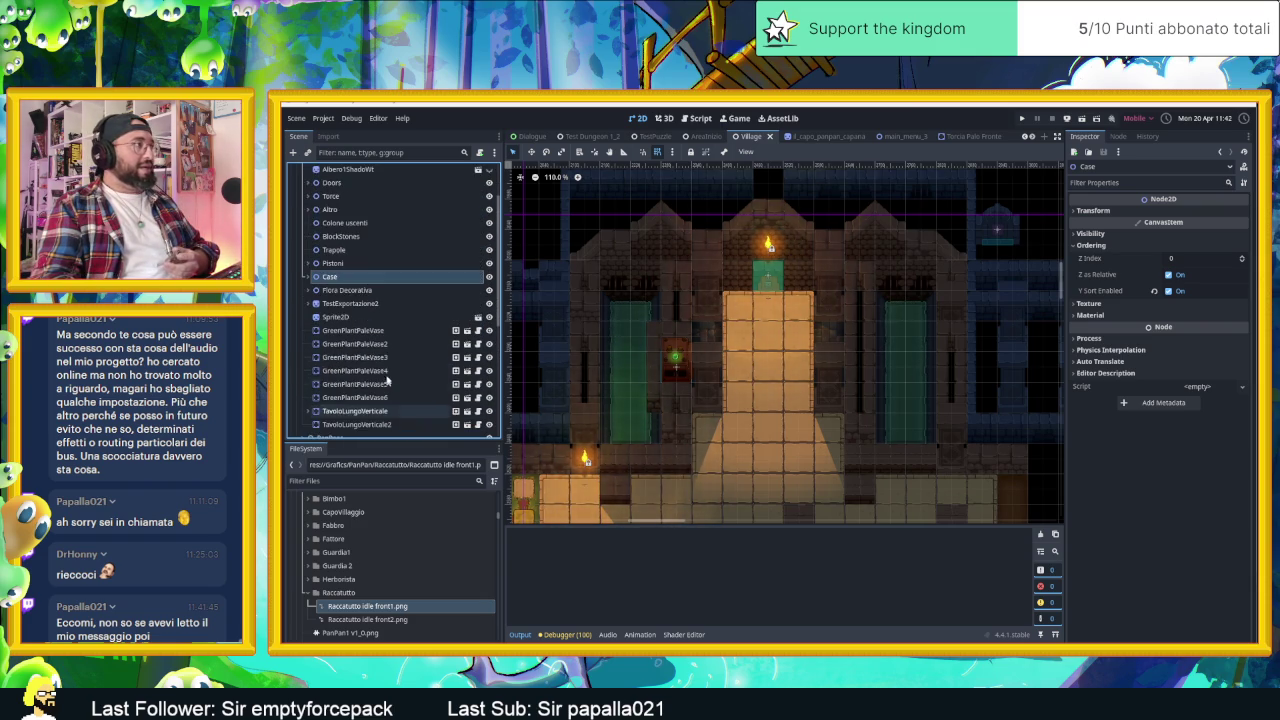
pyautogui.scroll(2, 360, 320)
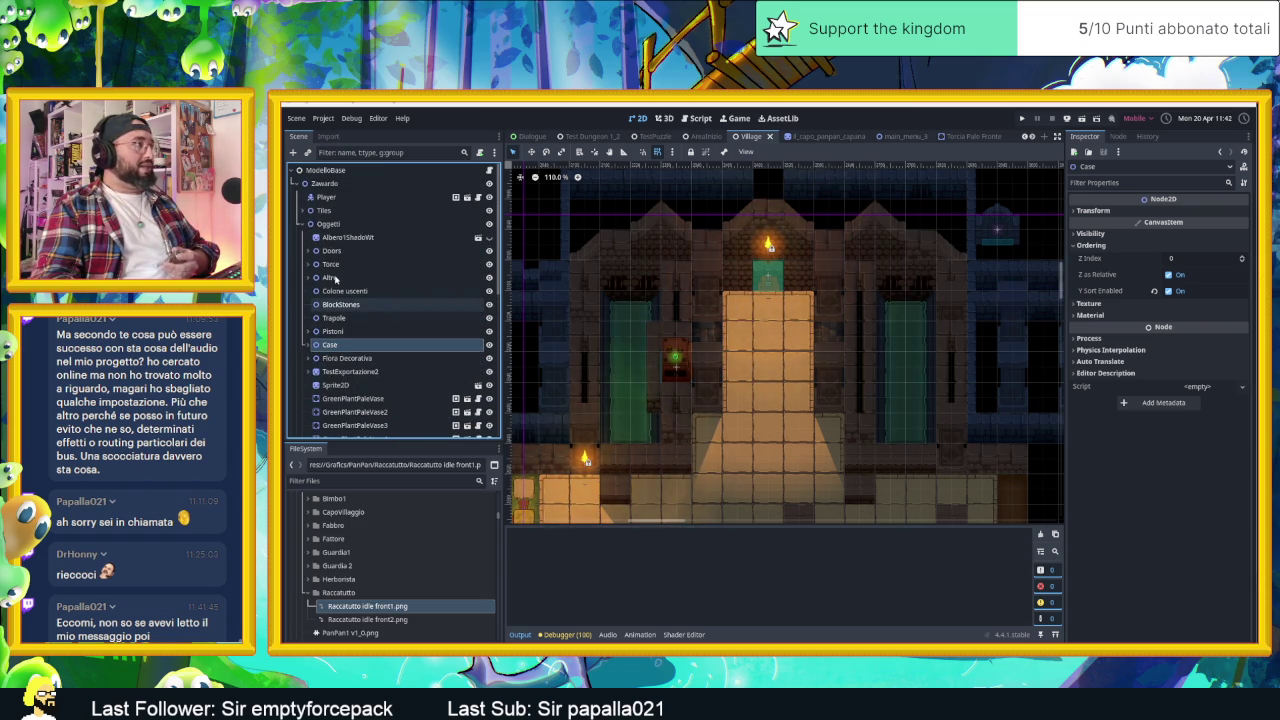
# - Select Oggetti as the parent for a new node
pyautogui.click(337, 224)
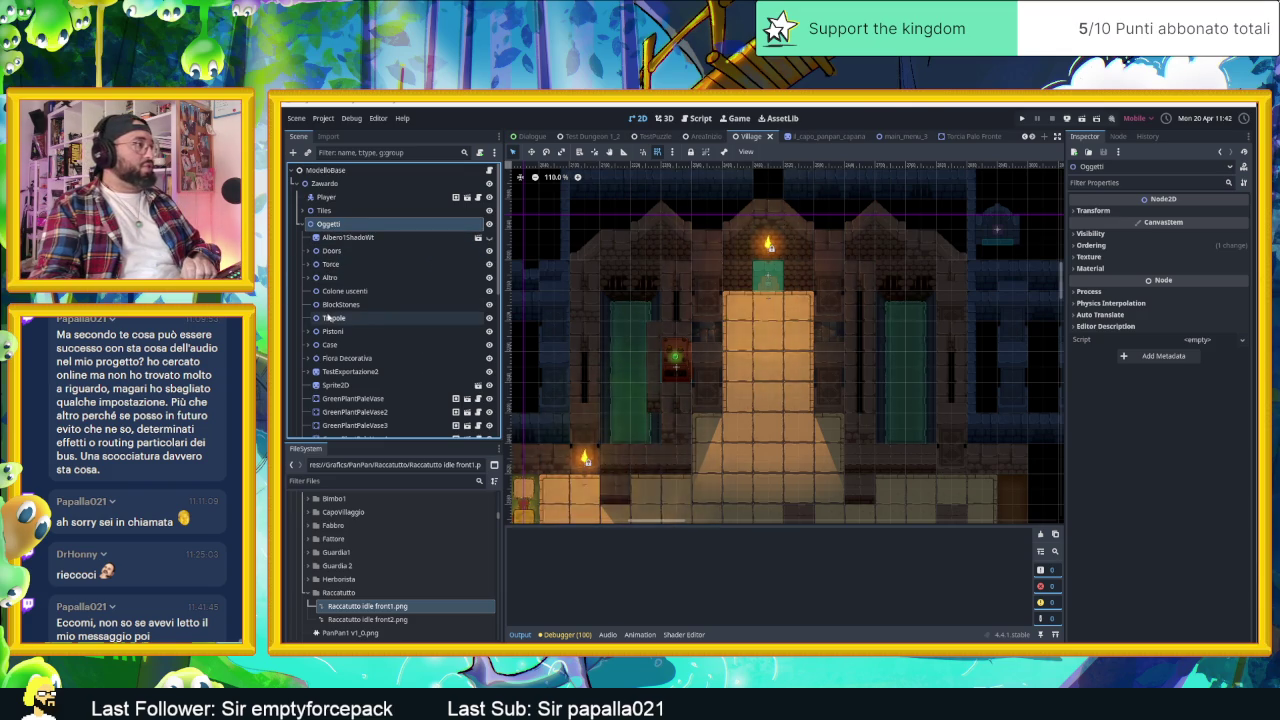
pyautogui.scroll(-5, 359, 320)
pyautogui.scroll(-3, 383, 349)
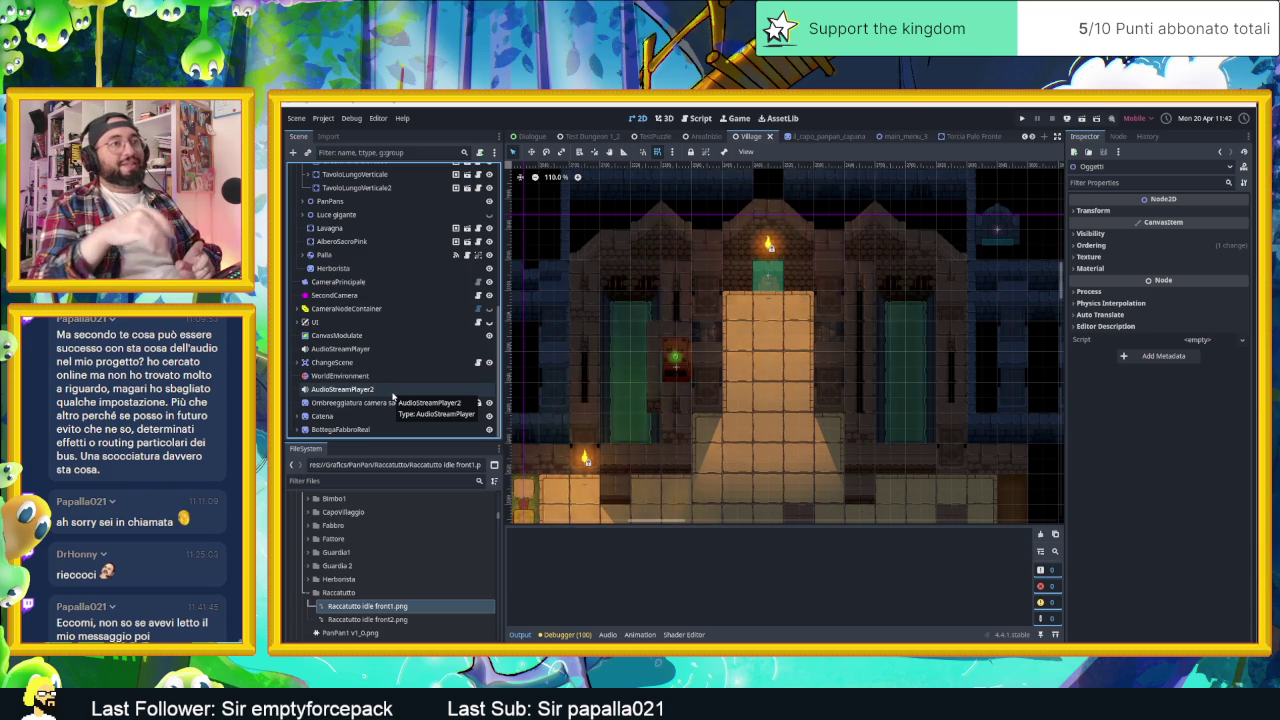
pyautogui.scroll(3, 392, 397)
pyautogui.scroll(2, 392, 397)
pyautogui.scroll(4, 392, 397)
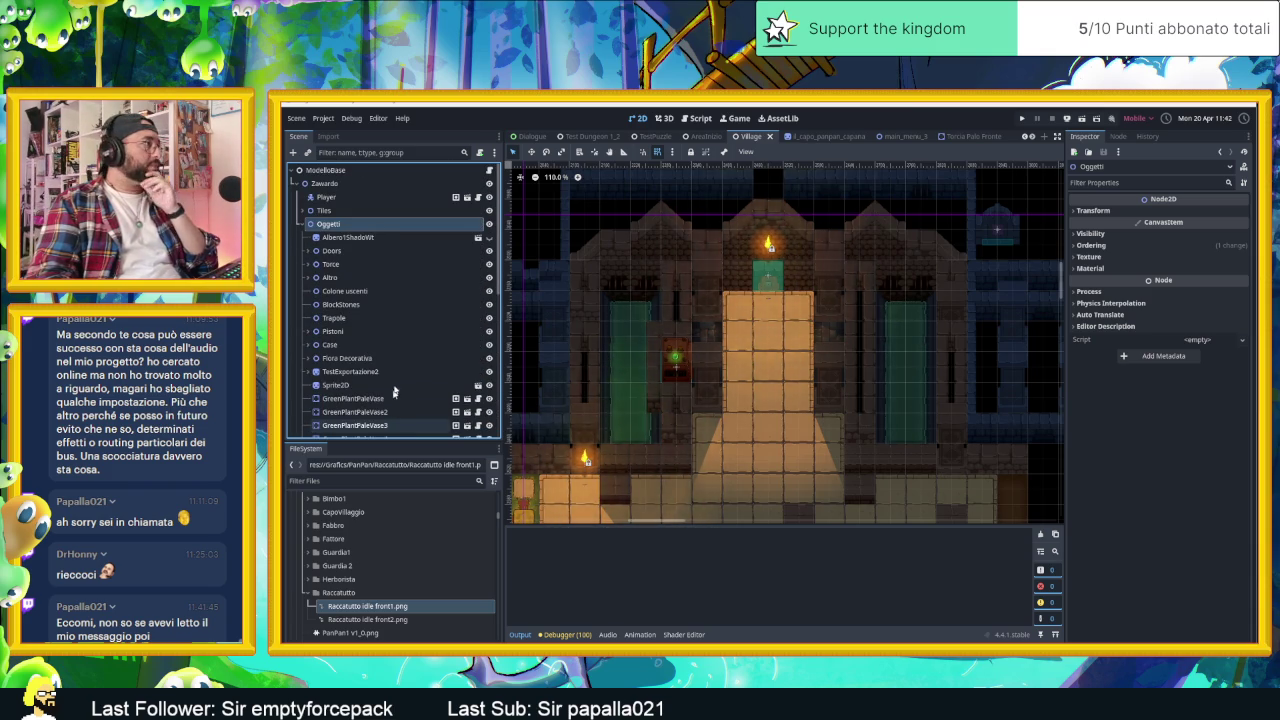
# - Add a Node2D child under Oggetti and name it PlateKeys
pyautogui.click(293, 152)
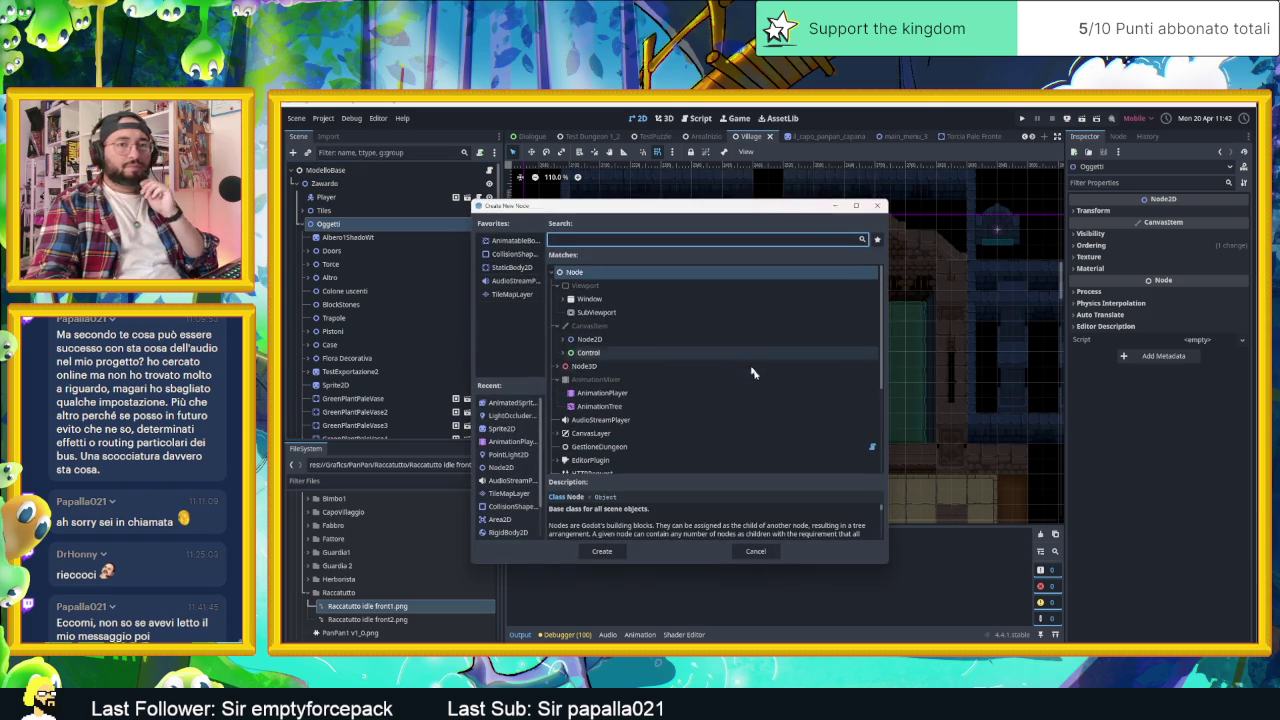
pyautogui.click(589, 340)
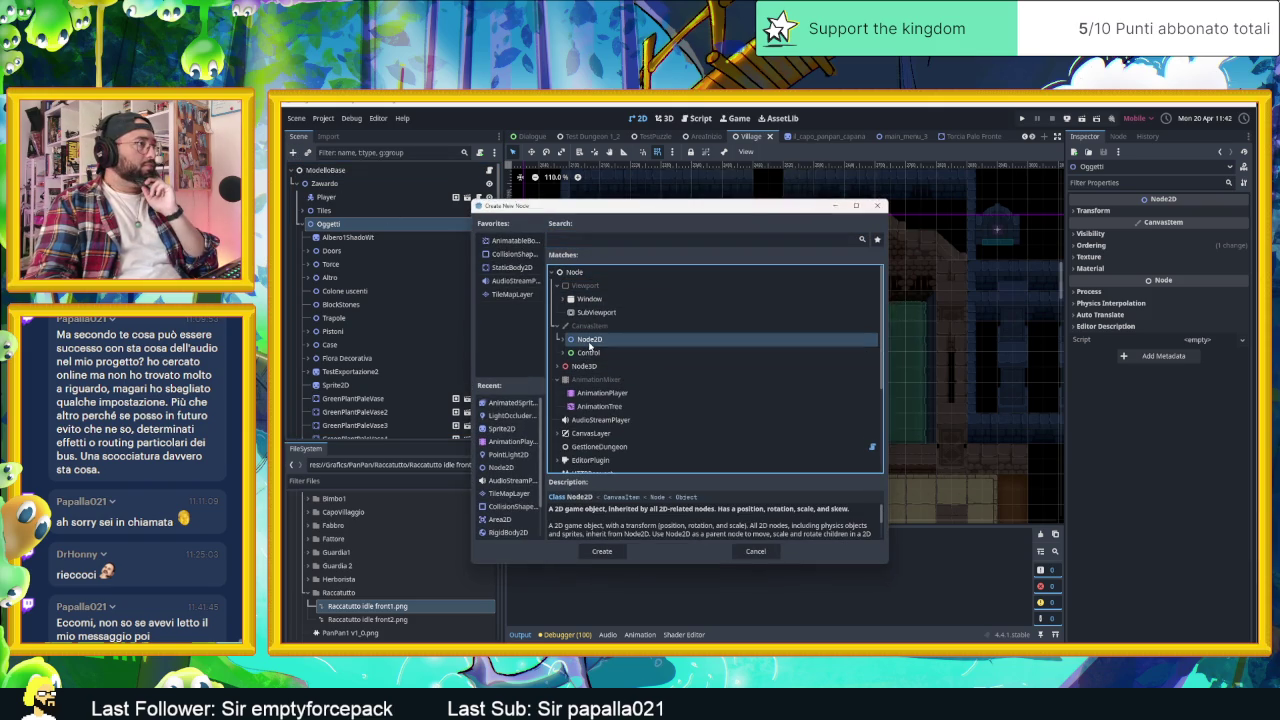
pyautogui.doubleClick(589, 341)
pyautogui.doubleClick(348, 430)
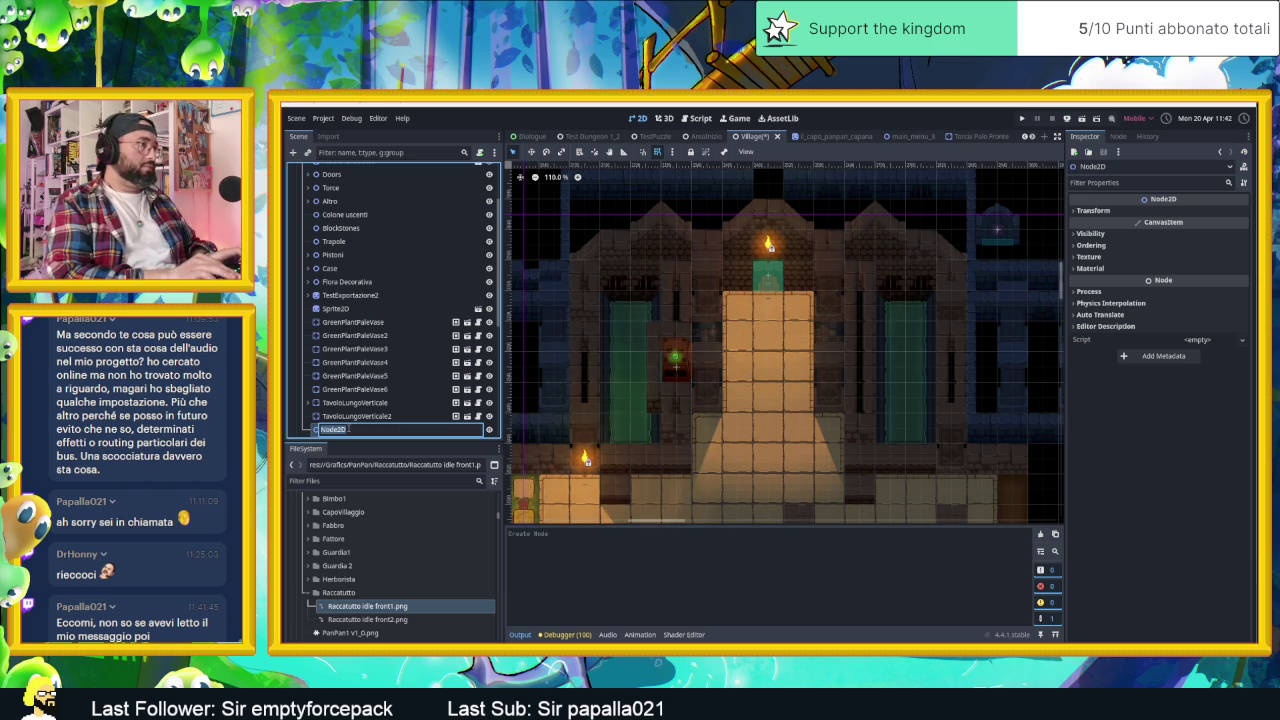
pyautogui.write('P')
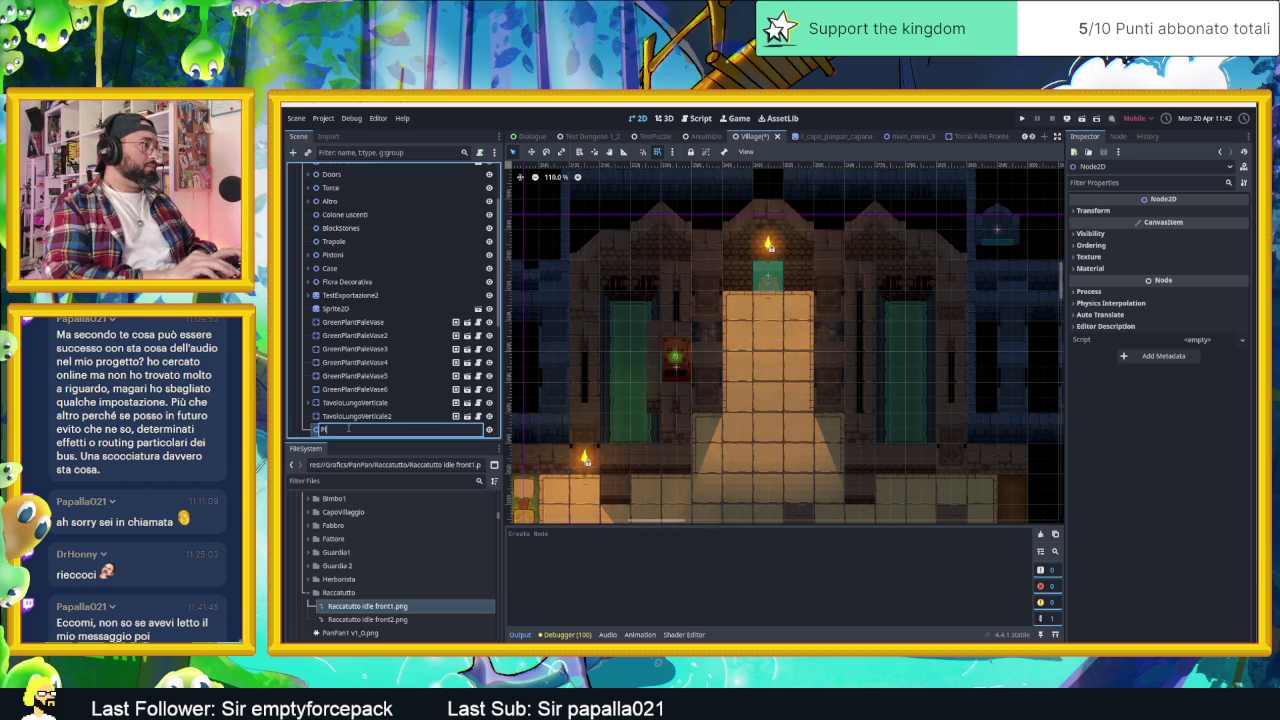
pyautogui.write('eys')
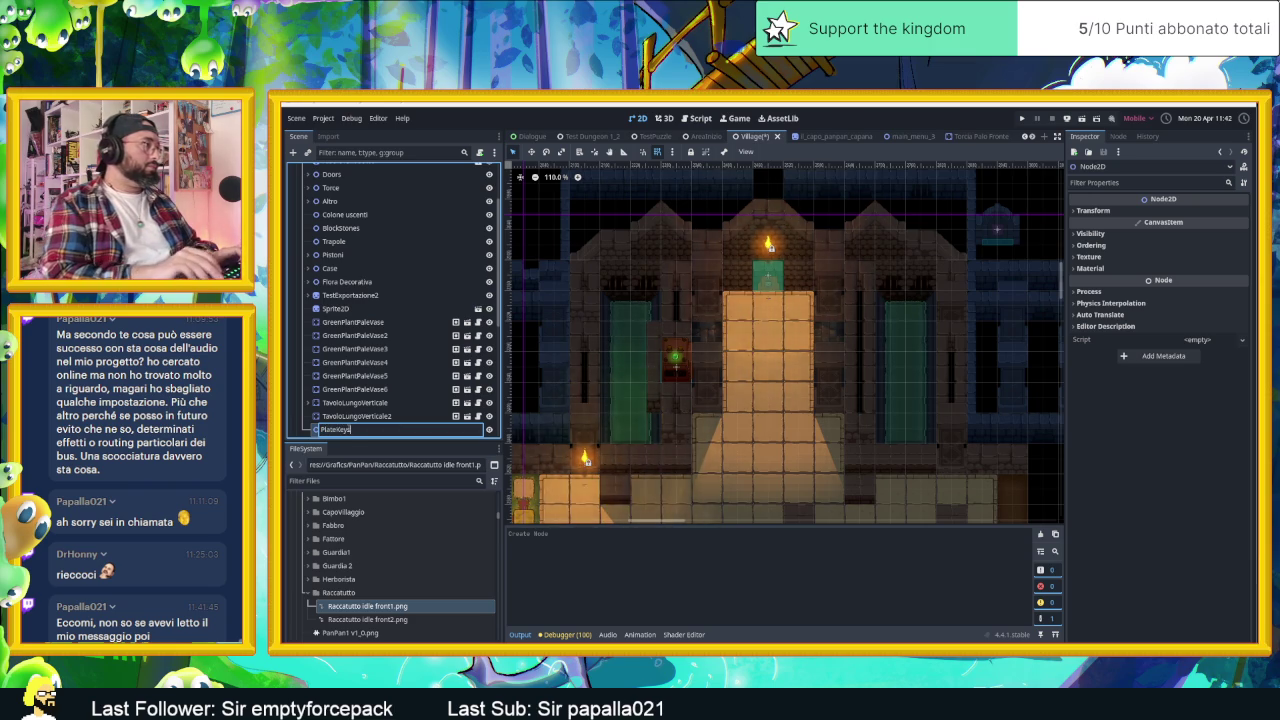
pyautogui.press('Return')
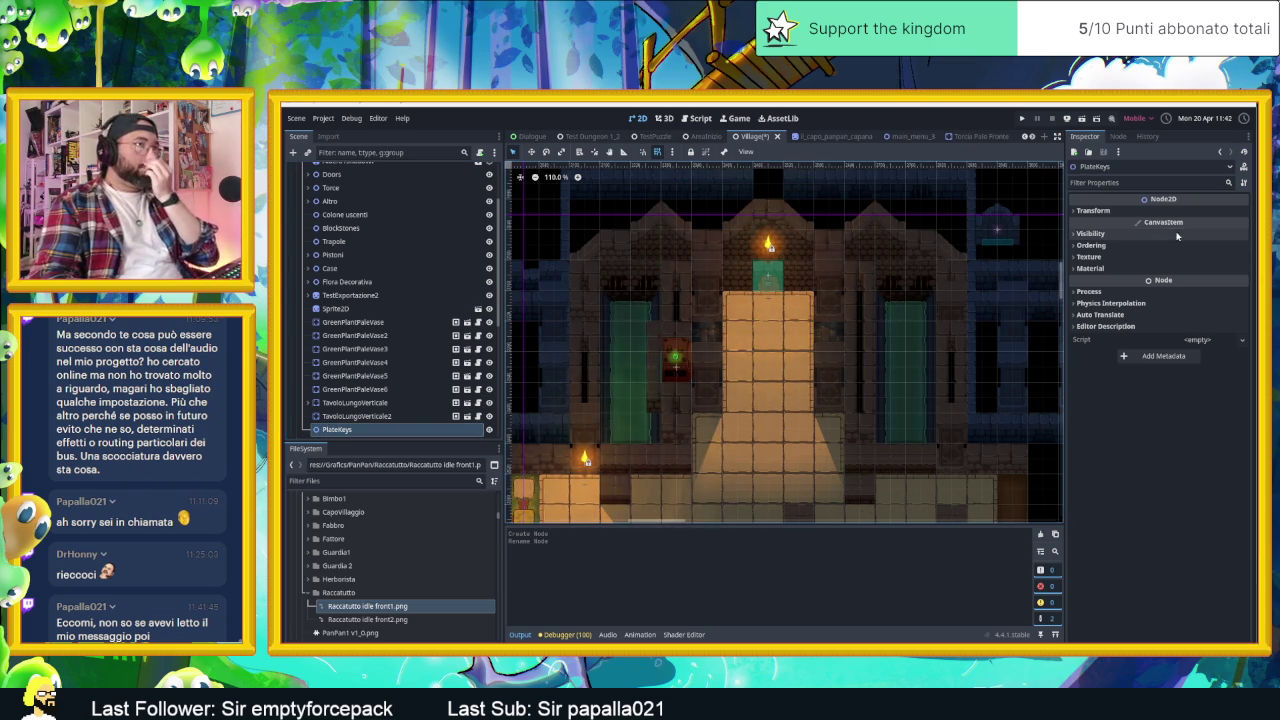
# - Enable Y Sort on PlateKeys and save the Village scene
pyautogui.click(1091, 245)
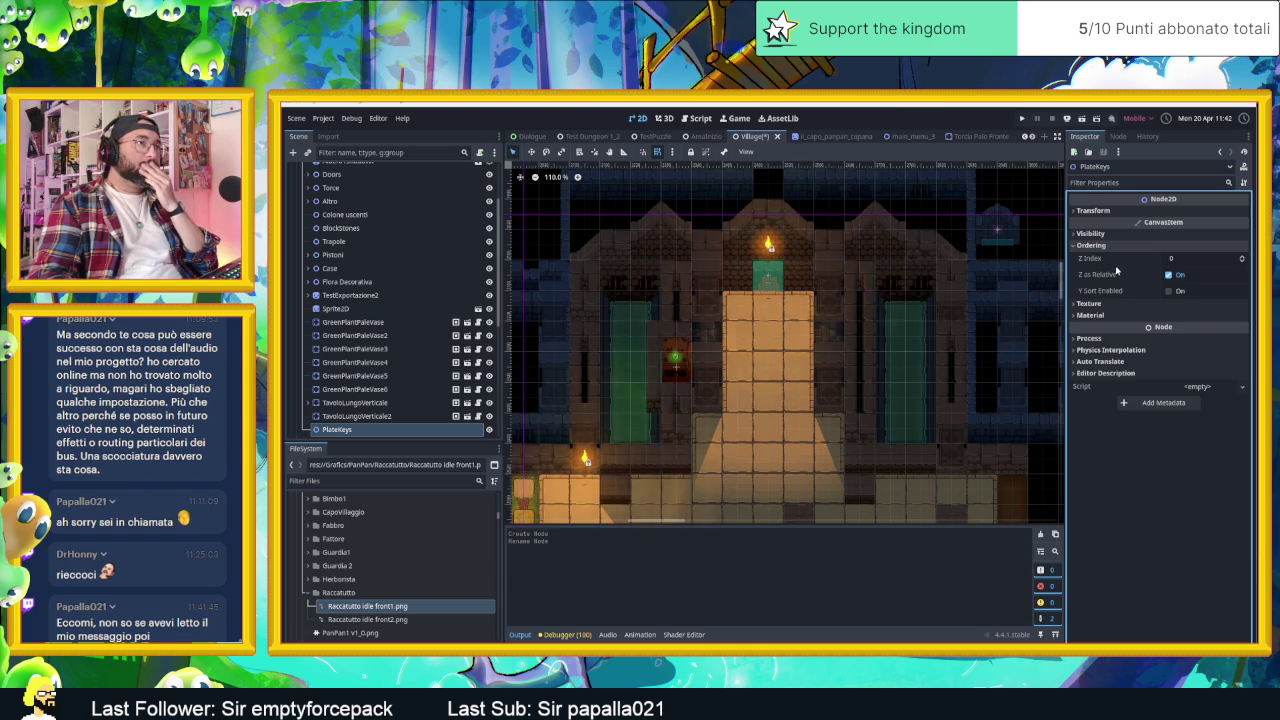
pyautogui.click(1168, 291)
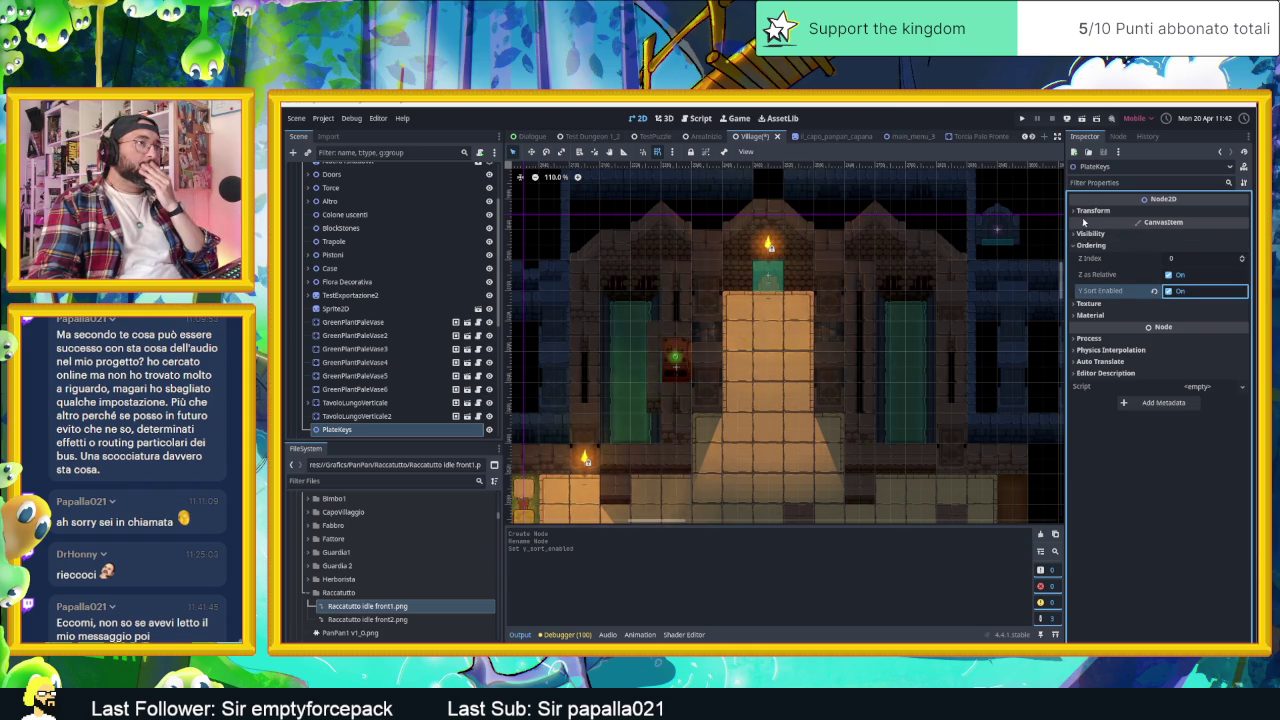
pyautogui.click(1081, 246)
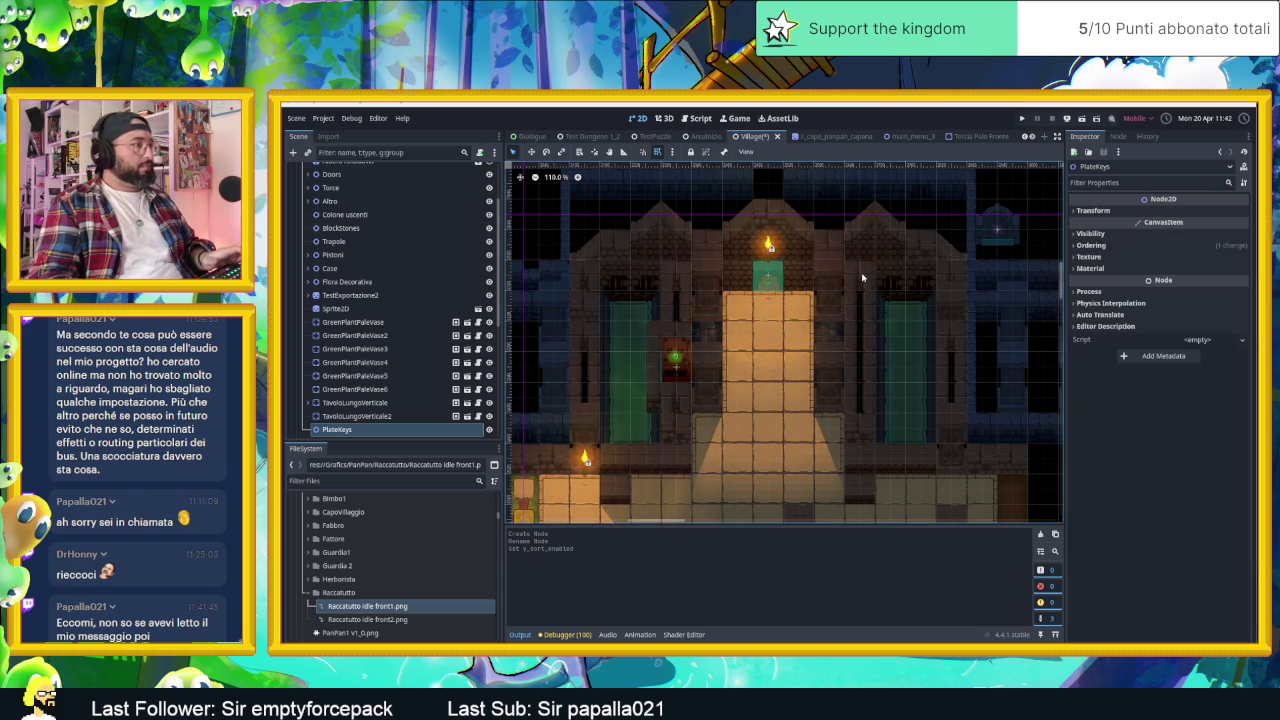
pyautogui.hotkey('ctrl', 's')
pyautogui.click(368, 482)
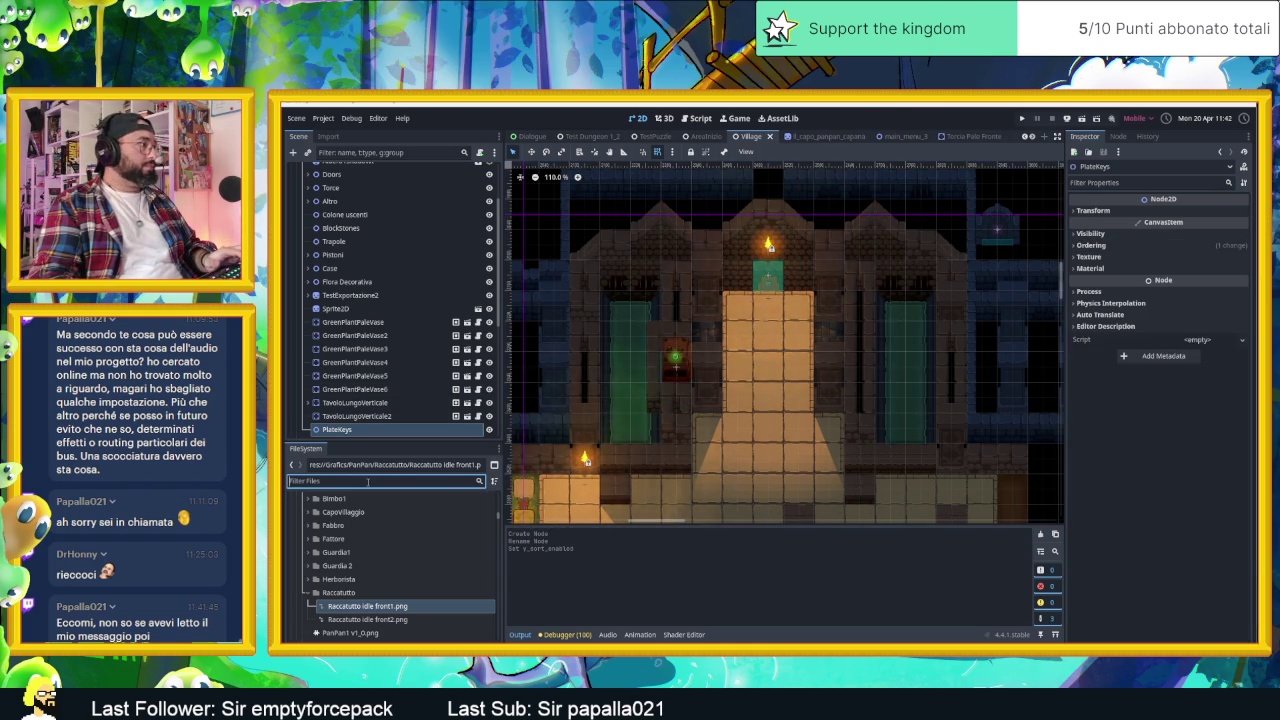
# - Filter files by 'press' and drop pressure_plate.tscn in front of the temple door
pyautogui.write('press')
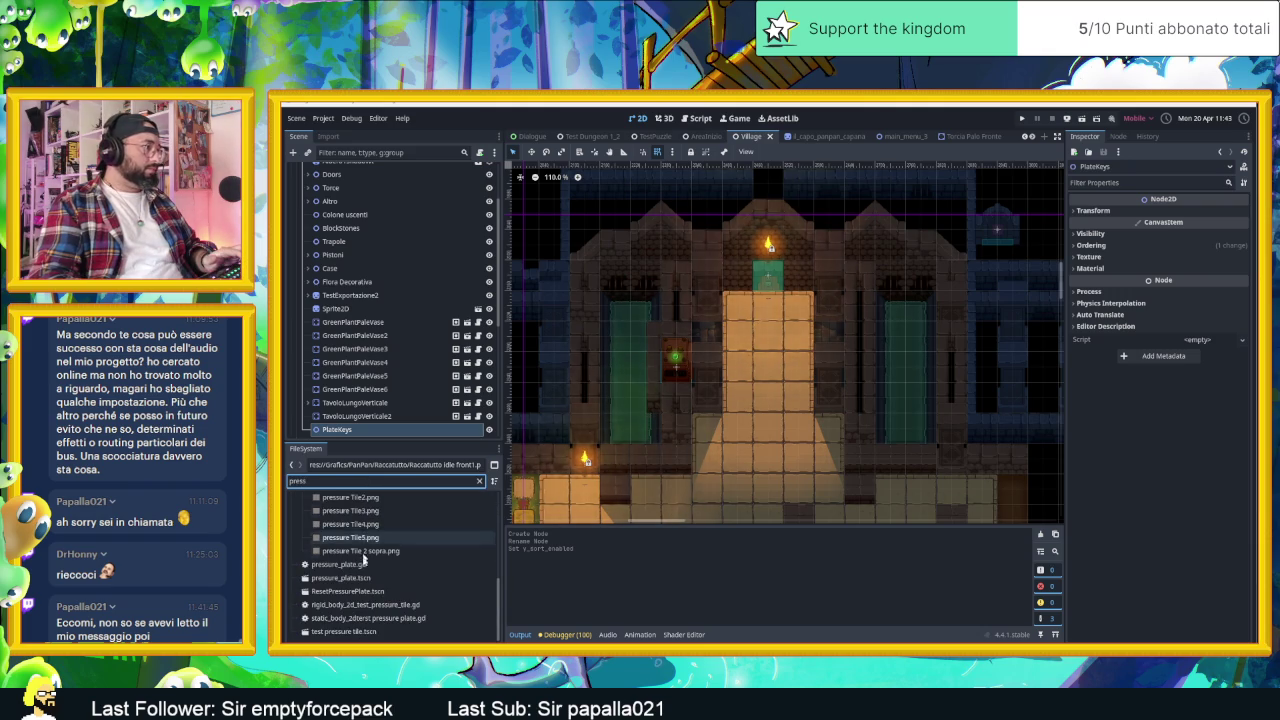
pyautogui.click(345, 578)
pyautogui.moveTo(352, 580); pyautogui.dragTo(706, 368)
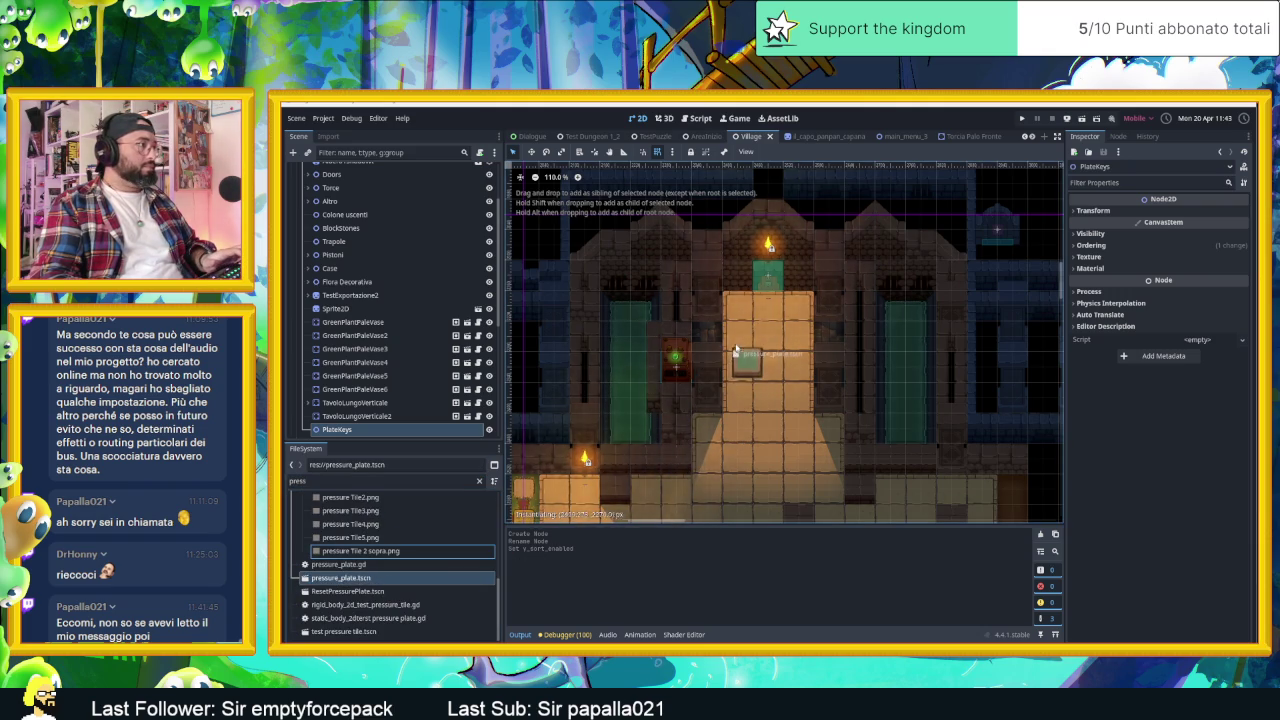
pyautogui.moveTo(706, 368)
pyautogui.mouseDown()
pyautogui.moveTo(727, 310)
pyautogui.moveTo(742, 309)
pyautogui.mouseUp()
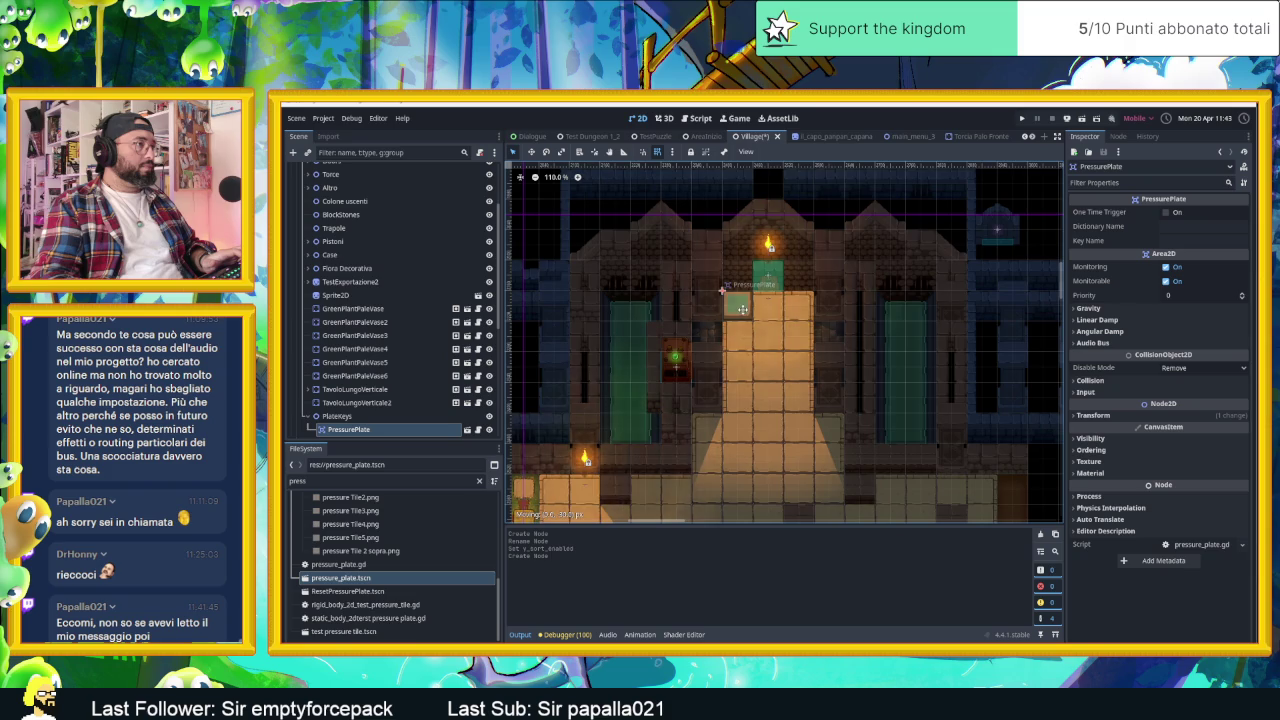
# - Zoom in and out to check the PressurePlate's placement below the temple door
pyautogui.scroll(2, 742, 315)
pyautogui.scroll(2, 769, 305)
pyautogui.scroll(2, 771, 312)
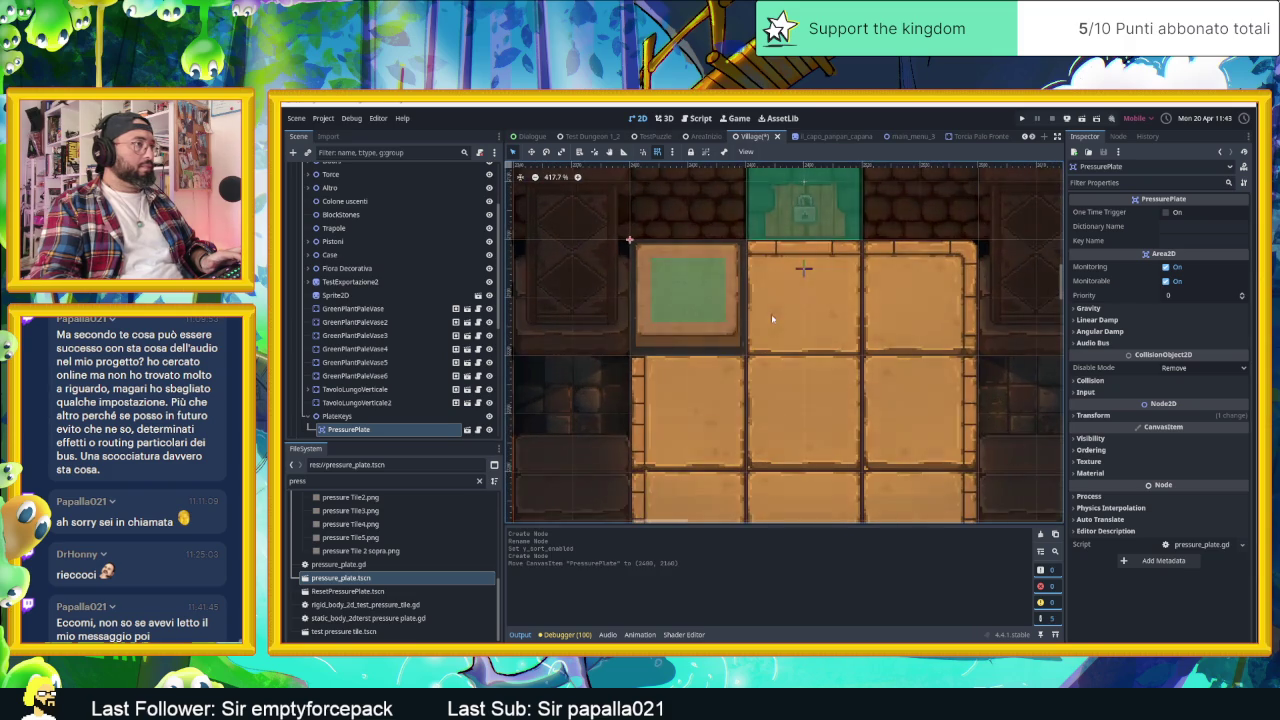
pyautogui.scroll(-1, 767, 322)
pyautogui.scroll(-2, 760, 328)
pyautogui.scroll(-1, 752, 334)
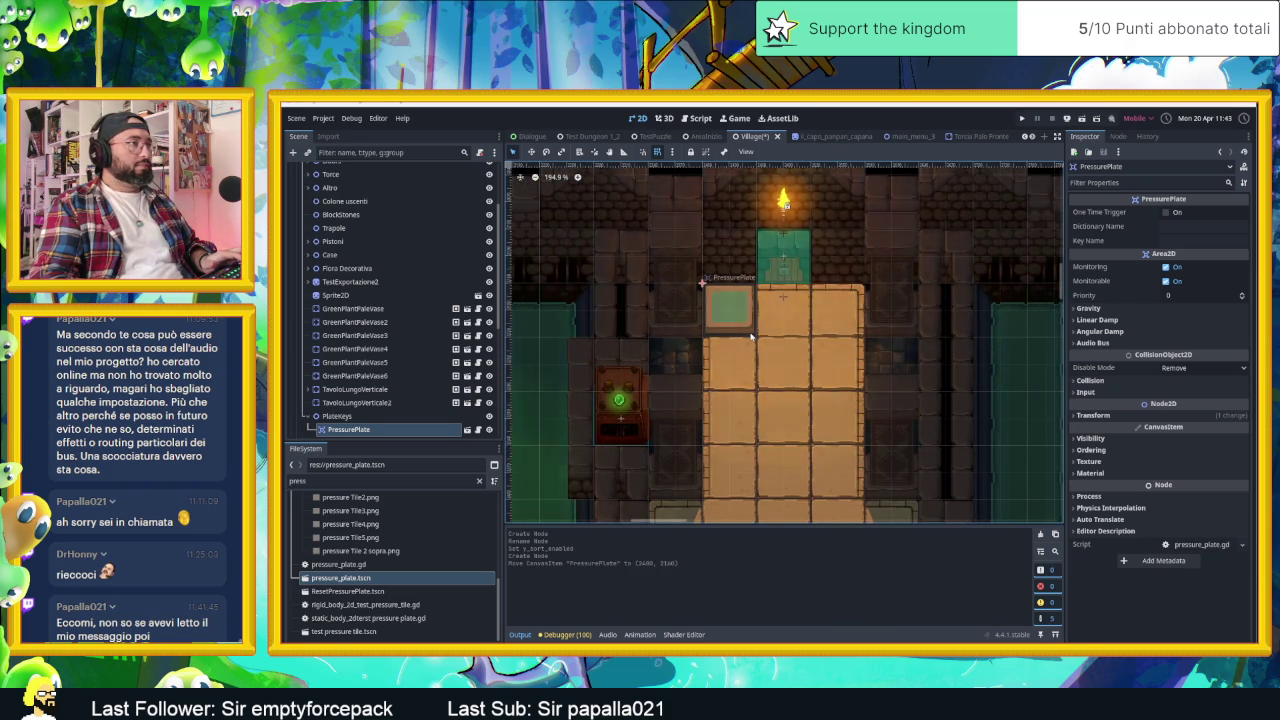
pyautogui.scroll(-1, 755, 338)
pyautogui.scroll(-1, 770, 342)
pyautogui.scroll(-1, 785, 345)
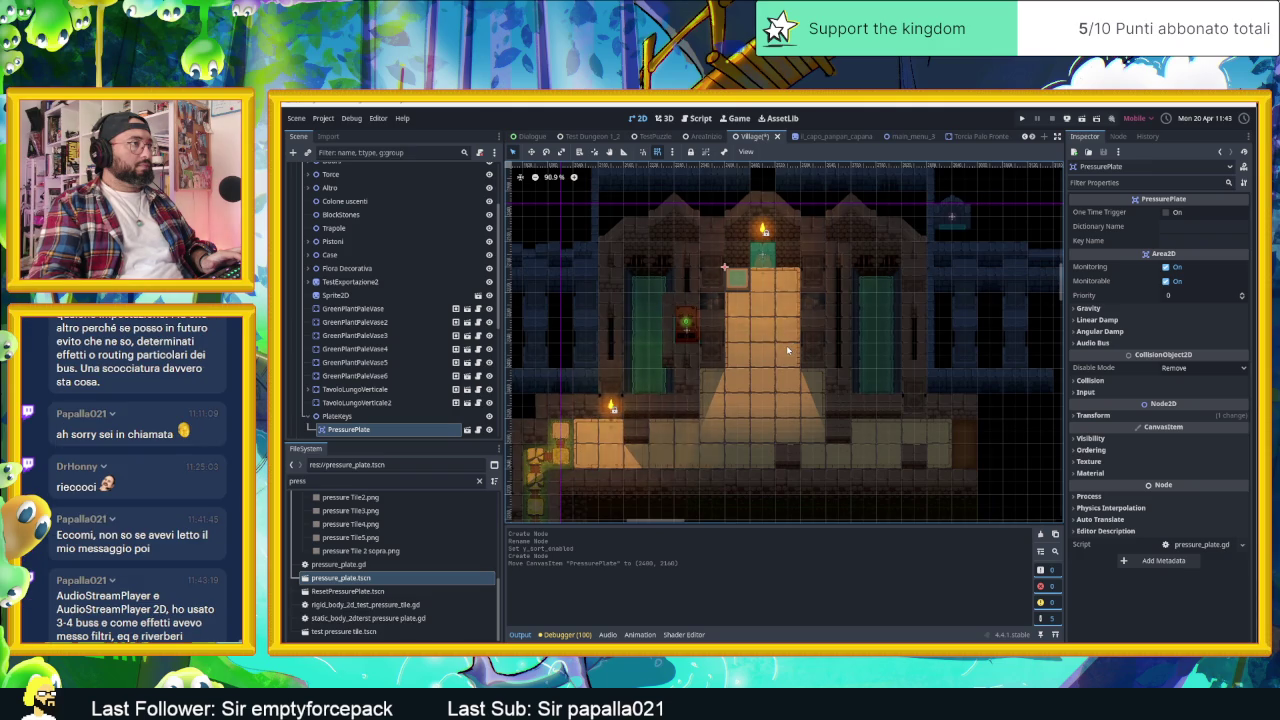
pyautogui.scroll(1, 786, 345)
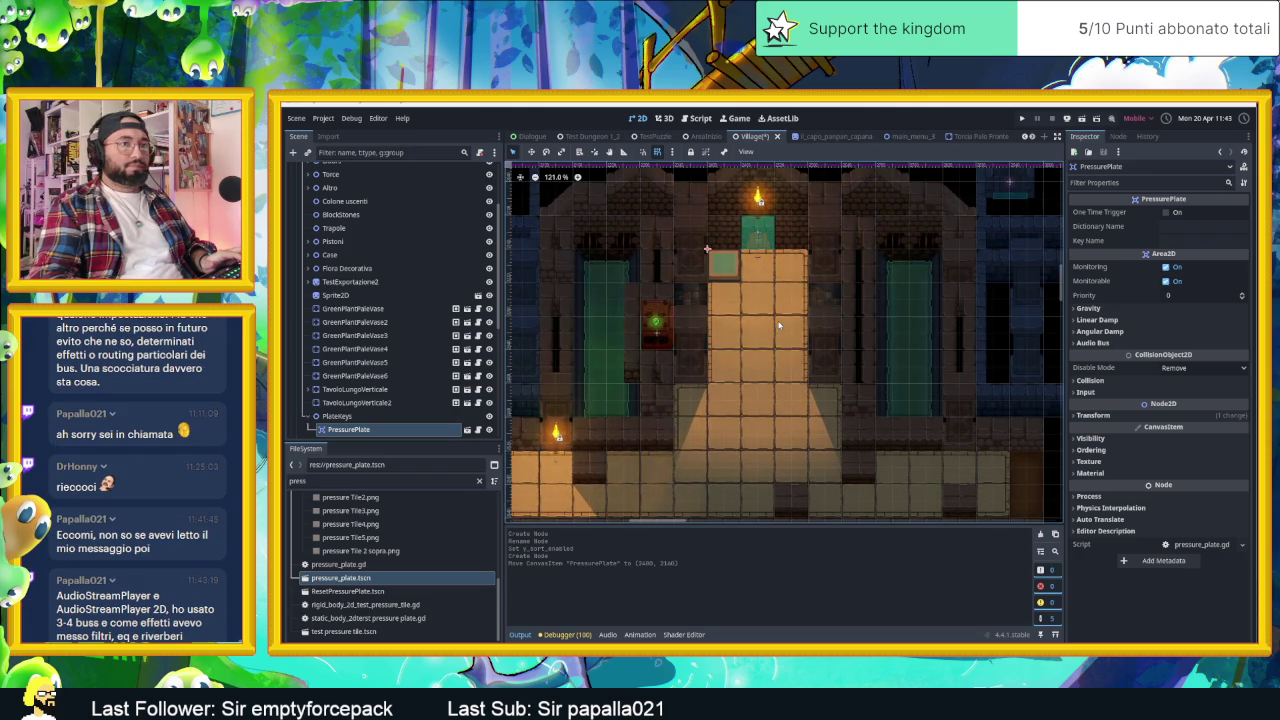
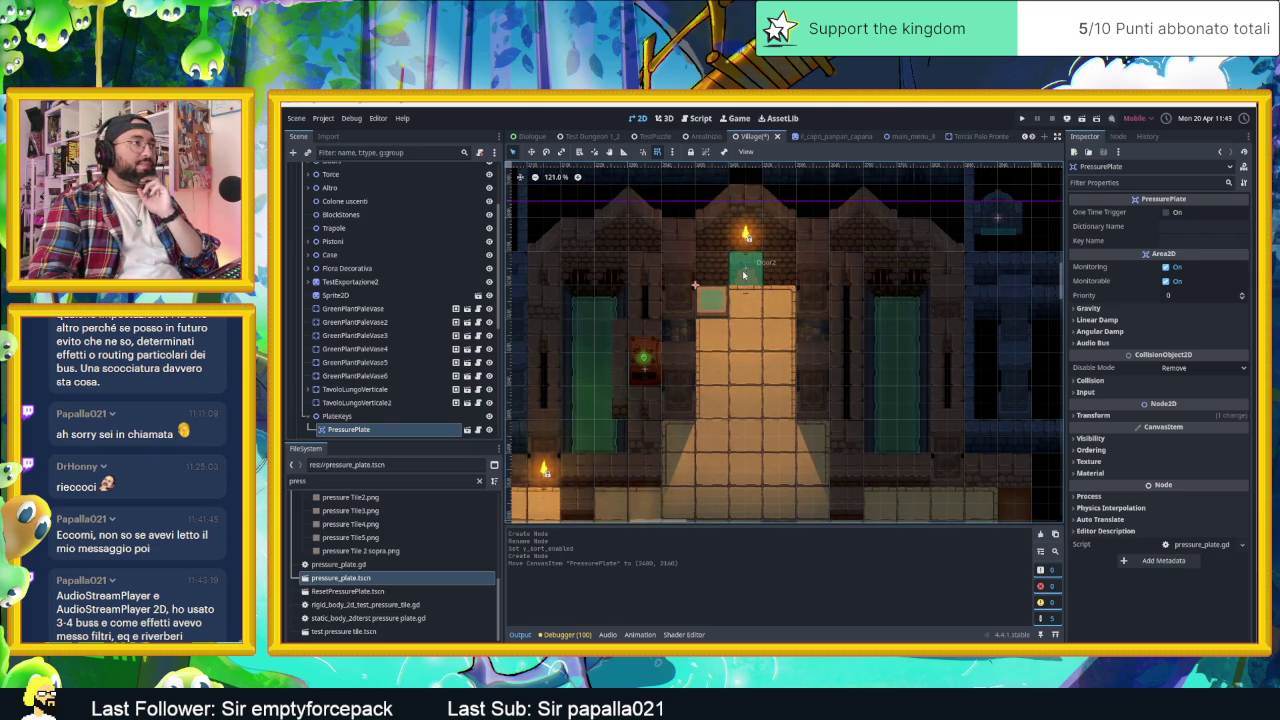
# - Set Door2's Key property to the PressurePlate node, then save and run the project
pyautogui.click(776, 344)
pyautogui.click(1196, 212)
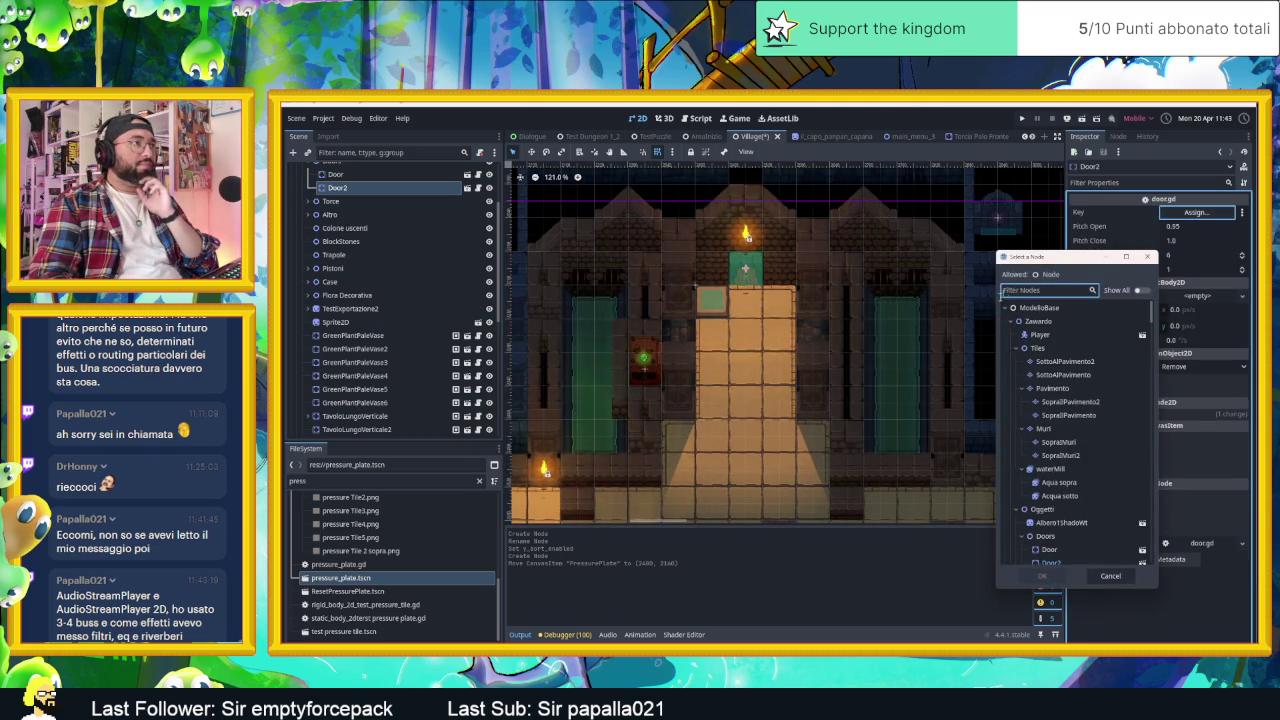
pyautogui.write('press')
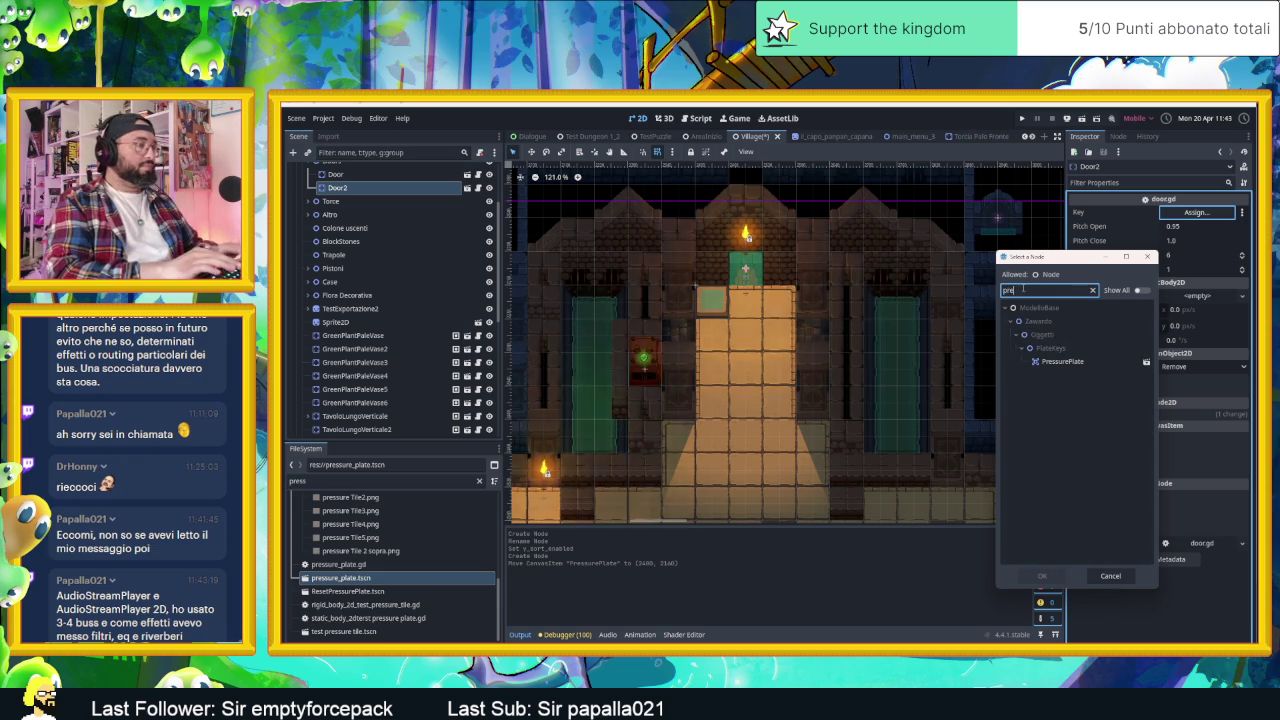
pyautogui.click(1080, 362)
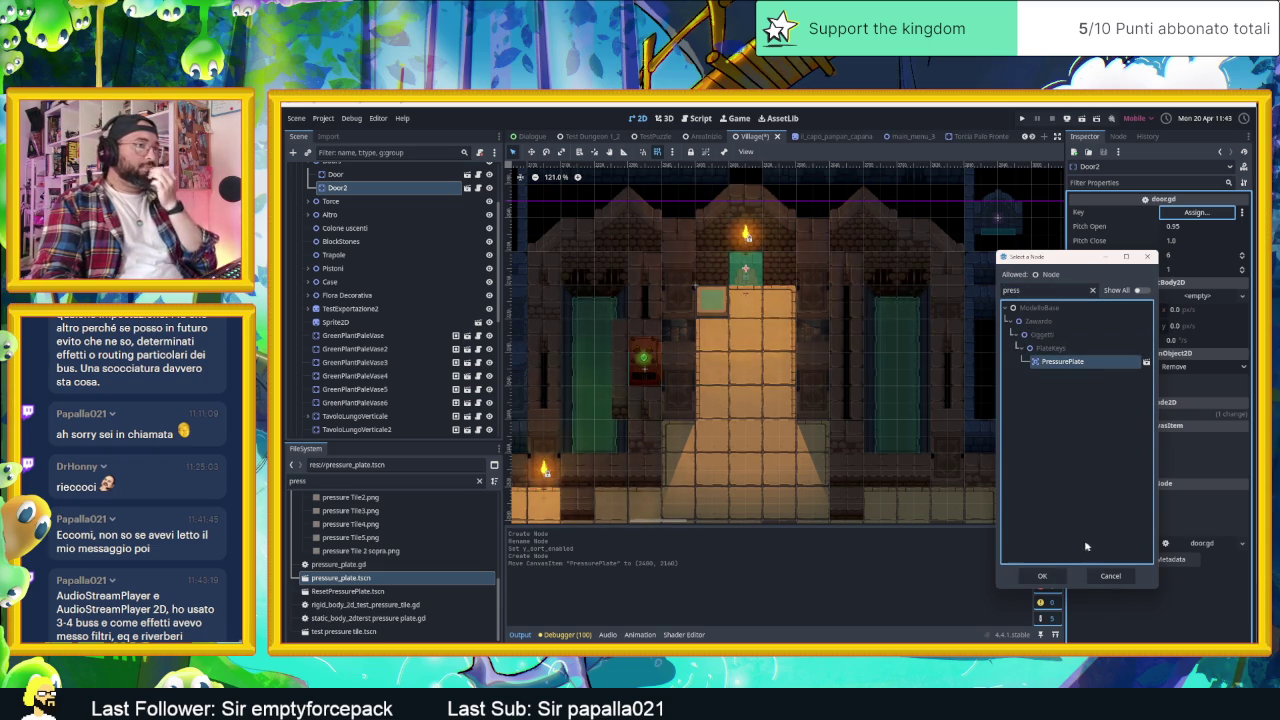
pyautogui.click(1042, 575)
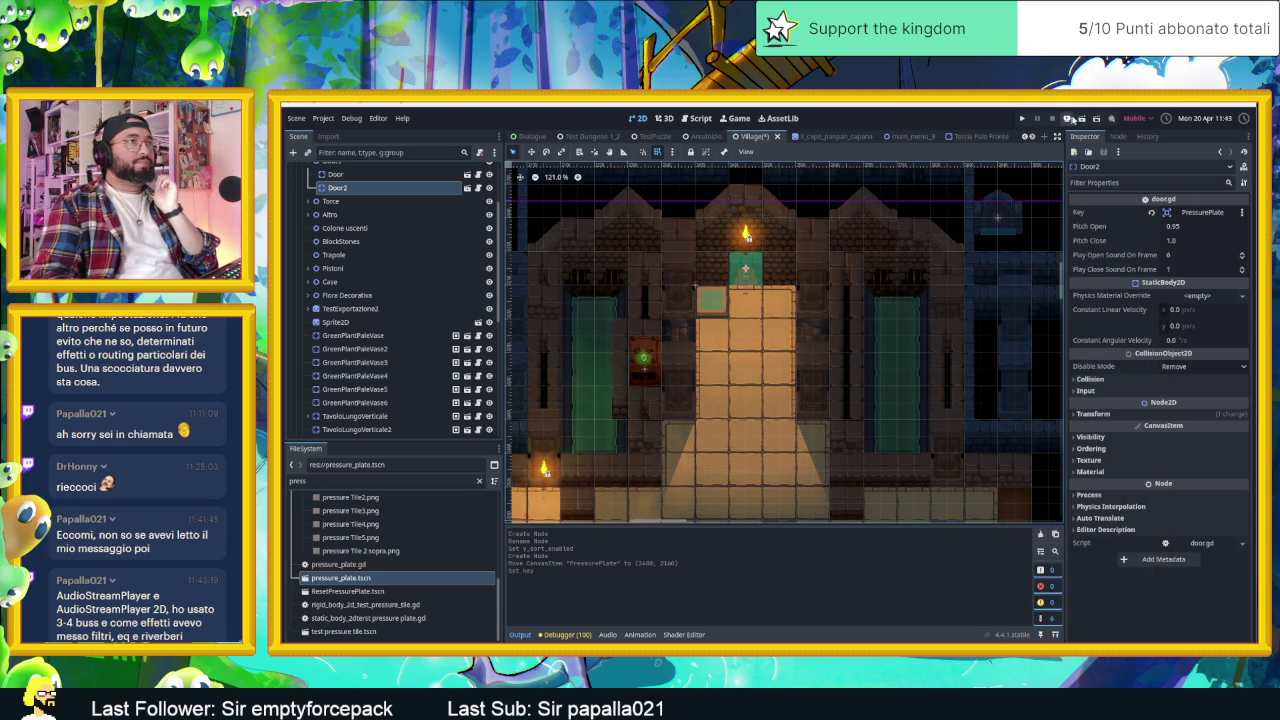
pyautogui.click(1081, 118)
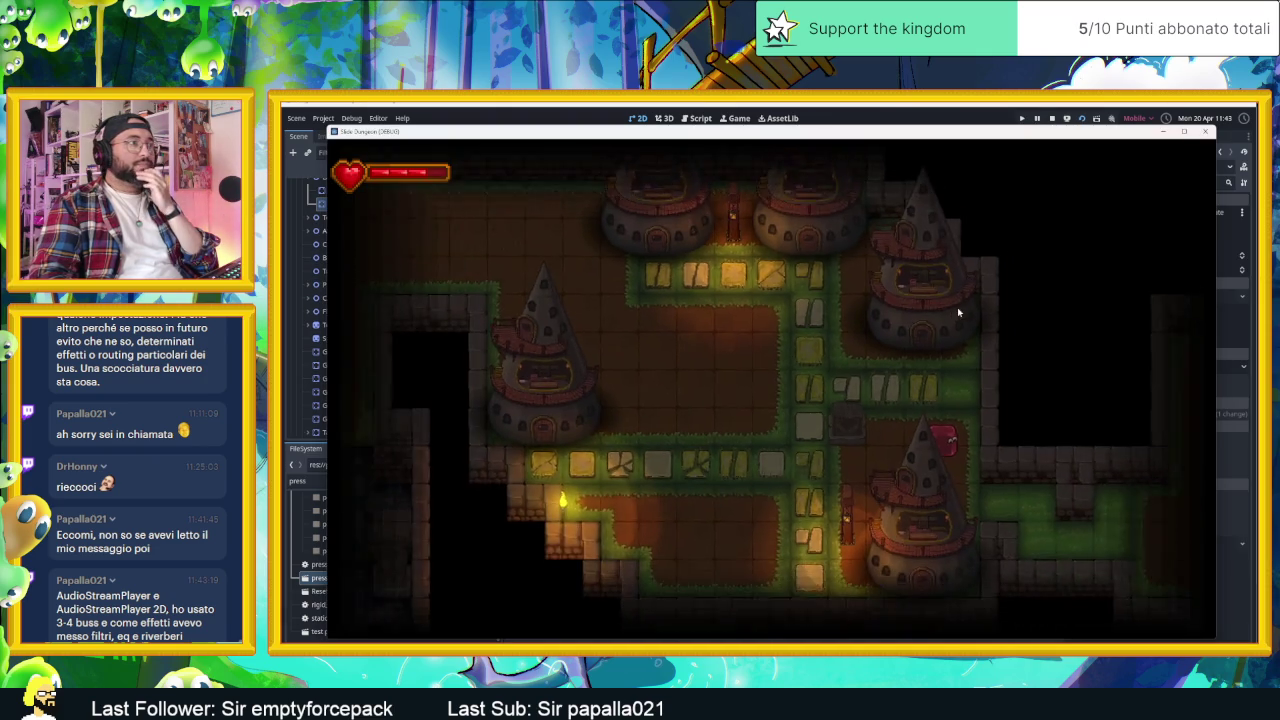
# - Walk the player through the dungeon to the temple with the arrow keys, then stop the game
pyautogui.press('Up')
pyautogui.press('Left')
pyautogui.press('Left')
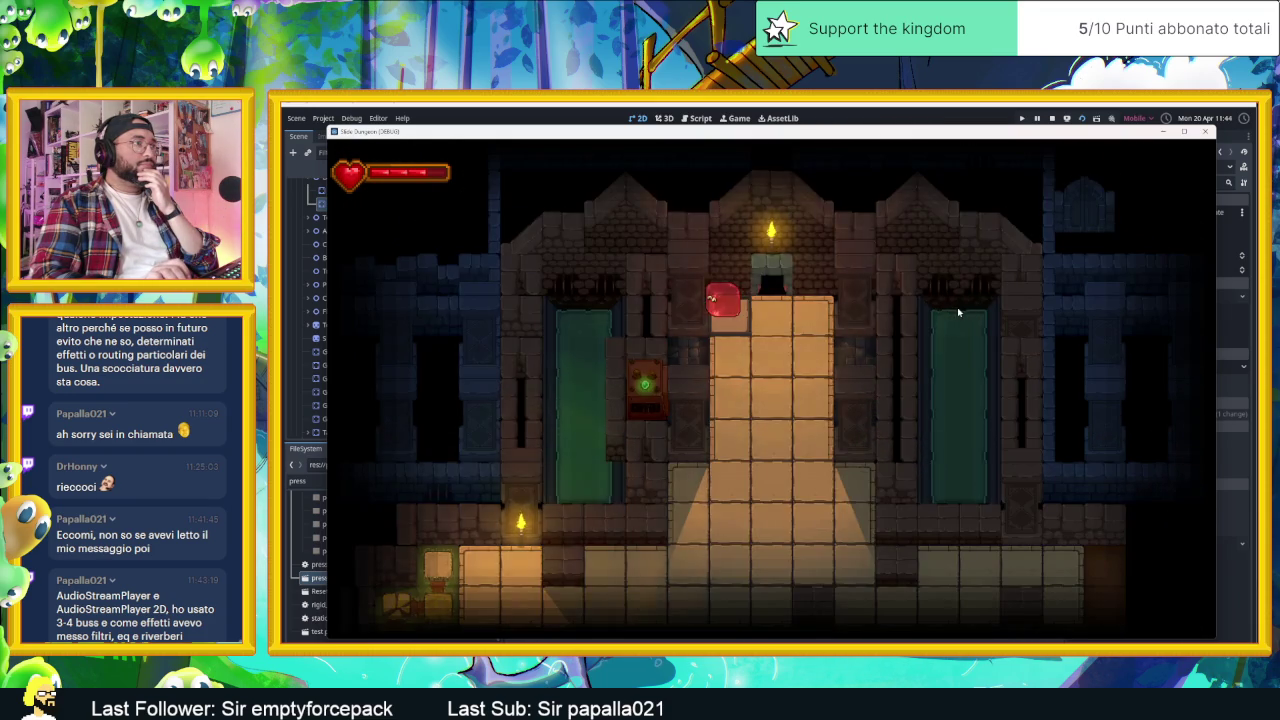
pyautogui.press('Down')
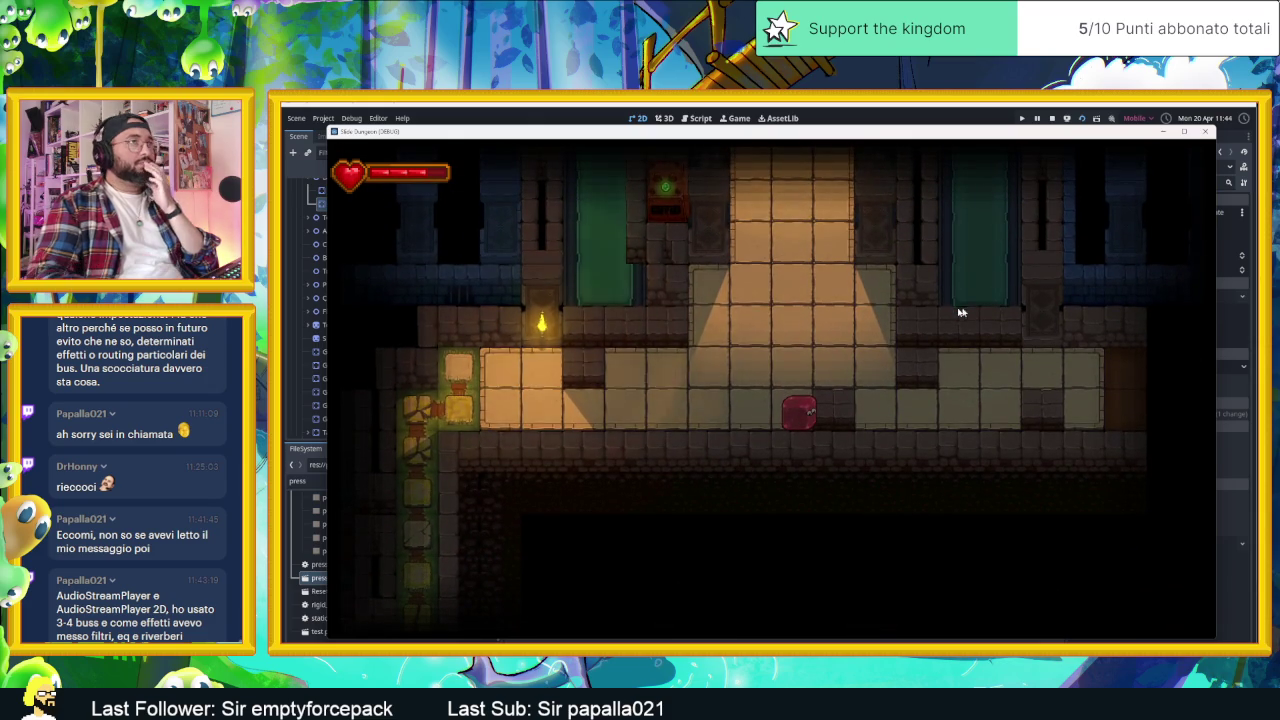
pyautogui.click(1052, 118)
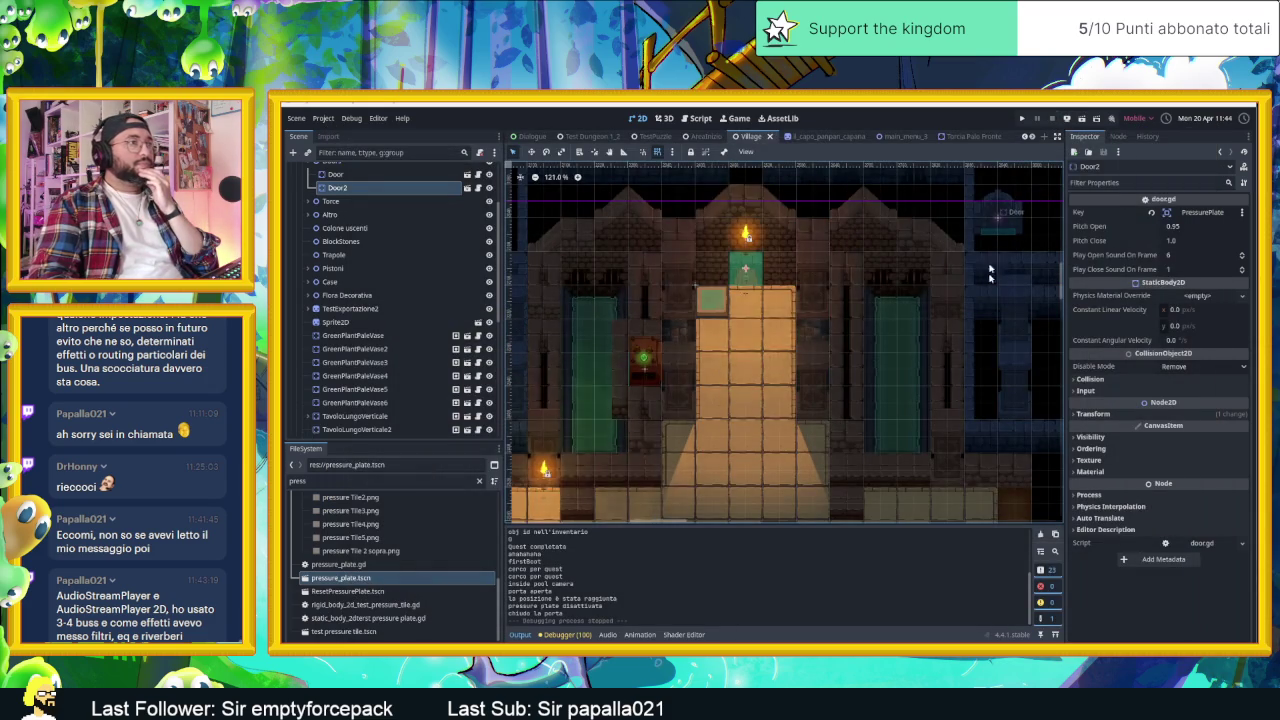
# - Turn on One Time Trigger for the PressurePlate node
pyautogui.click(718, 303)
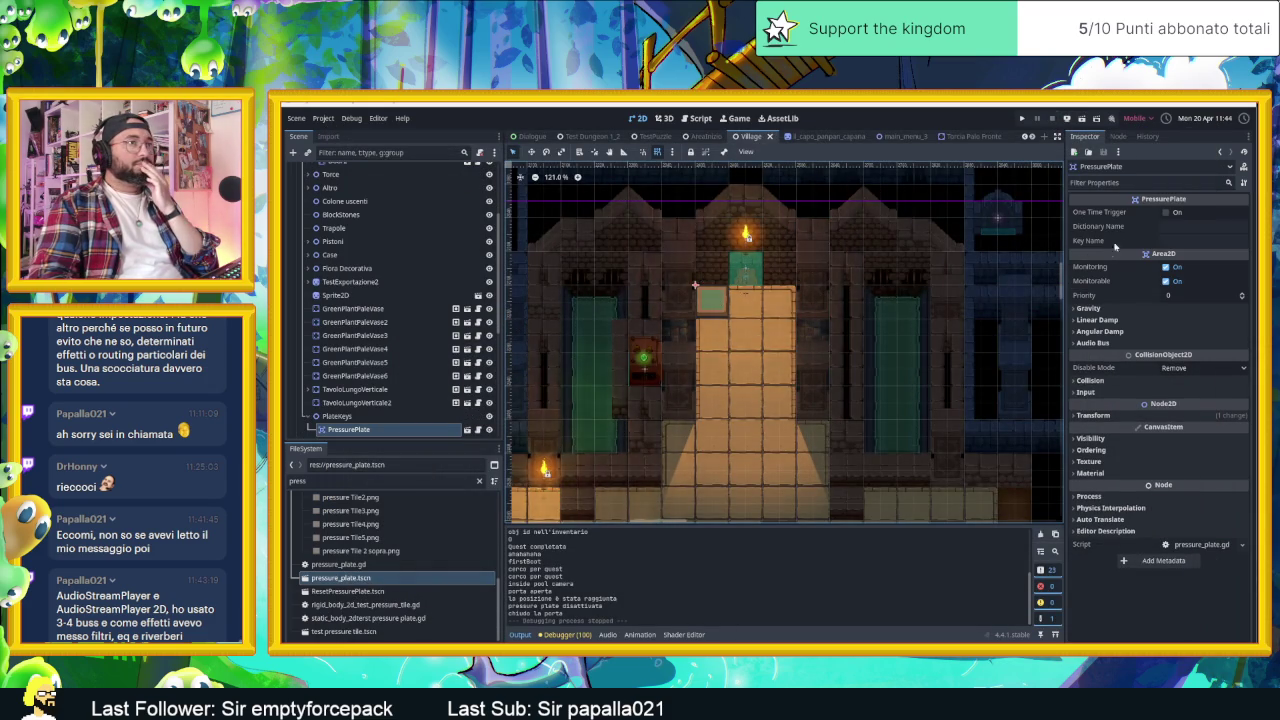
pyautogui.click(1166, 213)
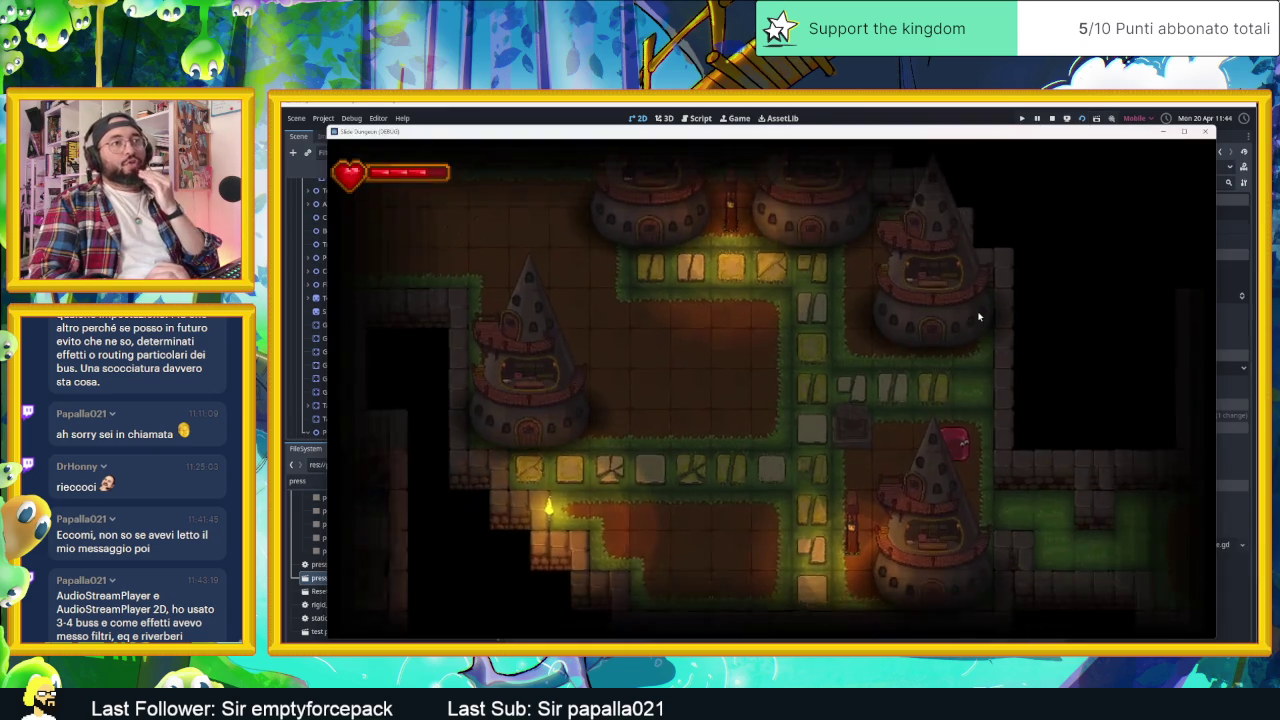
# - Walk past the Herbal Cure shop and lit hall to the temple's top platform, then stop
pyautogui.press('Up')
pyautogui.press('Left')
pyautogui.press('Right')
pyautogui.press('Up')
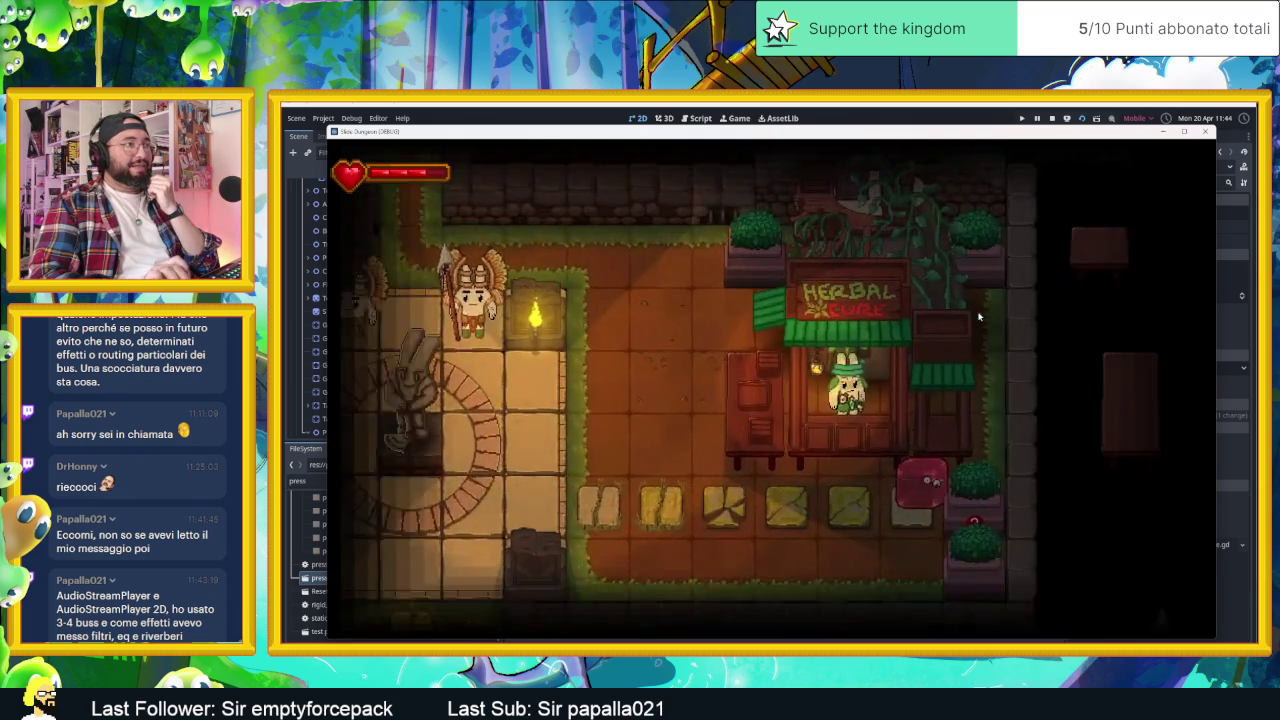
pyautogui.press('Up')
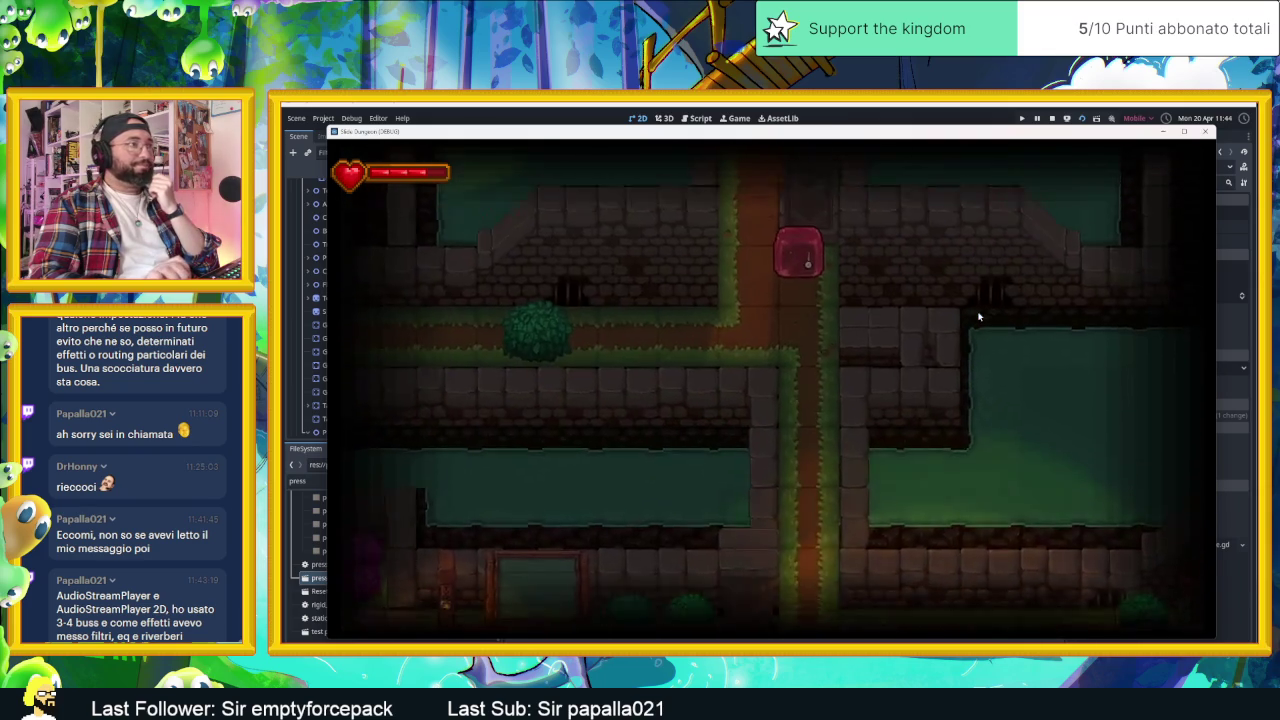
pyautogui.press('Up')
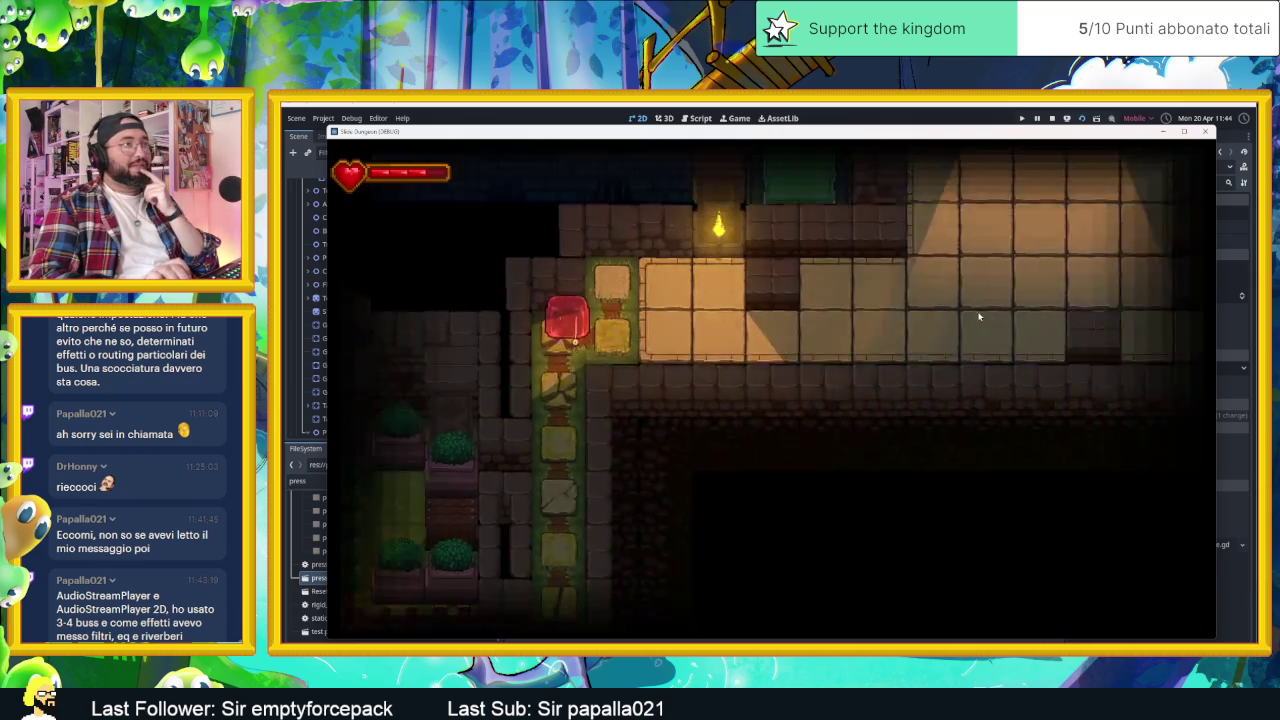
pyautogui.press('Right')
pyautogui.press('Up')
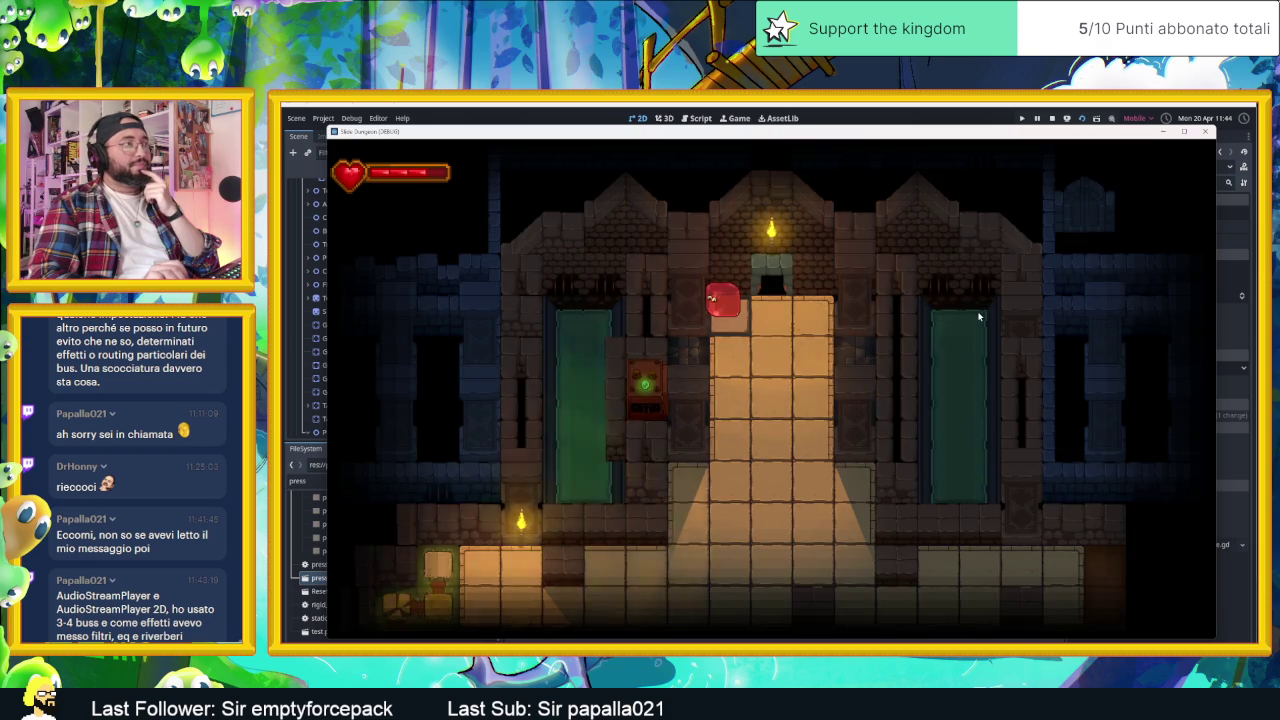
pyautogui.press('Down')
pyautogui.press('Up')
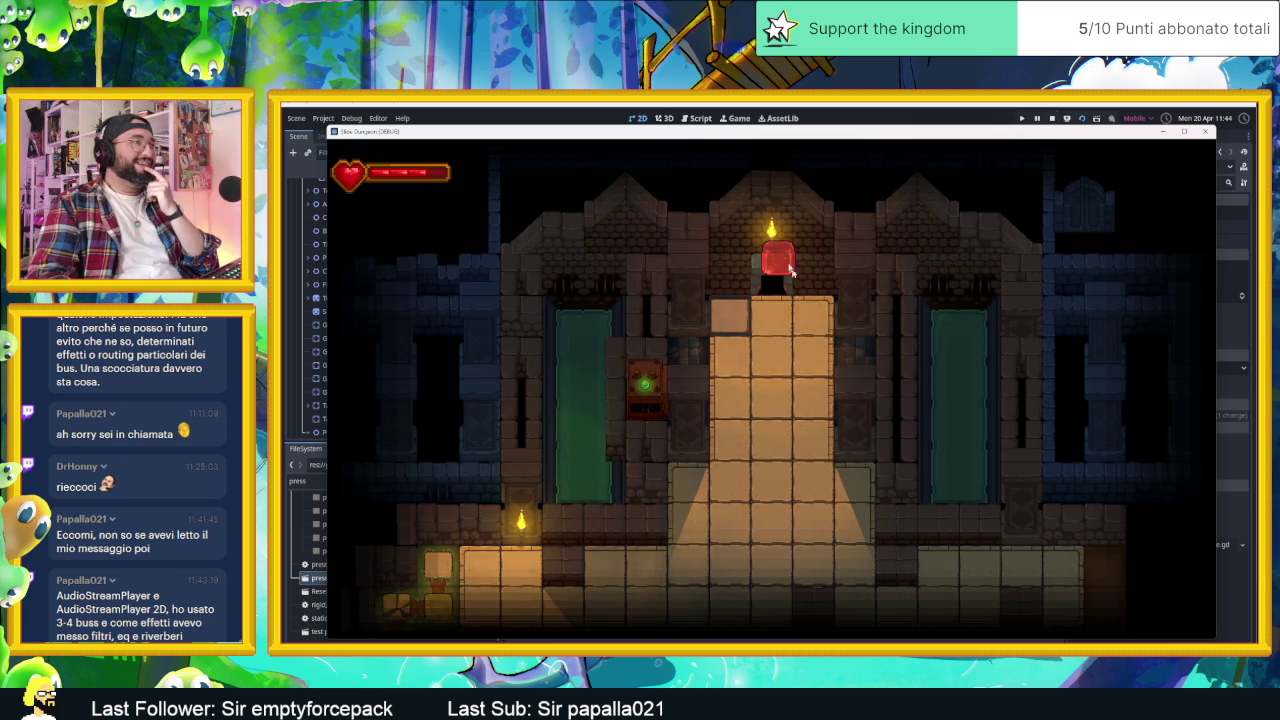
pyautogui.click(1051, 118)
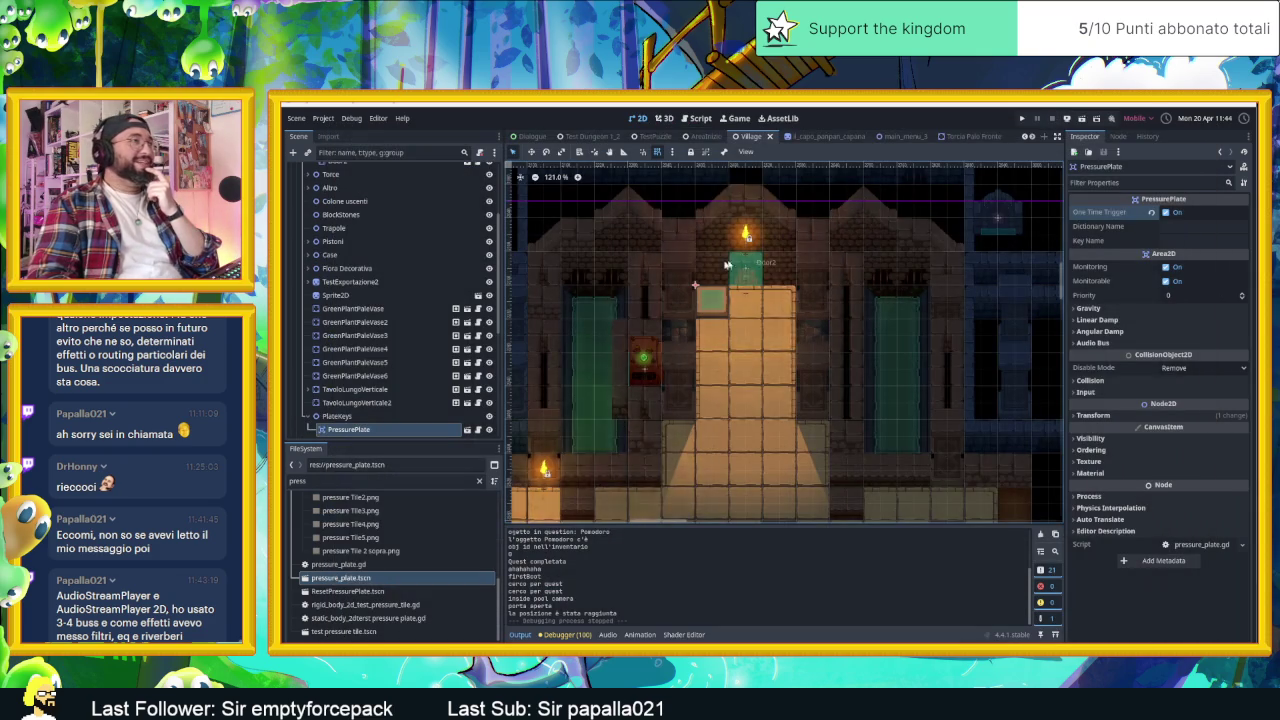
# - Expand Tiles, hide and re-show the Muri wall layer, then select Muri for tile painting
pyautogui.scroll(3, 383, 287)
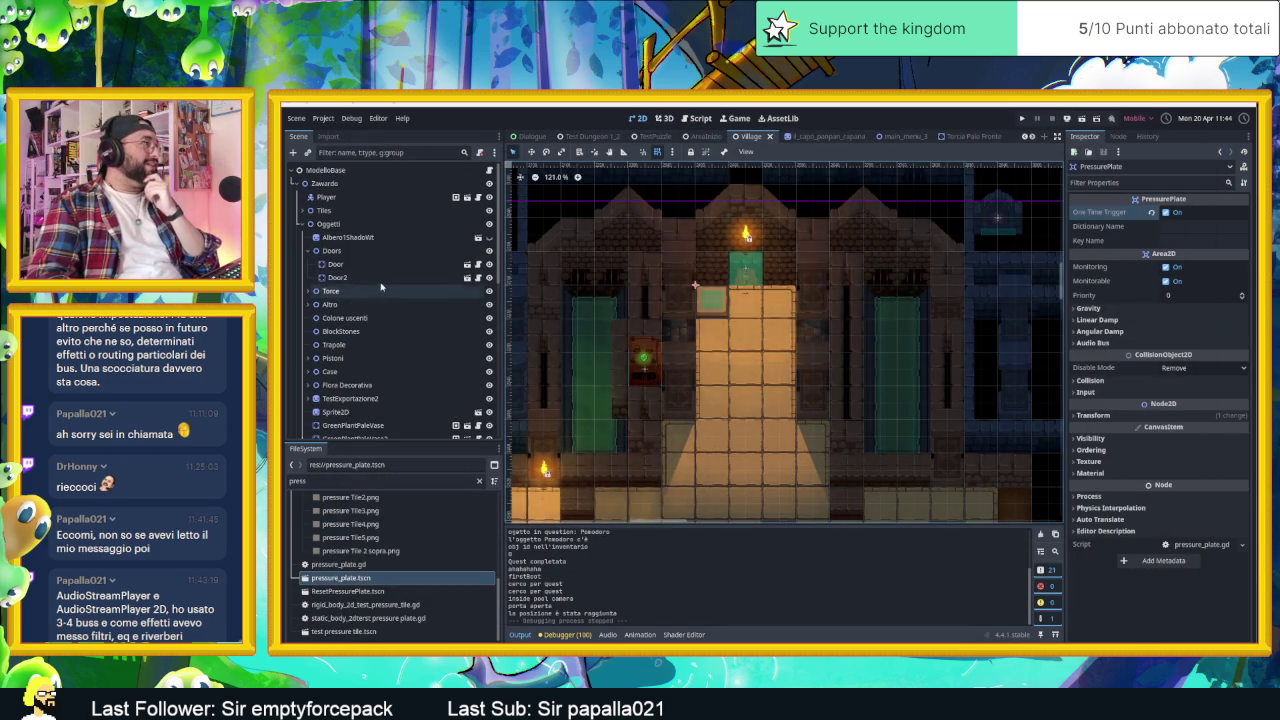
pyautogui.click(322, 210)
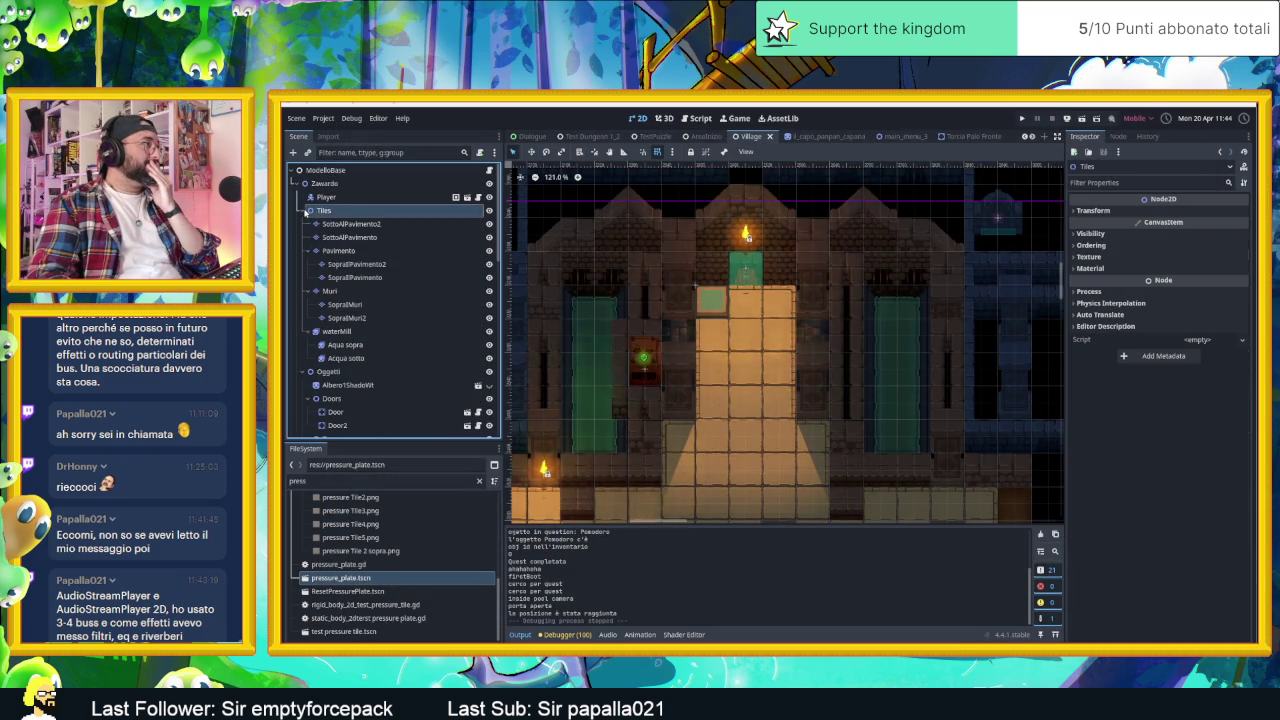
pyautogui.click(489, 291)
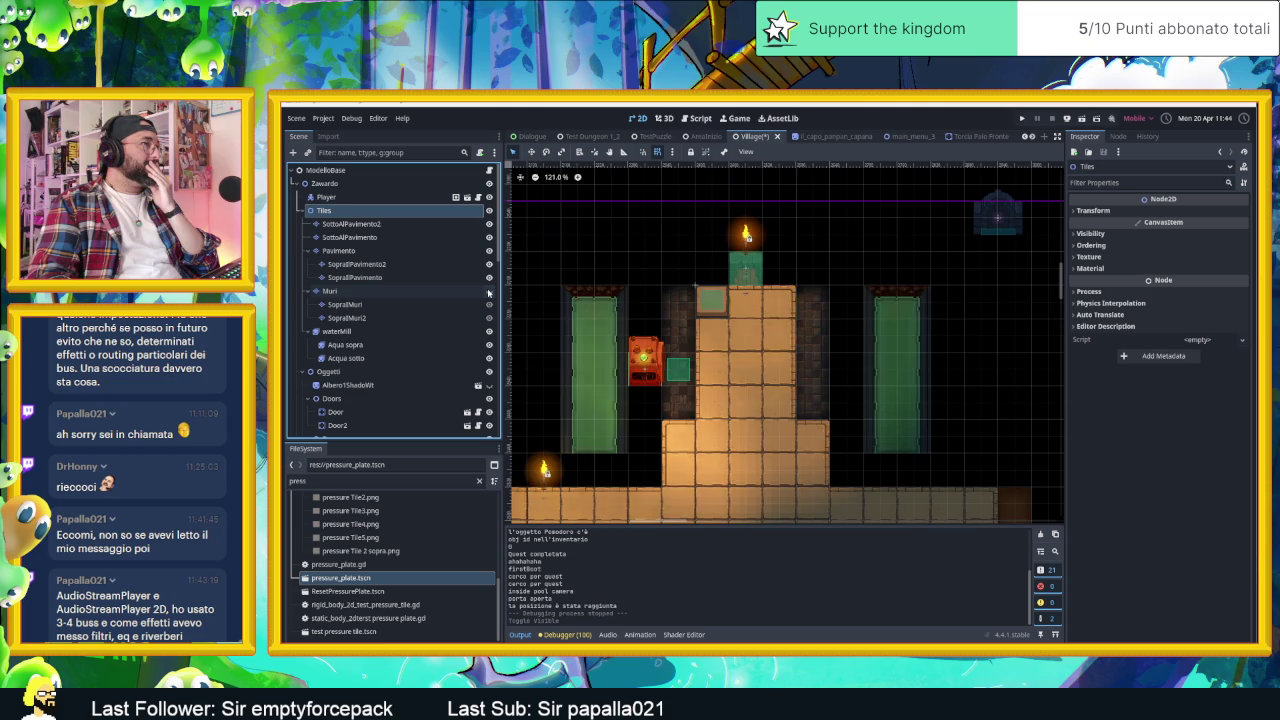
pyautogui.click(489, 291)
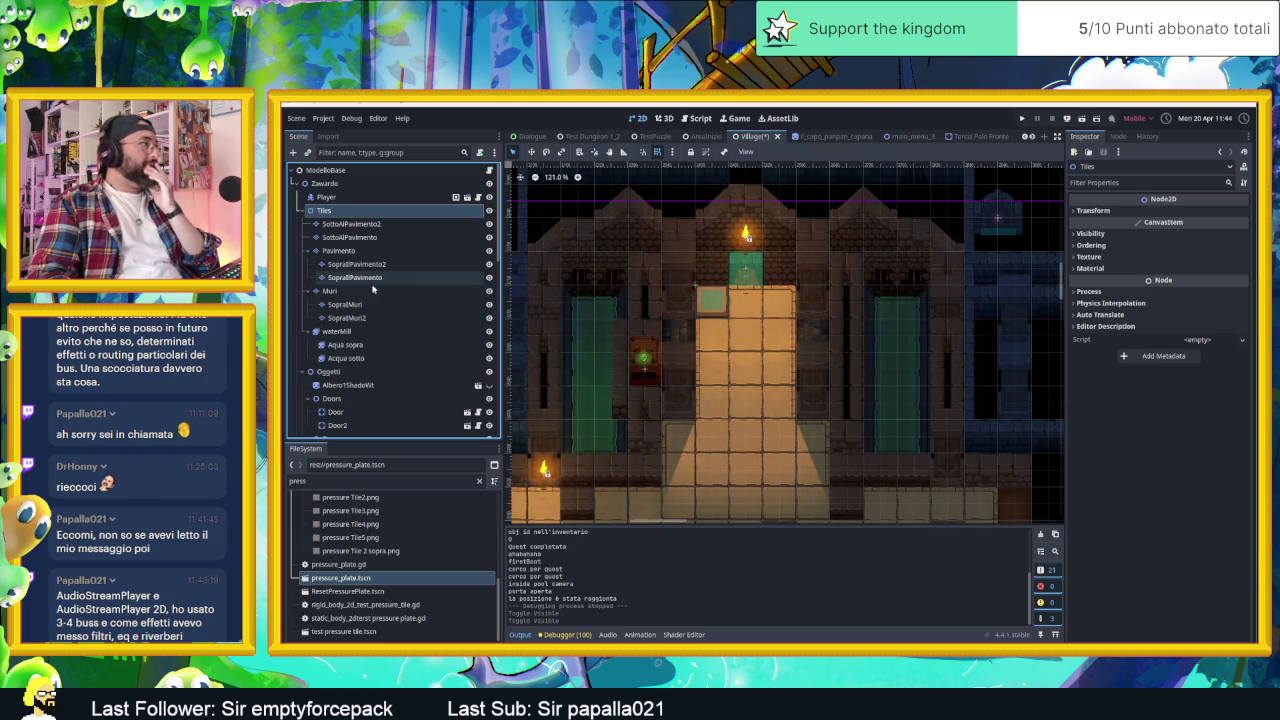
pyautogui.click(330, 290)
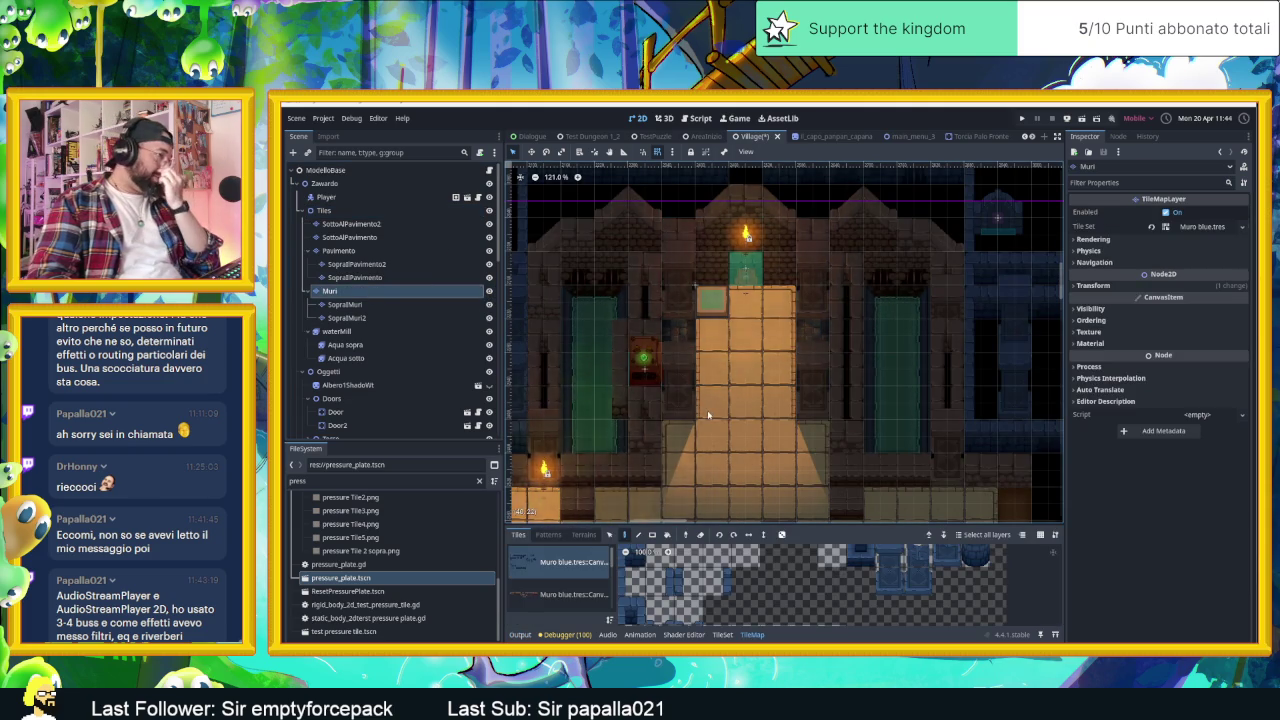
# - Open the Muro blue TileSet editor and clear one wall tile's Physics Layer 0 collision shape
pyautogui.click(570, 594)
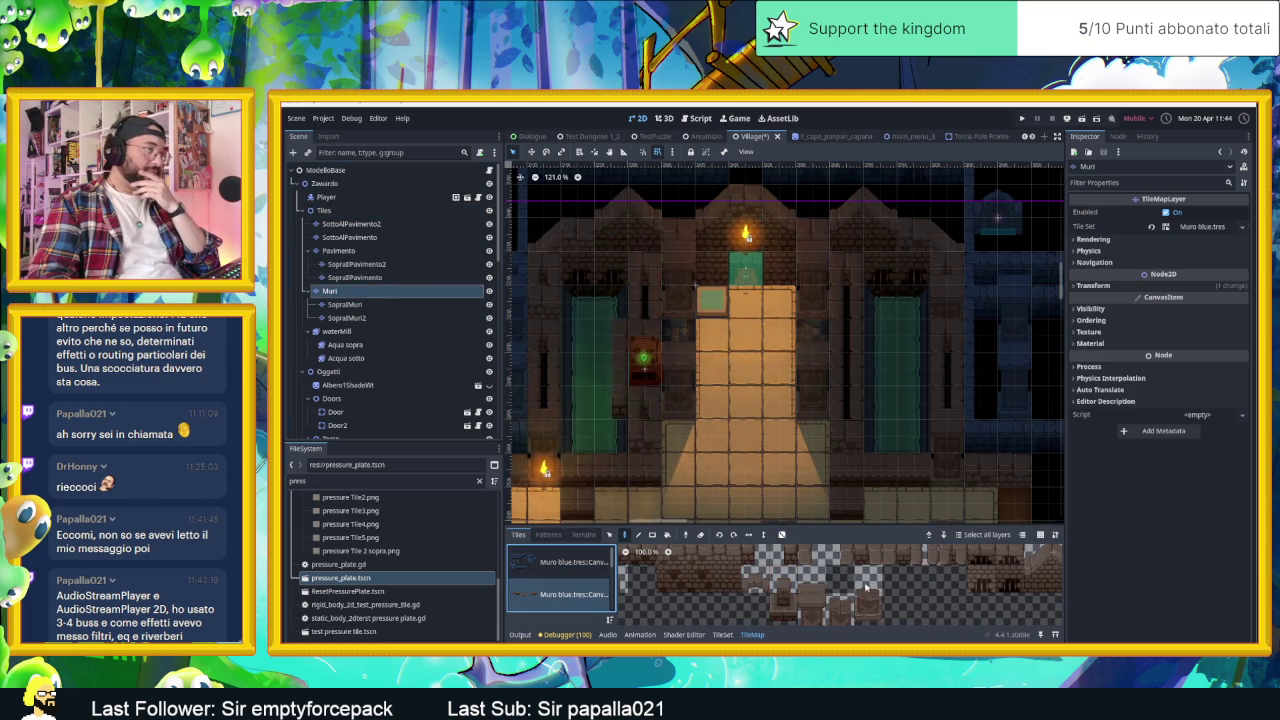
pyautogui.scroll(-2, 843, 582)
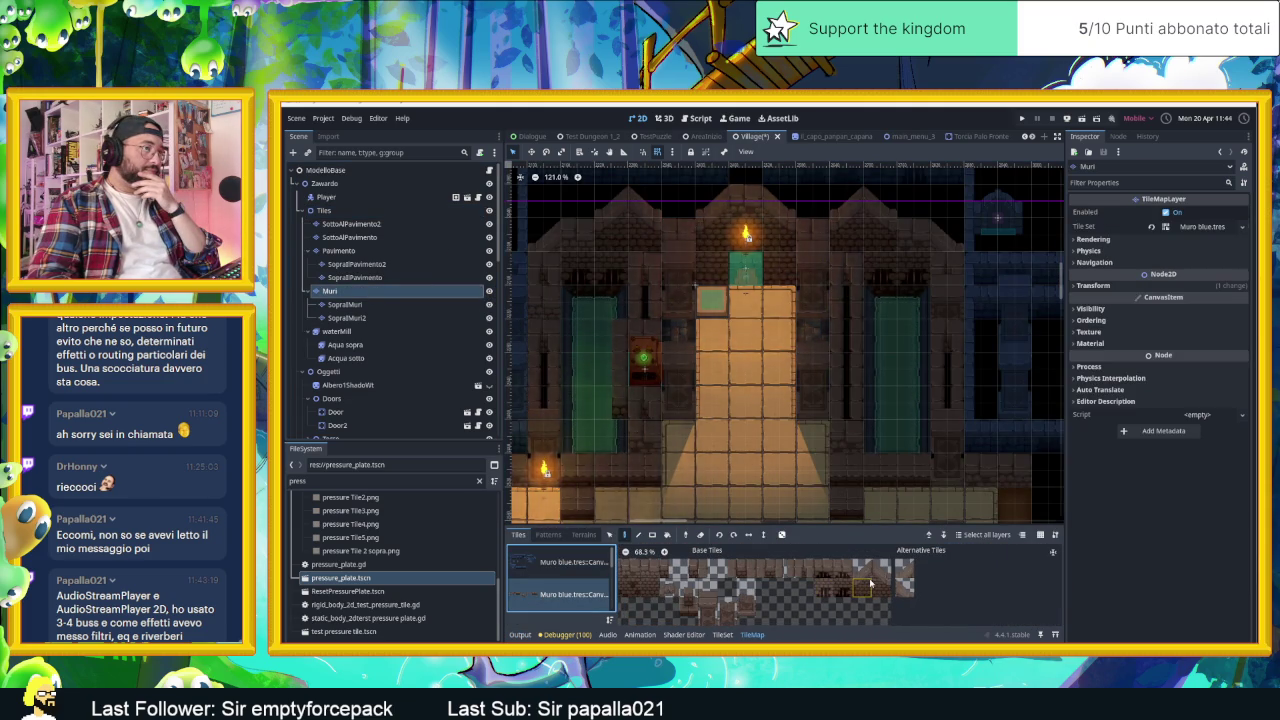
pyautogui.click(724, 635)
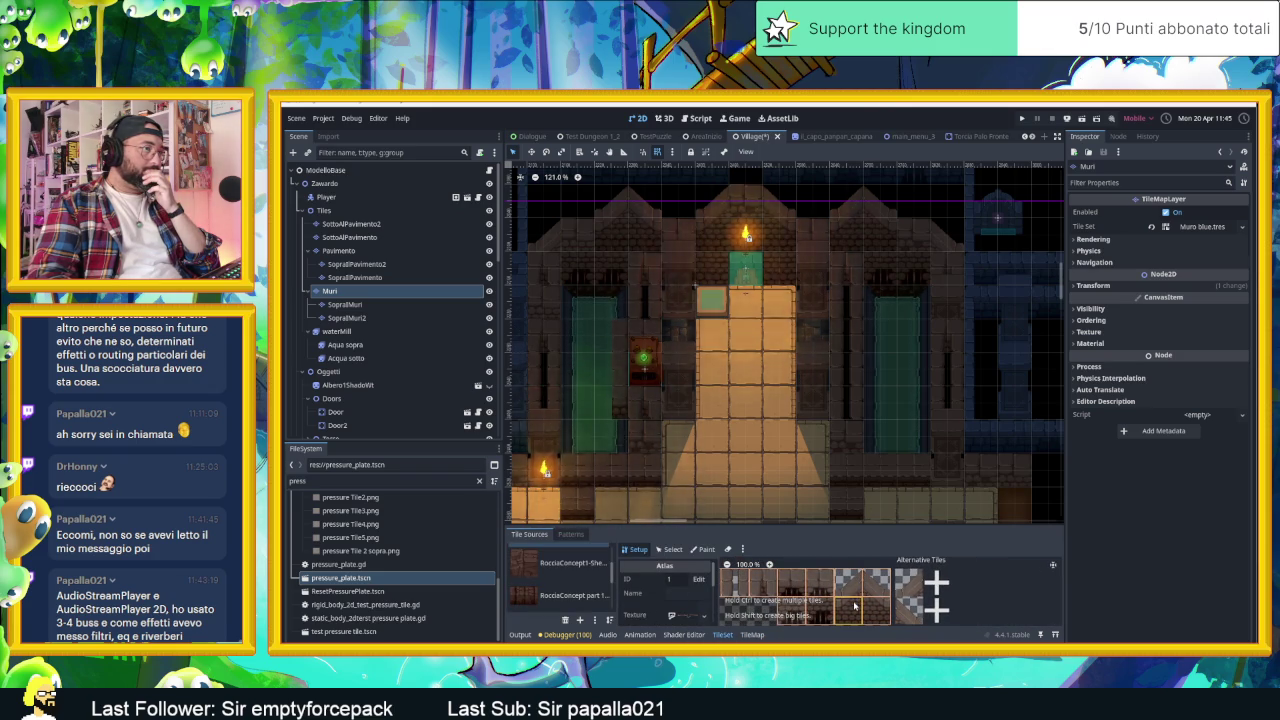
pyautogui.click(664, 550)
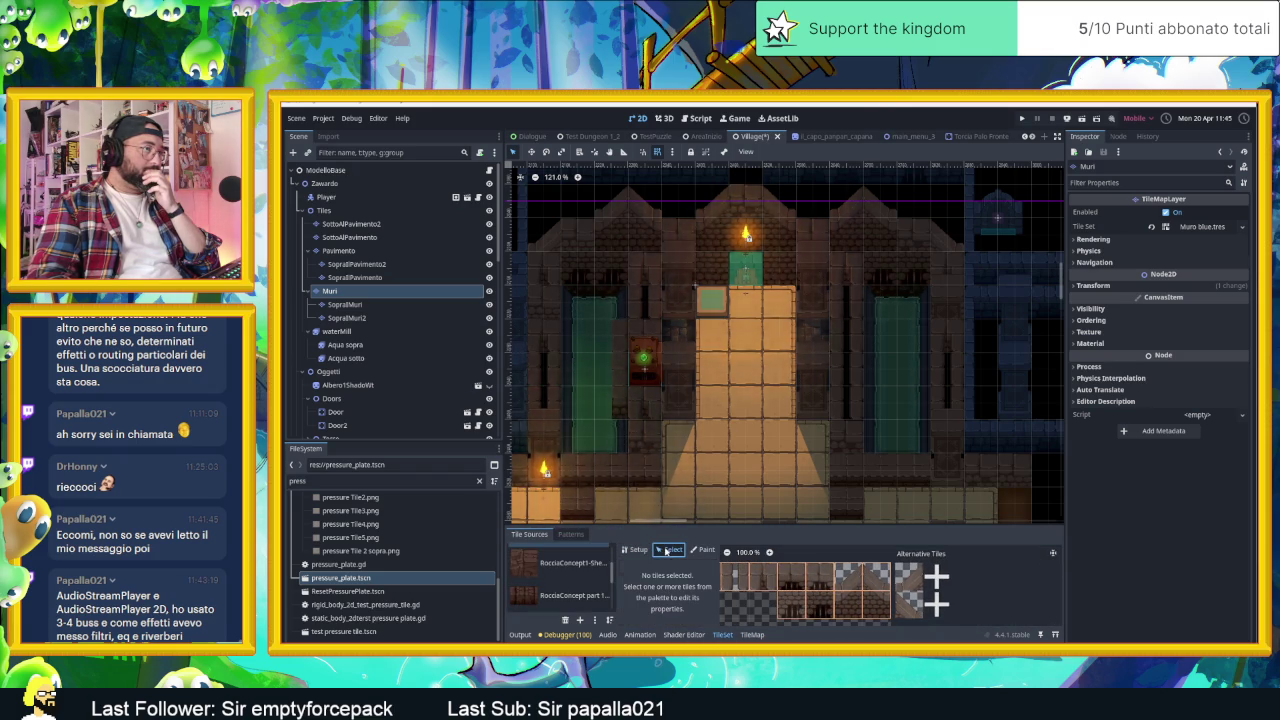
pyautogui.click(850, 607)
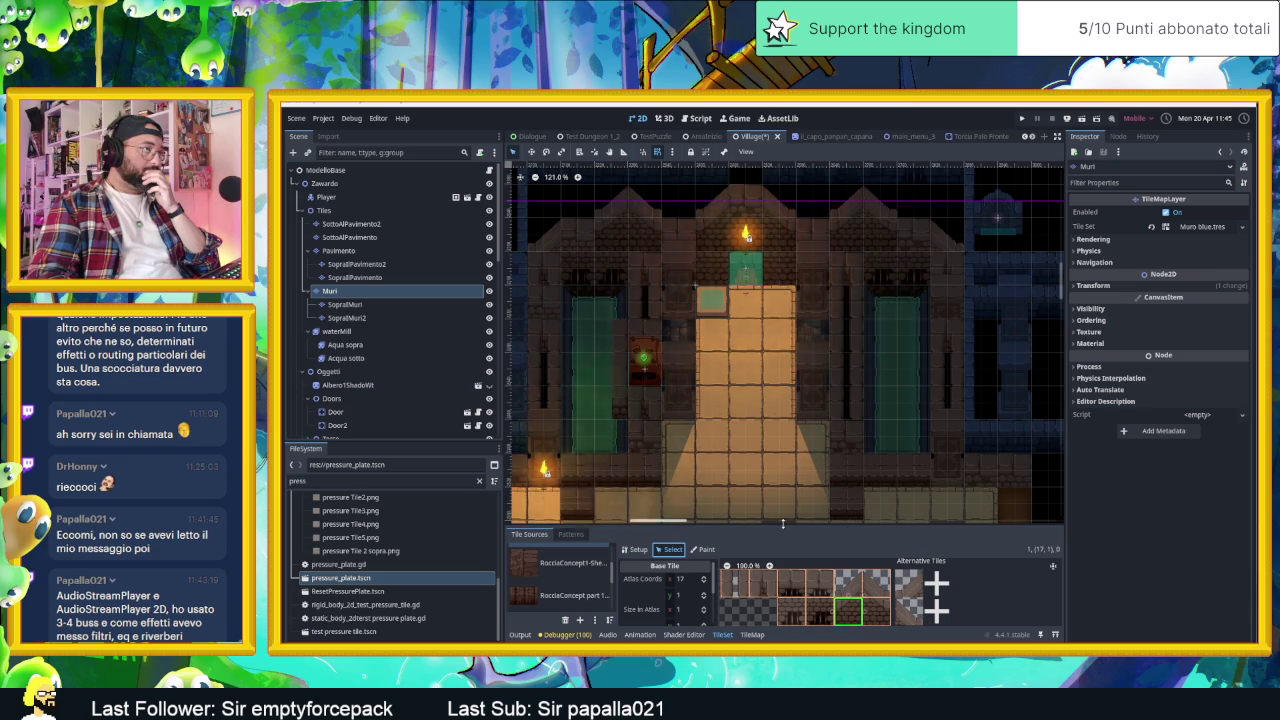
pyautogui.moveTo(783, 524); pyautogui.dragTo(780, 408)
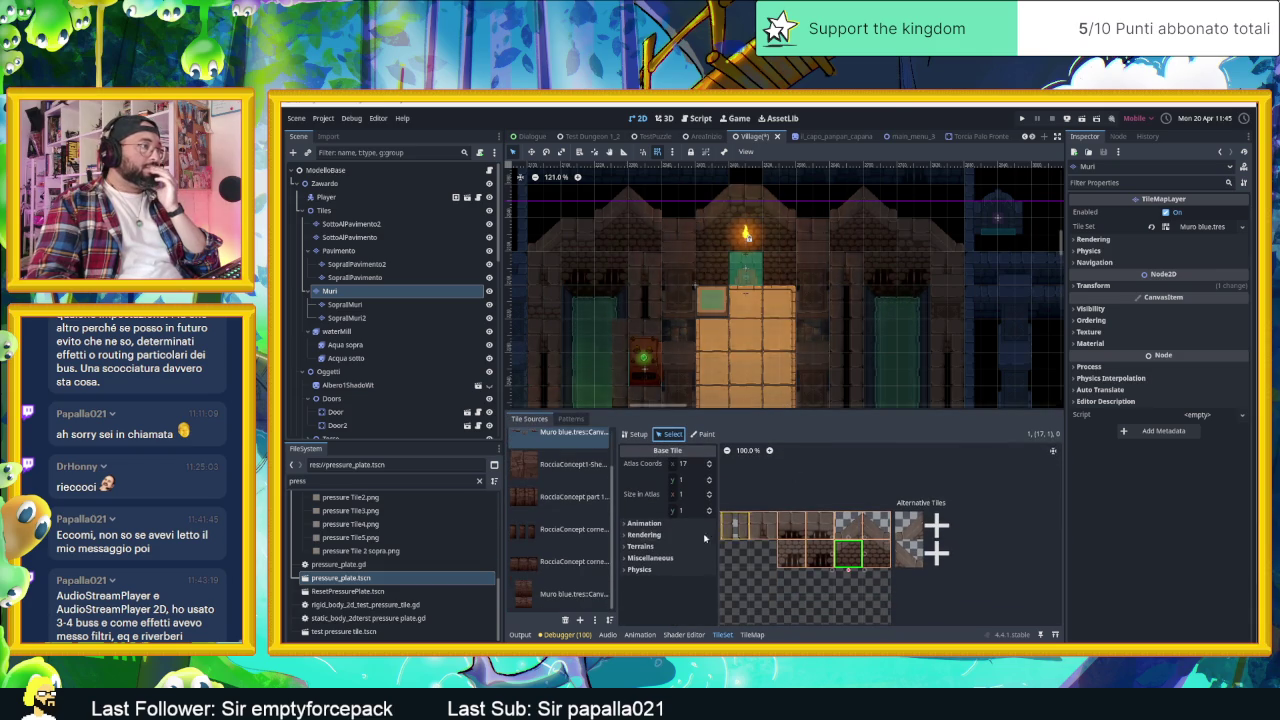
pyautogui.click(657, 570)
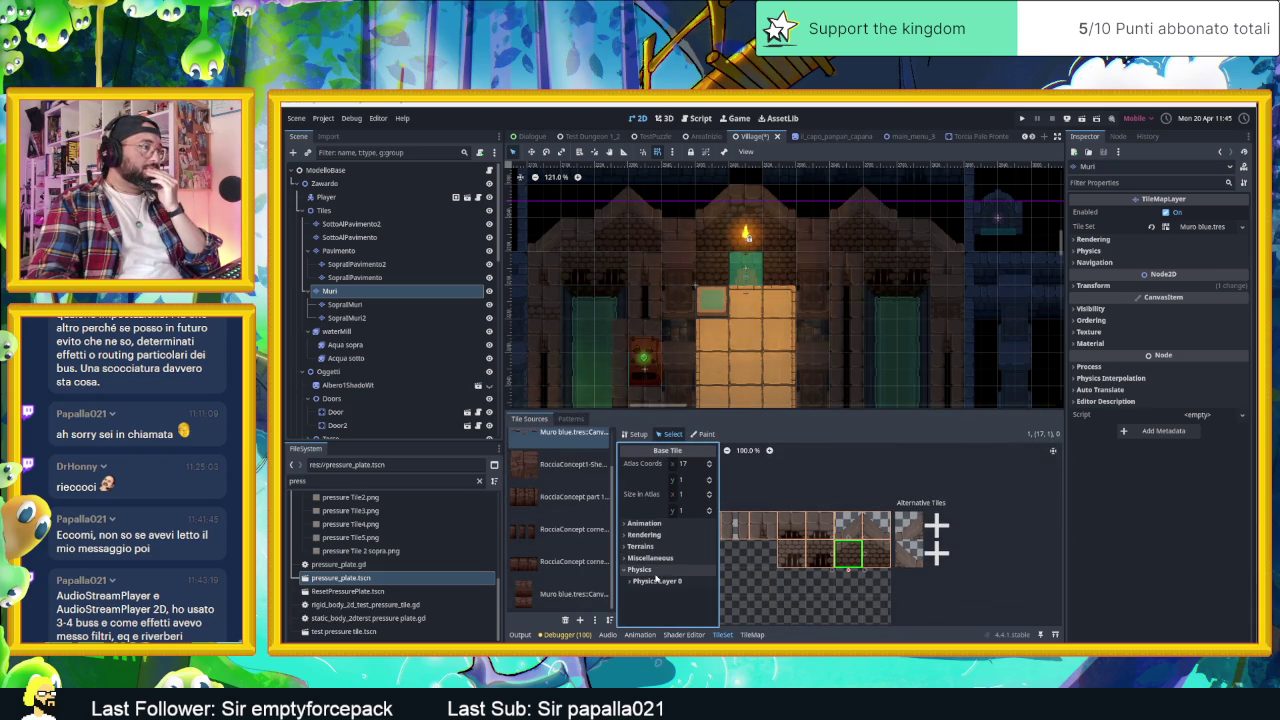
pyautogui.click(657, 580)
pyautogui.scroll(-2, 647, 580)
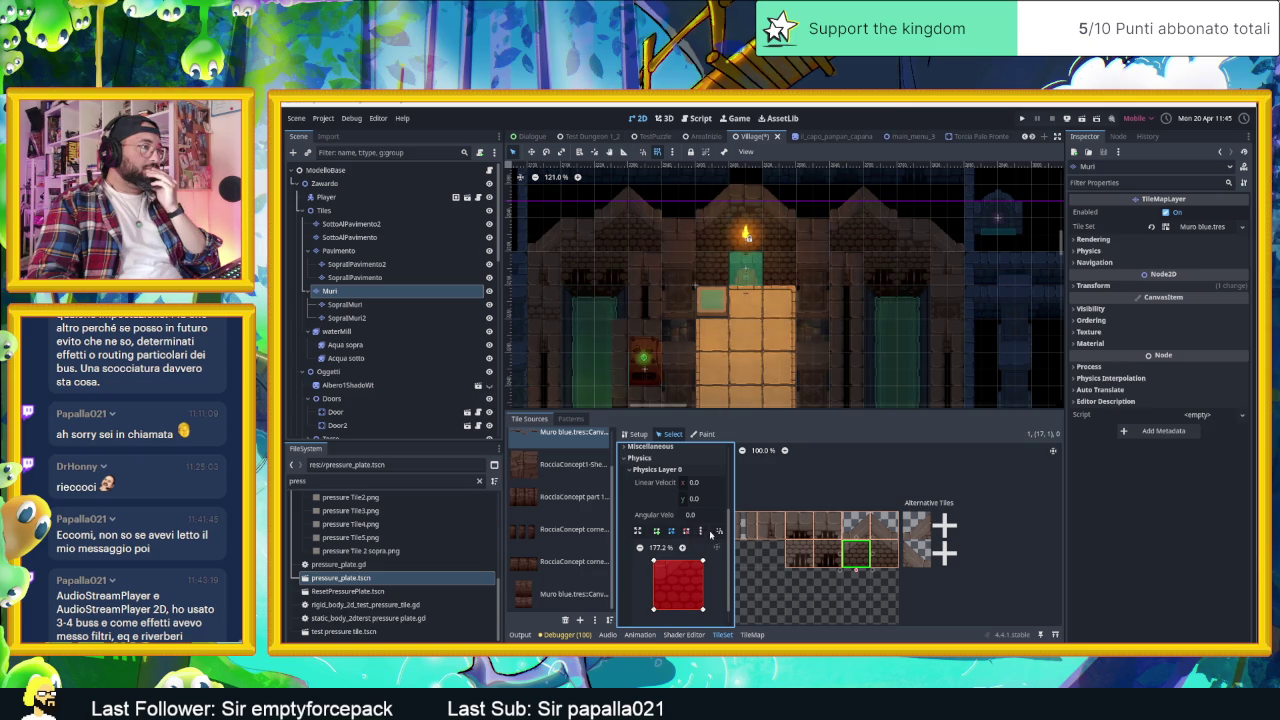
pyautogui.click(699, 533)
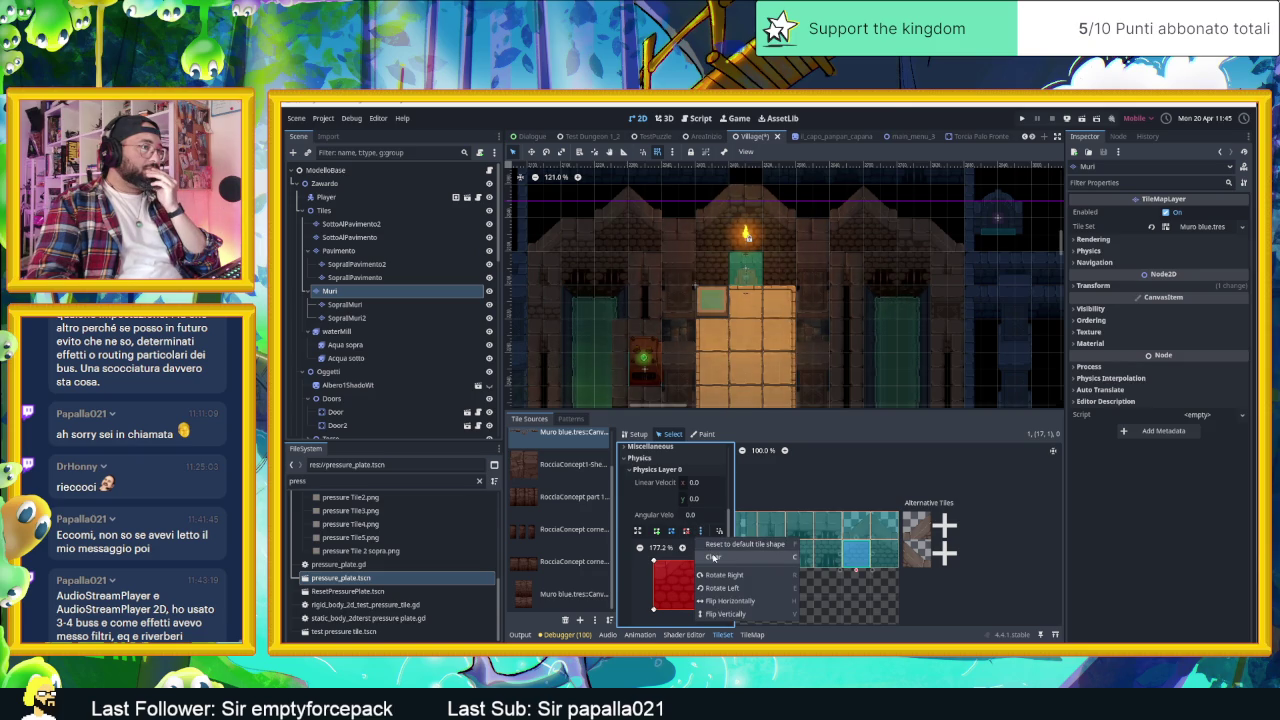
pyautogui.click(713, 557)
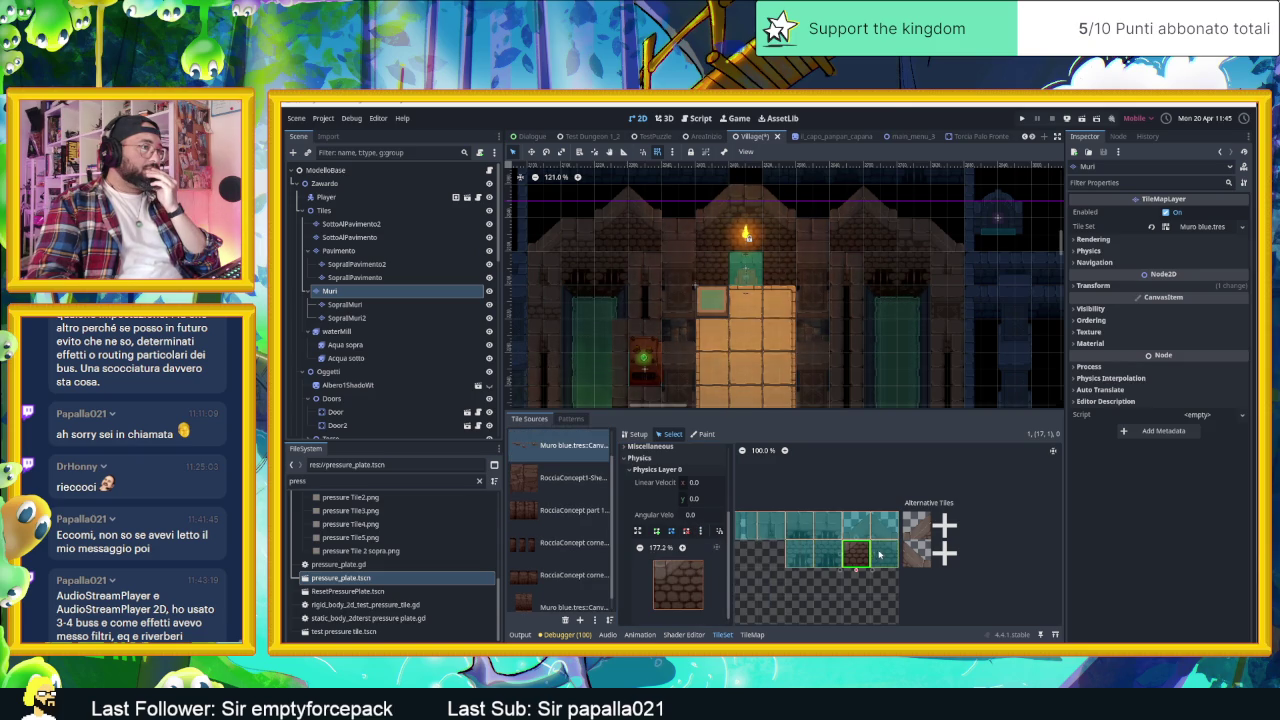
# - Clear the collision shapes of wall tiles (18,1), (18,0) and (17,0)
pyautogui.click(883, 553)
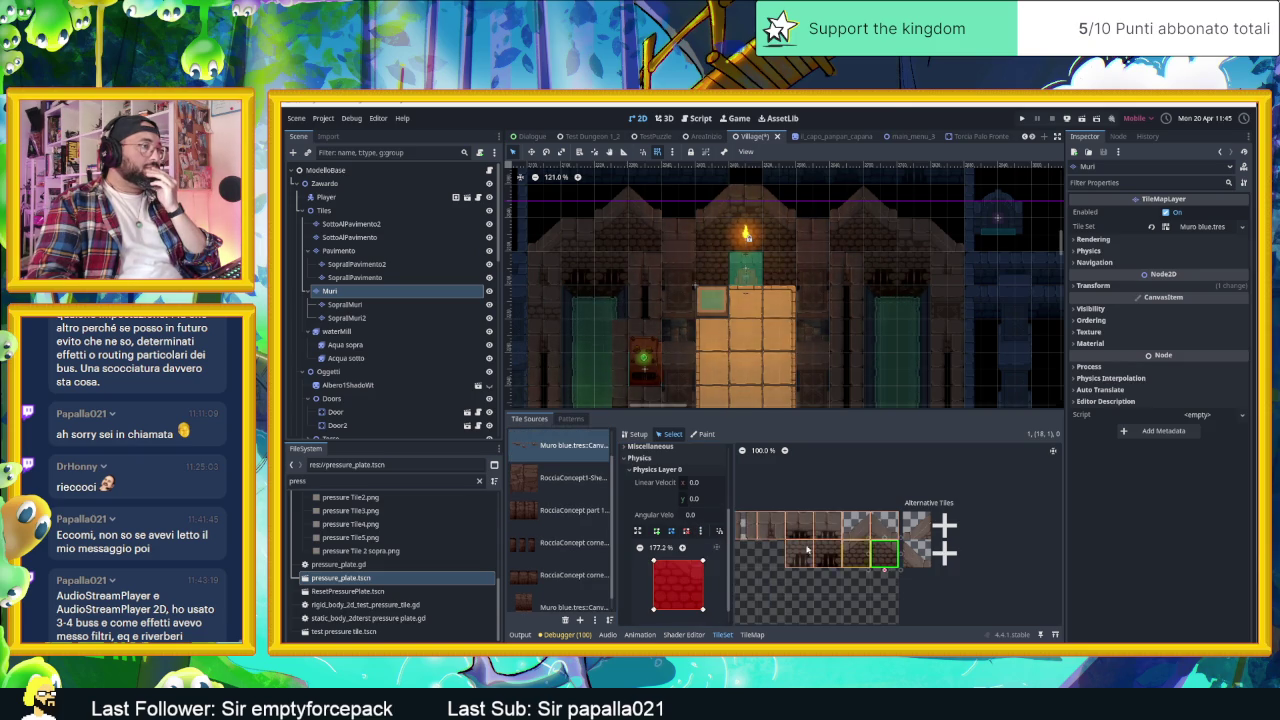
pyautogui.moveTo(740, 518); pyautogui.dragTo(897, 565)
pyautogui.click(700, 531)
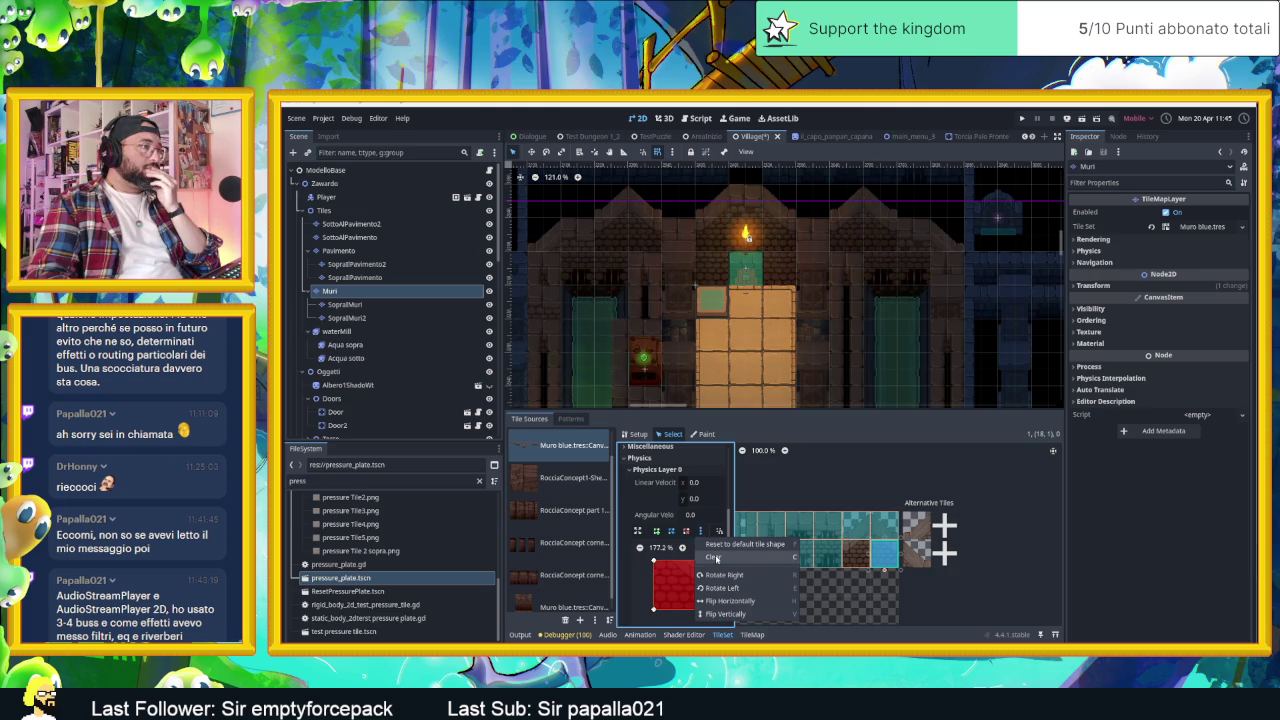
pyautogui.click(713, 557)
pyautogui.click(875, 527)
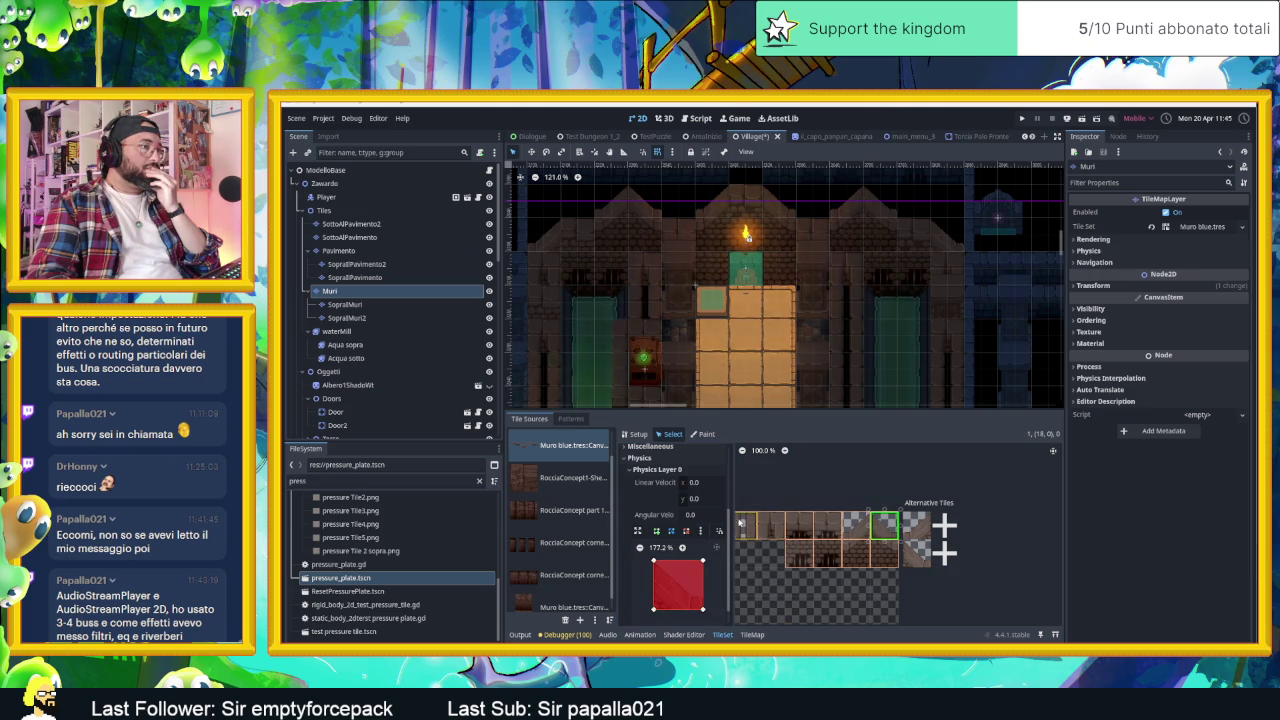
pyautogui.click(700, 531)
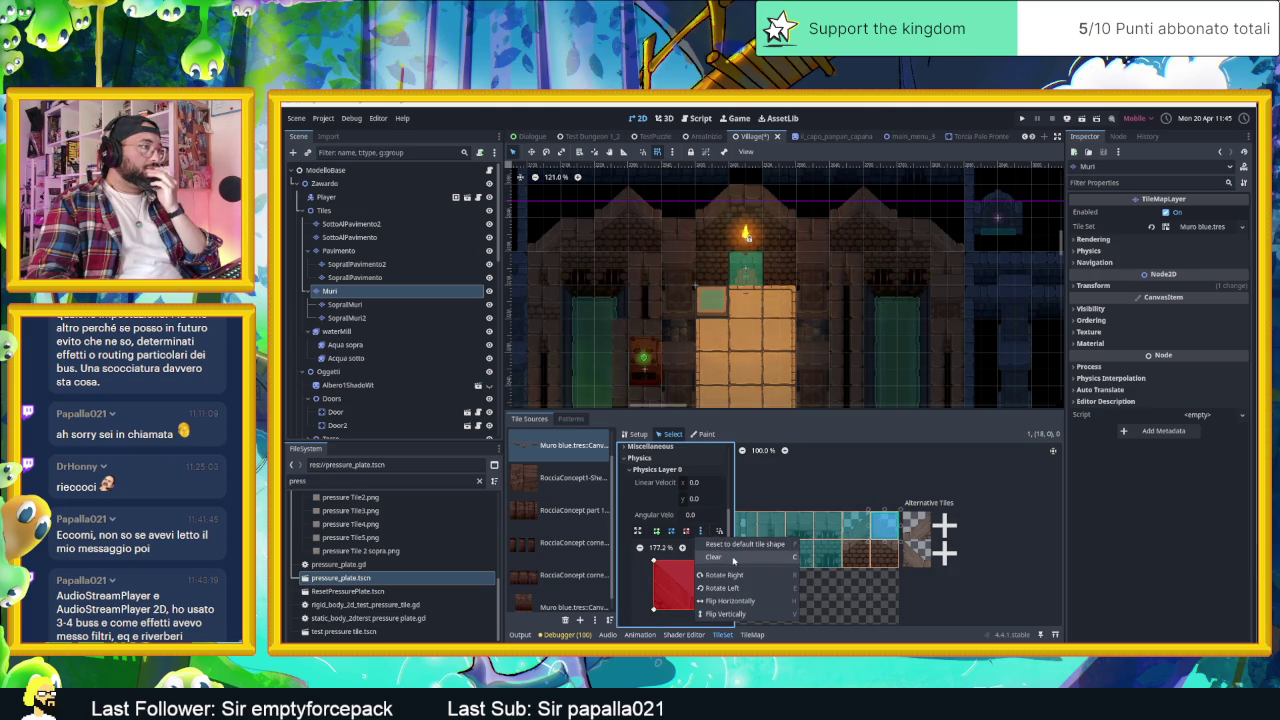
pyautogui.click(733, 553)
pyautogui.click(851, 537)
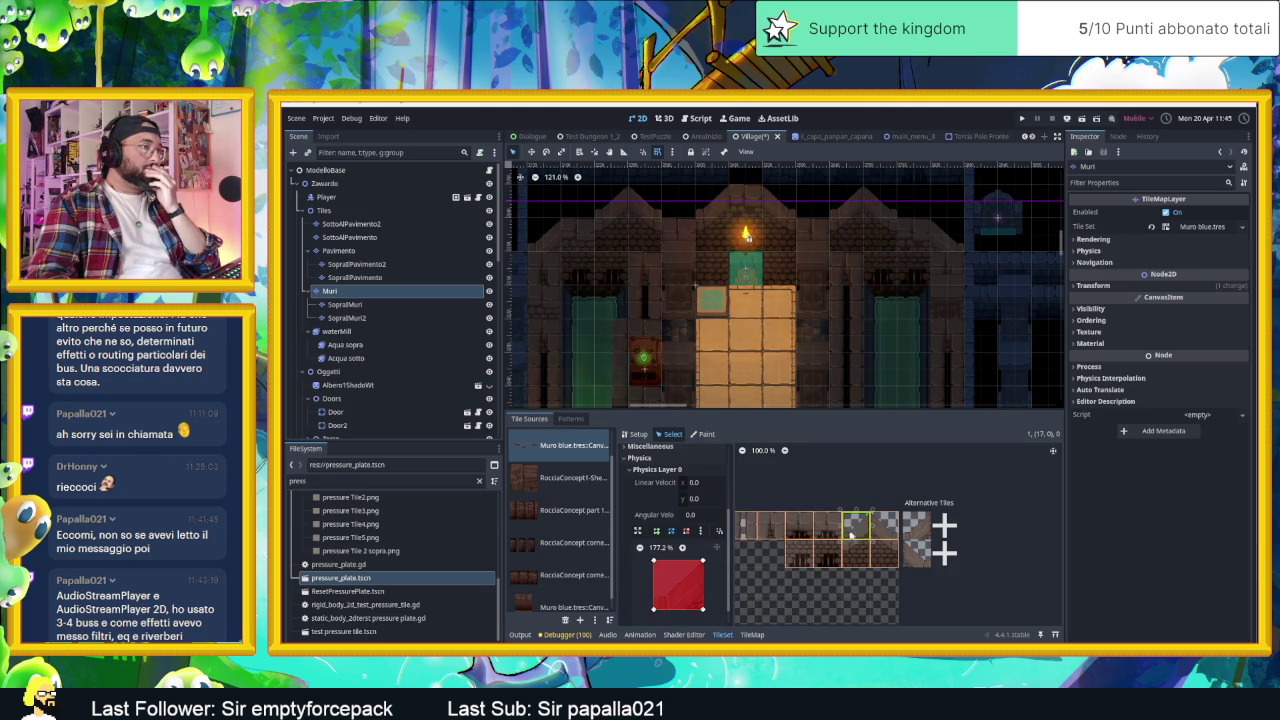
pyautogui.click(700, 531)
pyautogui.click(703, 580)
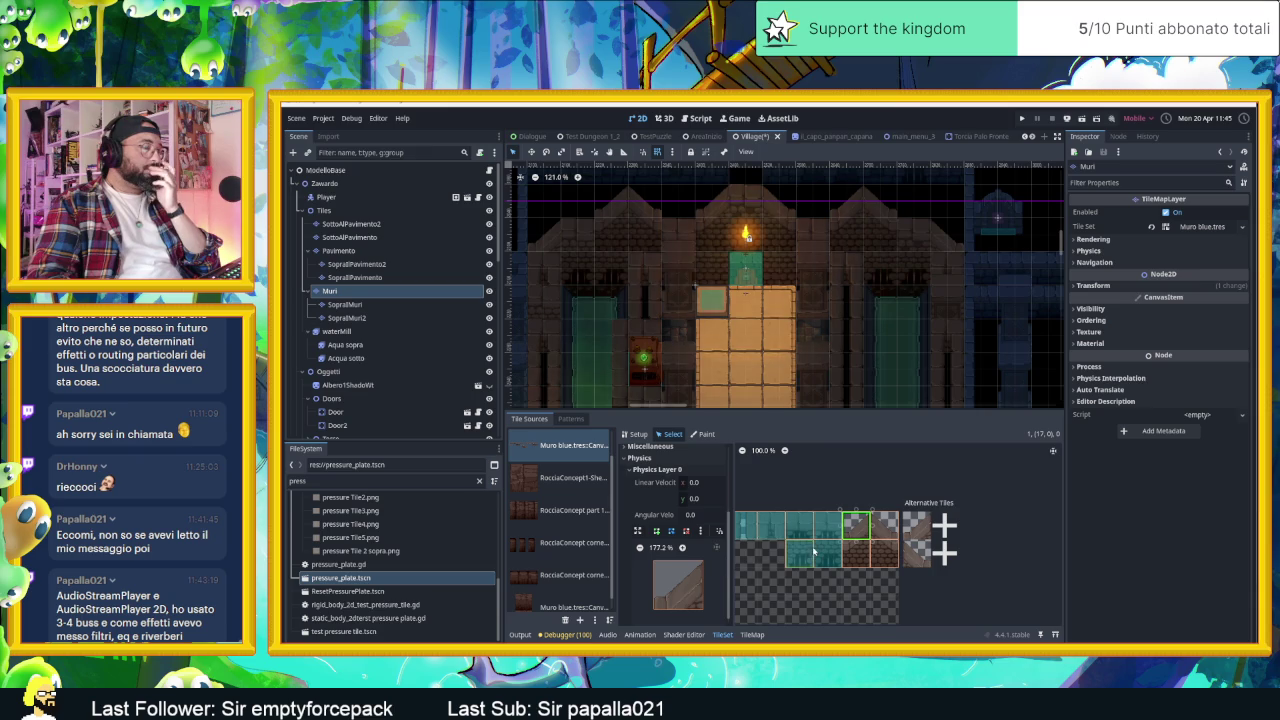
# - Undo the last change, deselect the atlas, and inspect other wall tiles' collision shapes
pyautogui.scroll(-2, 836, 486)
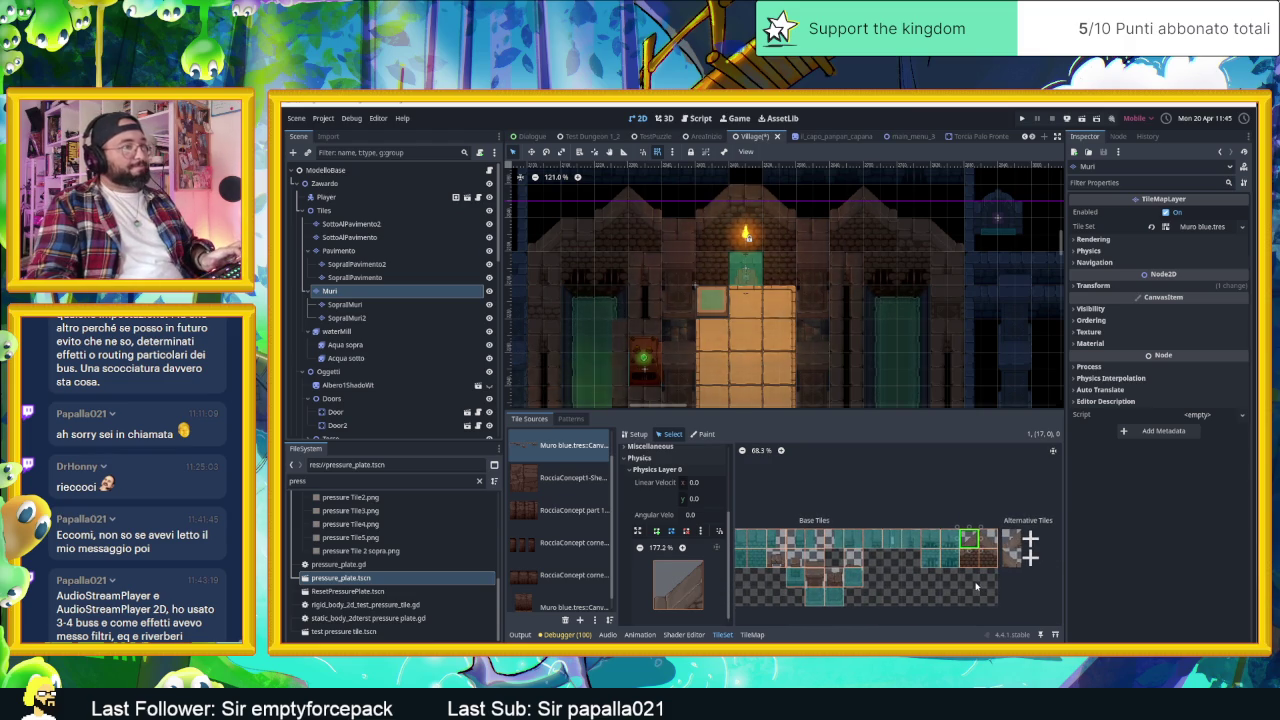
pyautogui.hotkey('ctrl', 'z')
pyautogui.hotkey('ctrl', 'z')
pyautogui.hotkey('ctrl', 'z')
pyautogui.hotkey('ctrl', 'z')
pyautogui.hotkey('ctrl', 'z')
pyautogui.click(976, 587)
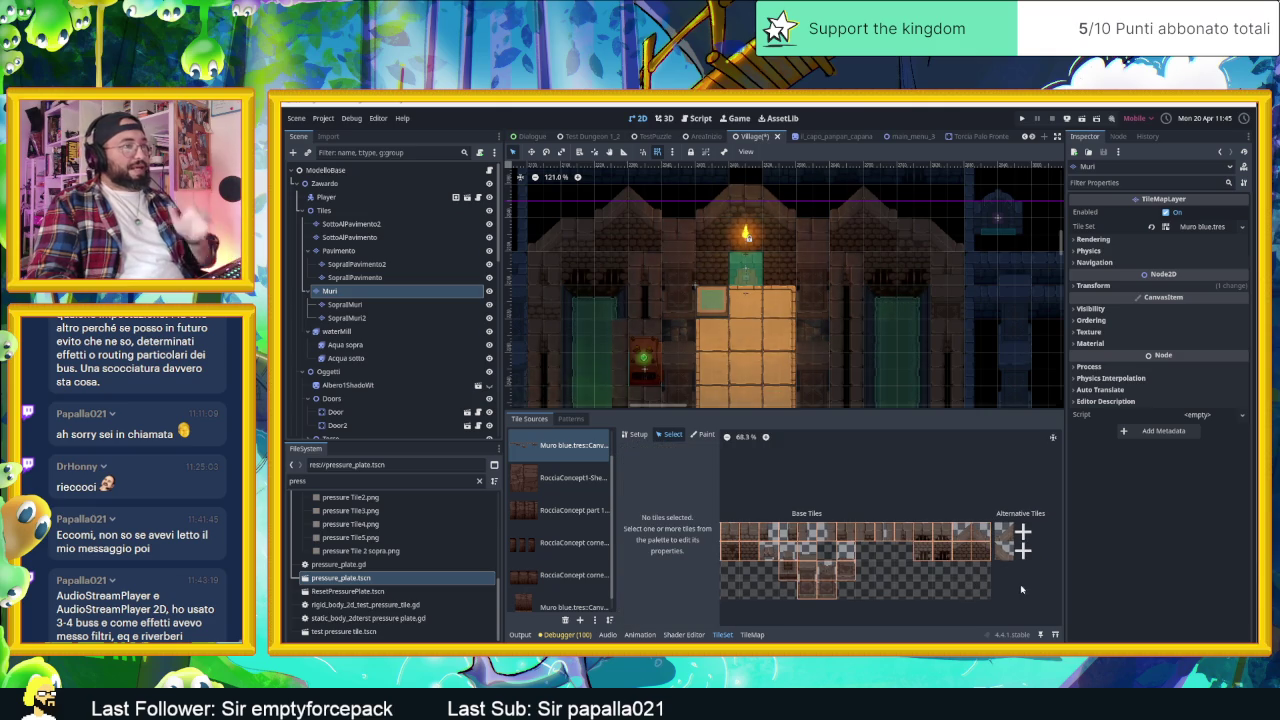
pyautogui.scroll(1, 931, 547)
pyautogui.scroll(1, 880, 560)
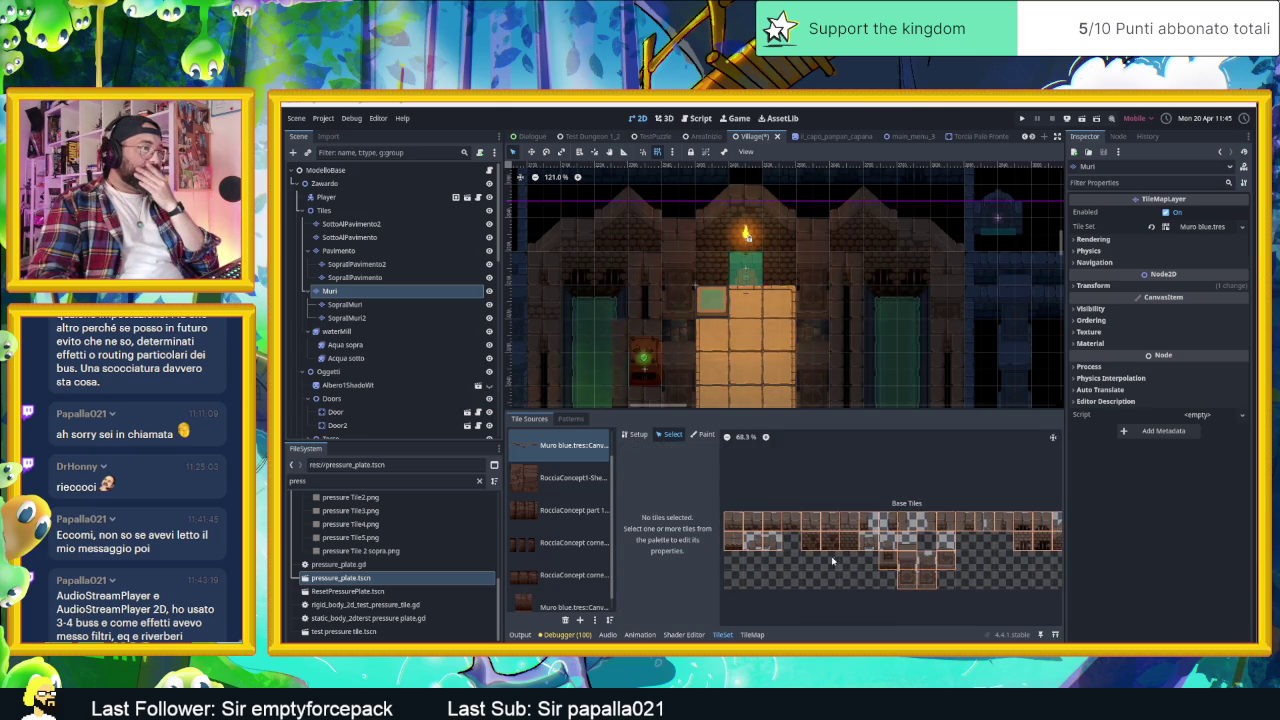
pyautogui.scroll(-1, 986, 575)
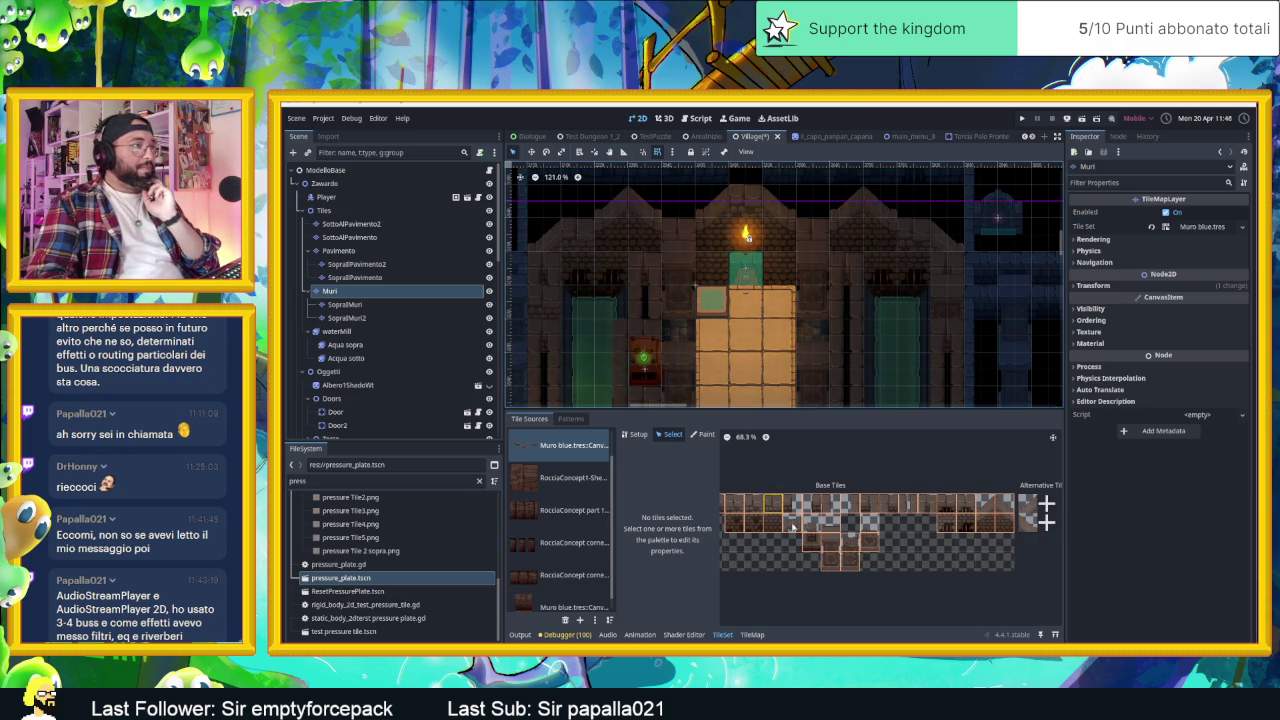
pyautogui.click(737, 521)
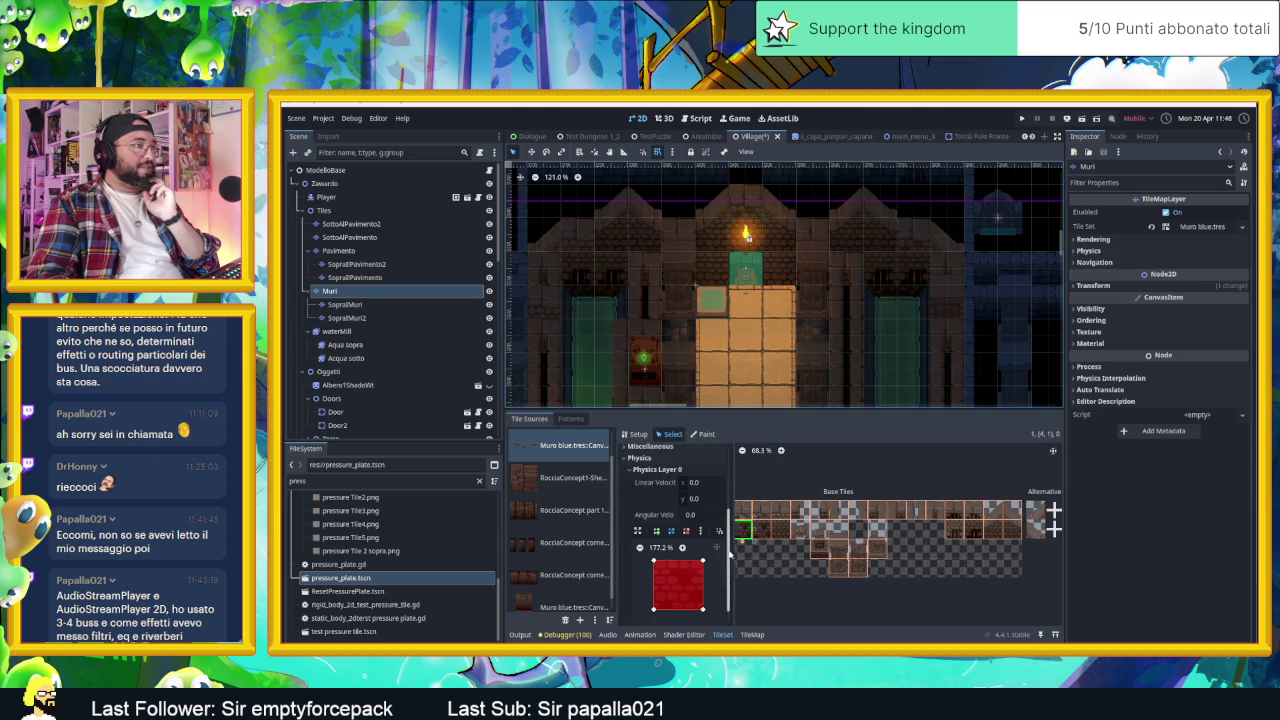
pyautogui.click(835, 535)
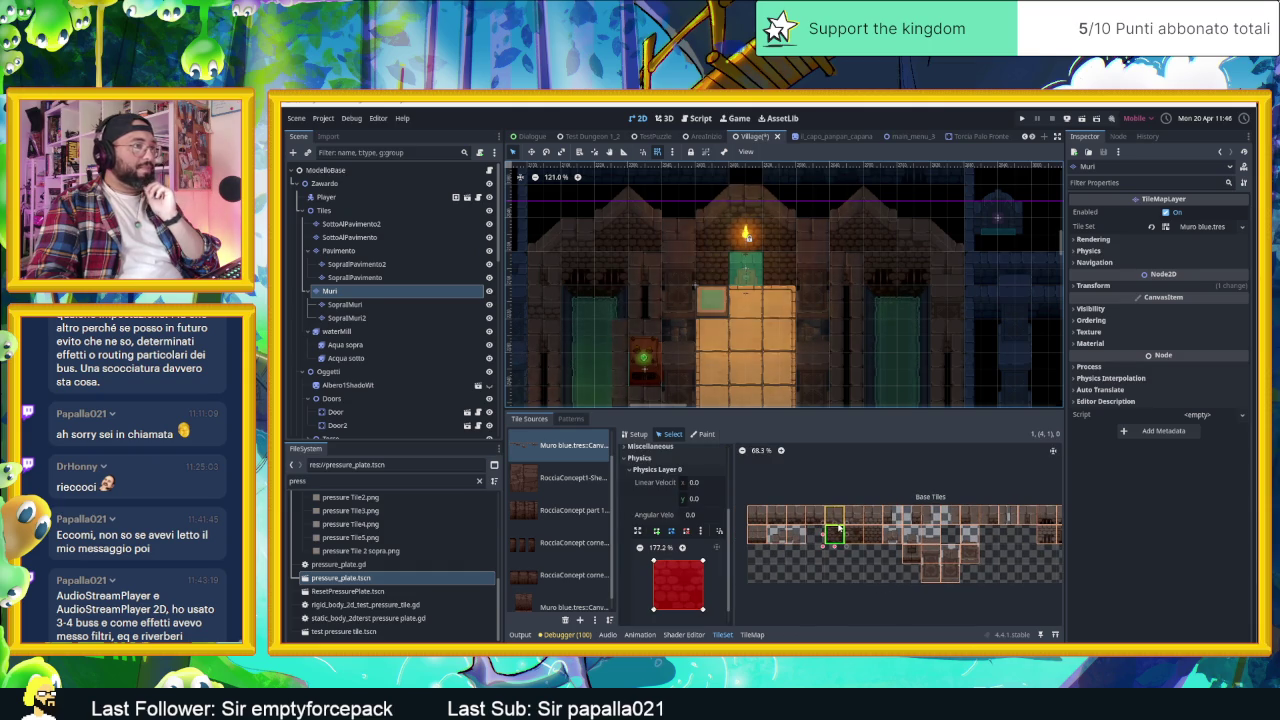
pyautogui.scroll(-2, 797, 345)
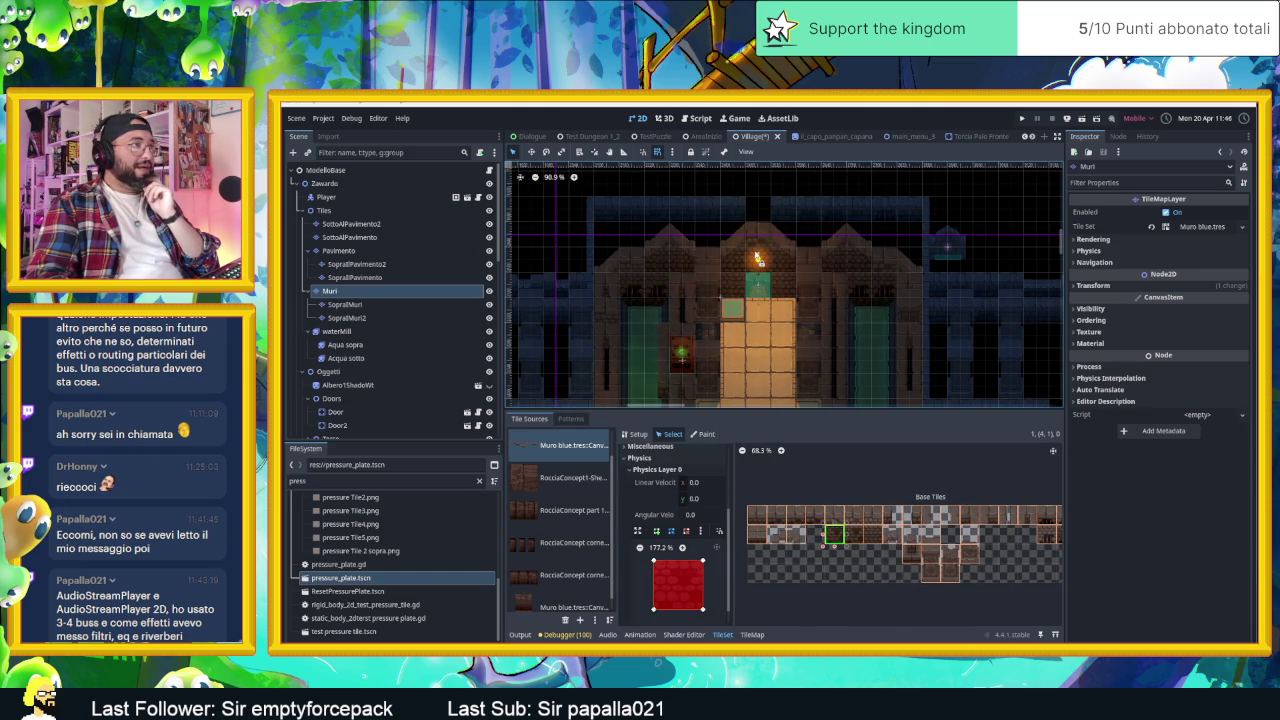
pyautogui.scroll(2, 758, 258)
pyautogui.scroll(2, 758, 258)
pyautogui.scroll(3, 758, 258)
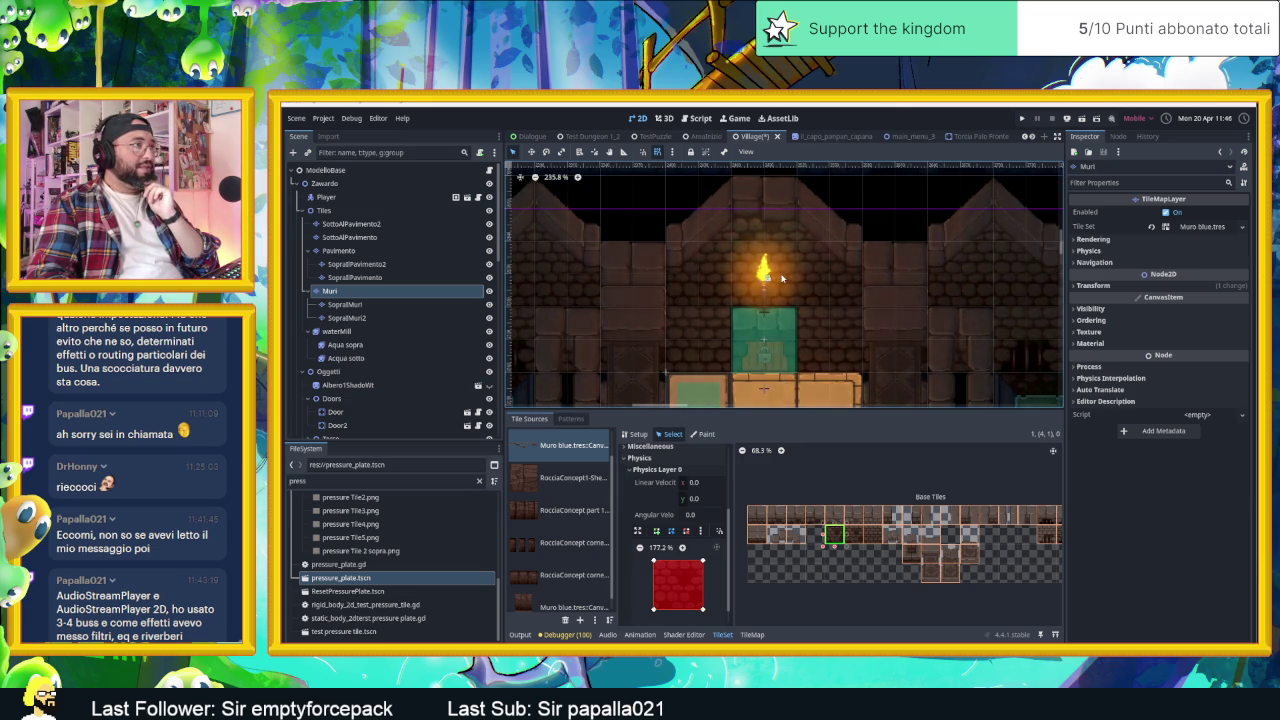
pyautogui.scroll(-1, 828, 338)
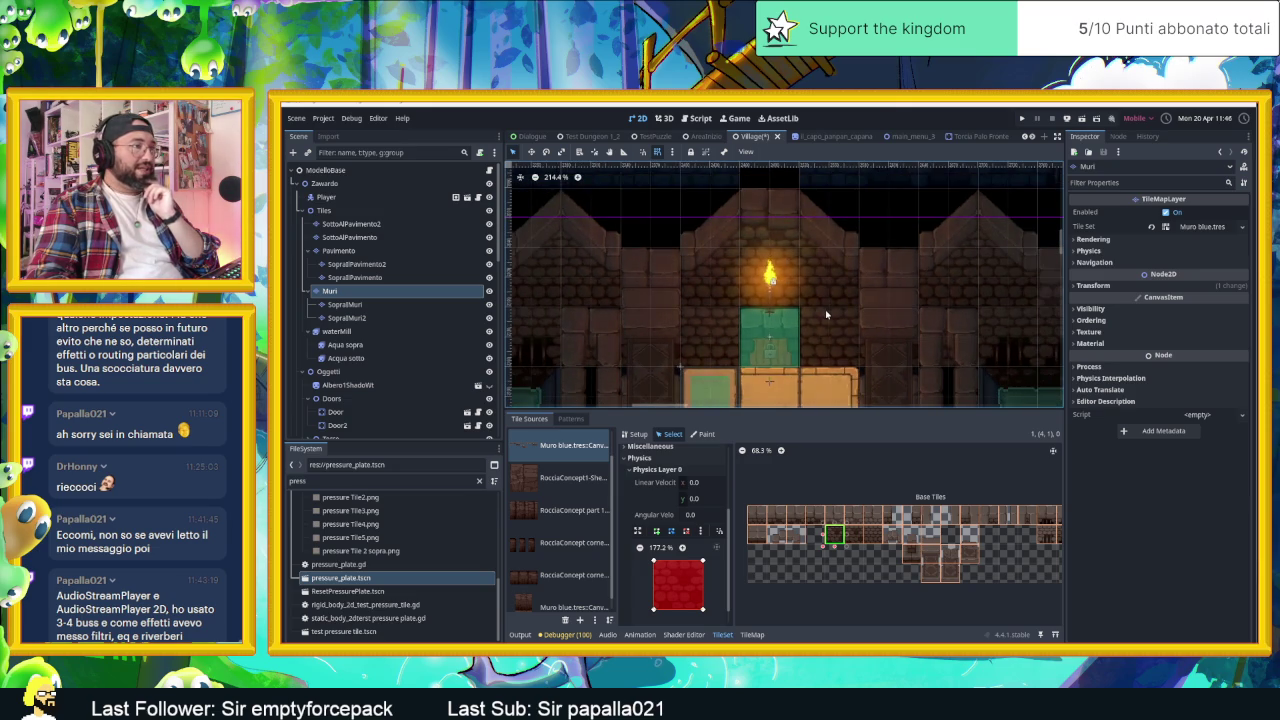
pyautogui.moveTo(888, 332); pyautogui.dragTo(787, 298)
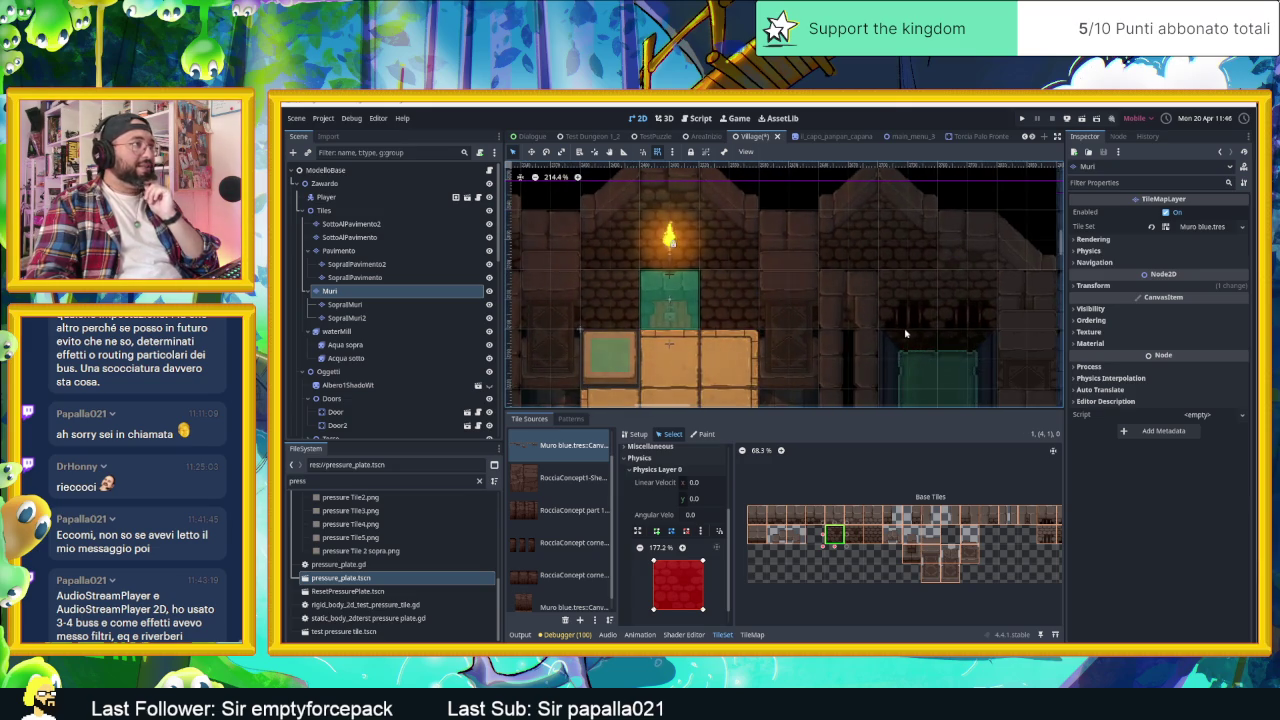
pyautogui.scroll(-1, 907, 333)
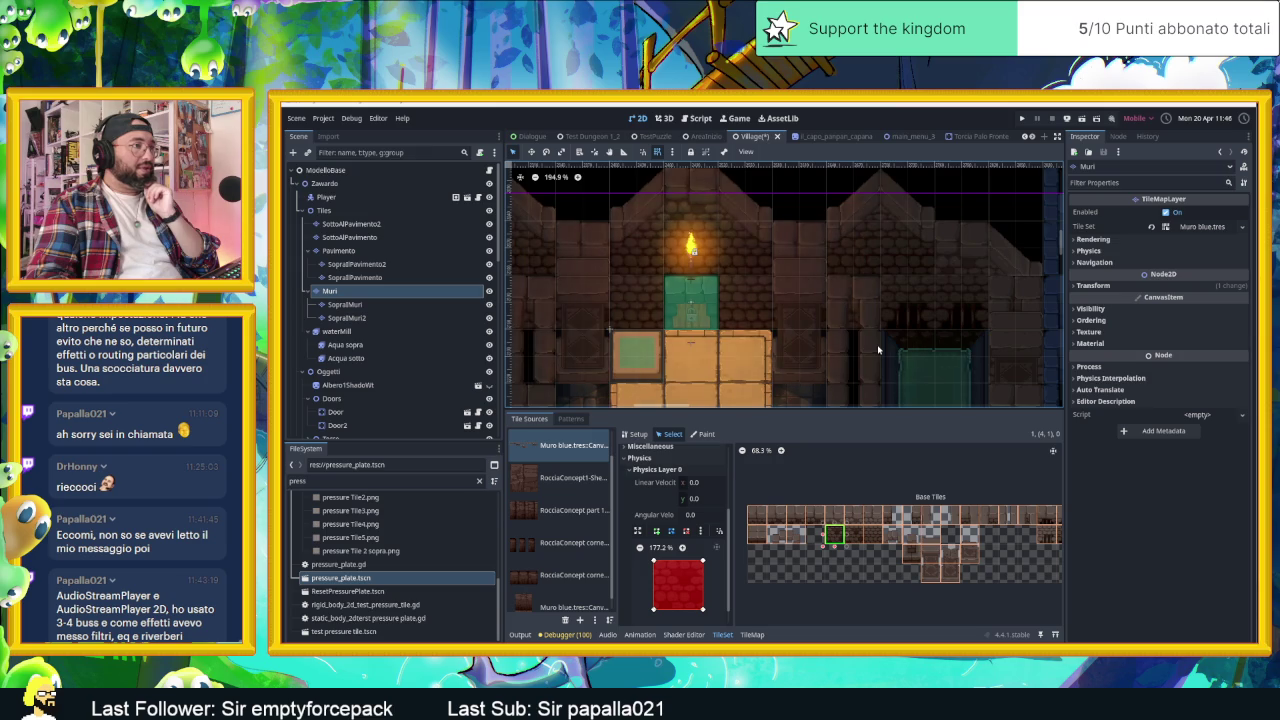
pyautogui.scroll(1, 878, 349)
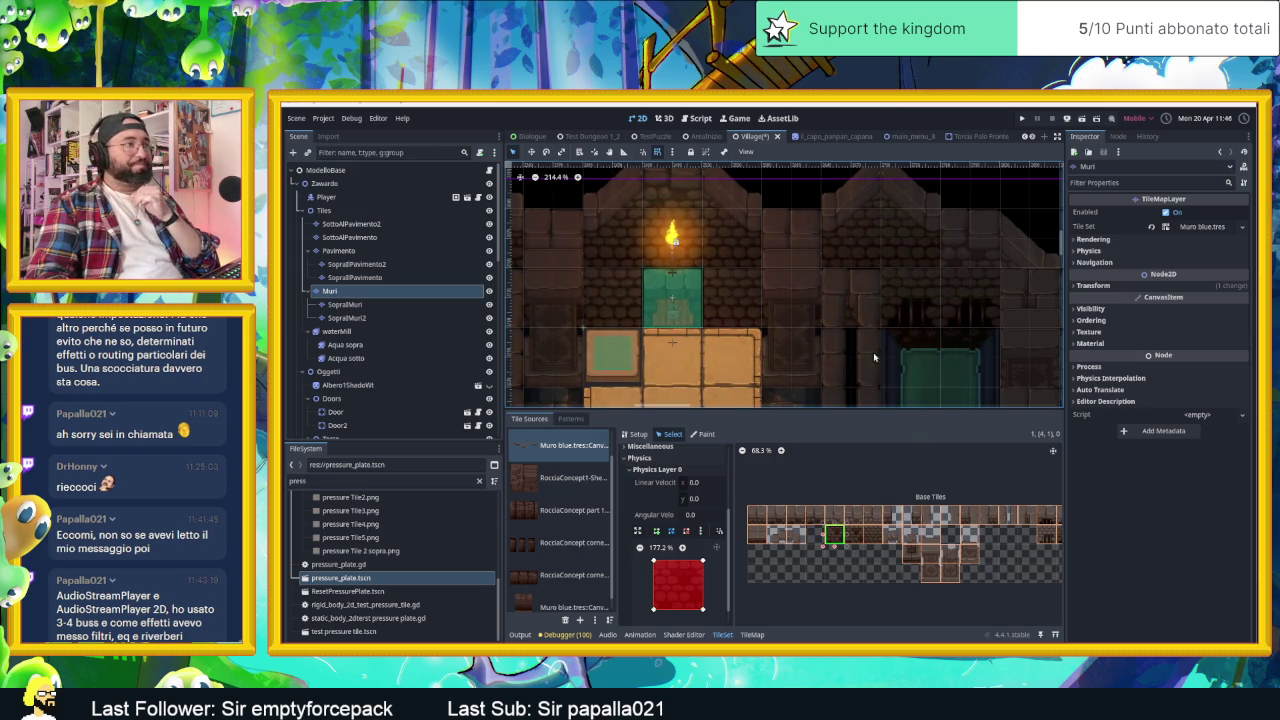
pyautogui.scroll(-6, 880, 360)
pyautogui.moveTo(751, 310); pyautogui.dragTo(735, 262)
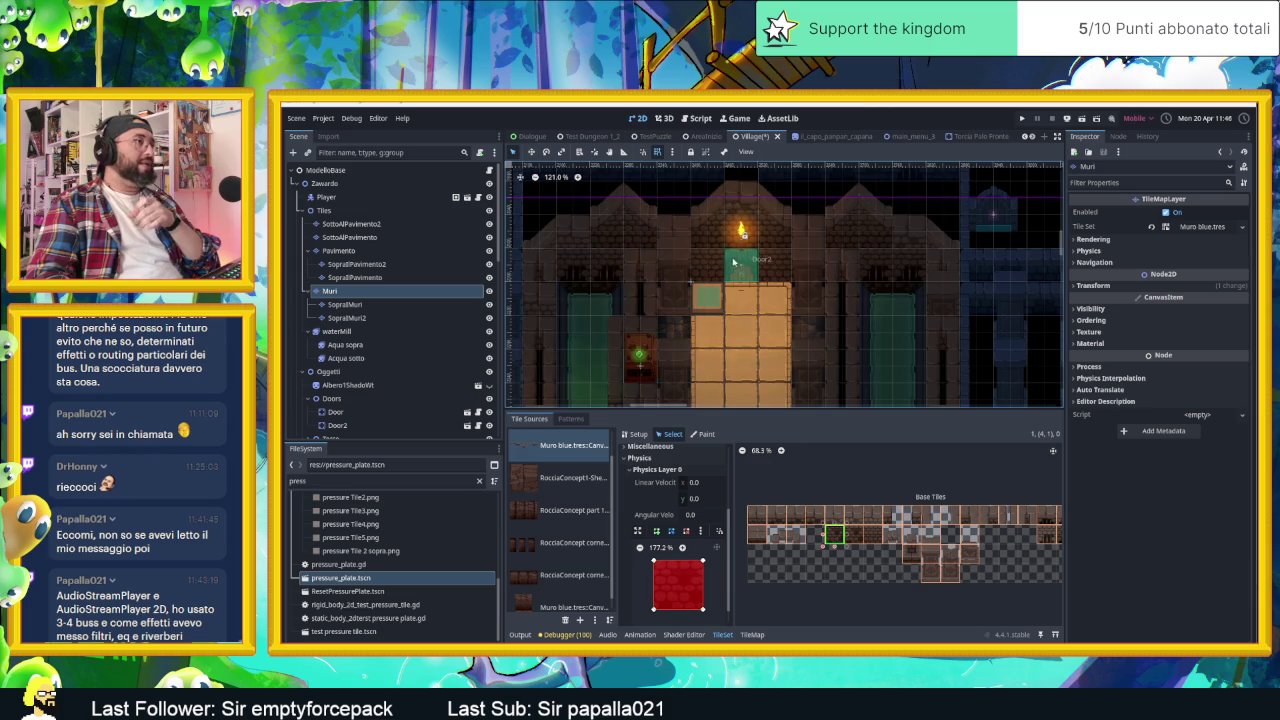
pyautogui.scroll(-2, 785, 294)
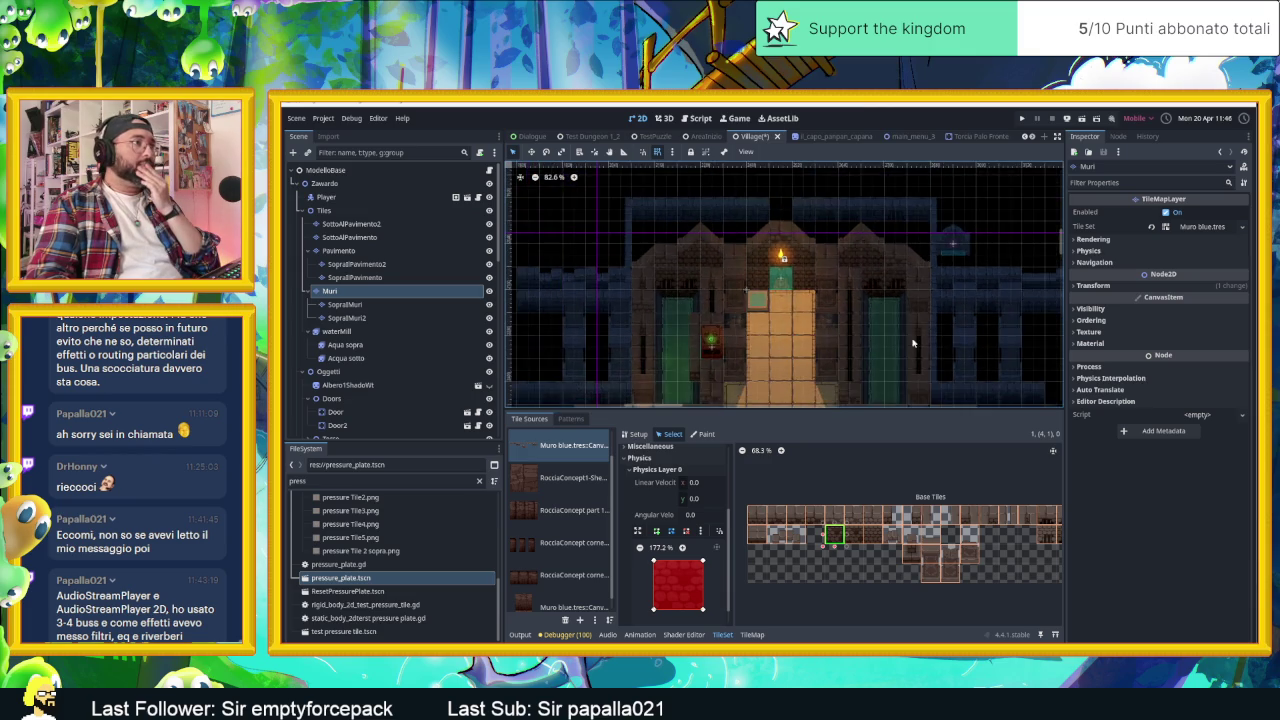
pyautogui.scroll(-2, 910, 325)
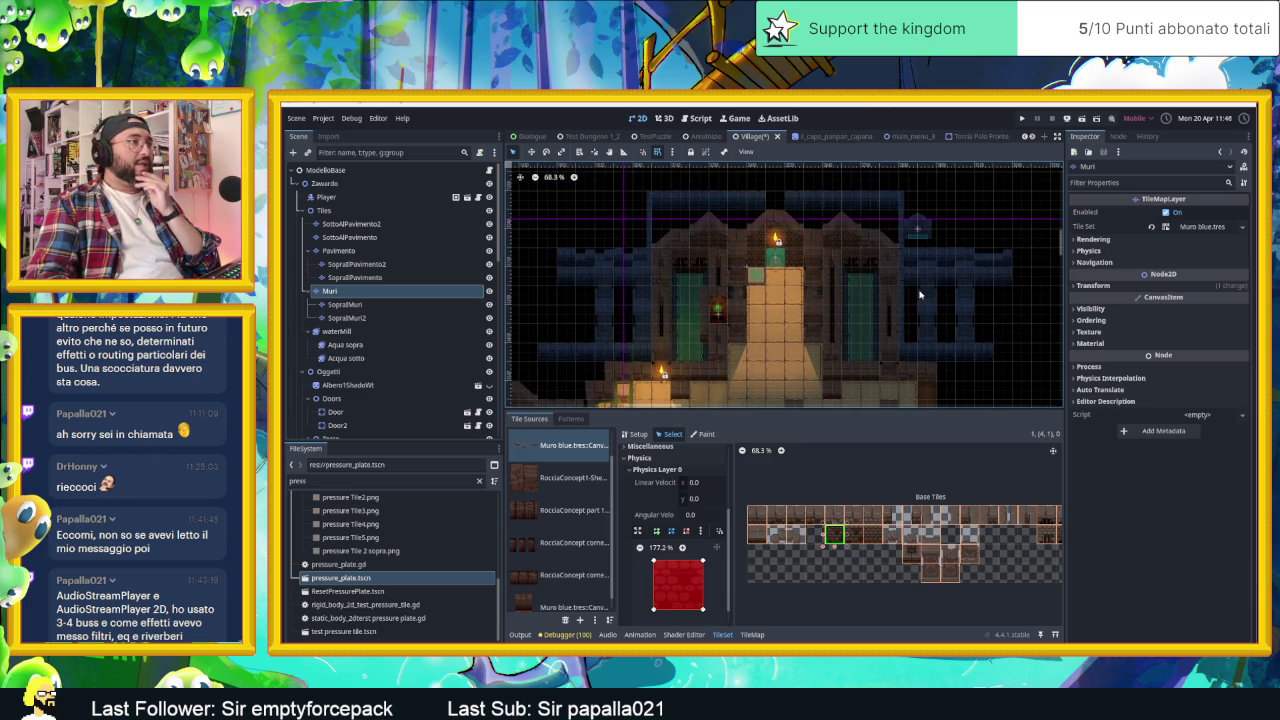
pyautogui.scroll(-1, 920, 294)
pyautogui.scroll(-1, 917, 295)
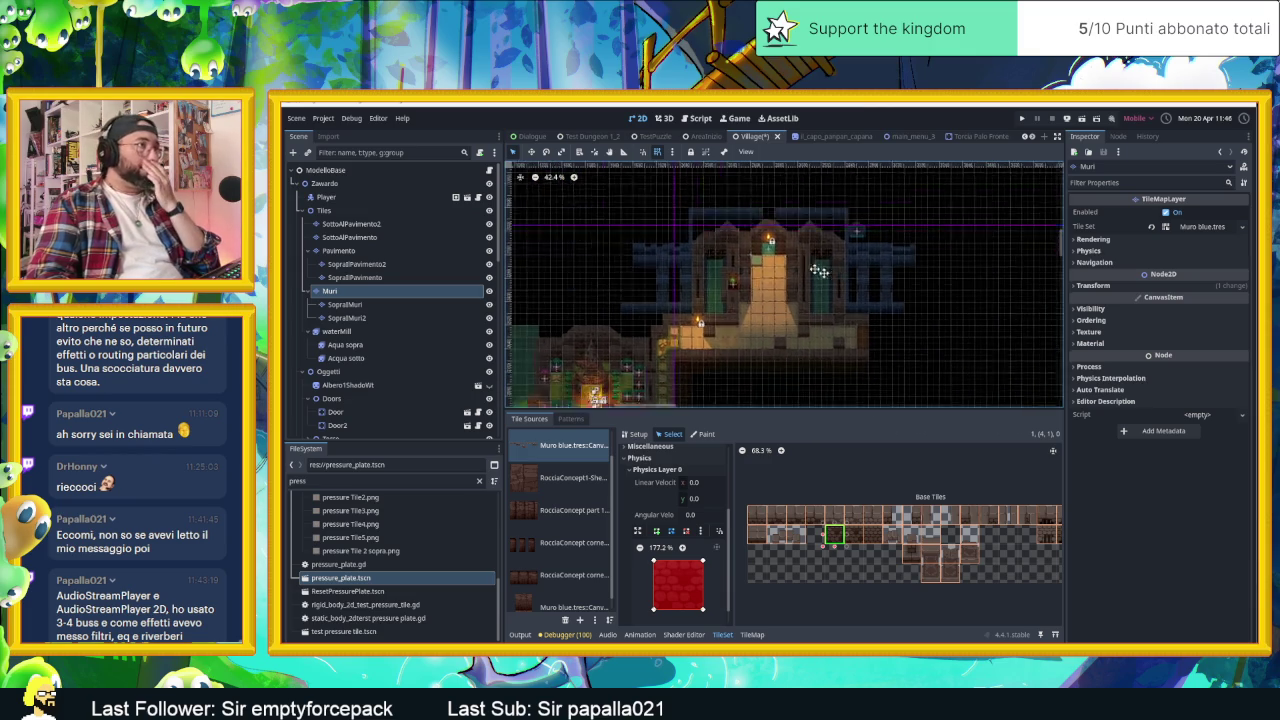
pyautogui.scroll(-2, 950, 303)
pyautogui.click(379, 186)
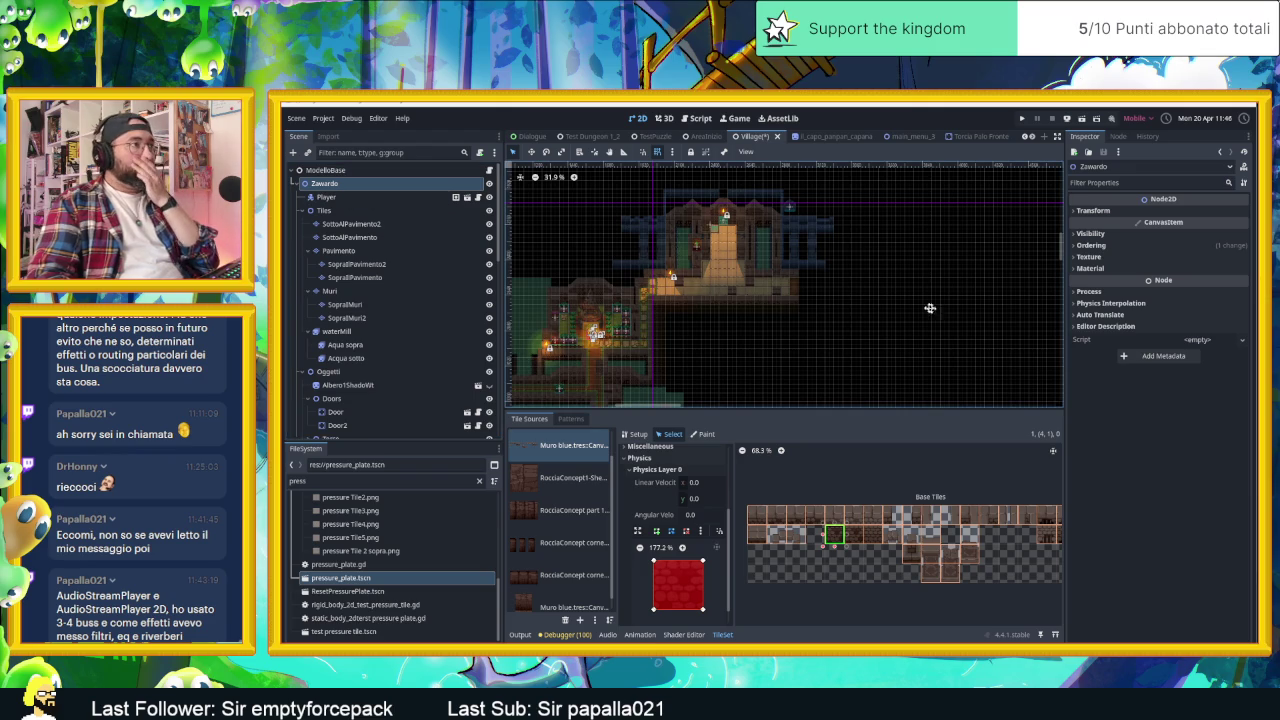
# - Locate the ChangeScene node and select the area and its collision shape
pyautogui.scroll(-2, 933, 313)
pyautogui.scroll(-2, 910, 300)
pyautogui.scroll(-2, 913, 305)
pyautogui.scroll(-1, 920, 312)
pyautogui.scroll(-1, 940, 332)
pyautogui.scroll(-1, 958, 352)
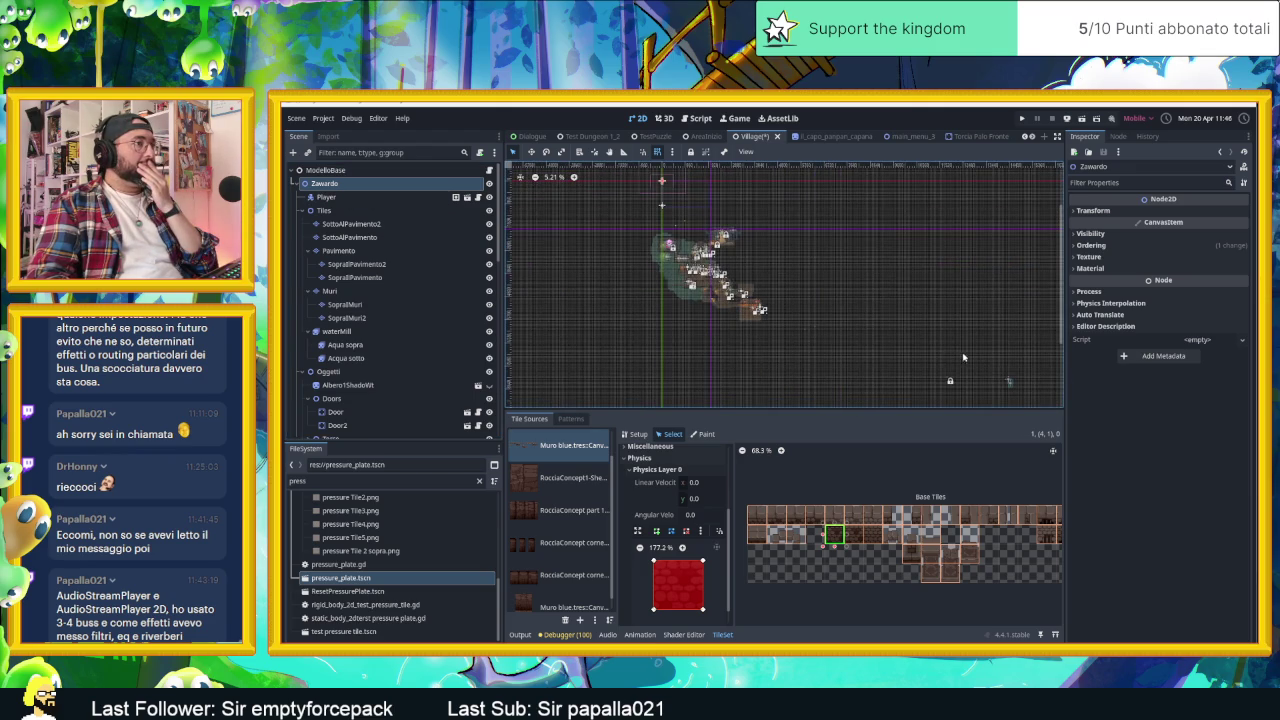
pyautogui.click(1010, 383)
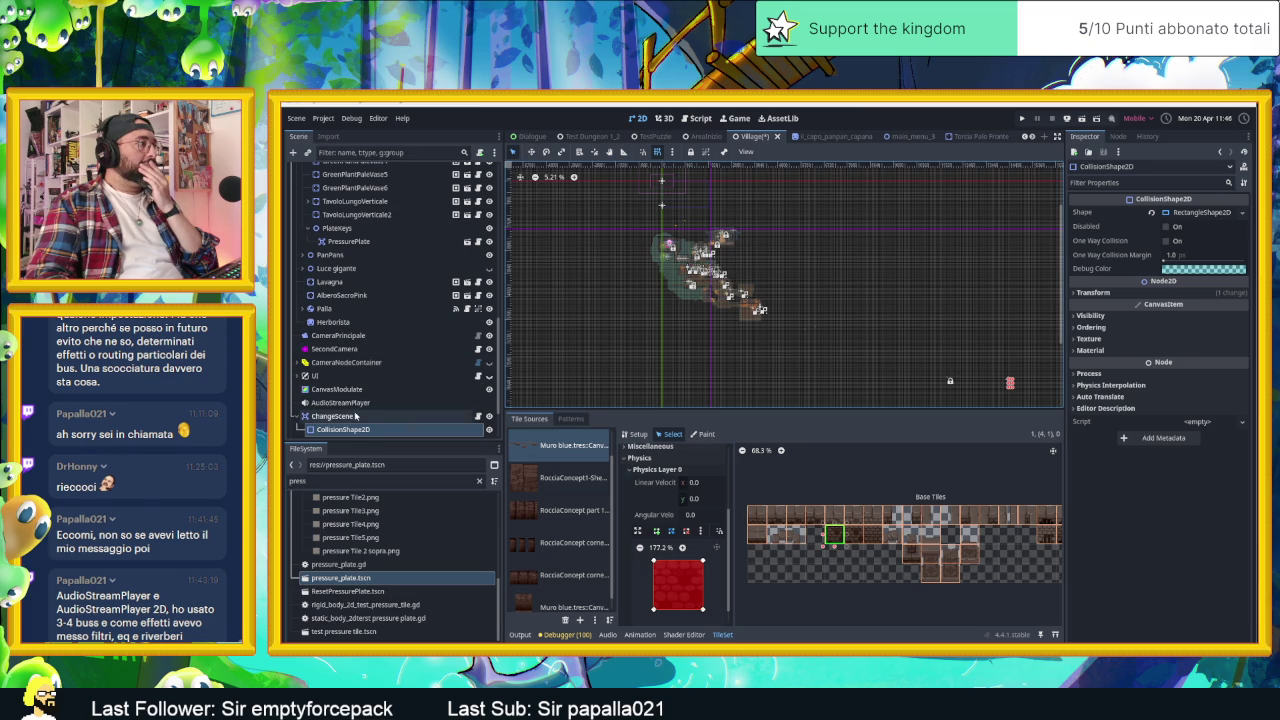
pyautogui.click(299, 417)
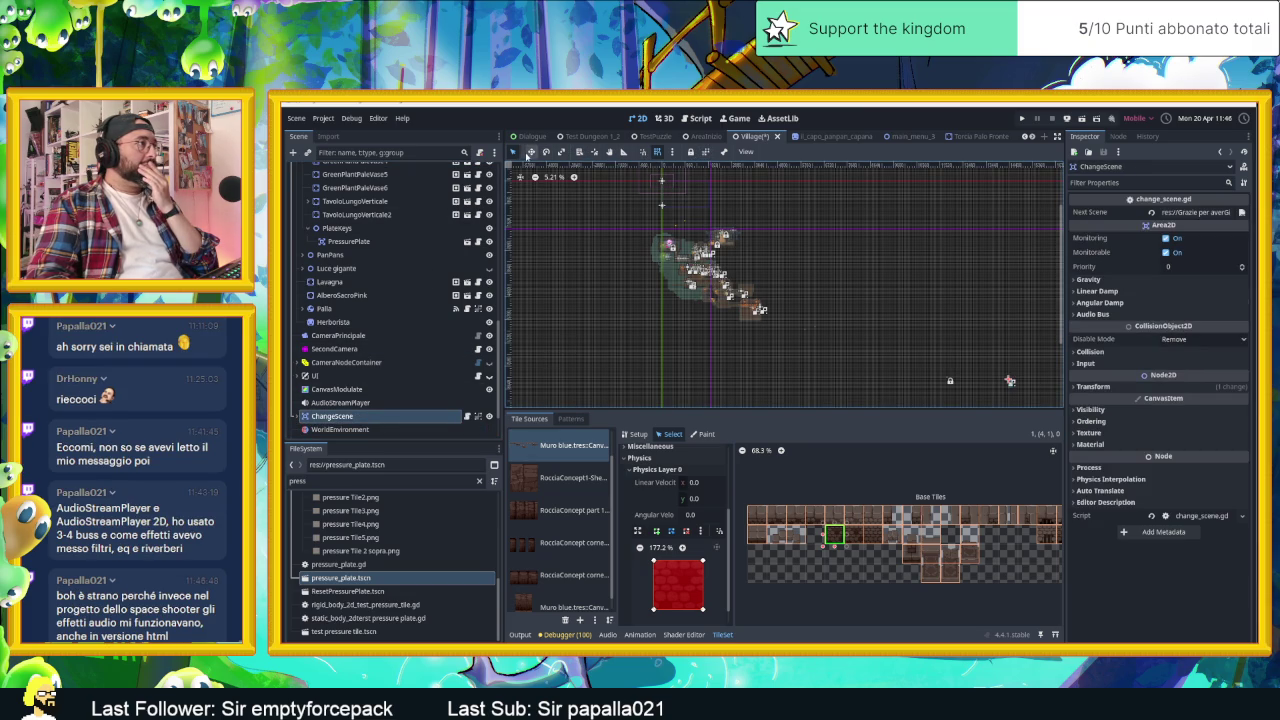
# - Drag the ChangeScene area over the top of the building's central passage and zoom to check
pyautogui.moveTo(893, 333); pyautogui.dragTo(674, 179)
pyautogui.scroll(4, 688, 218)
pyautogui.scroll(4, 700, 222)
pyautogui.scroll(4, 712, 225)
pyautogui.scroll(2, 722, 228)
pyautogui.moveTo(722, 228); pyautogui.dragTo(1013, 238)
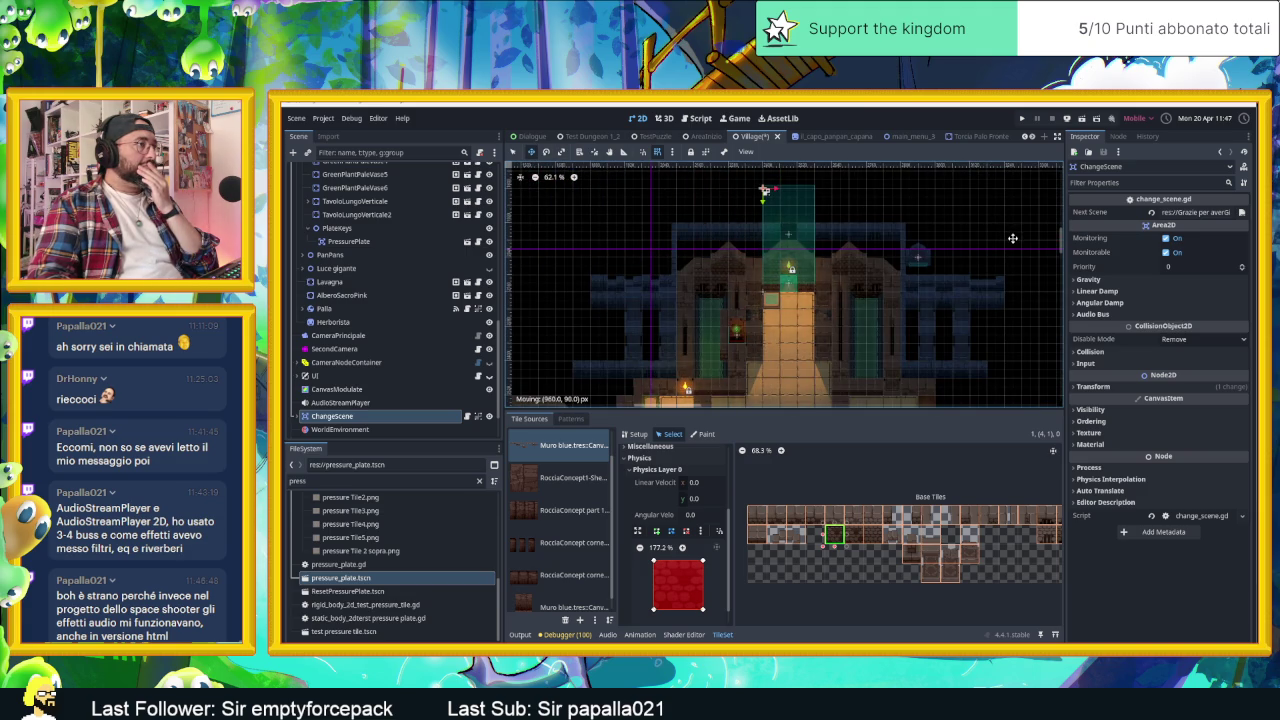
pyautogui.scroll(4, 782, 246)
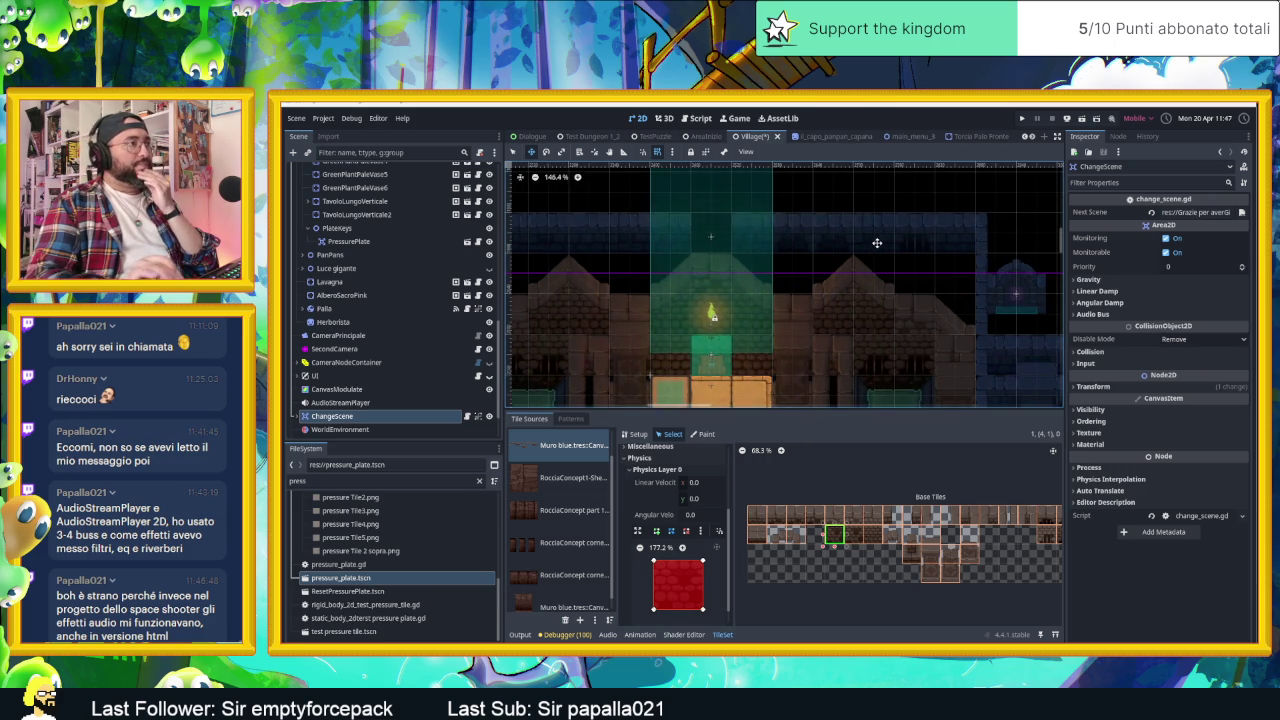
pyautogui.scroll(-3, 962, 222)
pyautogui.scroll(-3, 825, 247)
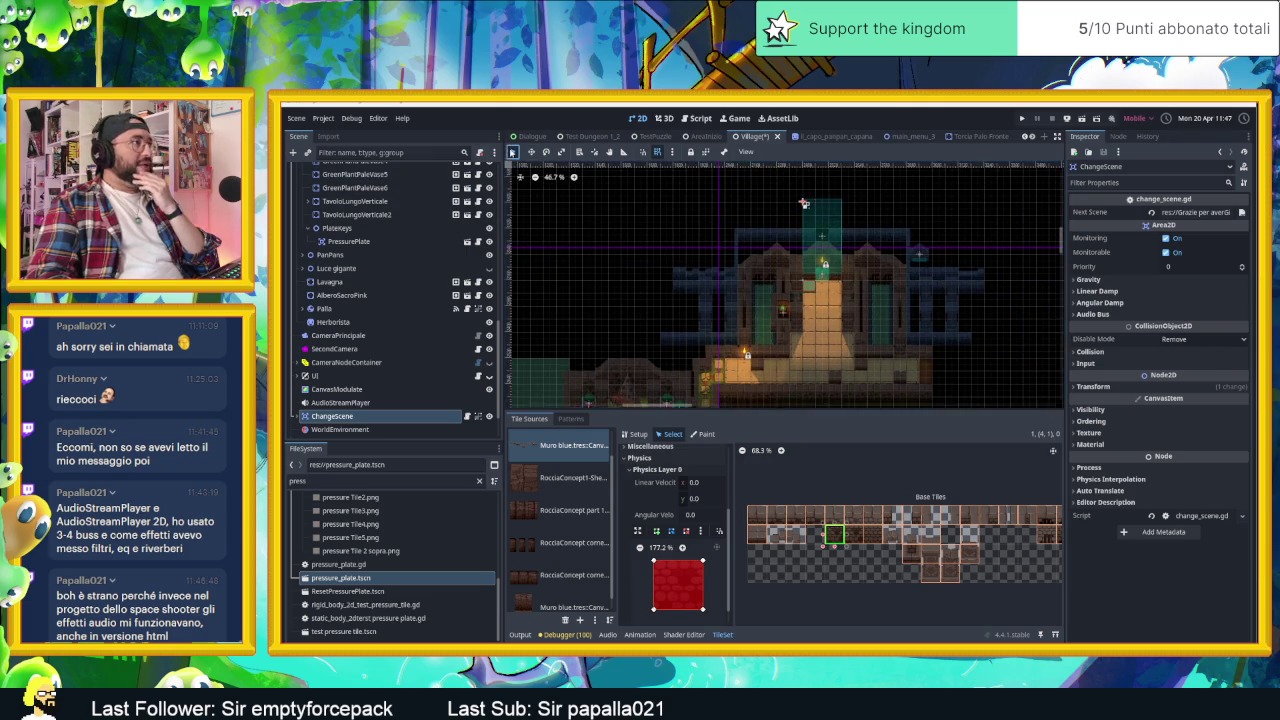
# - Save the Village scene, select PanPans, then switch to Discord's chat-ita channel
pyautogui.hotkey('ctrl', 's')
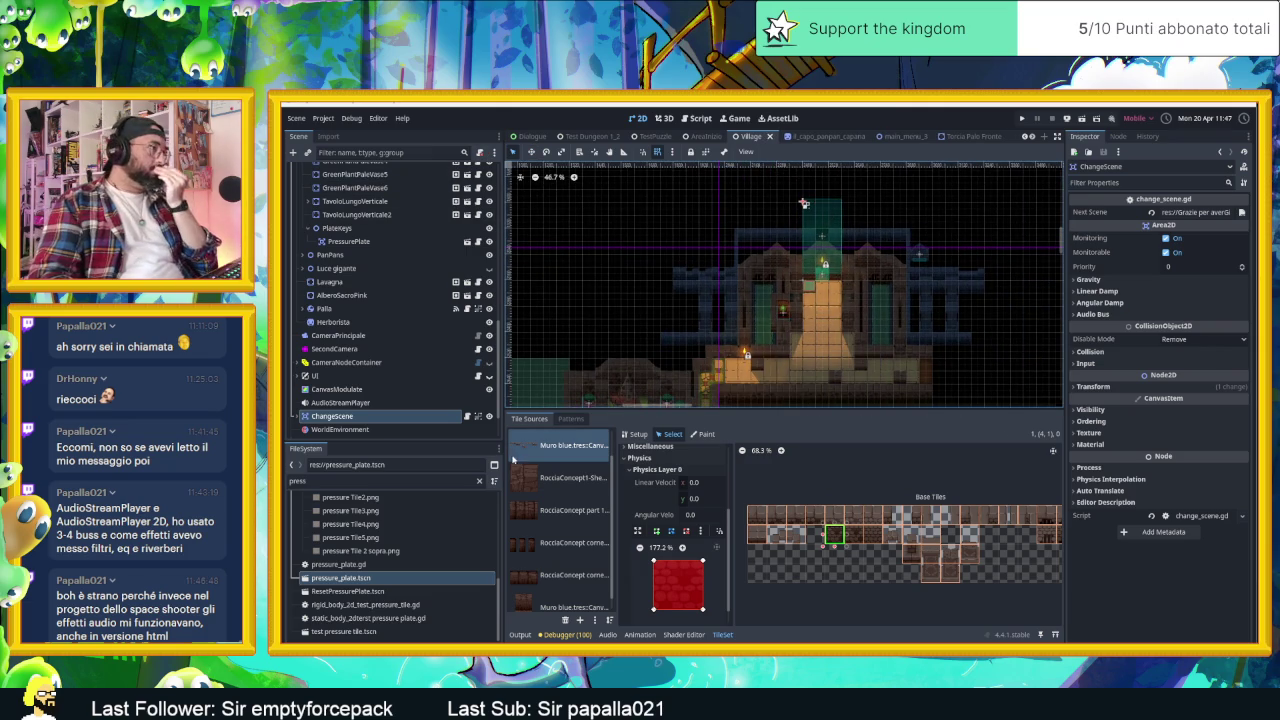
pyautogui.click(330, 255)
pyautogui.scroll(-2, 947, 290)
pyautogui.scroll(-1, 930, 305)
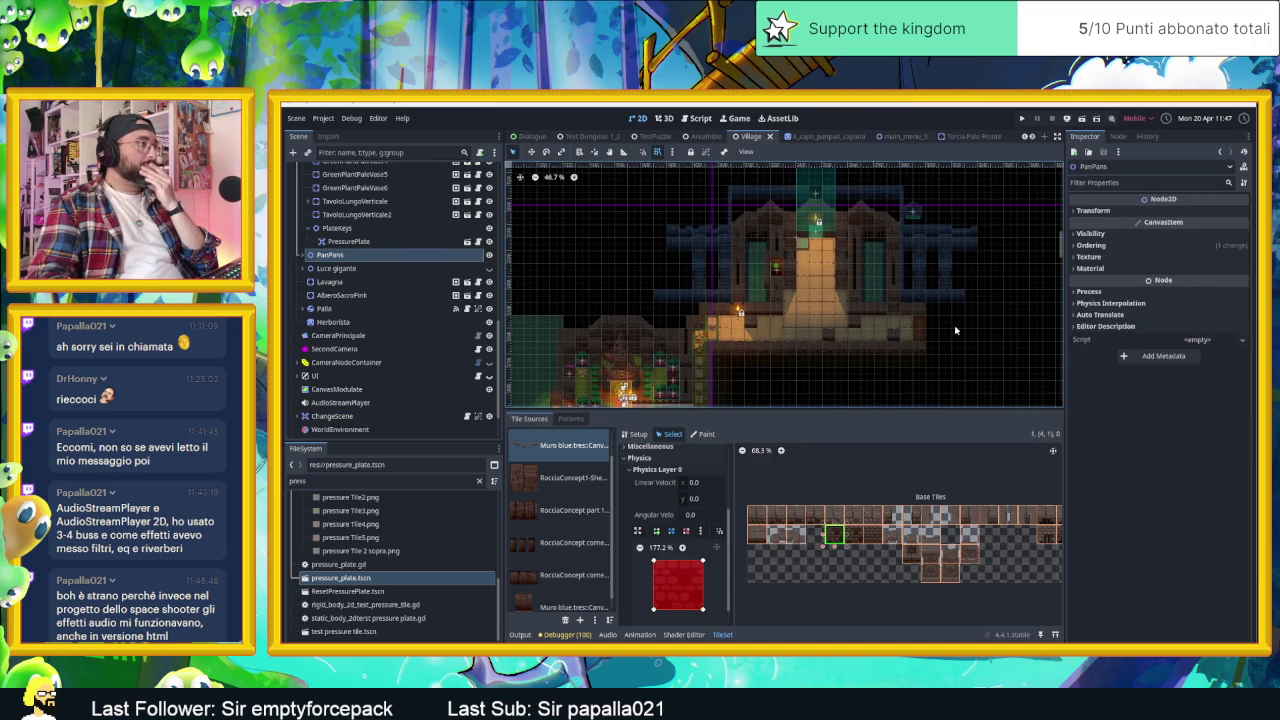
pyautogui.scroll(-2, 955, 335)
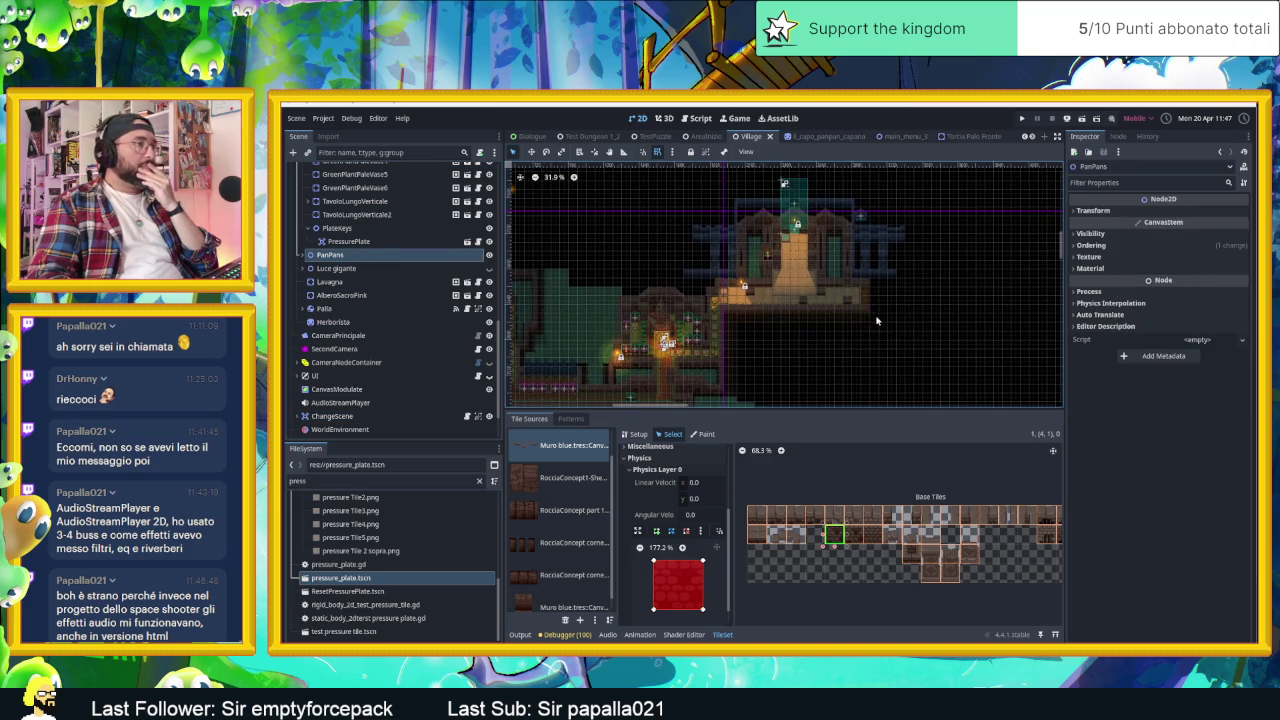
pyautogui.scroll(-1, 897, 309)
pyautogui.scroll(-1, 899, 307)
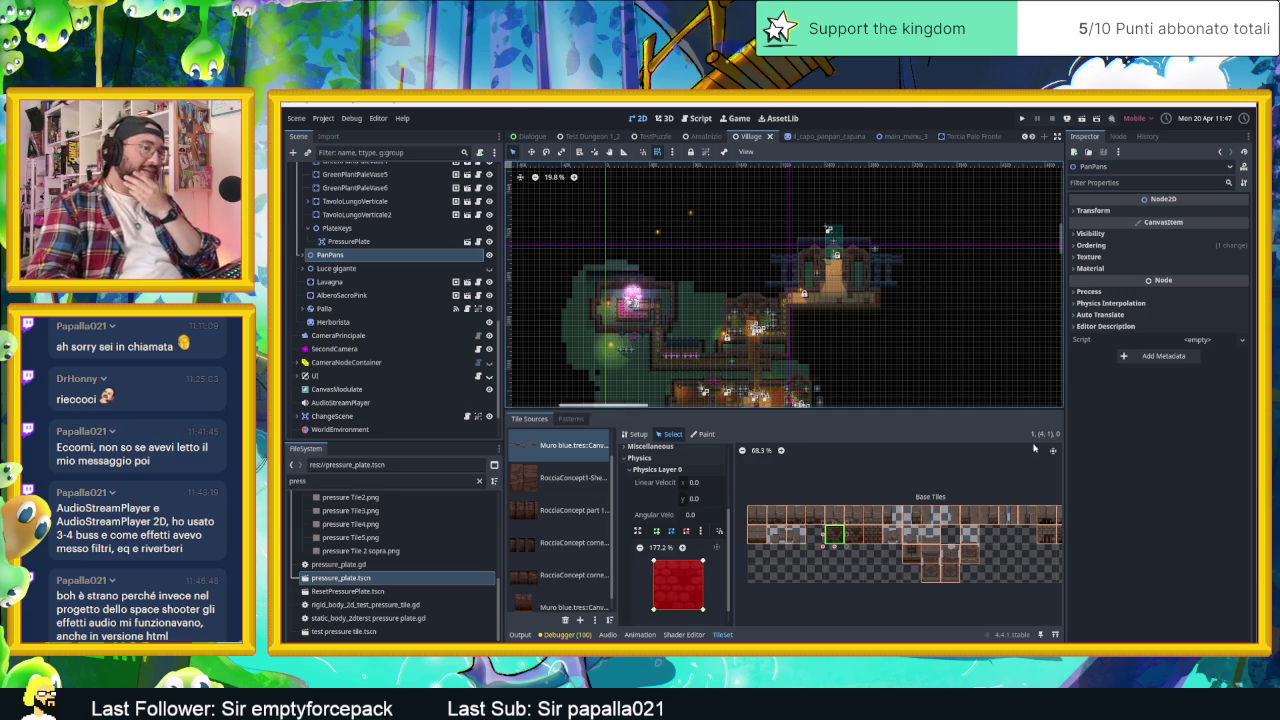
pyautogui.hotkey('alt', 'Tab')
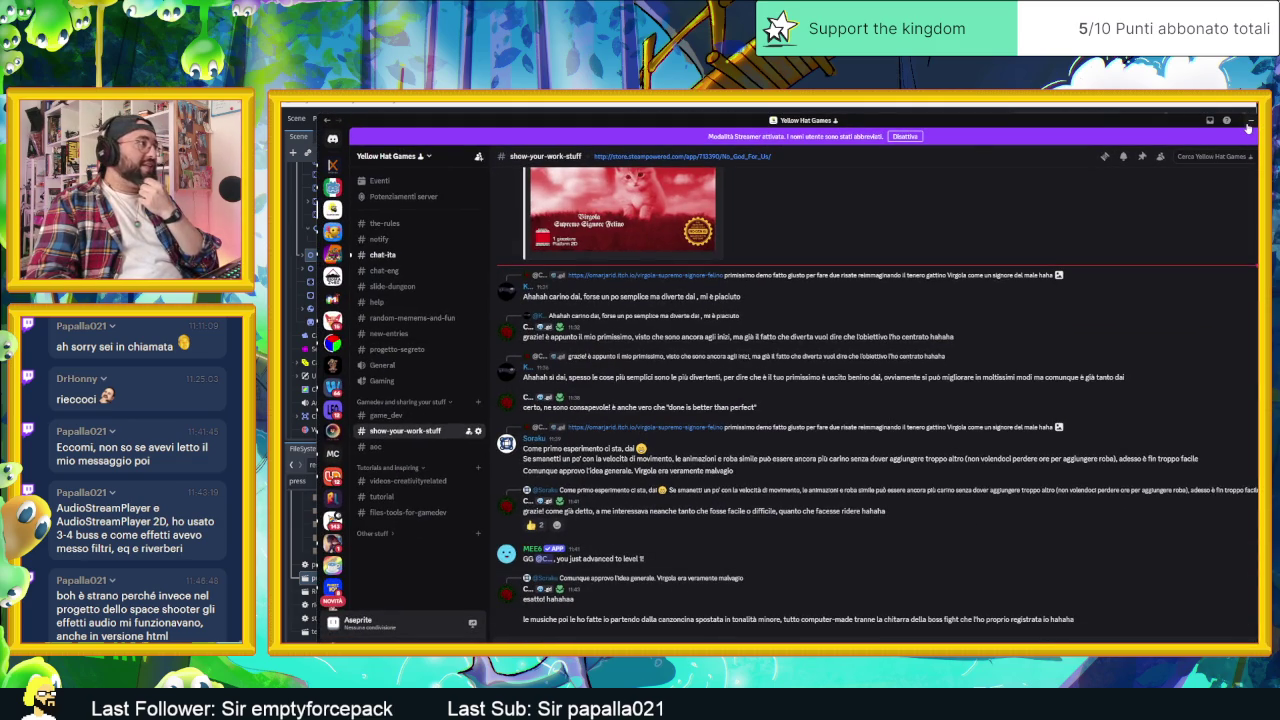
pyautogui.click(412, 258)
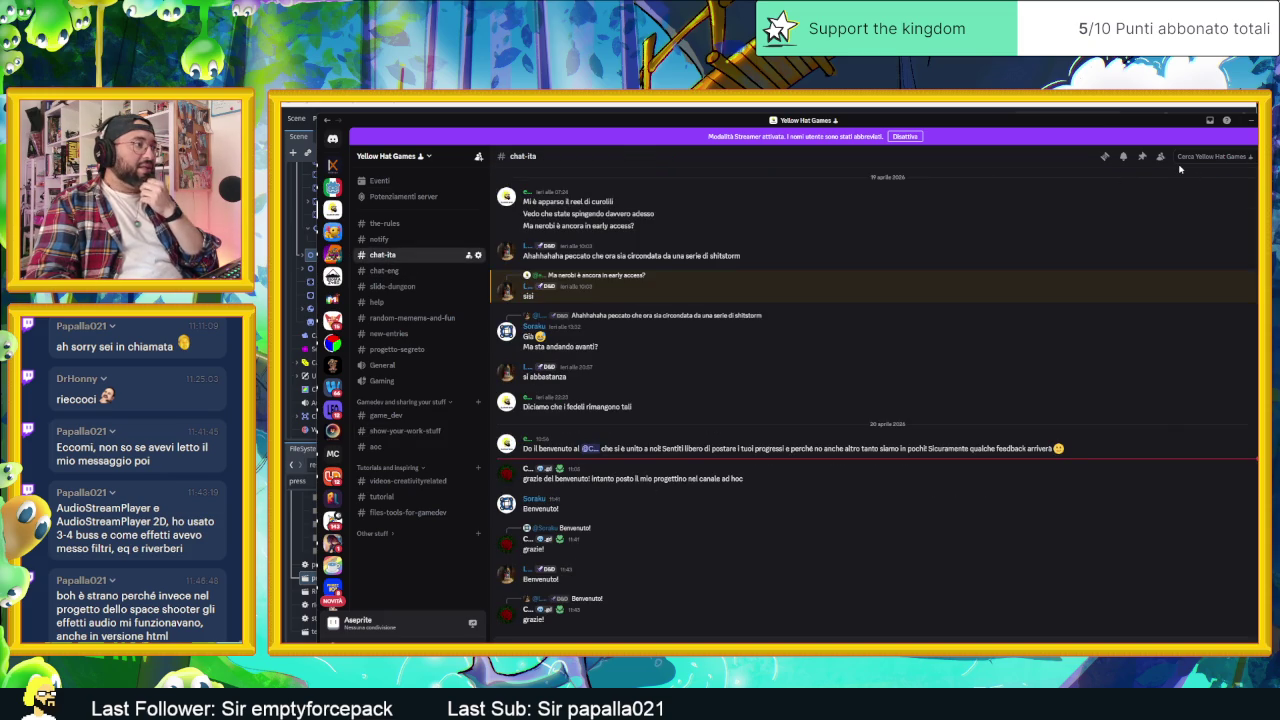
# - Switch to Chrome, load the viewer's itch.io page via 'papalla' and open Fruit Panic
pyautogui.click(1250, 120)
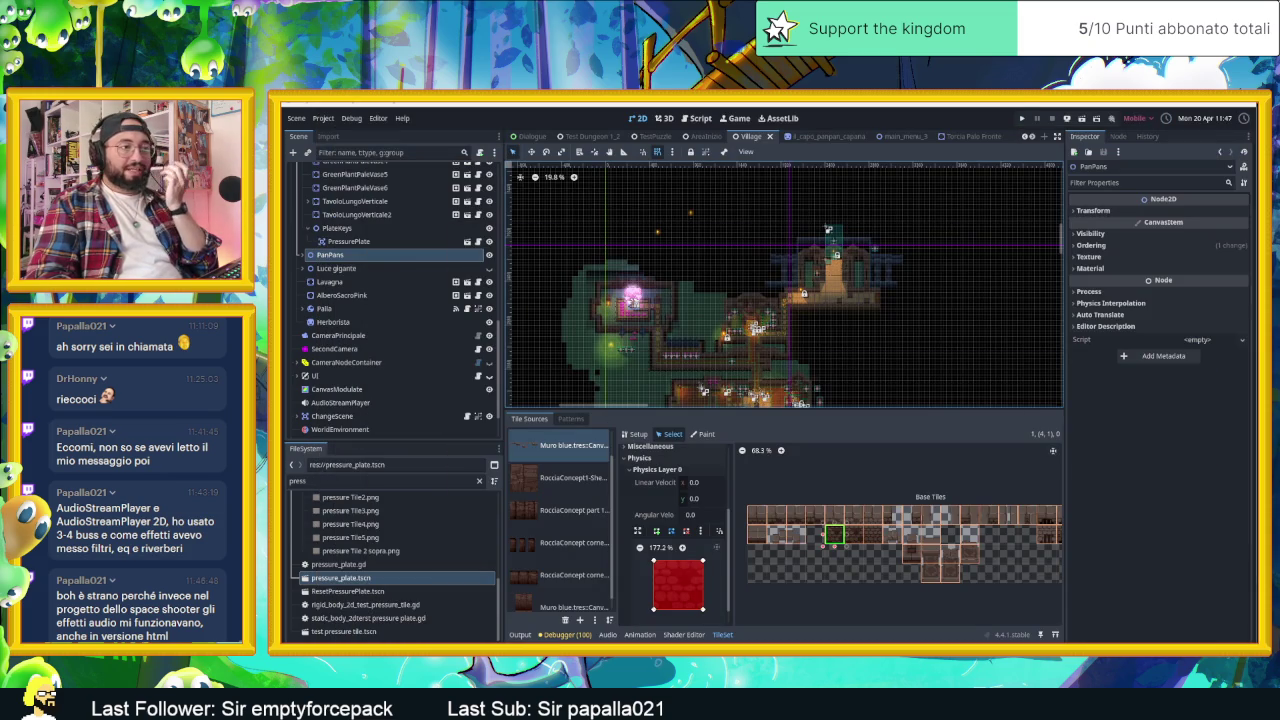
pyautogui.hotkey('alt', 'Tab')
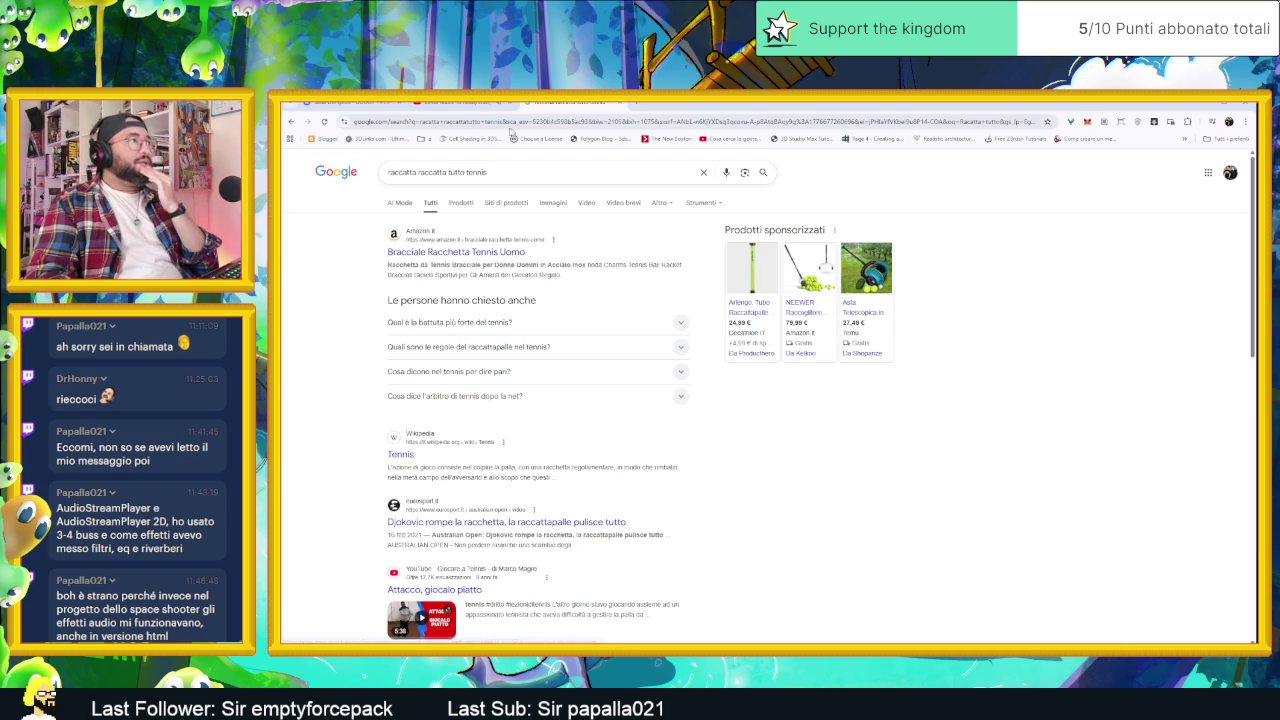
pyautogui.press('/')
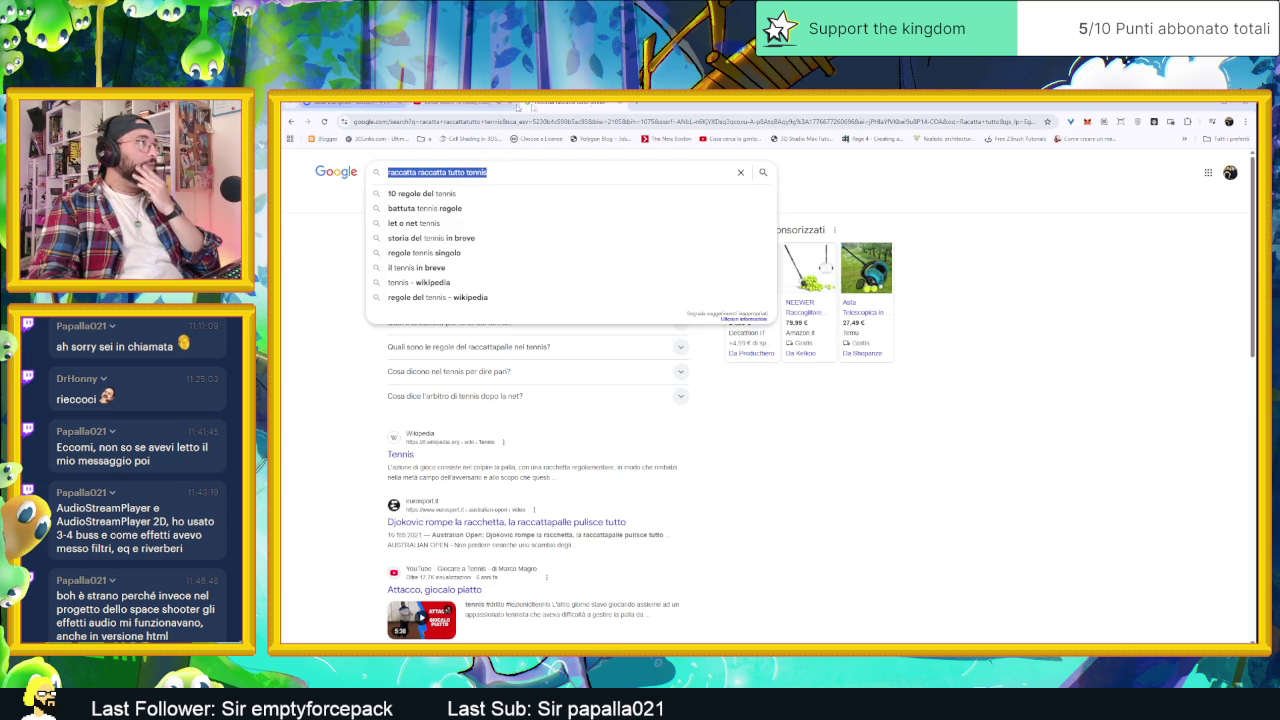
pyautogui.click(641, 103)
pyautogui.write('papalla')
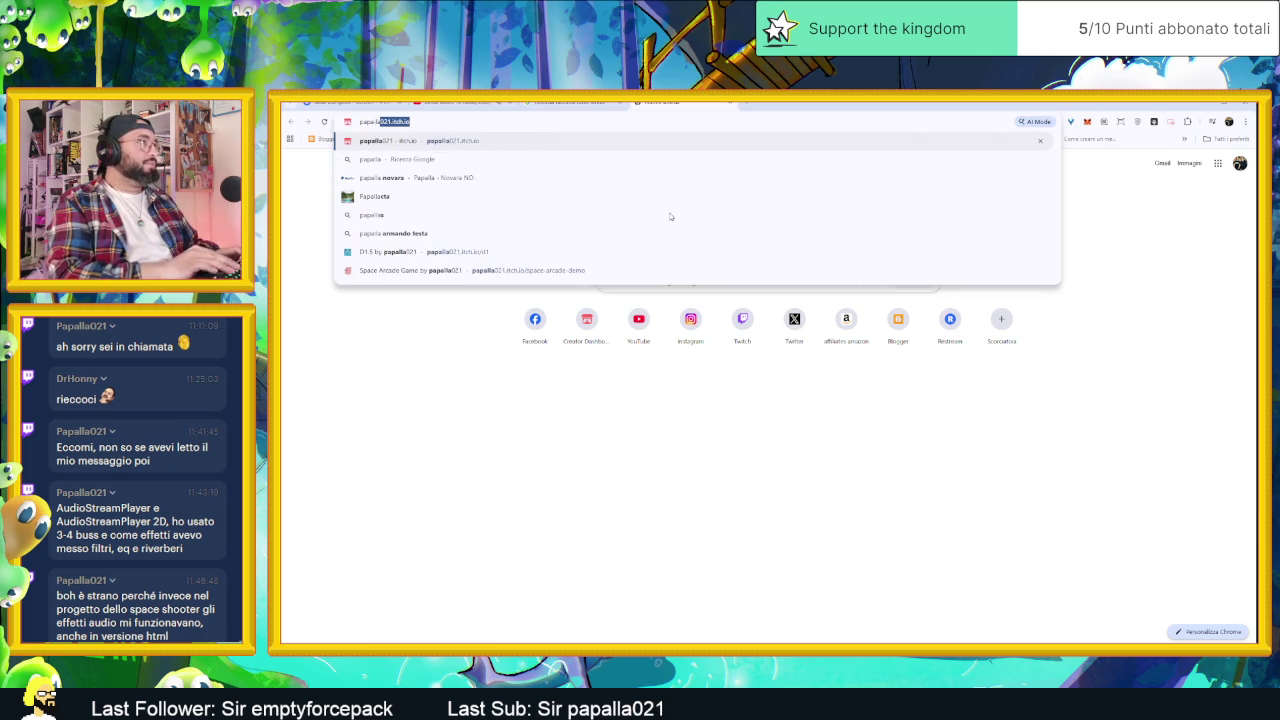
pyautogui.press('Return')
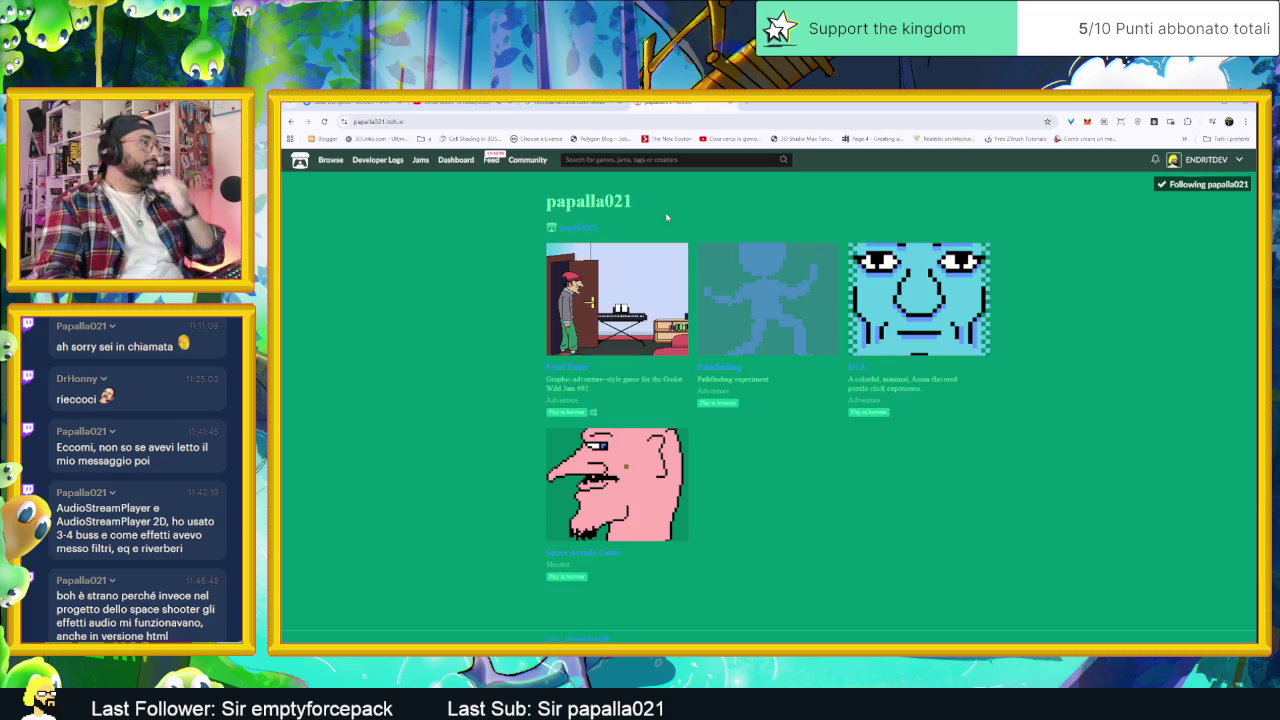
pyautogui.click(644, 336)
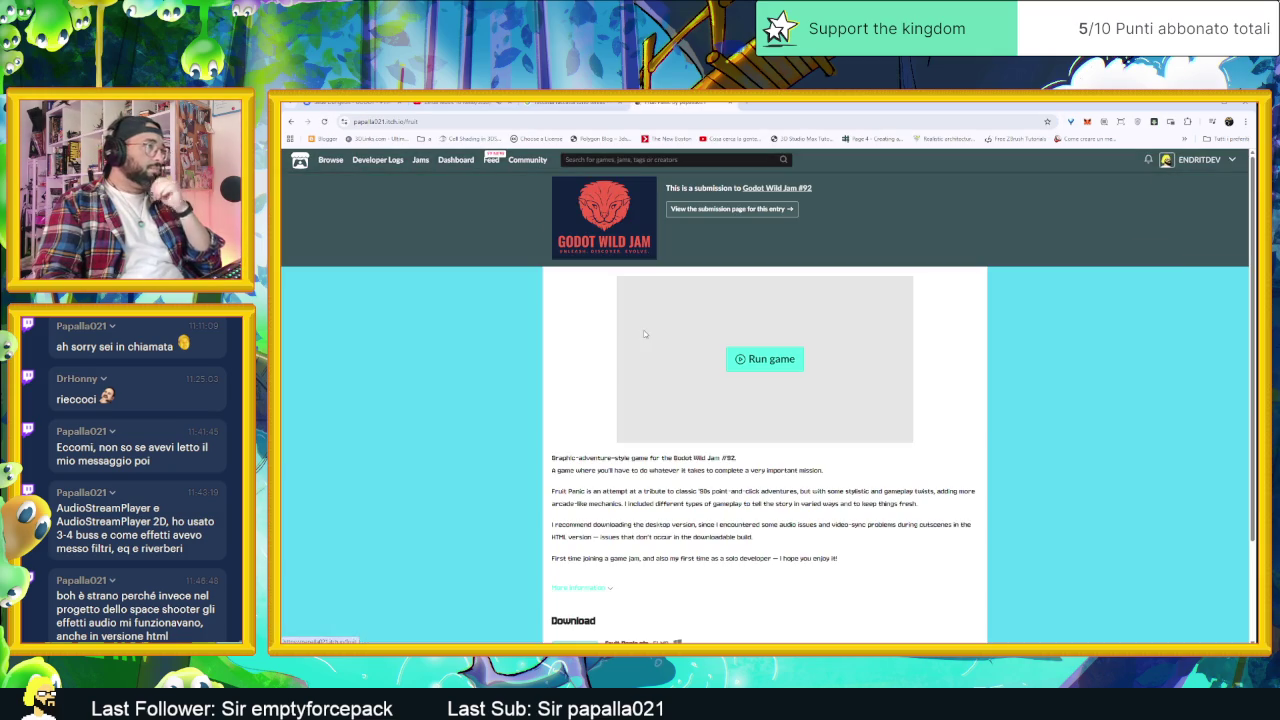
# - Start Fruit Panic in the browser and enter a player name
pyautogui.click(771, 360)
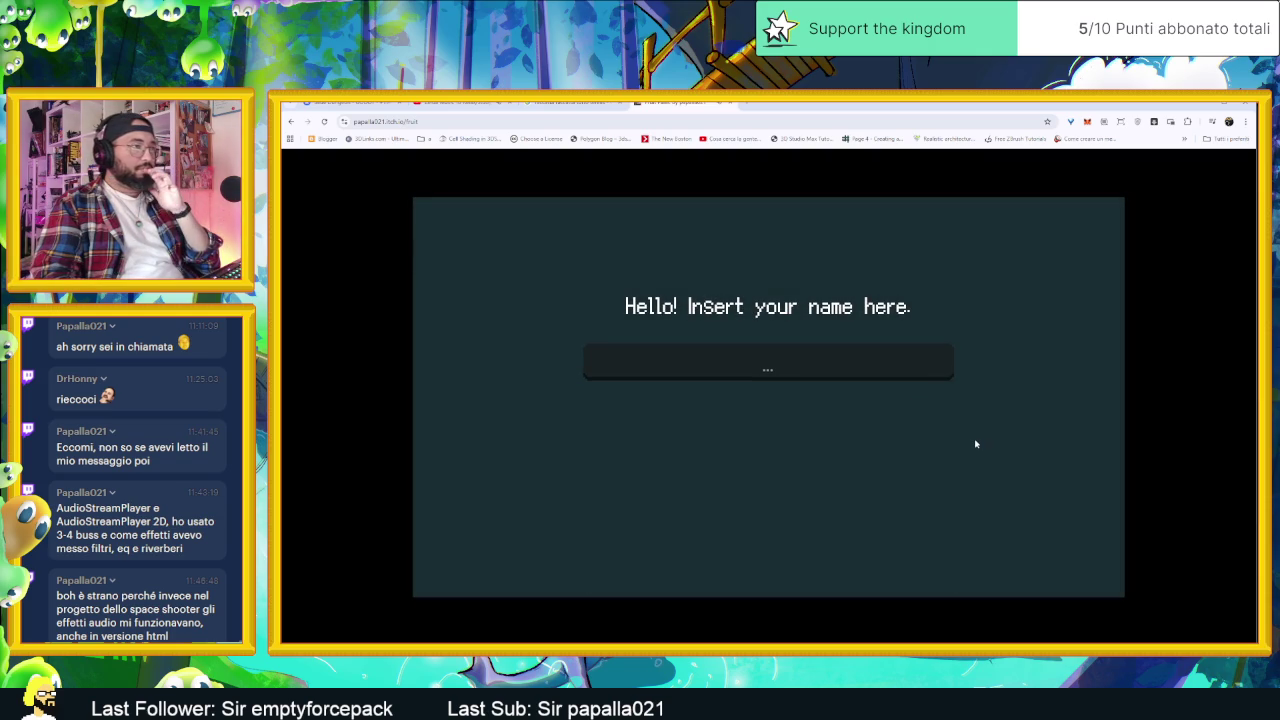
pyautogui.click(789, 366)
pyautogui.write('endritdev')
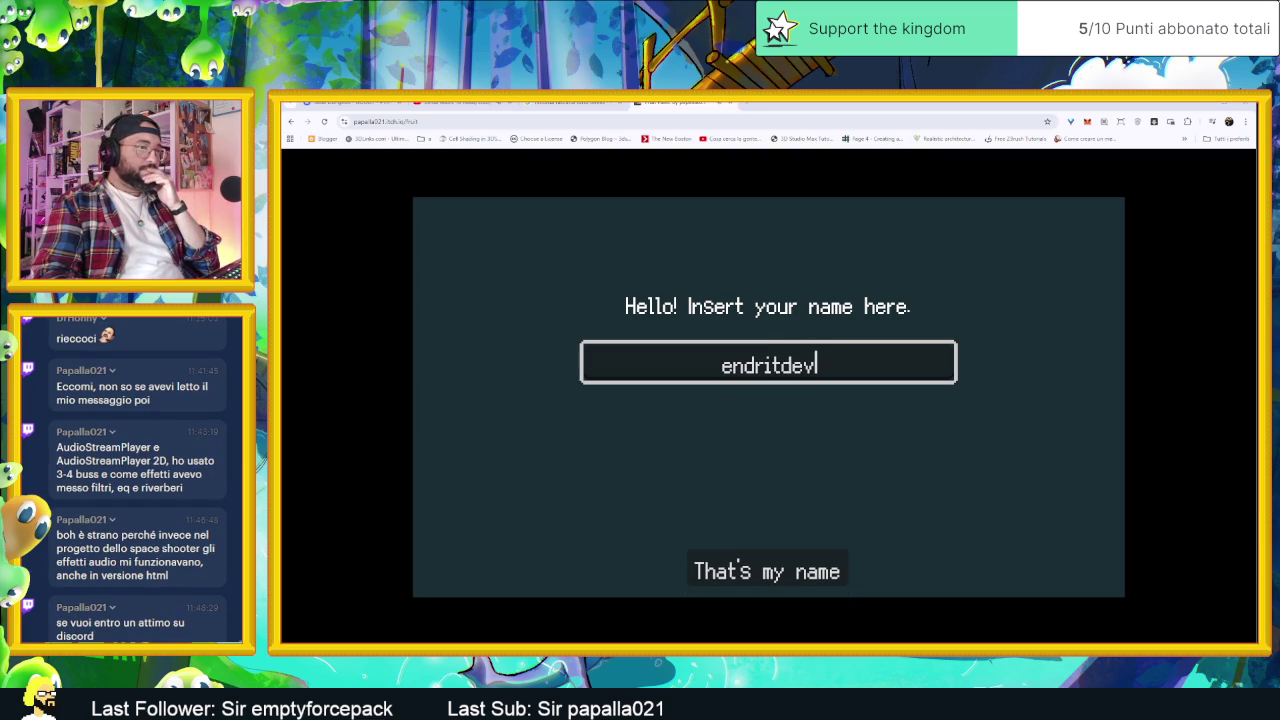
pyautogui.press('super+d')
pyautogui.press('super+d')
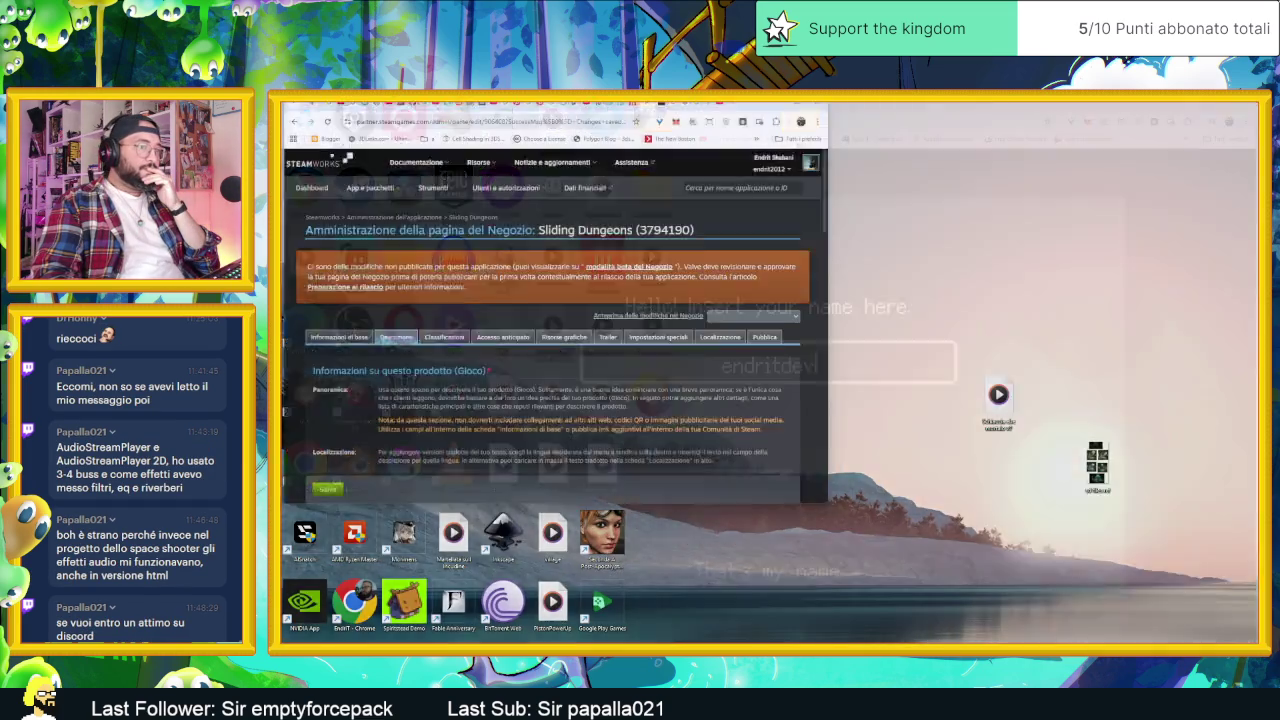
# - Pause the YouTube music tab, then submit the name and advance past the phone message
pyautogui.click(438, 101)
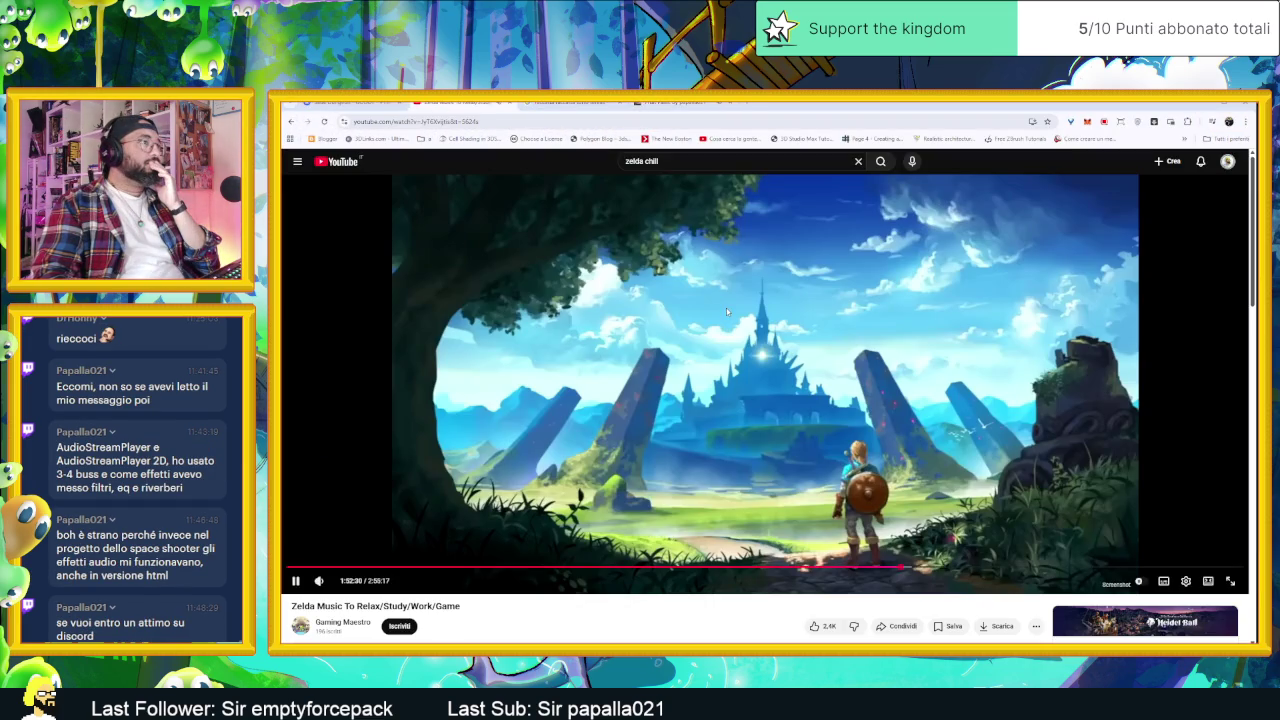
pyautogui.press('space')
pyautogui.click(677, 104)
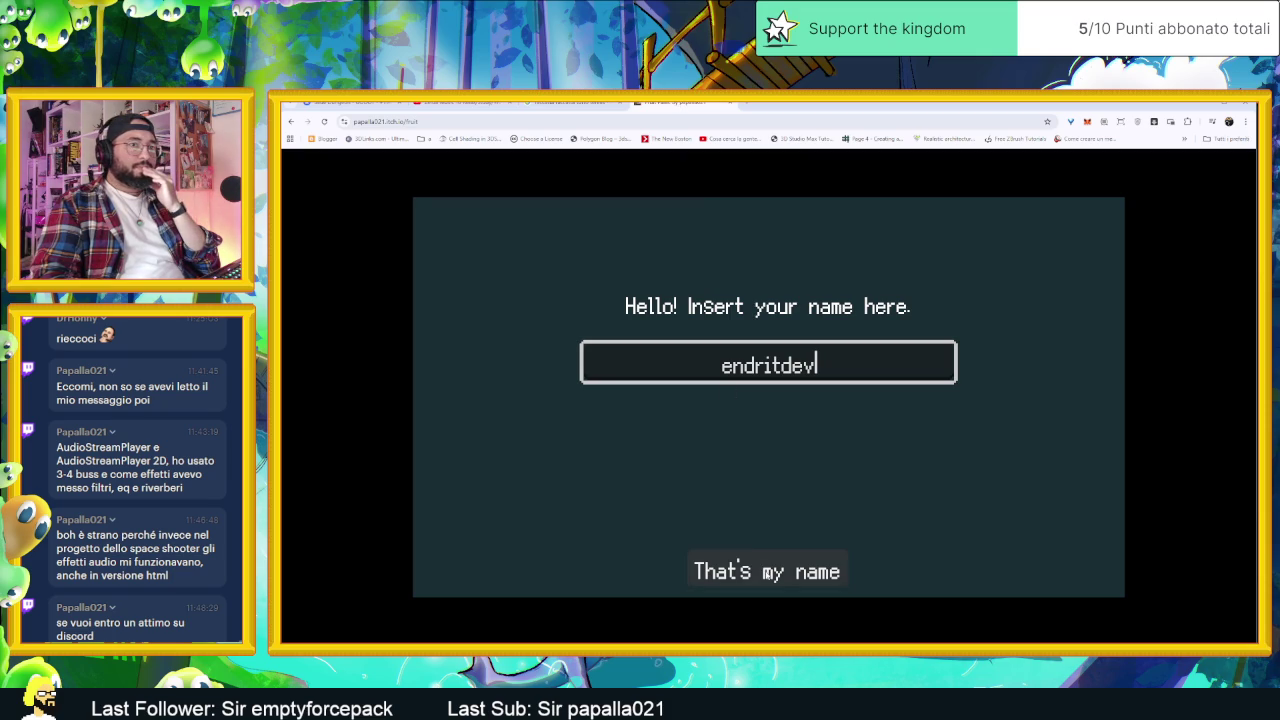
pyautogui.click(795, 571)
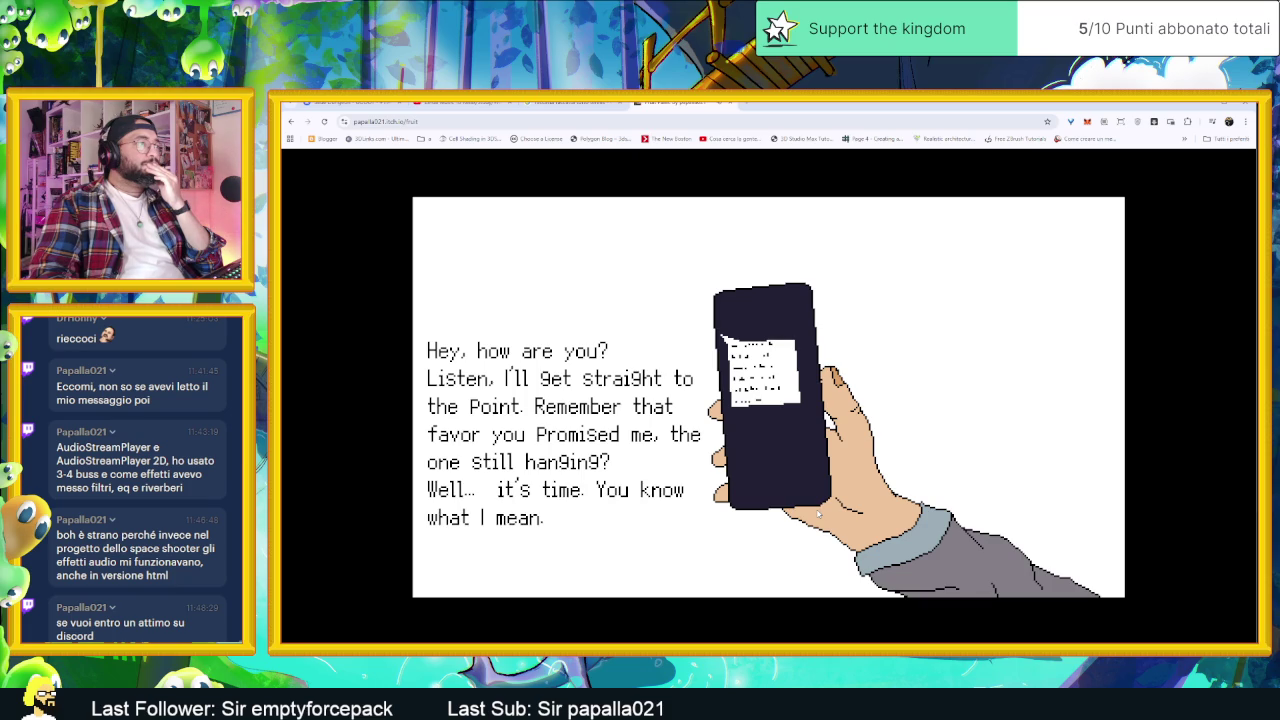
pyautogui.click(818, 513)
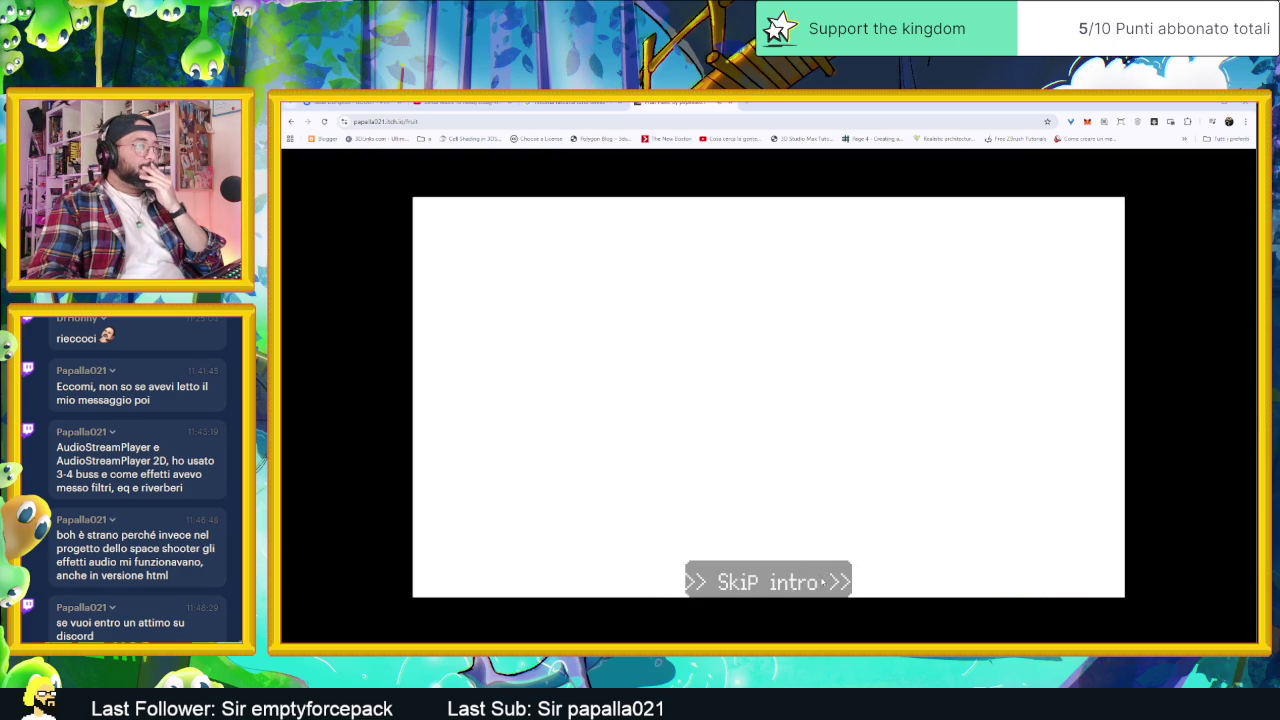
# - Skip the itch.io game's intro to the lightbulb scene, then bring Discord to the front
pyautogui.click(819, 582)
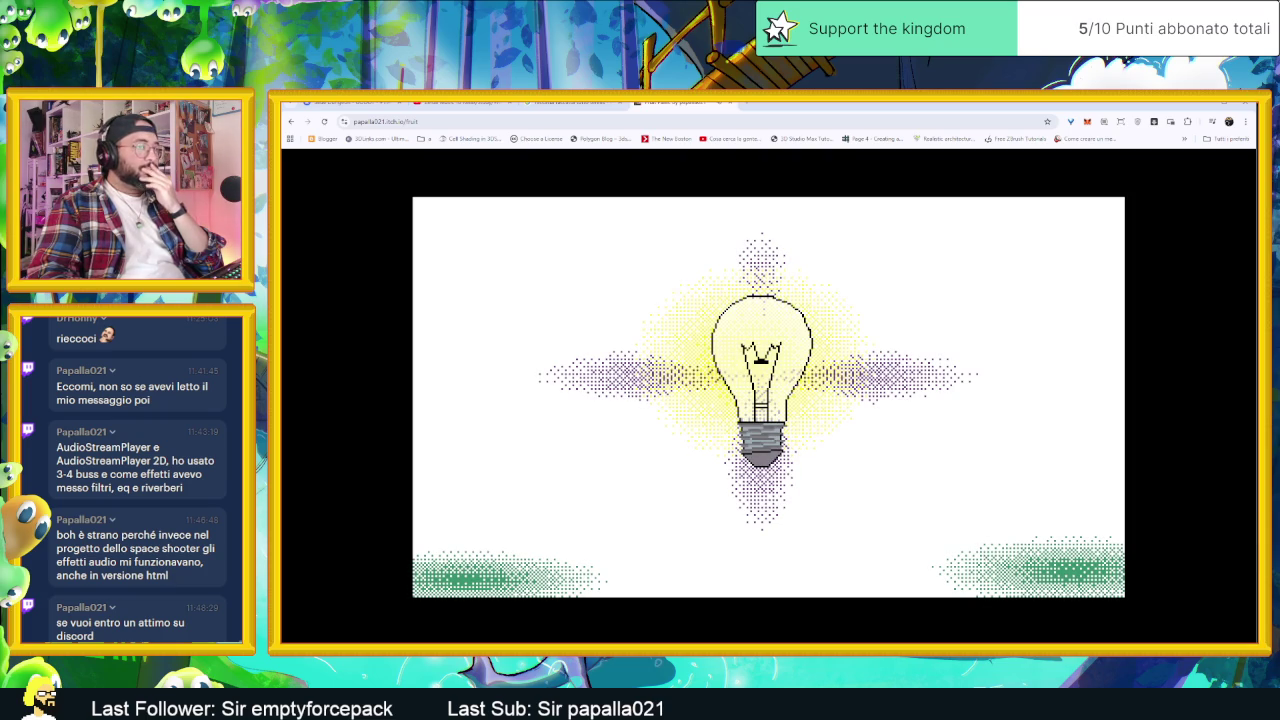
pyautogui.hotkey('alt', 'Tab')
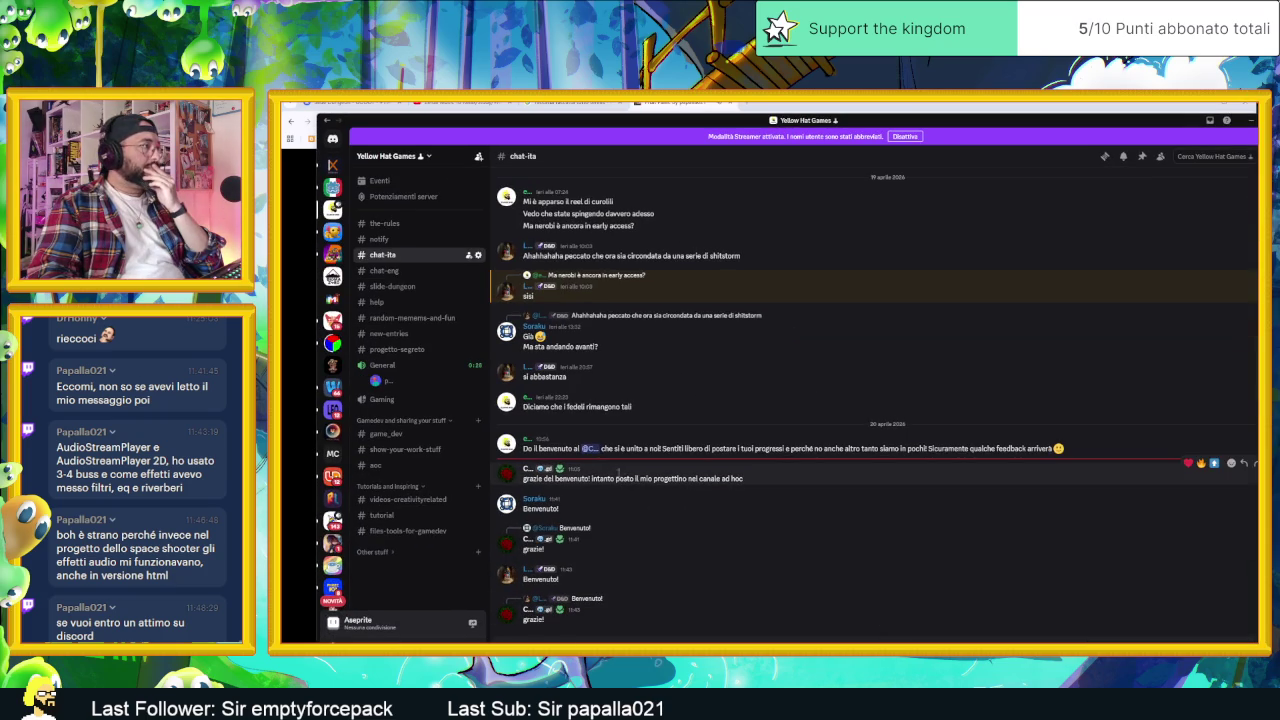
# - Join Discord's General voice channel, close Discord, and walk the character to the fridge
pyautogui.click(382, 365)
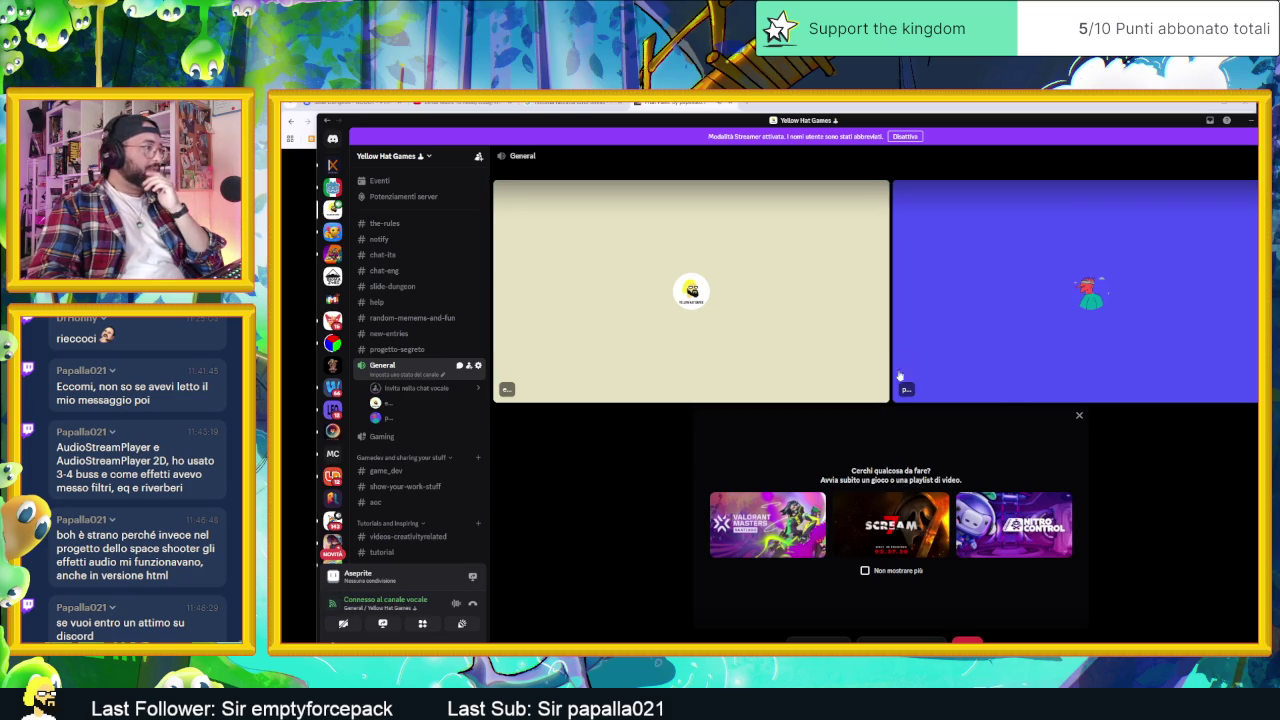
pyautogui.click(1251, 121)
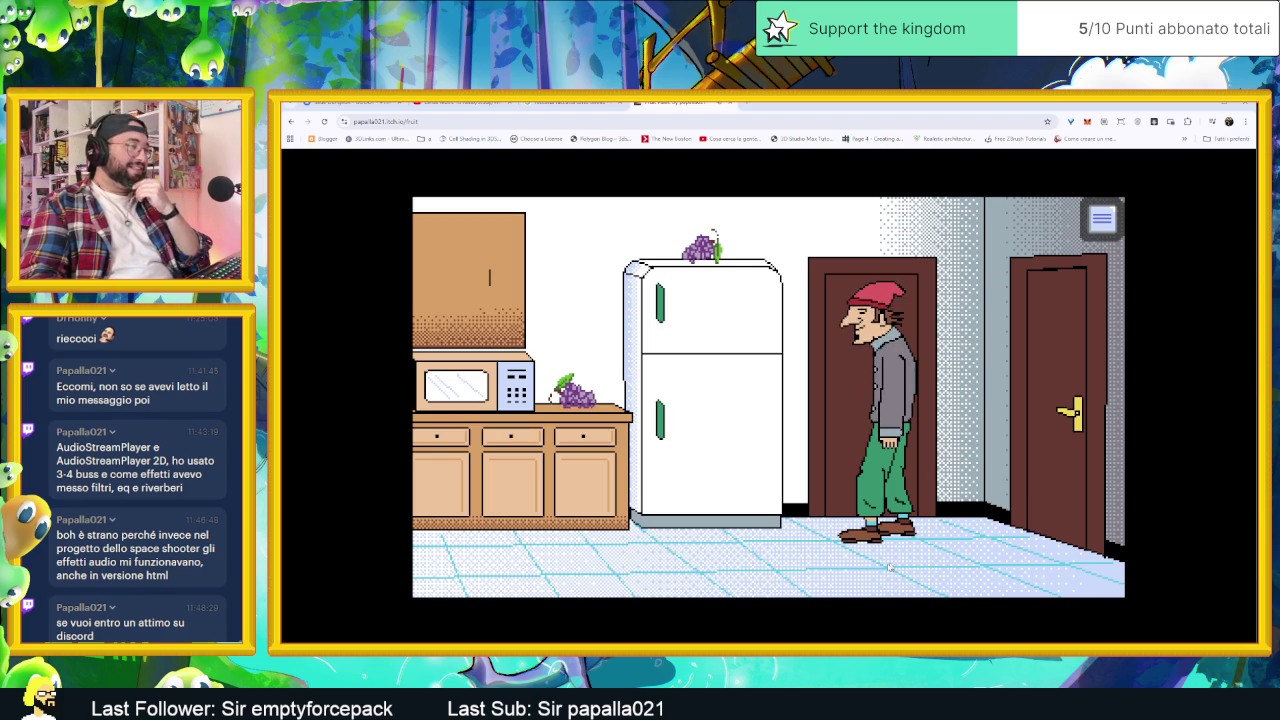
pyautogui.click(820, 569)
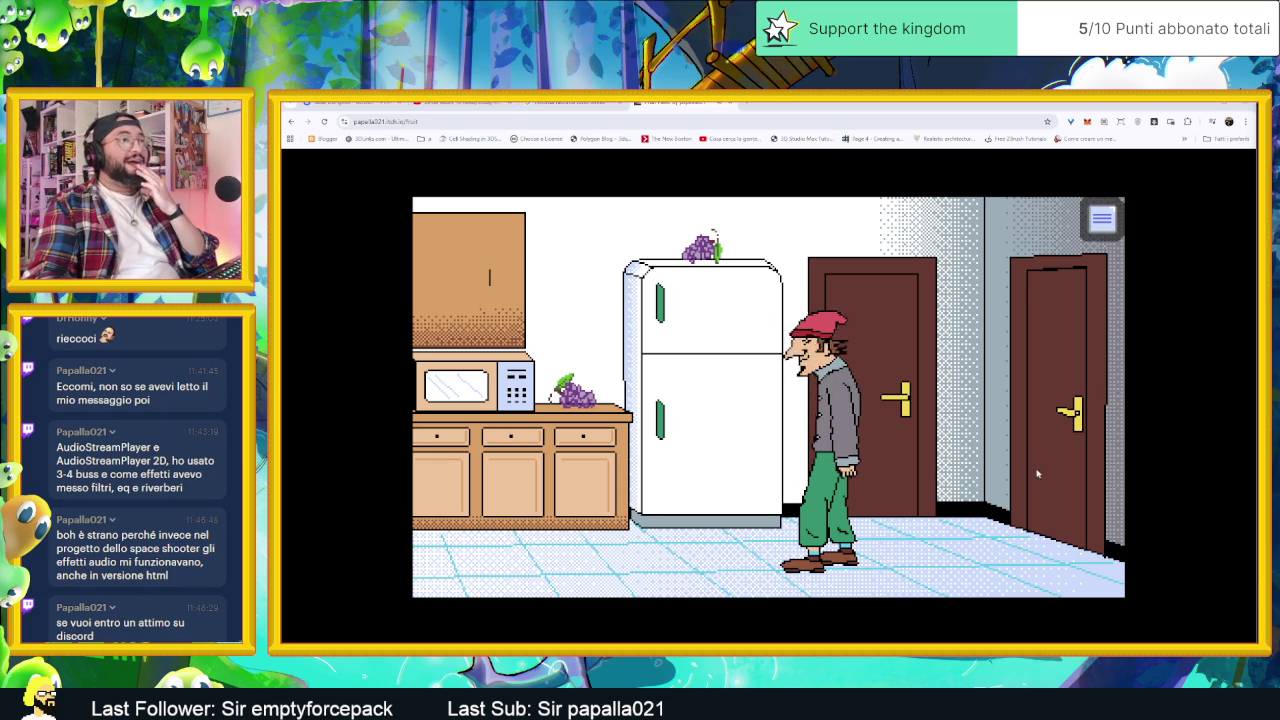
# - Walk the character into the living room past the sofa and use the stereo for music
pyautogui.click(1078, 418)
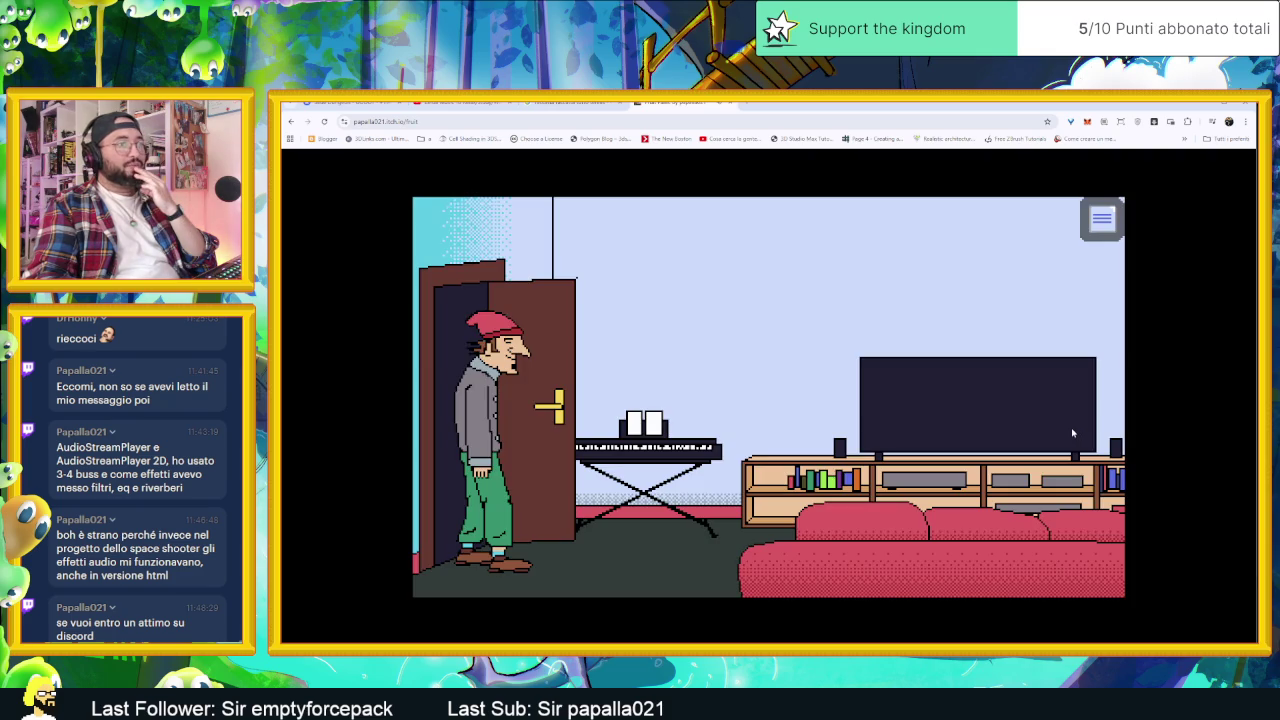
pyautogui.click(1012, 511)
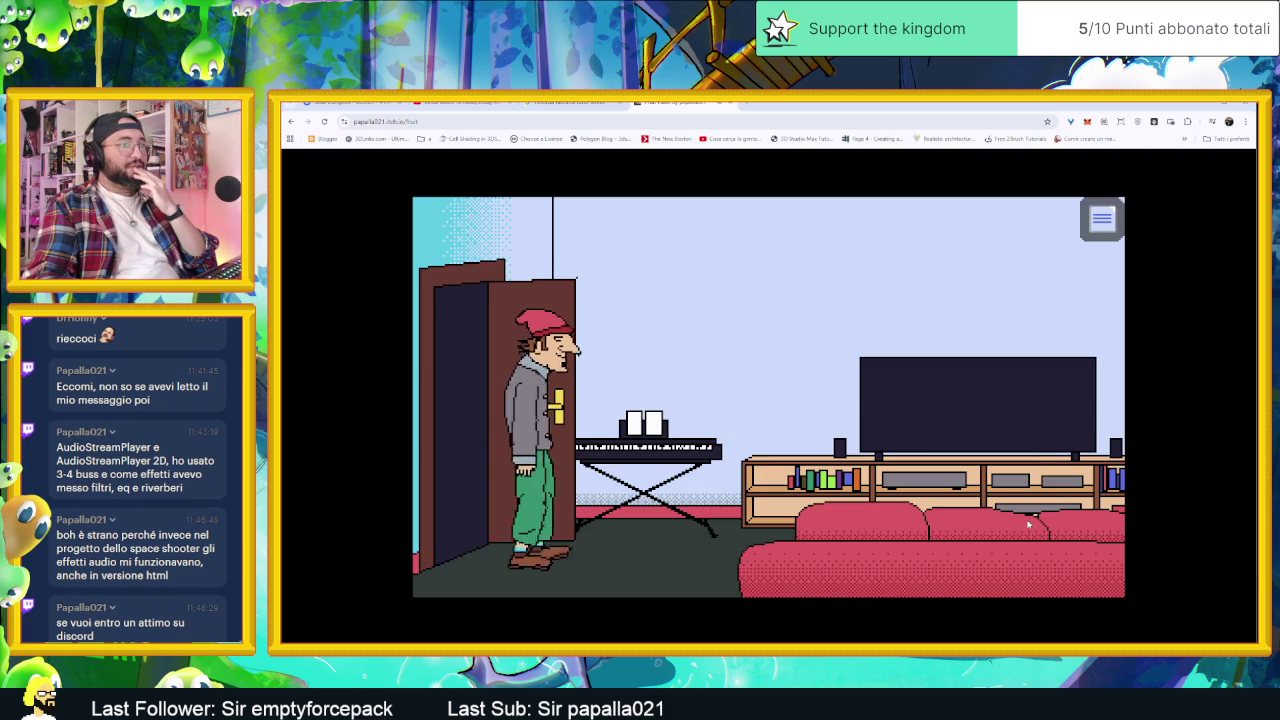
pyautogui.click(1115, 540)
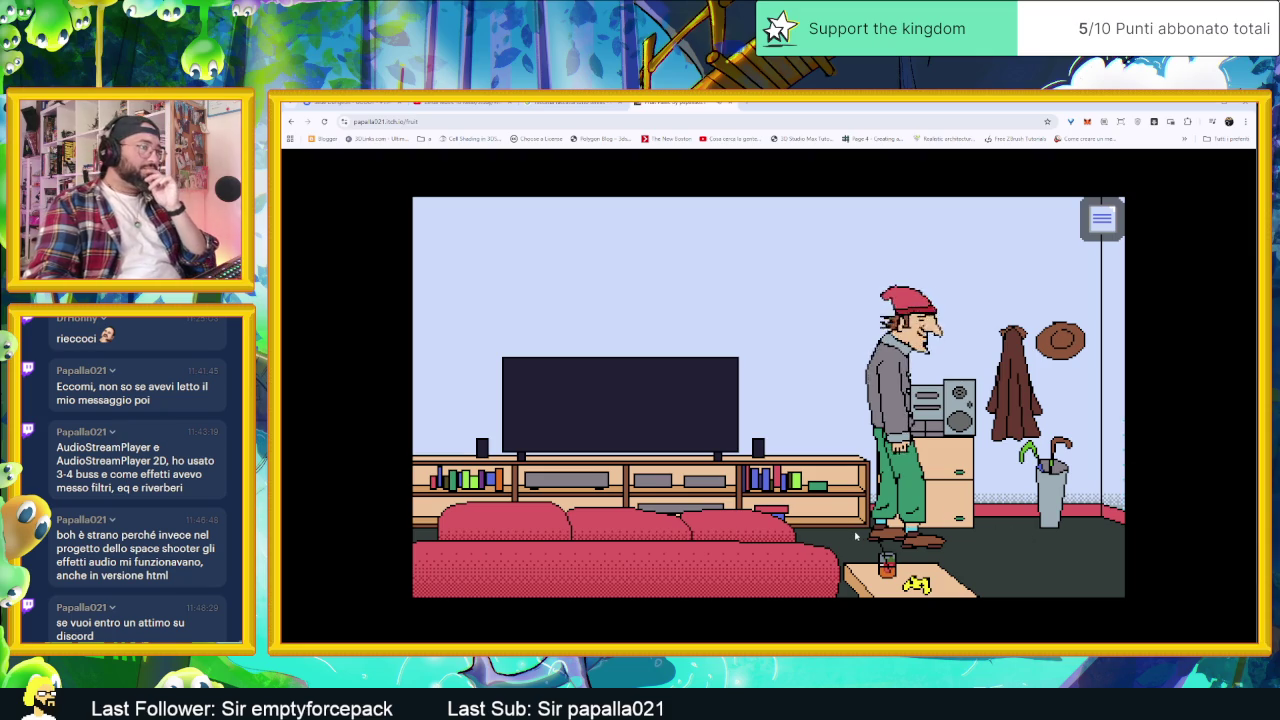
pyautogui.click(905, 537)
pyautogui.click(926, 539)
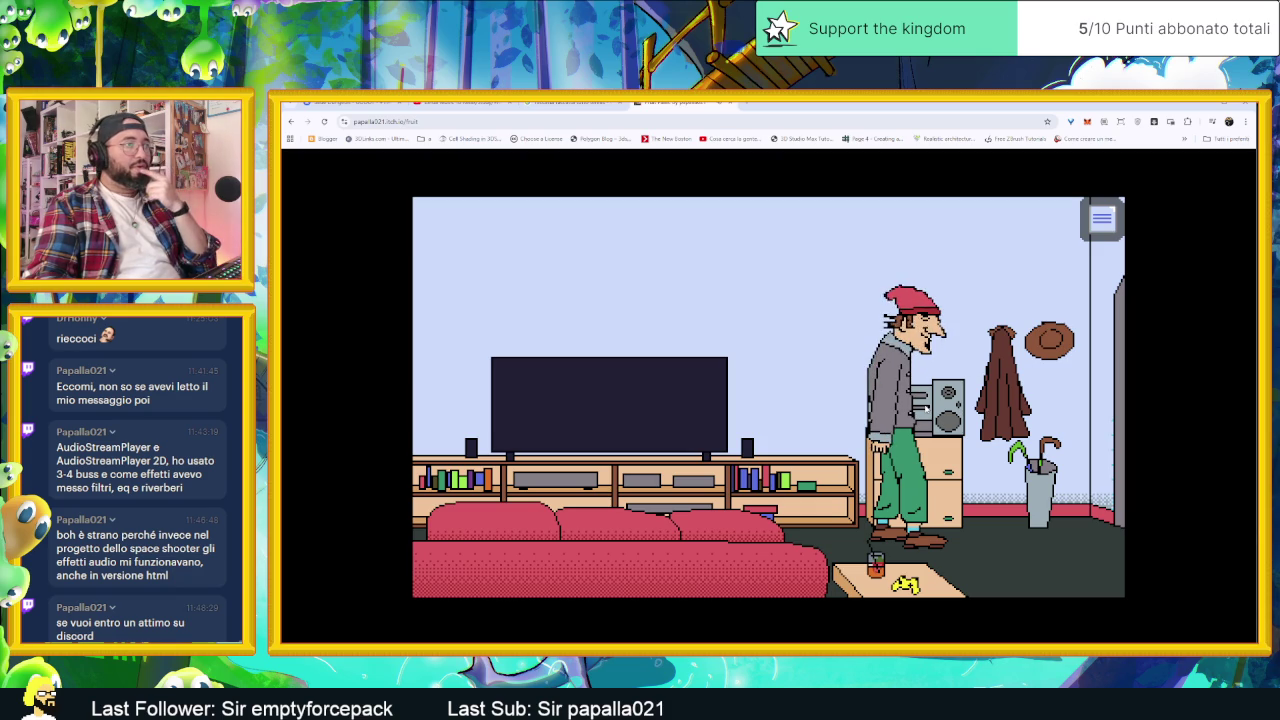
pyautogui.click(922, 408)
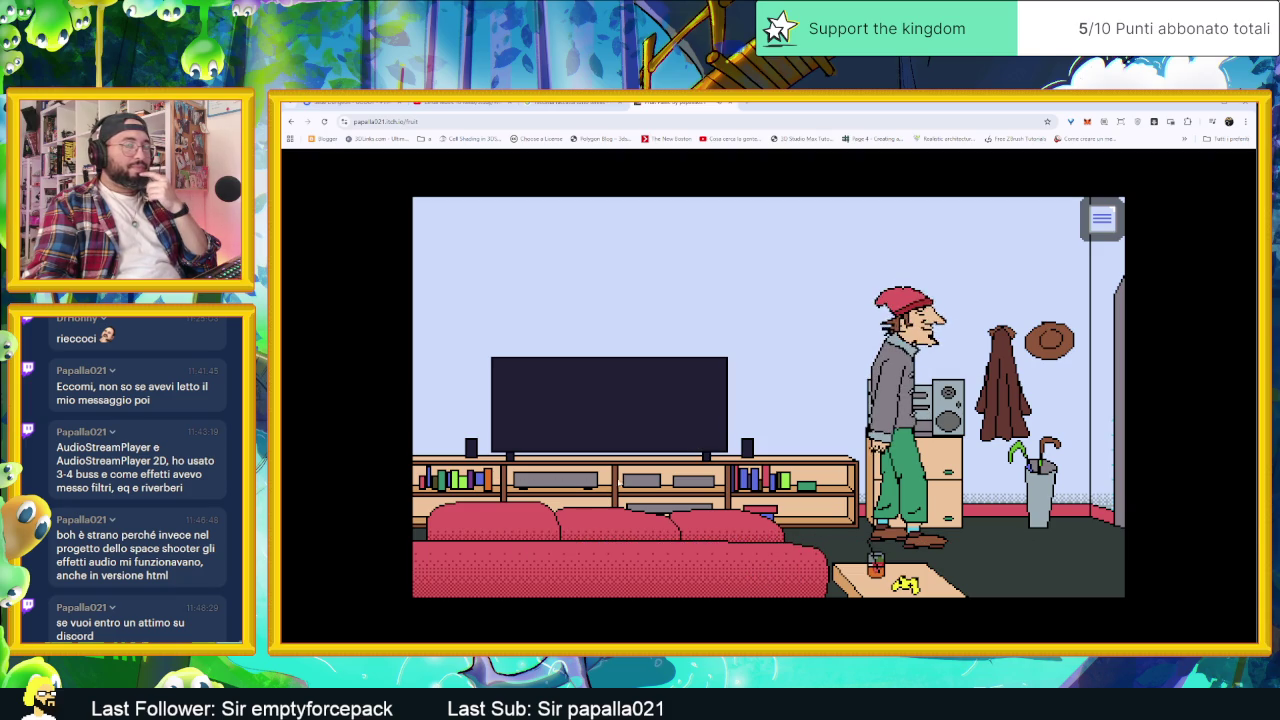
# - Walk the character back across the kitchen toward the door, then close the game tab
pyautogui.click(583, 489)
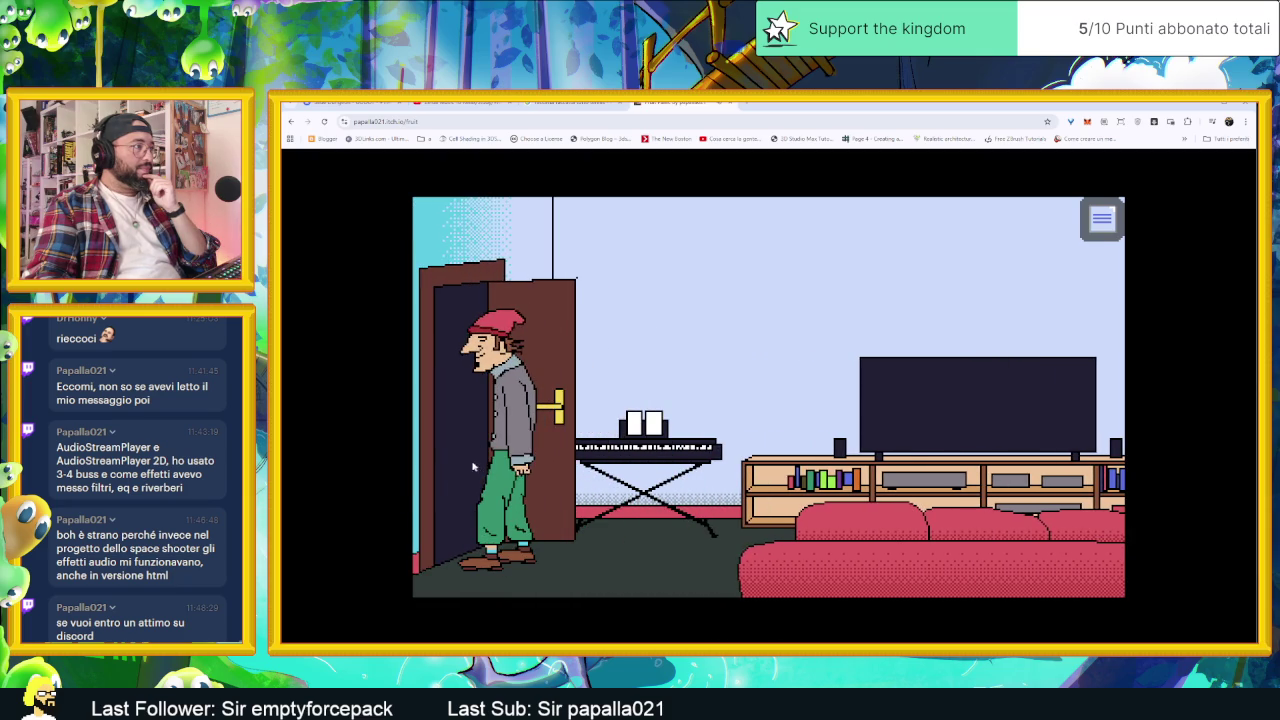
pyautogui.click(600, 555)
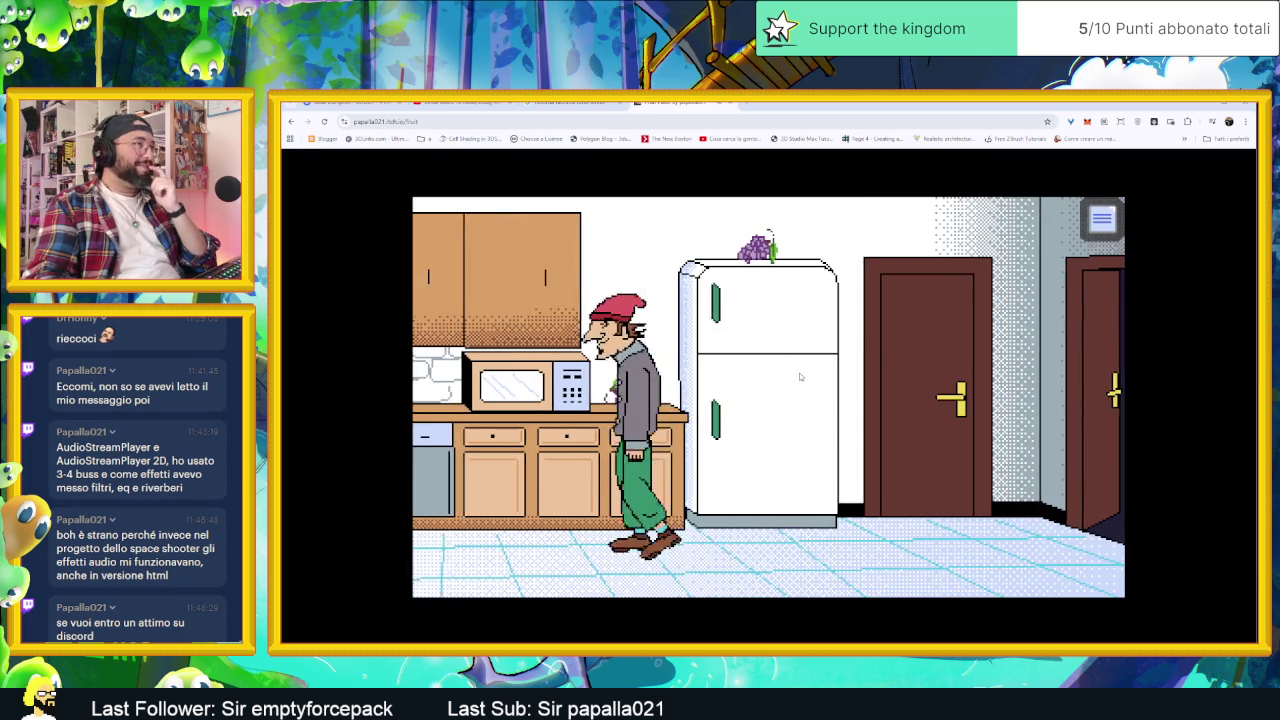
pyautogui.click(1015, 386)
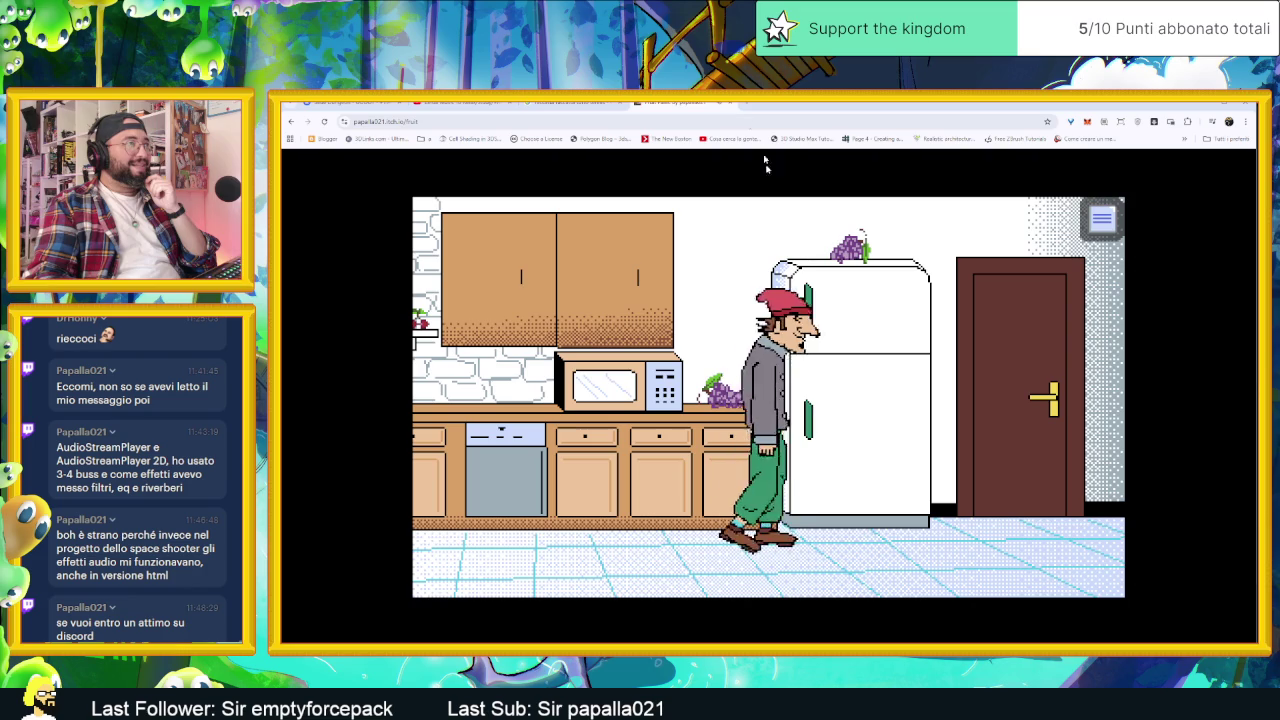
pyautogui.click(729, 104)
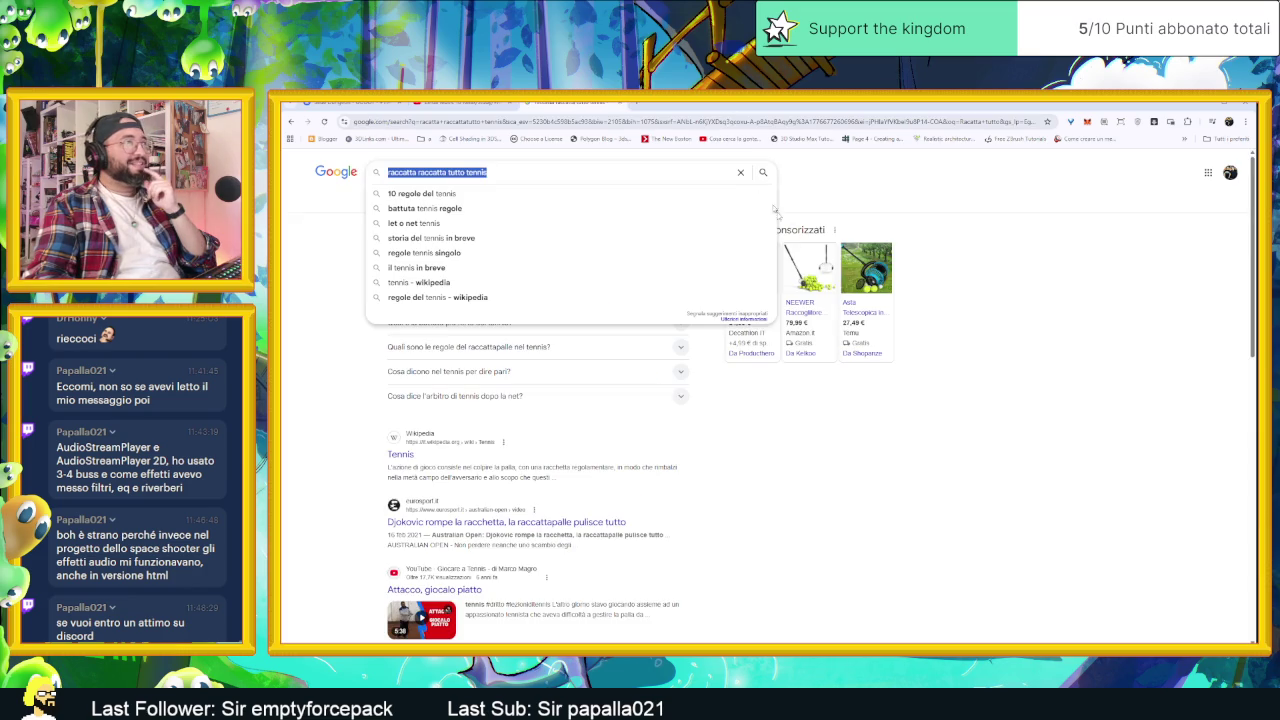
# - Launch the Fruit Panic game from its compressed folder in Downloads
pyautogui.click(1117, 245)
pyautogui.hotkey('alt', 'Tab')
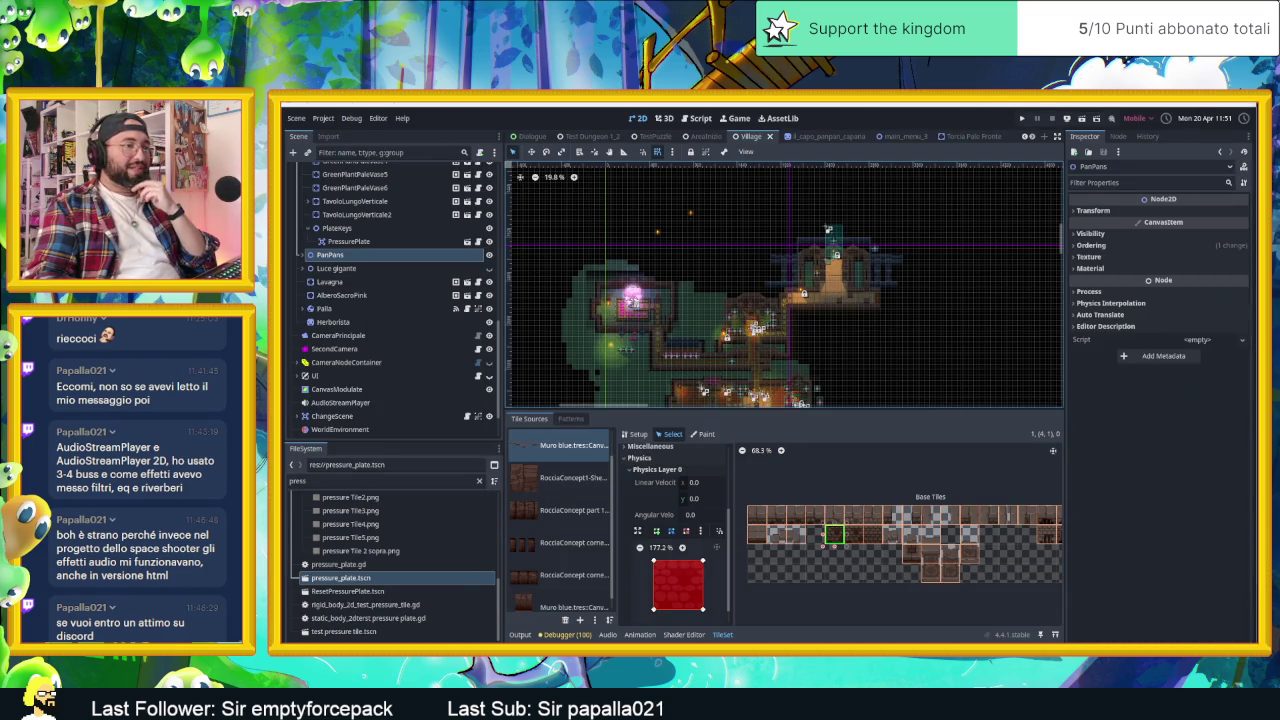
pyautogui.hotkey('alt', 'Tab')
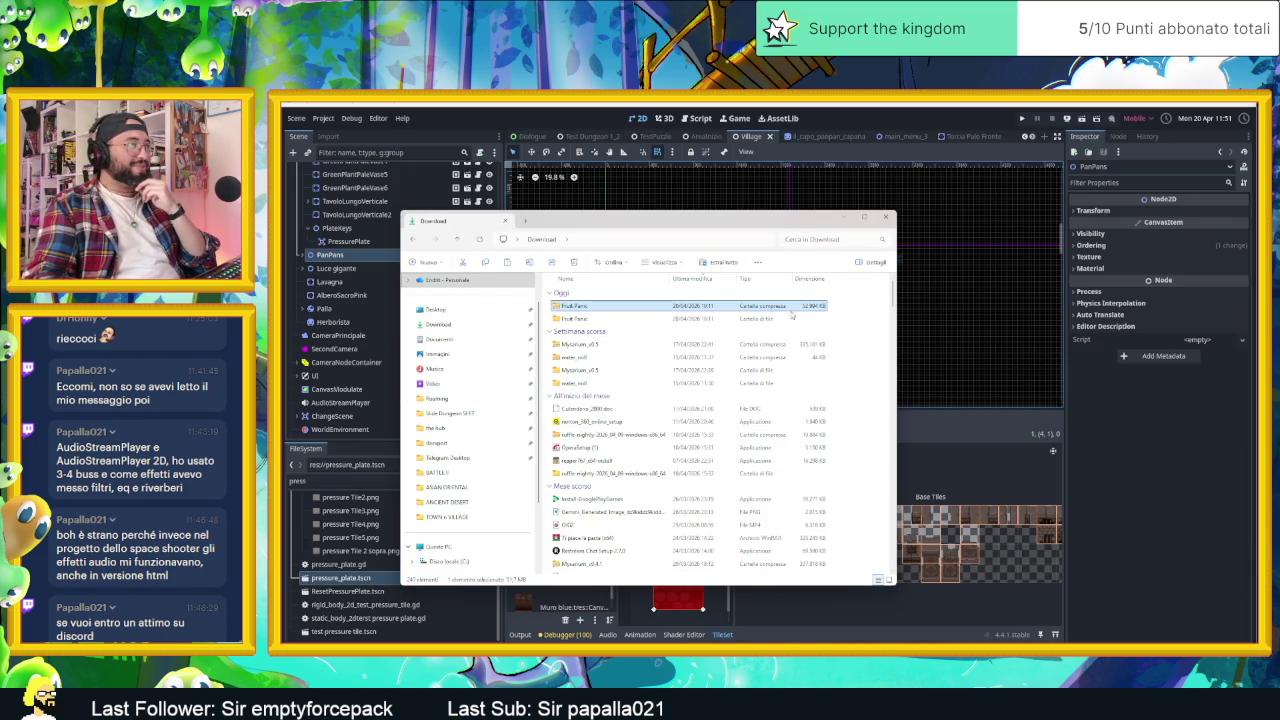
pyautogui.doubleClick(631, 307)
pyautogui.doubleClick(650, 306)
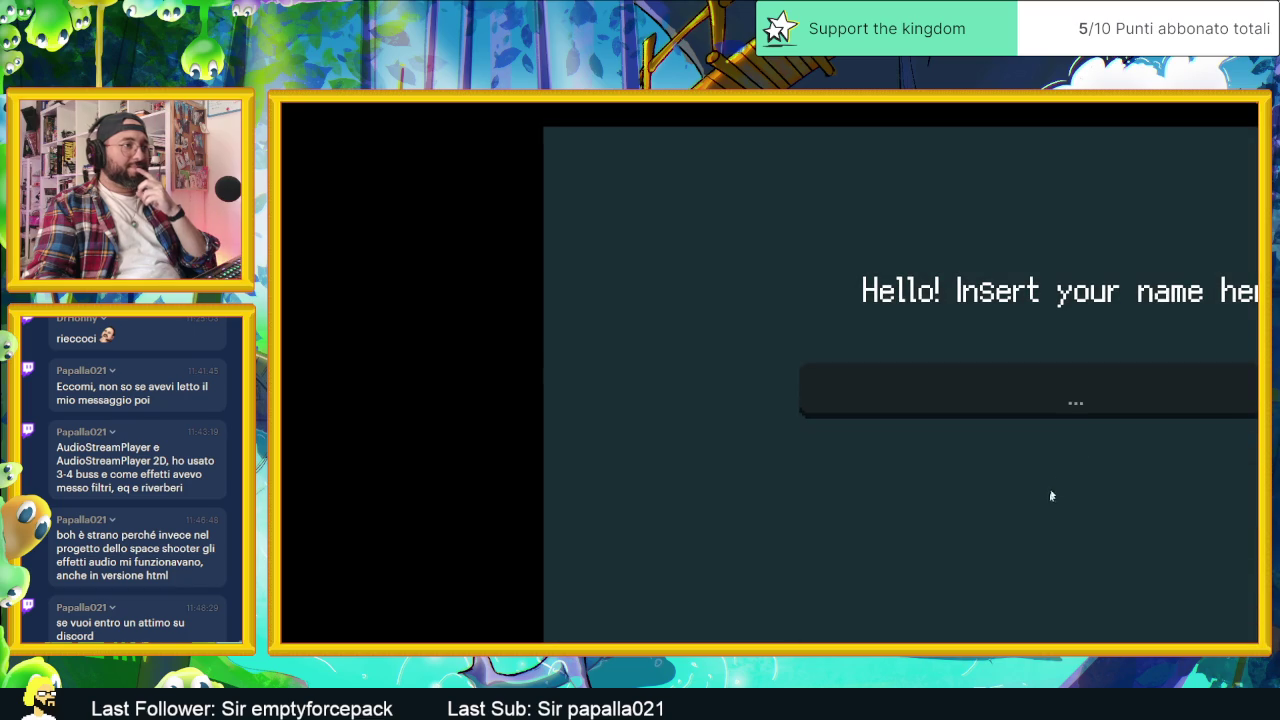
# - Enter 'end' as the player name at the game's greeting screen
pyautogui.click(1077, 374)
pyautogui.write('end')
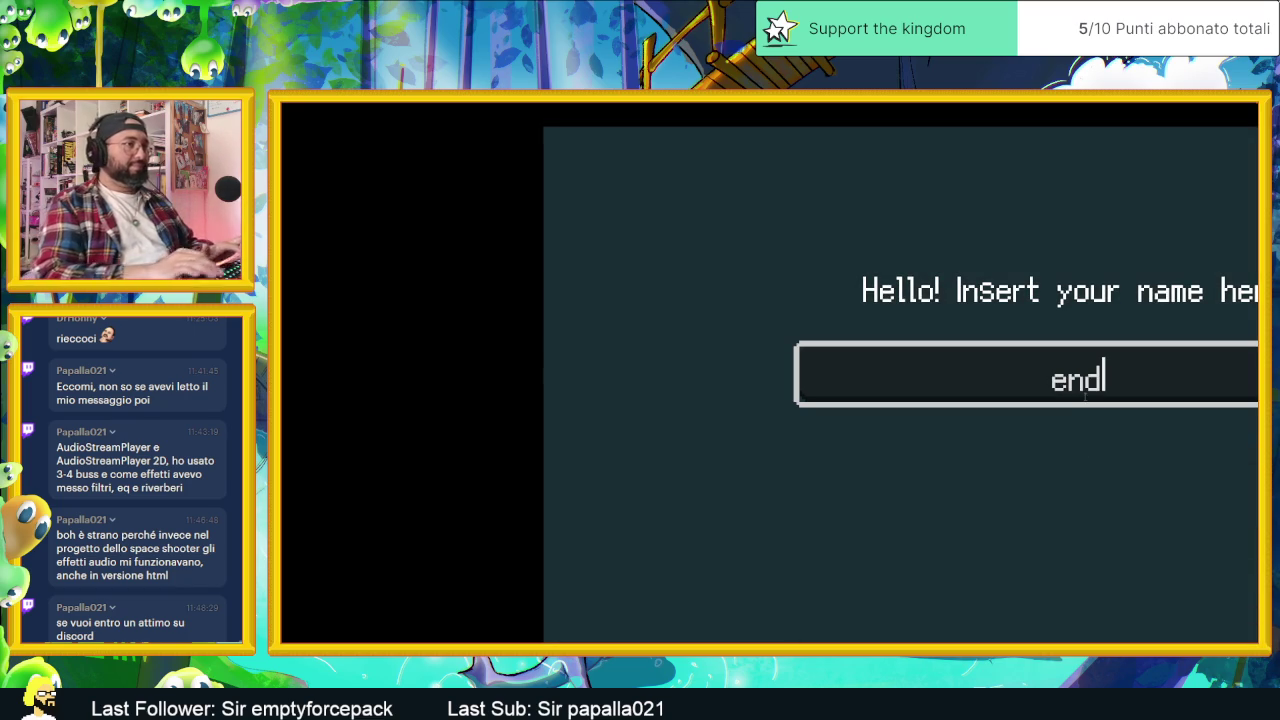
pyautogui.press('Return')
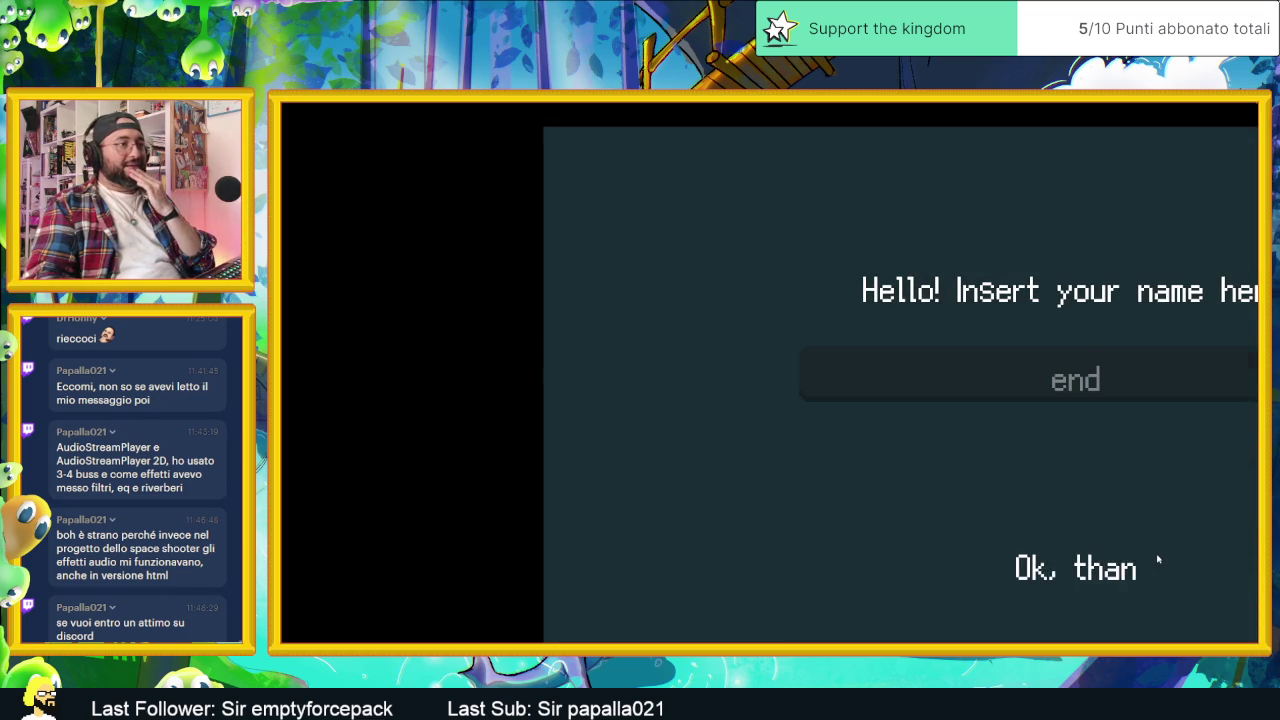